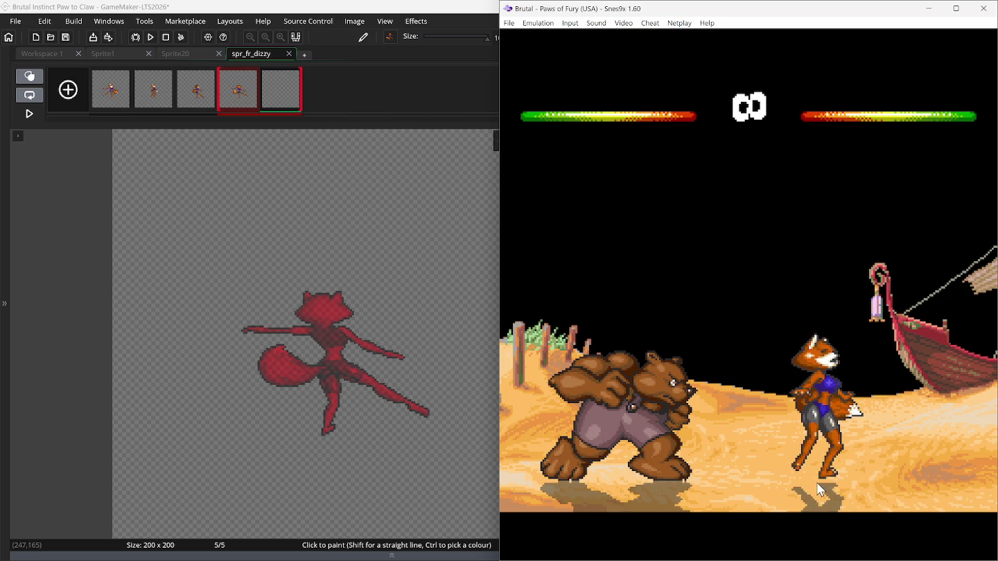
Rewind Snes9x to the fox's wide-legged stance and align the pasted capture over spr_fr_dizzy's onion skin.
key(BackSpace)
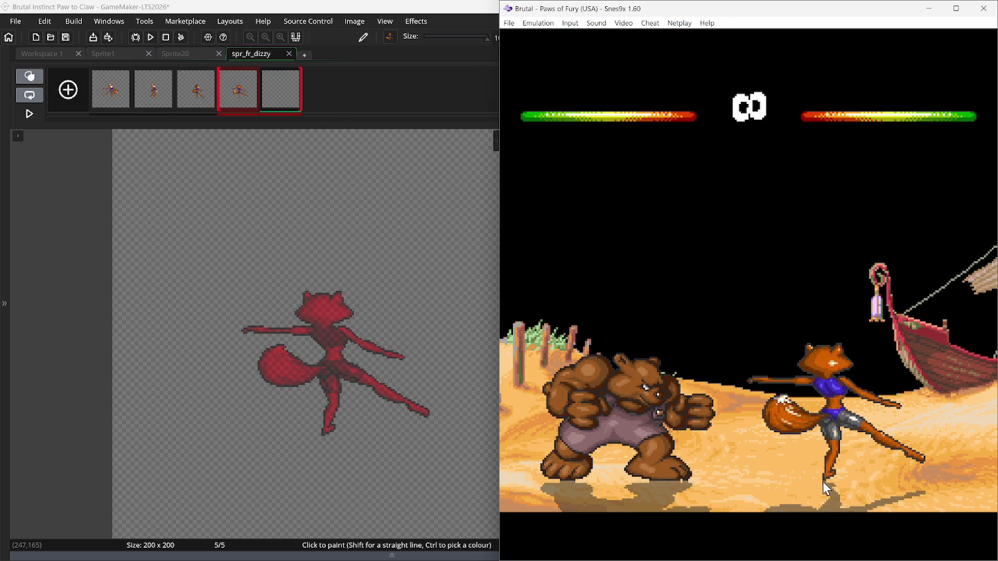
key(BackSpace)
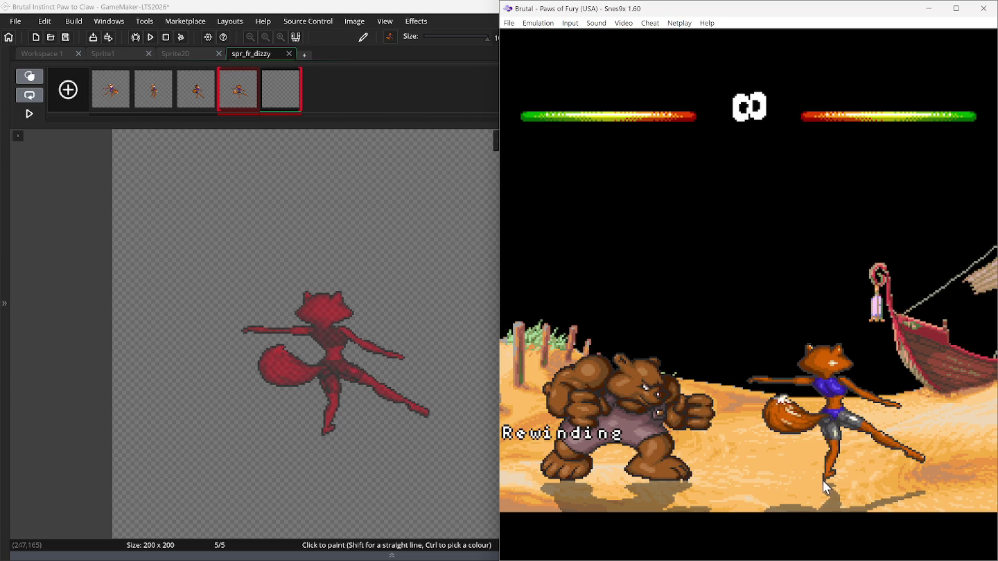
key(BackSpace)
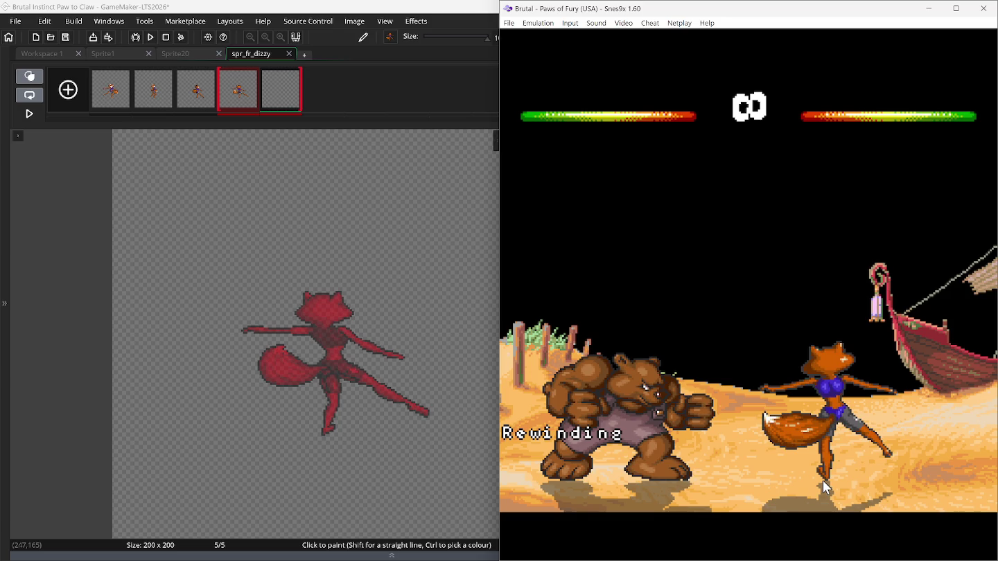
key(BackSpace)
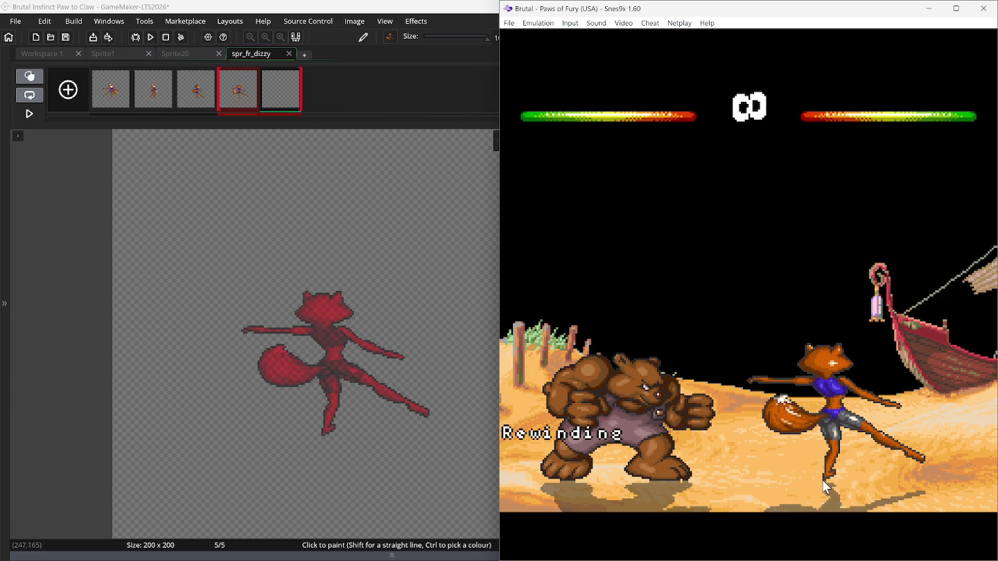
key(BackSpace)
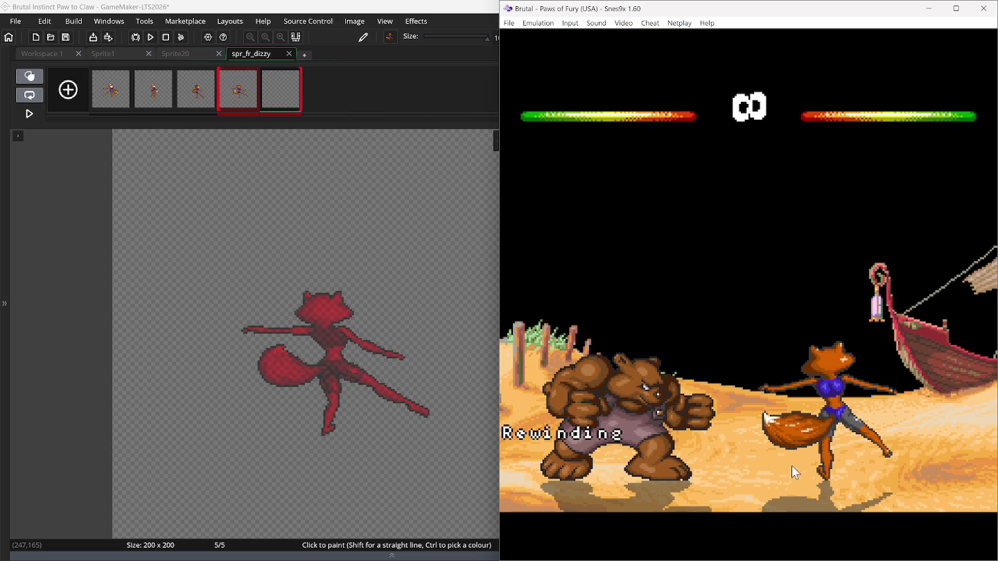
key(ctrl+v)
mouse_move(380, 353)
mouse_down()
mouse_move(345, 353)
mouse_move(325, 314)
mouse_up()
Undo the pasted fox and add an empty sixth frame to spr_fr_dizzy.
key(ctrl+z)
key(ctrl+z)
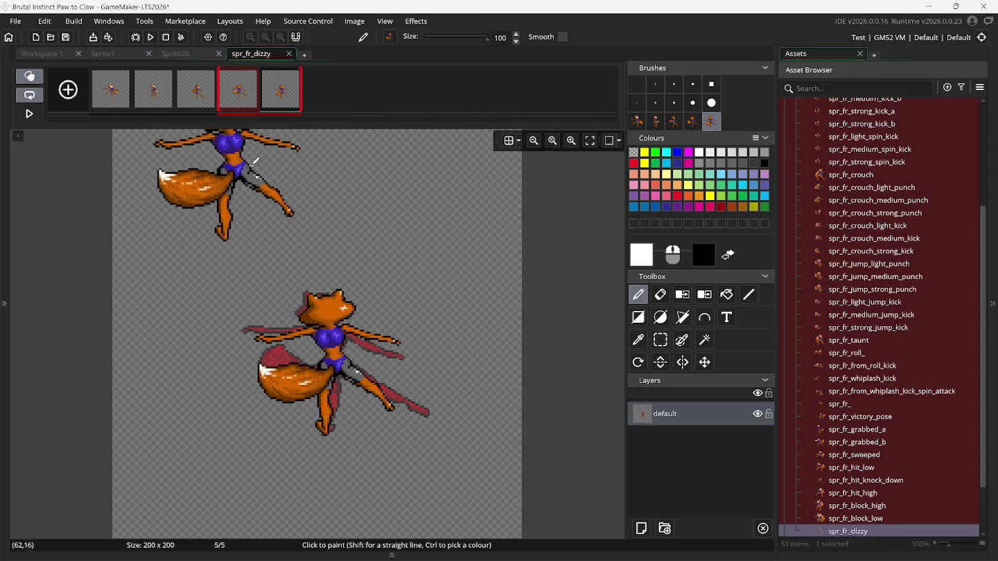
click(78, 90)
click(324, 96)
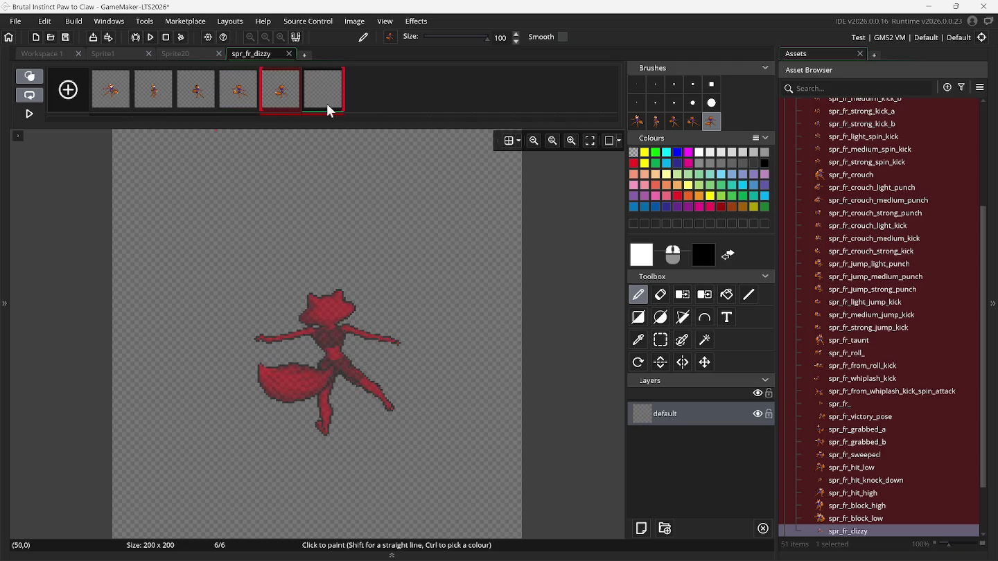
Delete the old custom fox brushes and switch to the Sprite1 sheet.
click(639, 125)
key(Delete)
key(Delete)
key(Delete)
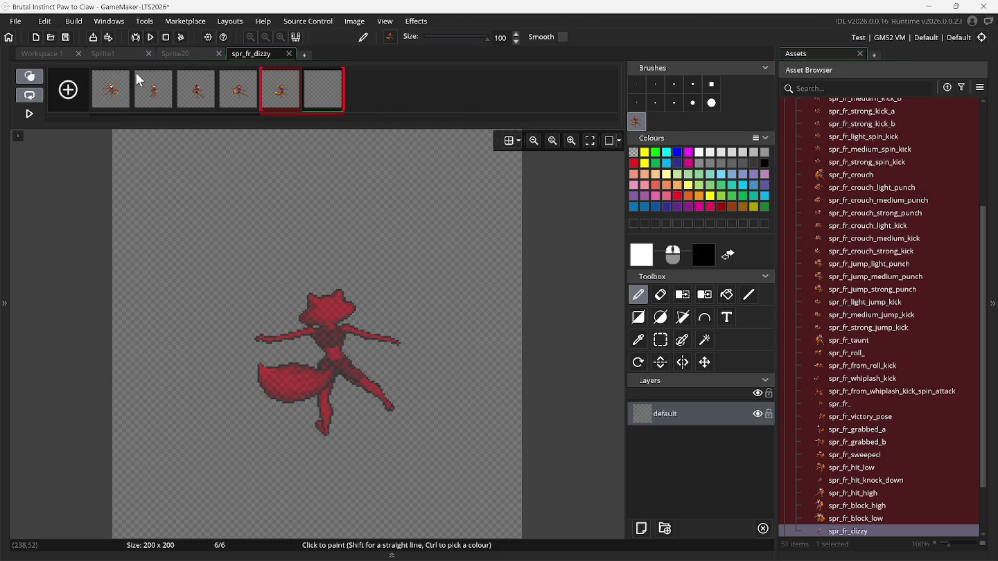
click(116, 55)
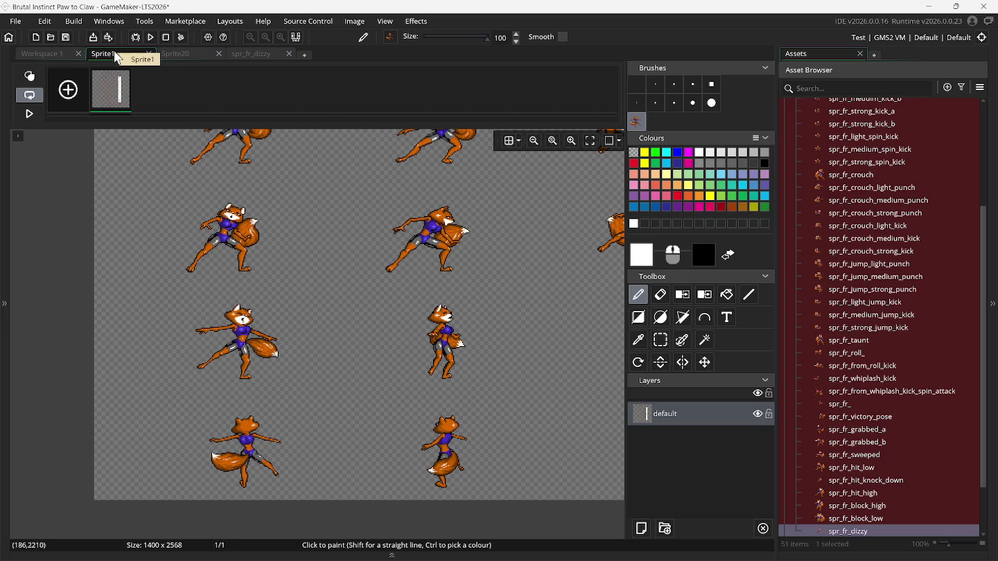
Capture the lower-left and lower-middle fox sprites on Sprite1 as custom brushes.
click(661, 341)
scroll(589, 375, left, 2)
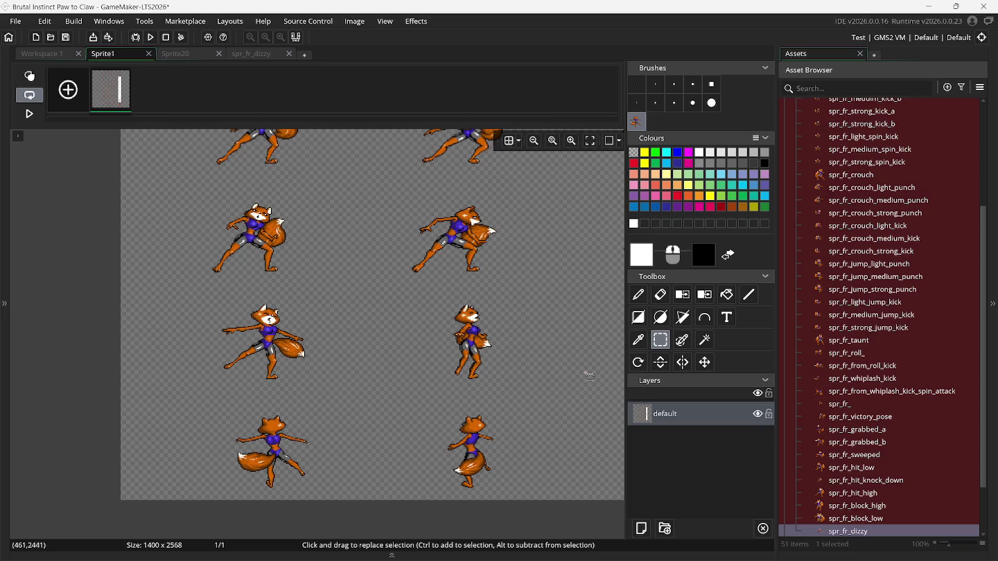
scroll(589, 376, right, 5)
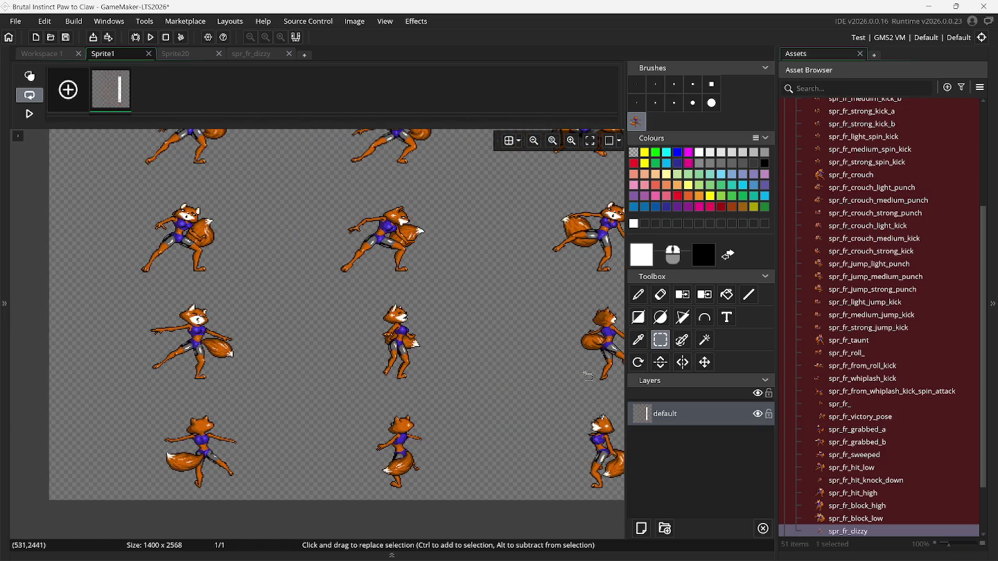
scroll(589, 376, right, 8)
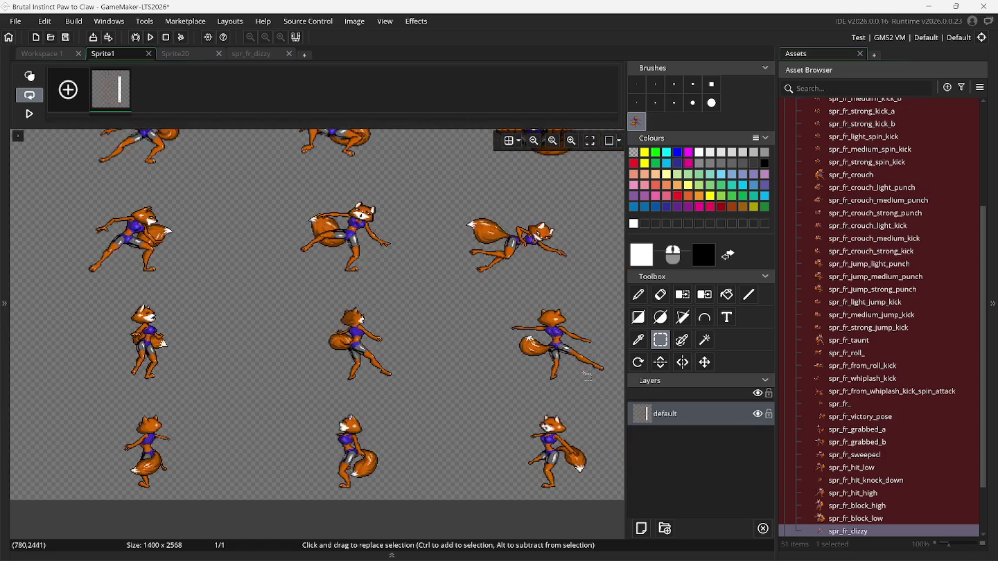
scroll(588, 376, left, 6)
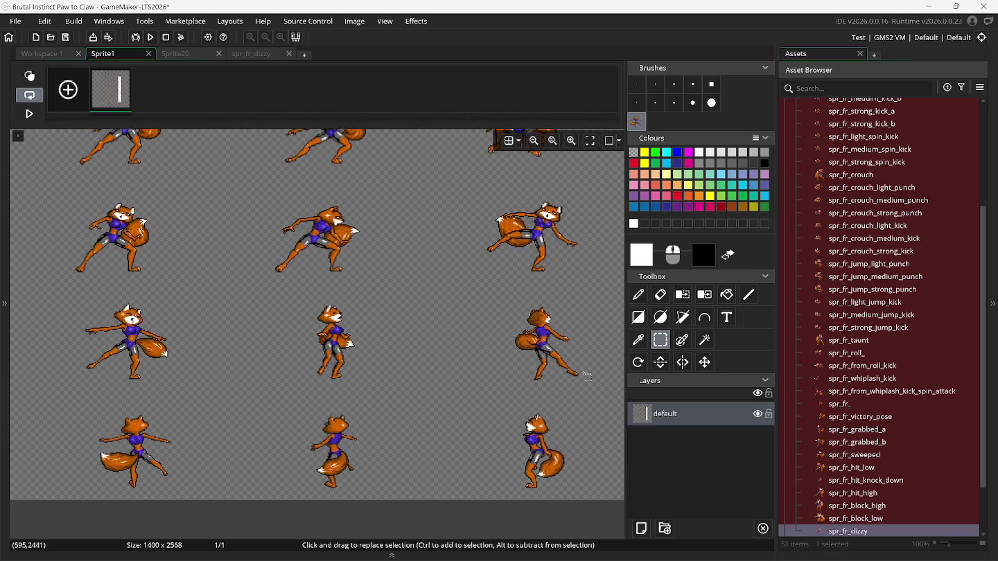
scroll(588, 376, left, 4)
mouse_move(159, 408)
mouse_down()
mouse_move(222, 478)
mouse_move(267, 493)
mouse_up()
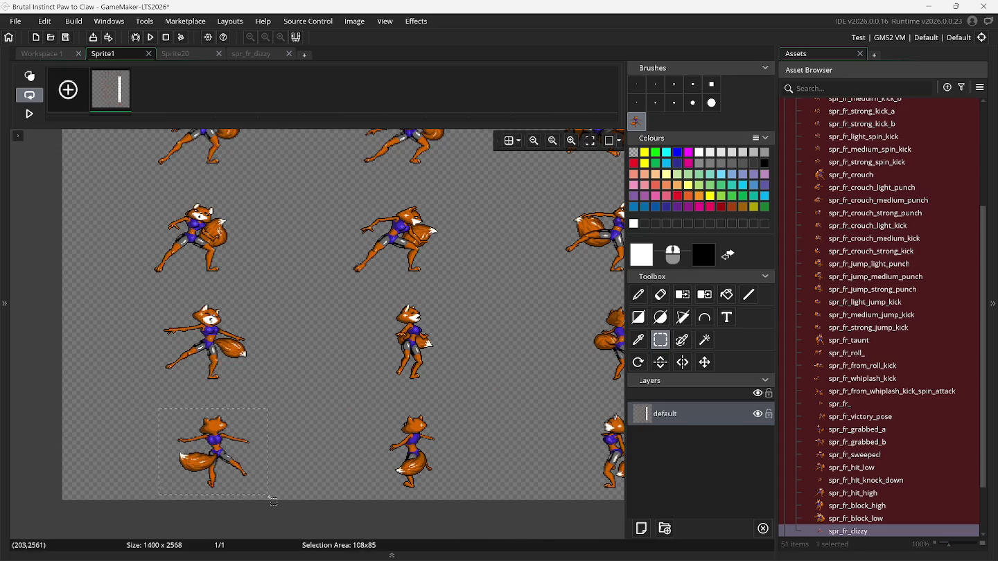
key(ctrl+c)
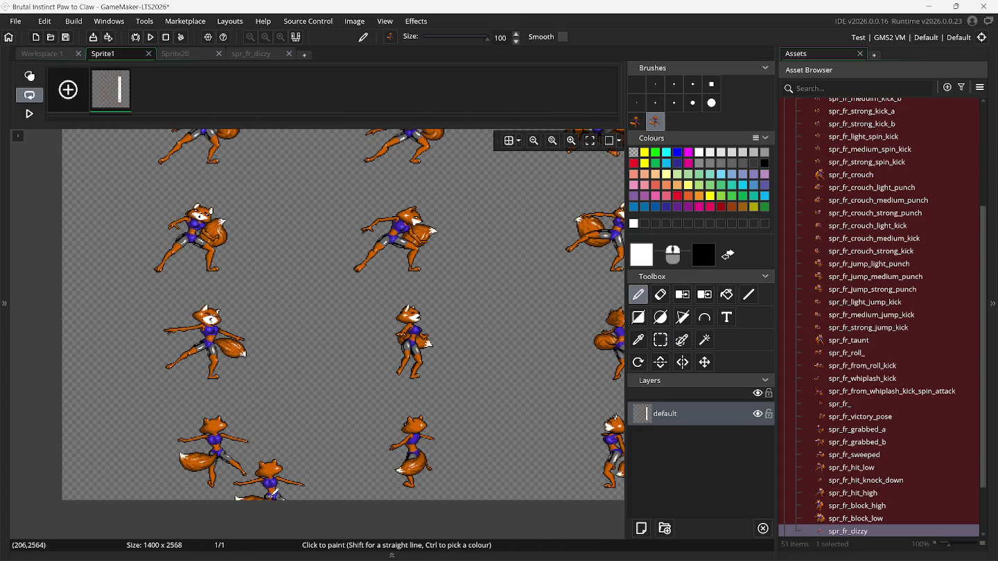
key(s)
drag(377, 402, 469, 501)
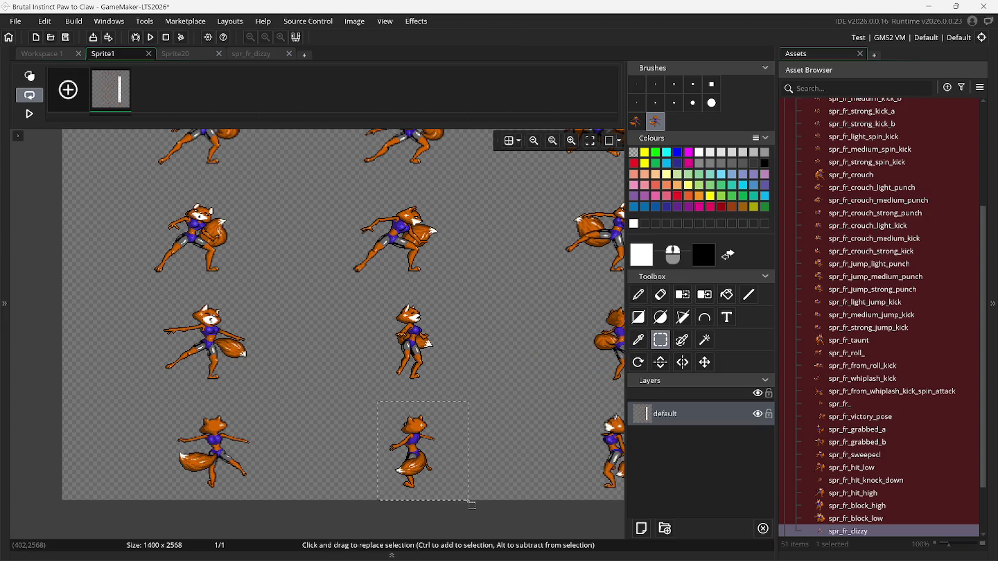
key(ctrl+c)
Capture the next bottom-row fox and the lower-right fox as brushes, then return to spr_fr_dizzy.
key(s)
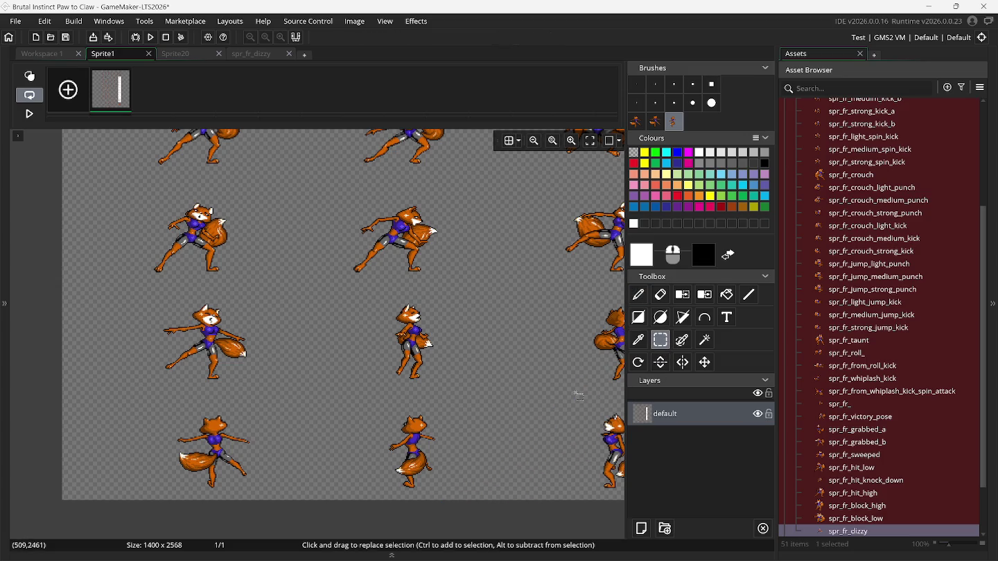
scroll(579, 396, right, 5)
mouse_move(351, 407)
mouse_down()
mouse_move(396, 414)
mouse_move(433, 491)
mouse_up()
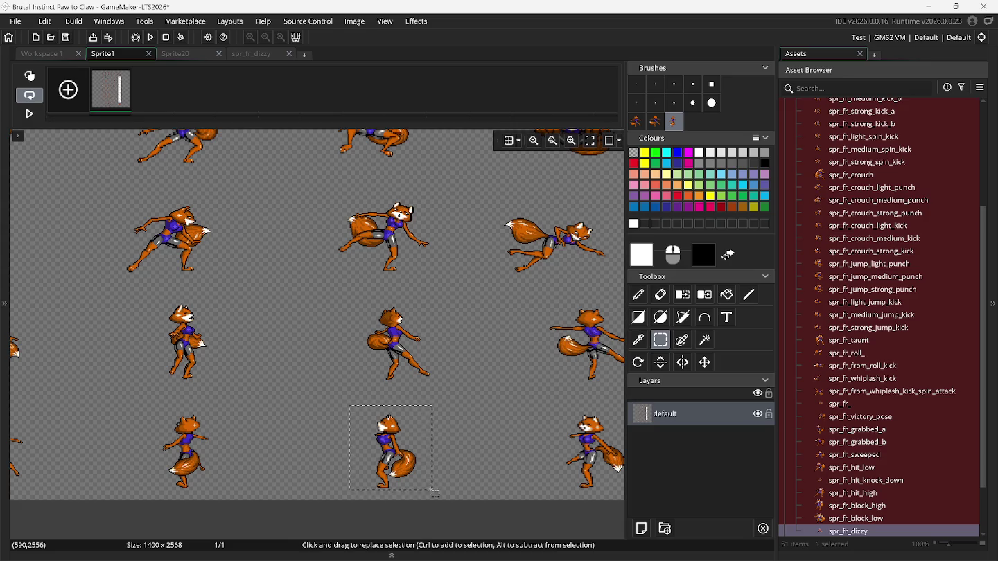
key(ctrl+c)
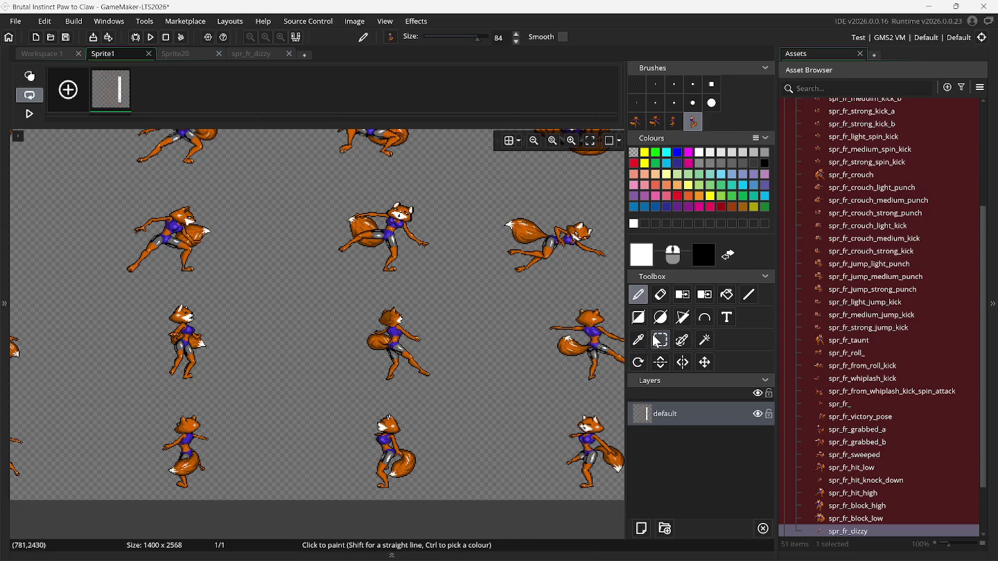
click(658, 340)
scroll(509, 427, right, 2)
mouse_move(438, 408)
mouse_down()
mouse_move(540, 465)
mouse_move(543, 493)
mouse_up()
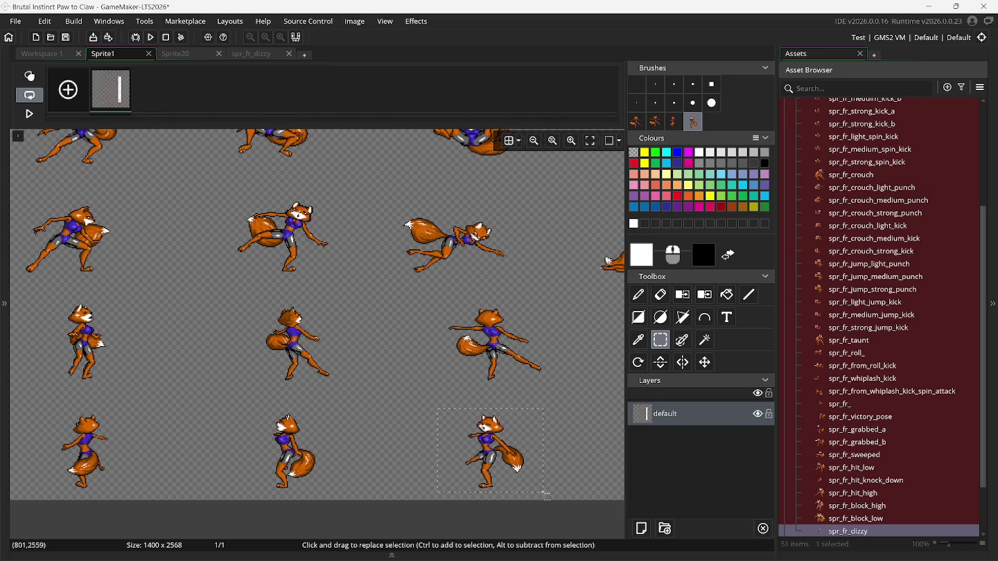
key(ctrl+c)
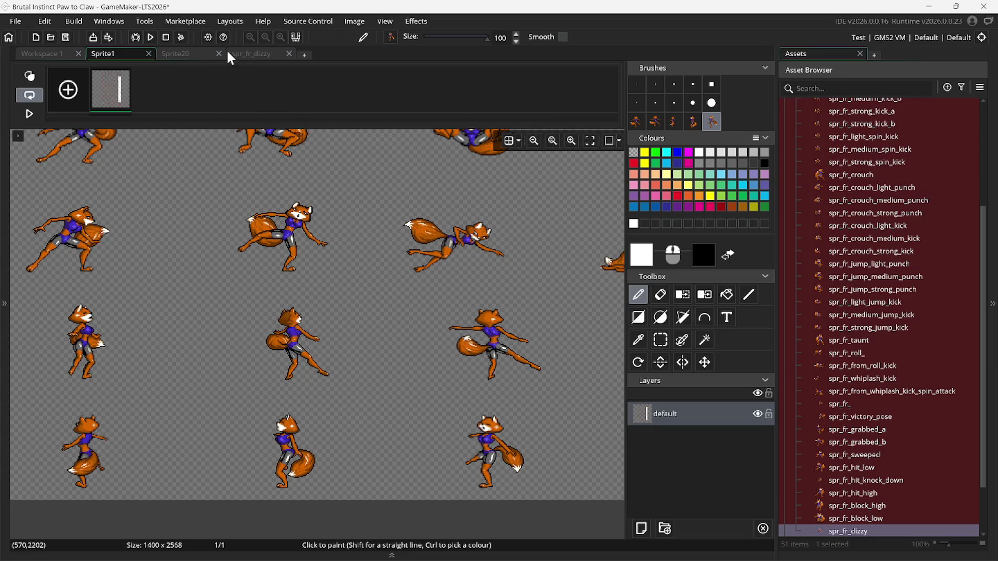
click(260, 58)
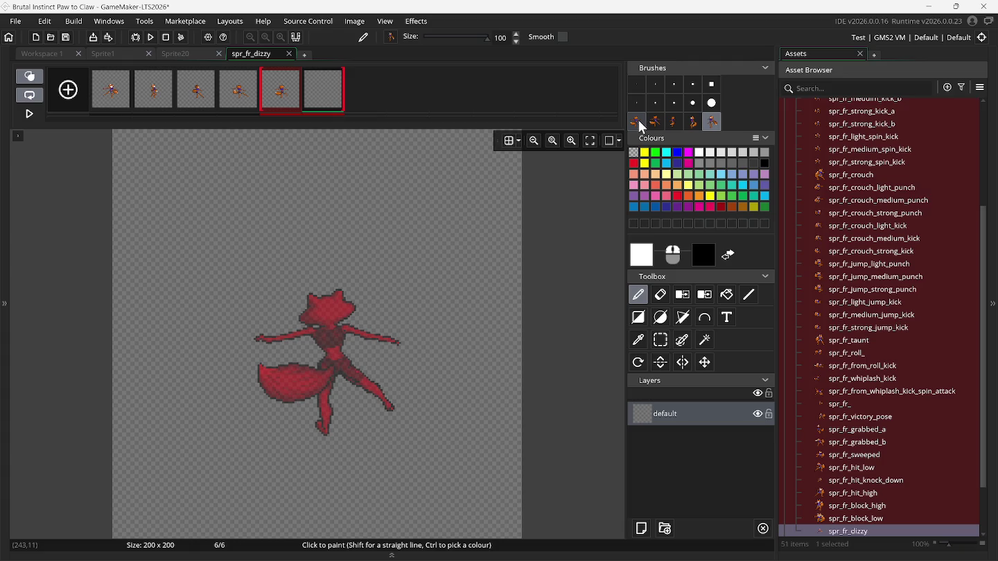
Try the first two fox brushes, stamping one on frame 6 and undoing it.
click(636, 122)
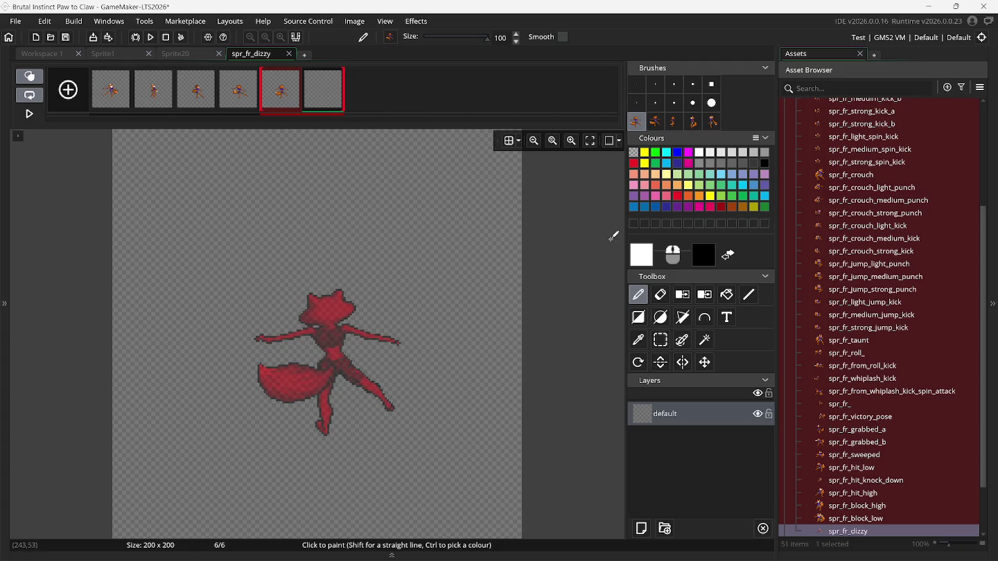
click(655, 122)
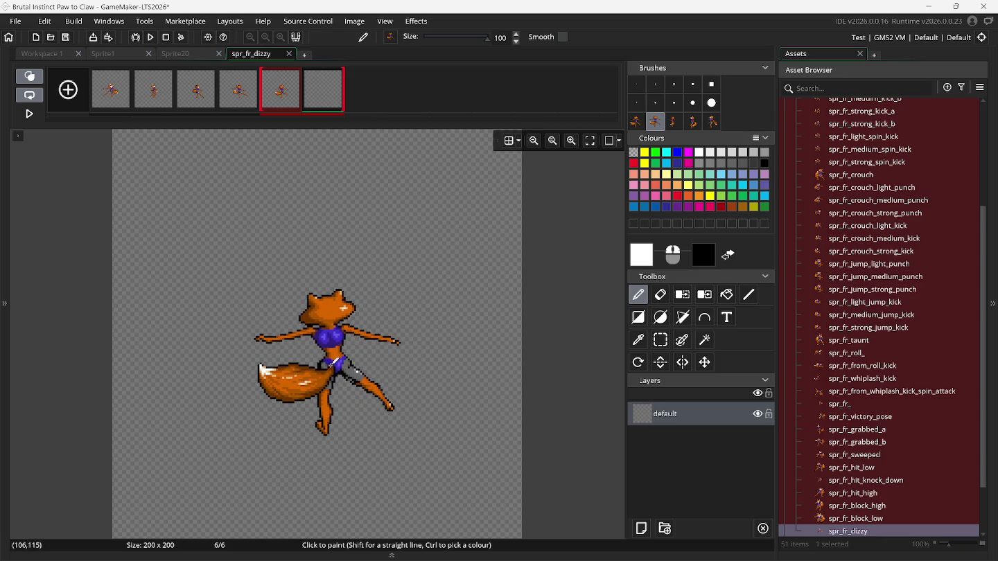
click(635, 123)
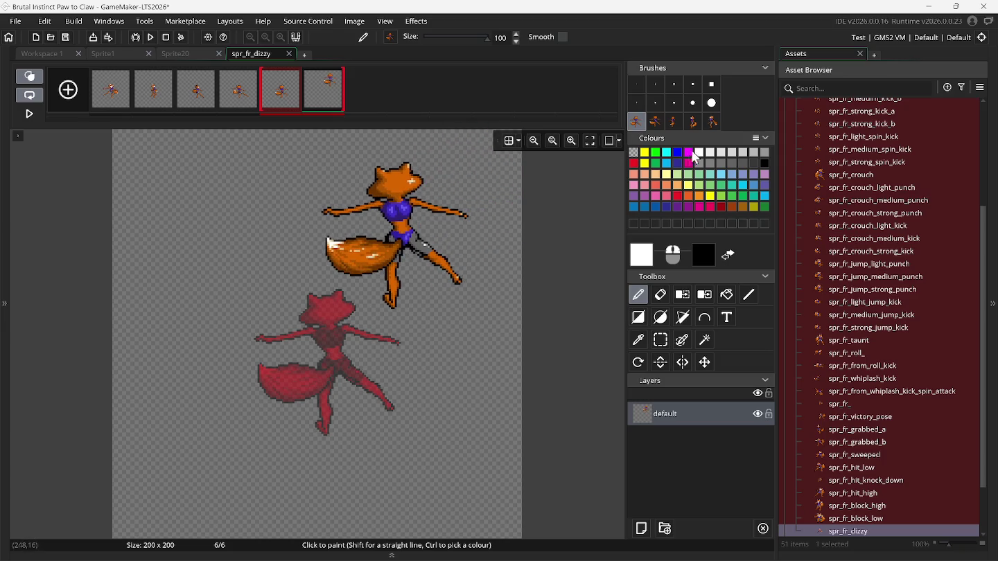
click(655, 122)
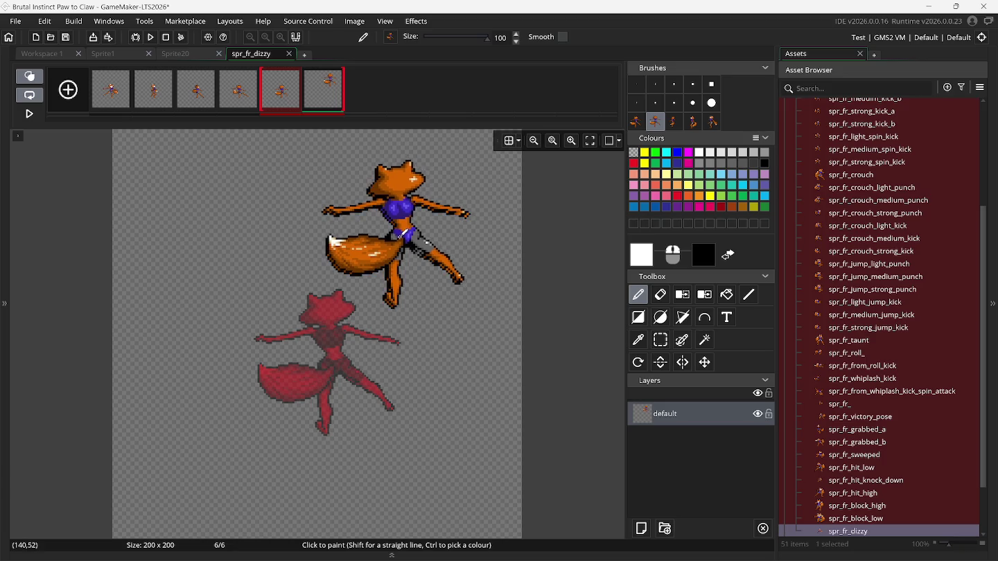
click(399, 234)
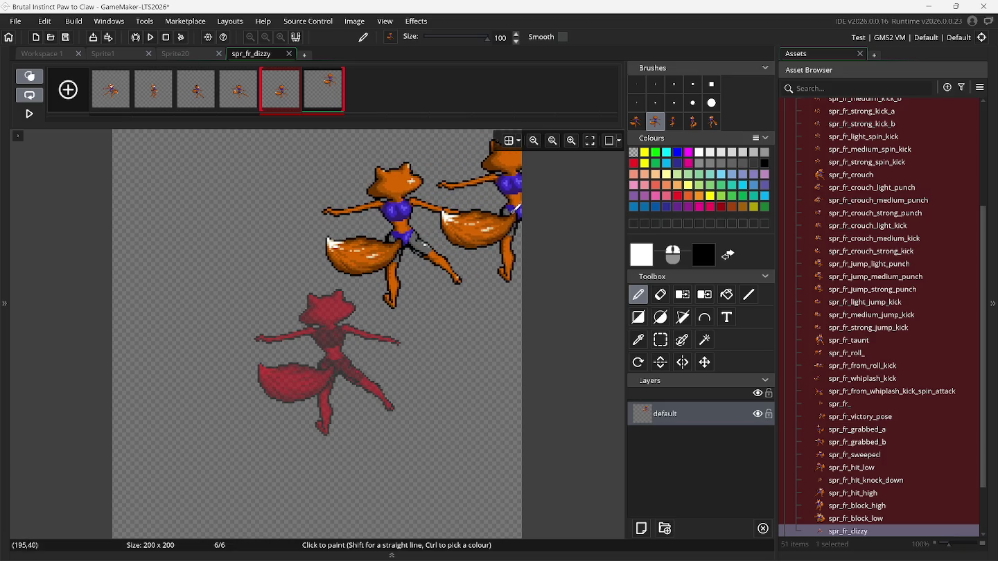
key(ctrl+z)
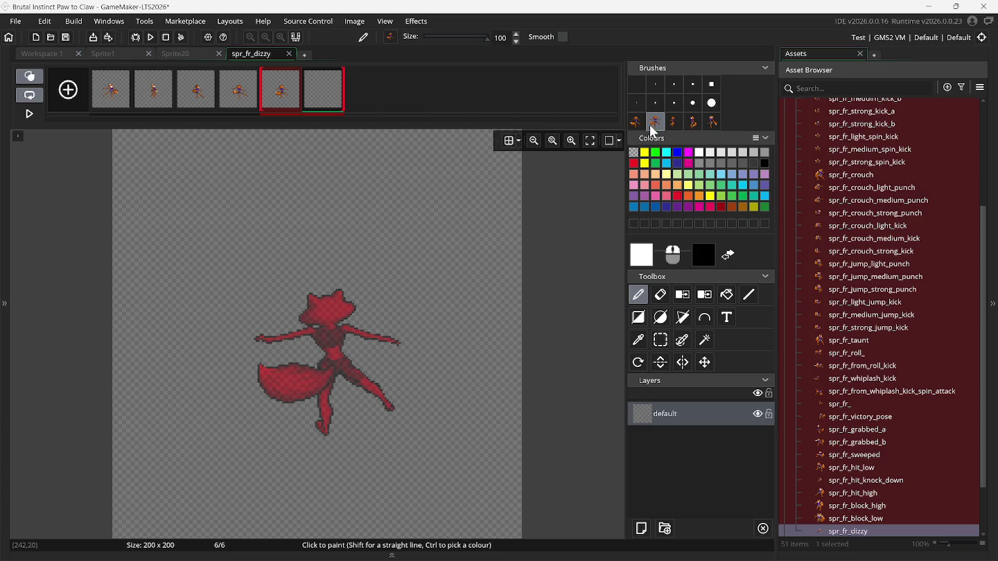
Delete the unwanted first fox brush and reopen the Sprite1 sheet.
click(637, 122)
right_click(641, 126)
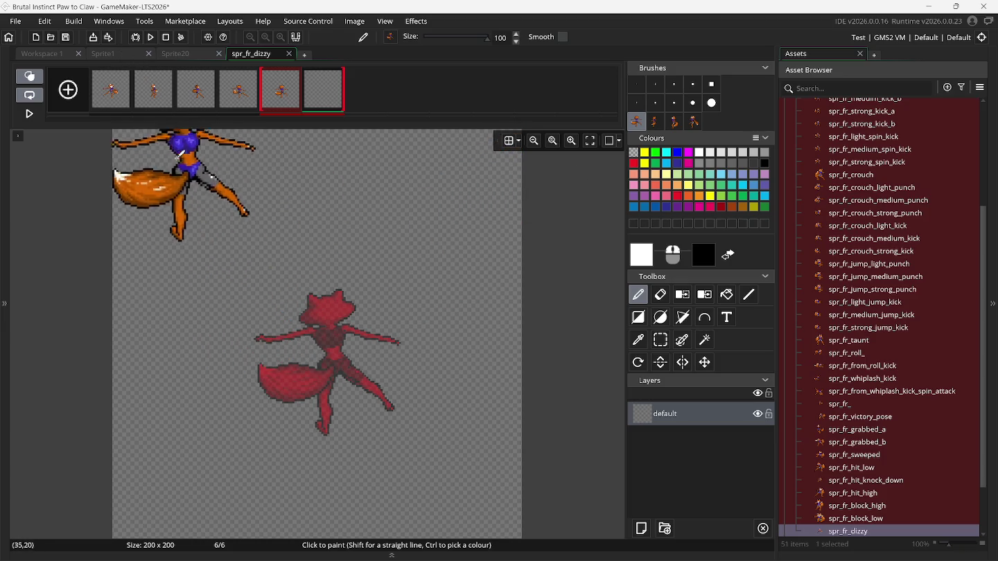
click(124, 54)
Scroll across the Sprite1 sheet to inspect the fox poses, then return to spr_fr_dizzy.
scroll(222, 321, right, 4)
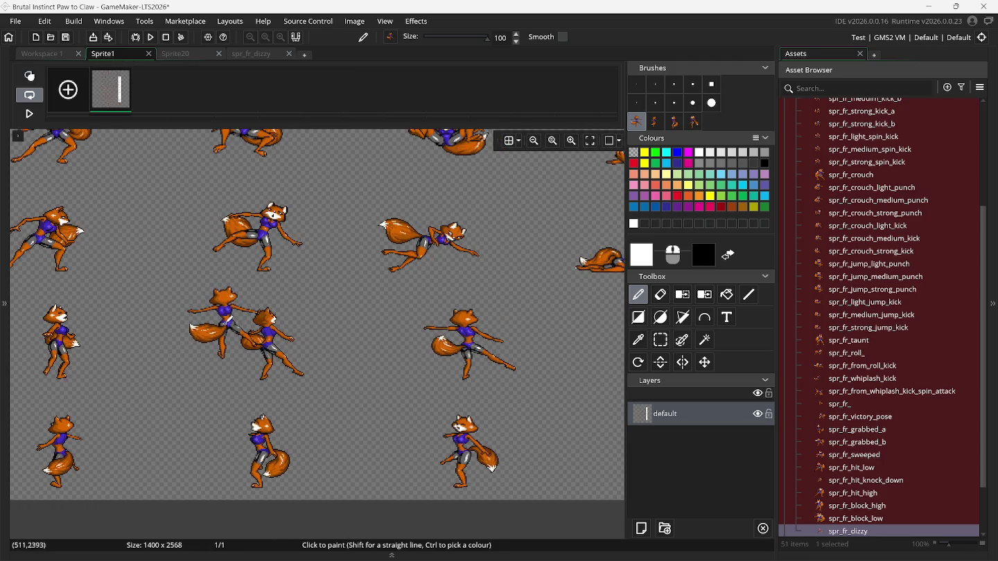
scroll(223, 321, left, 8)
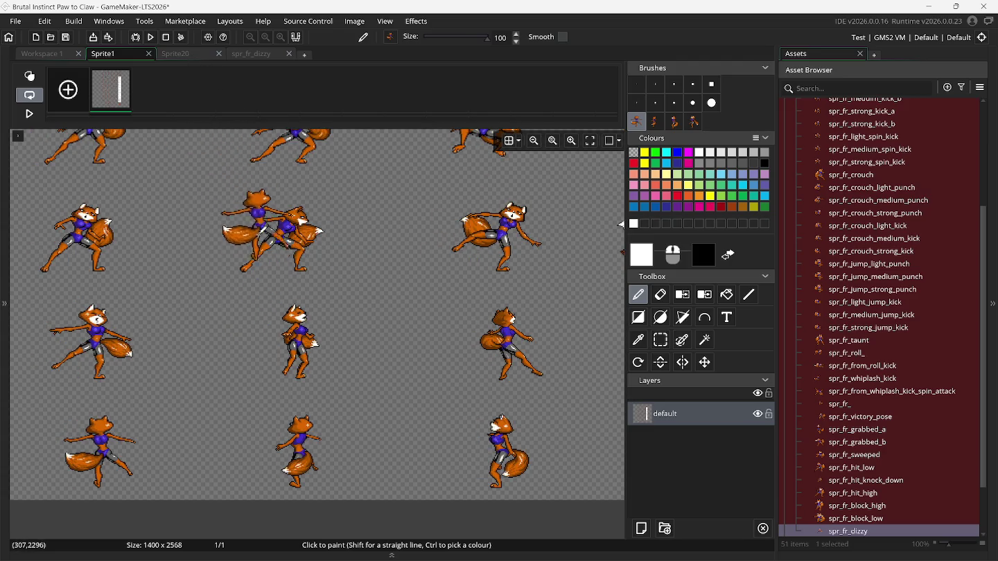
scroll(123, 350, left, 3)
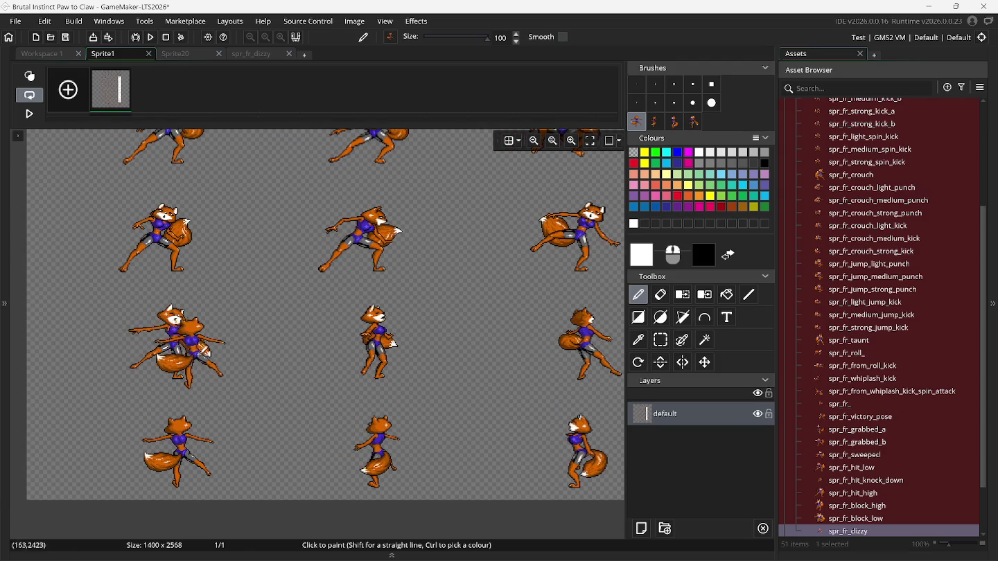
scroll(201, 350, right, 5)
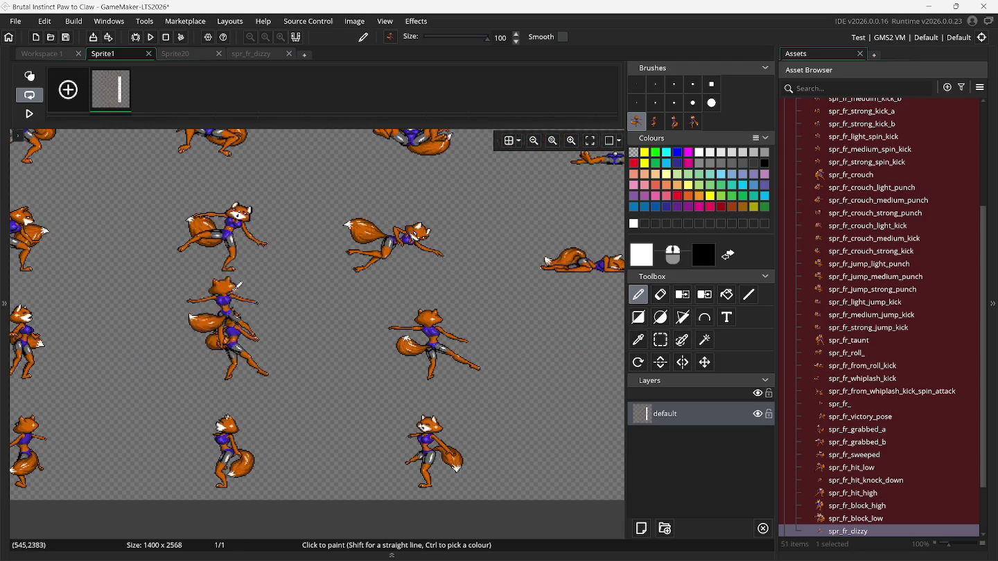
click(251, 53)
Review spr_fr_dizzy frames 1 through 5 and check the Sprite1 sheet again.
click(105, 101)
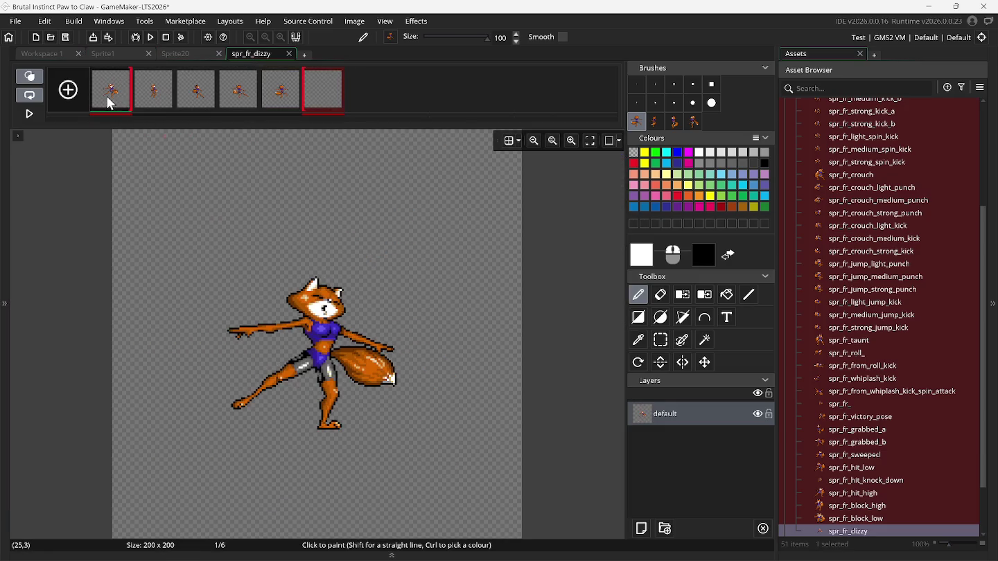
click(168, 95)
click(201, 96)
click(242, 103)
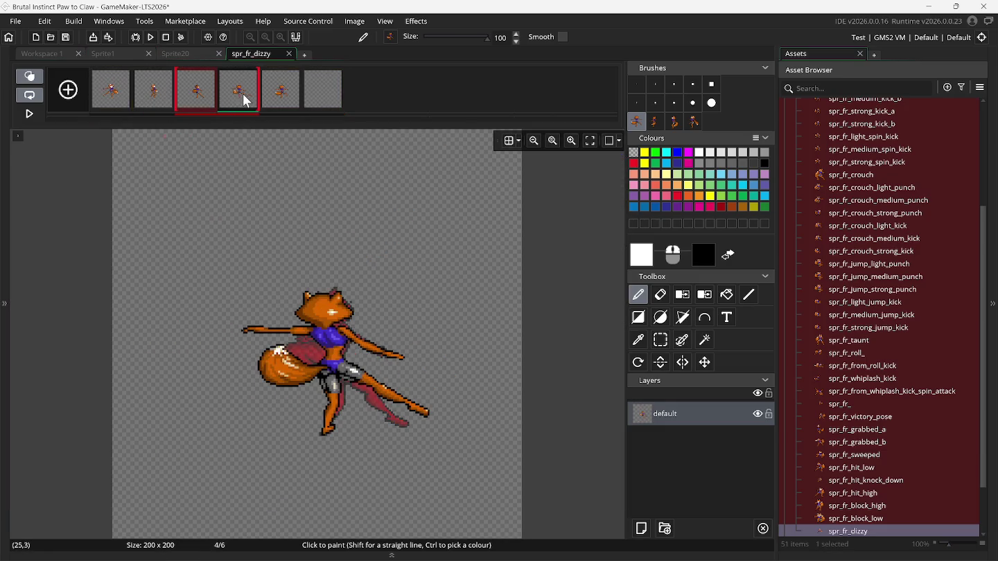
click(284, 104)
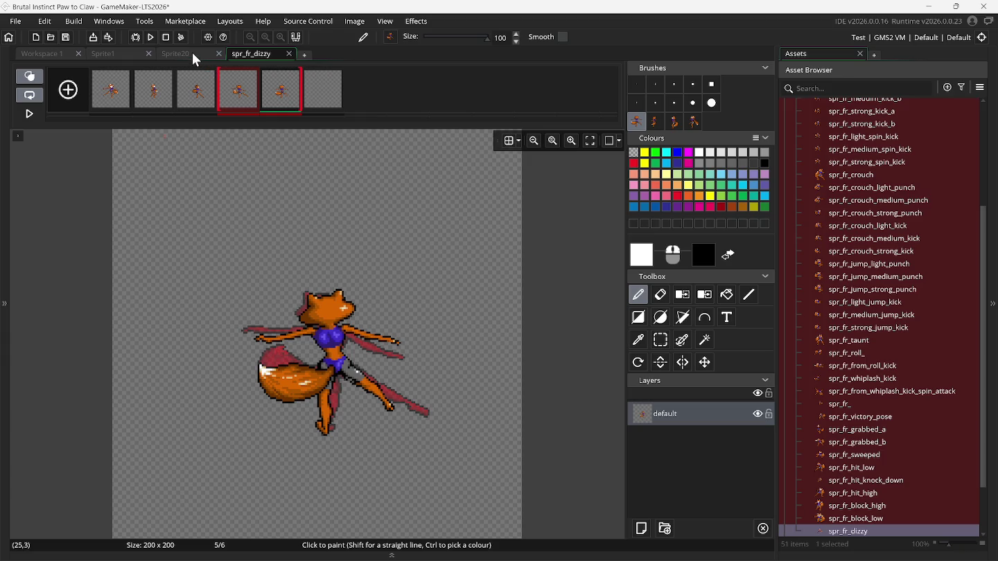
click(115, 58)
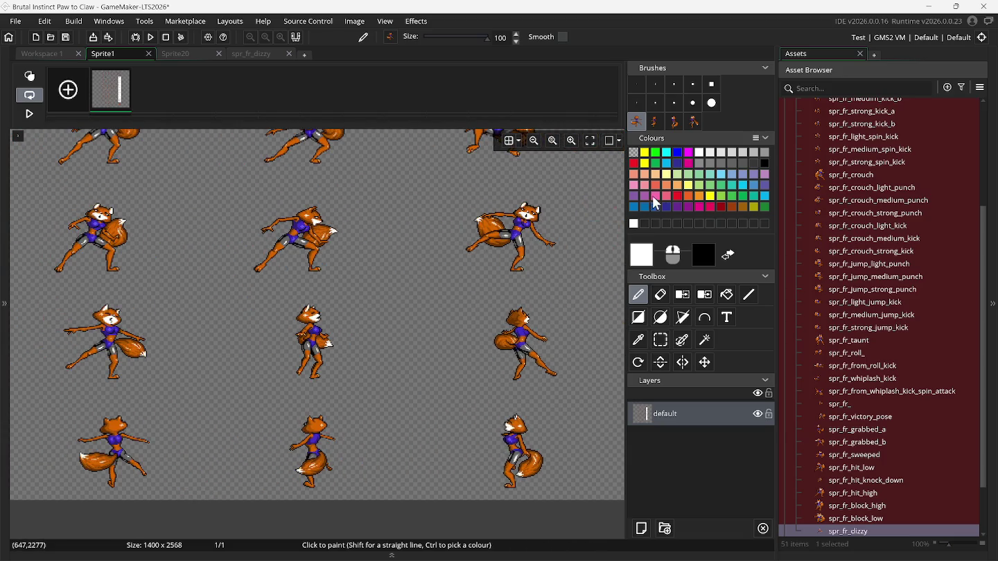
Select the empty sixth frame with the second fox brush loaded.
click(655, 123)
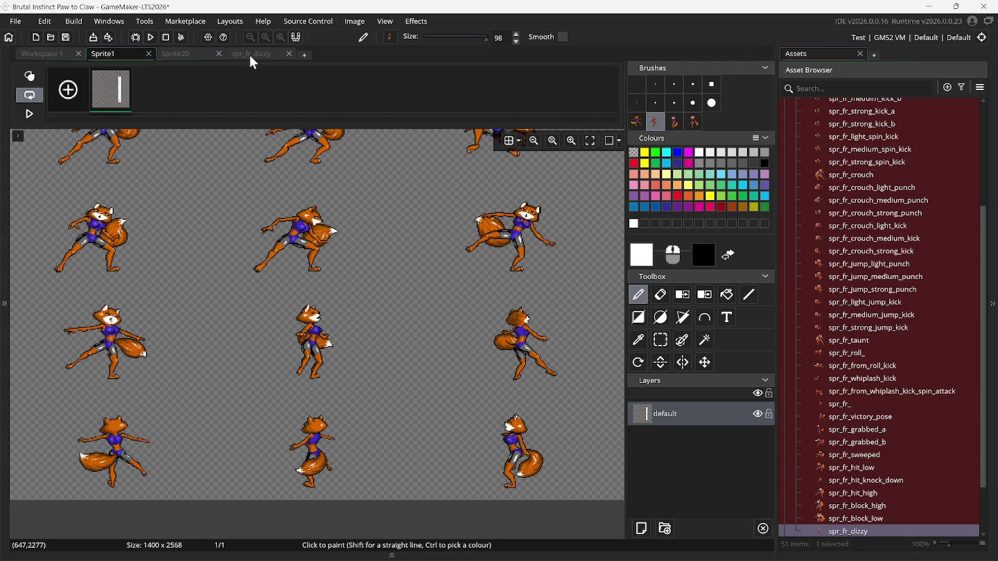
click(253, 55)
click(318, 103)
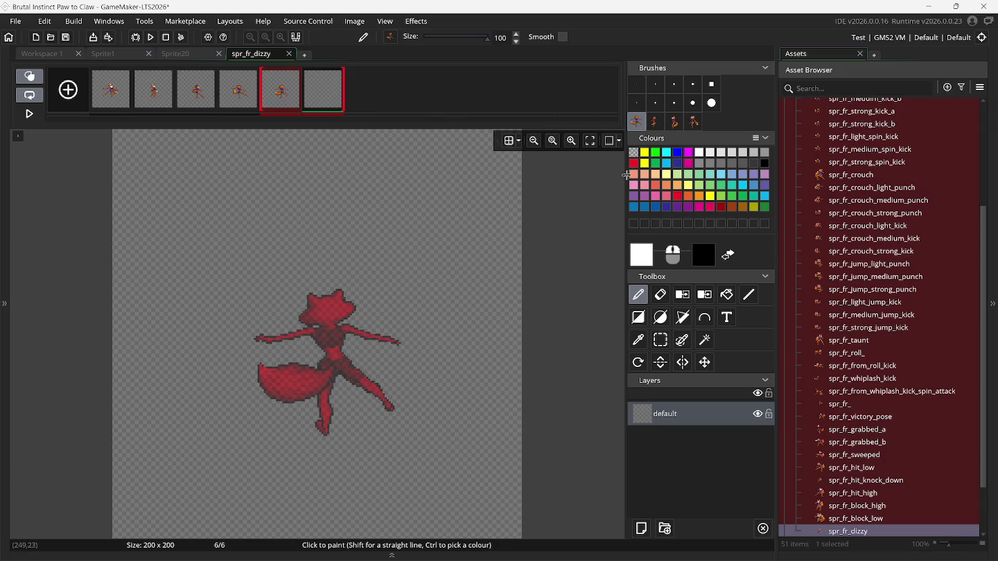
click(655, 122)
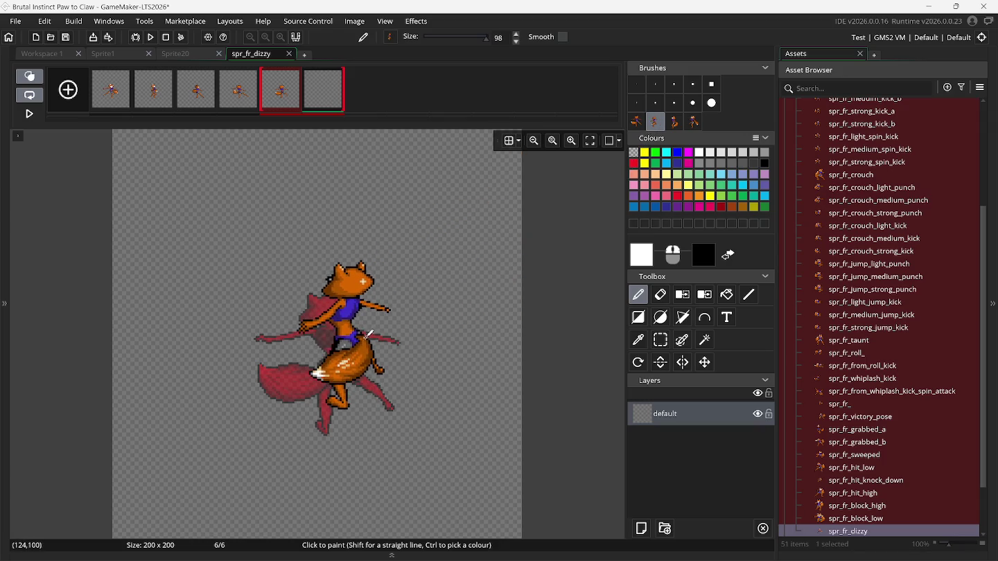
Show Snes9x, rewind to the fox's standing stance, and position the fox pose over frame 6's onion skin.
mouse_move(543, 559)
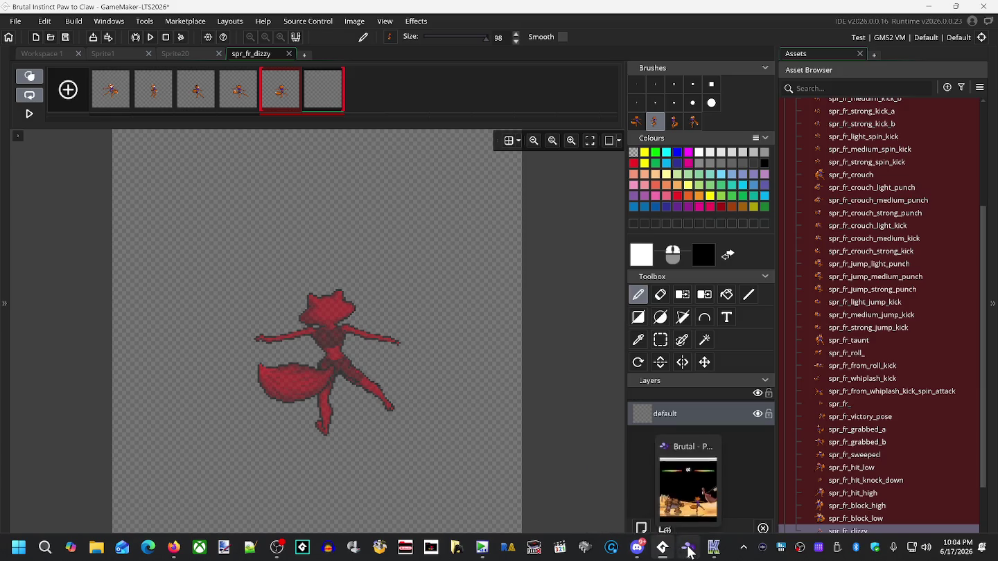
click(688, 547)
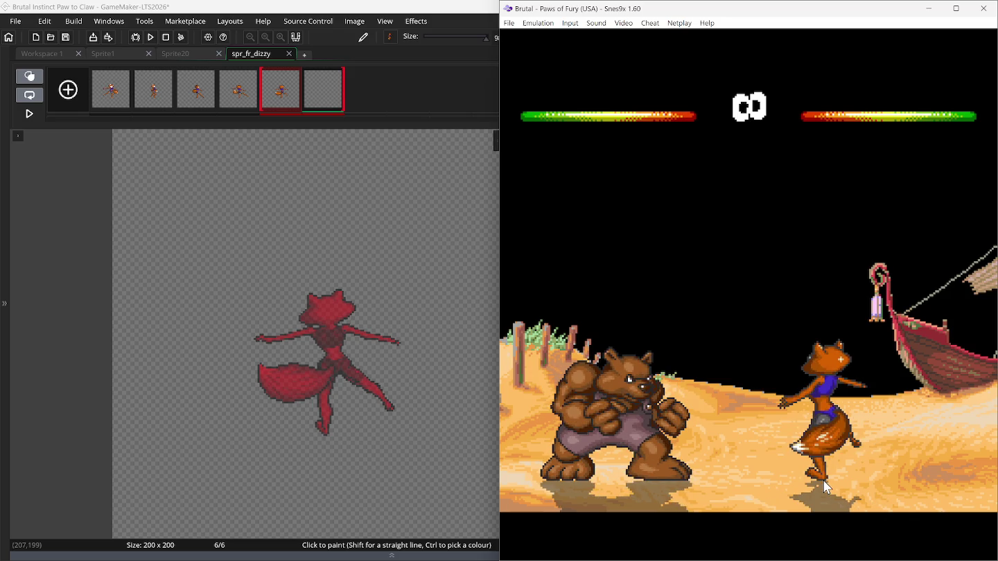
key(BackSpace)
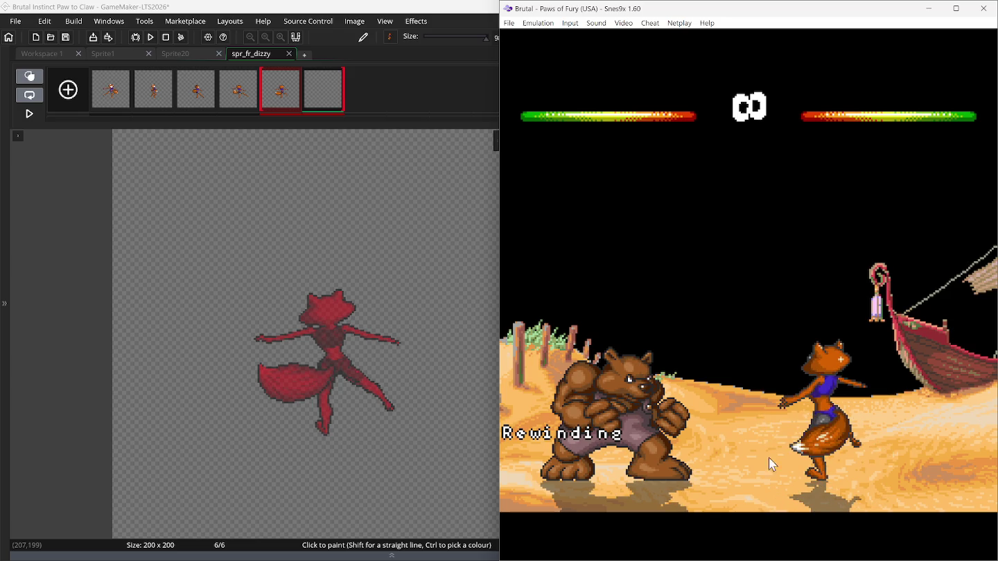
key(ctrl+v)
drag(330, 357, 350, 358)
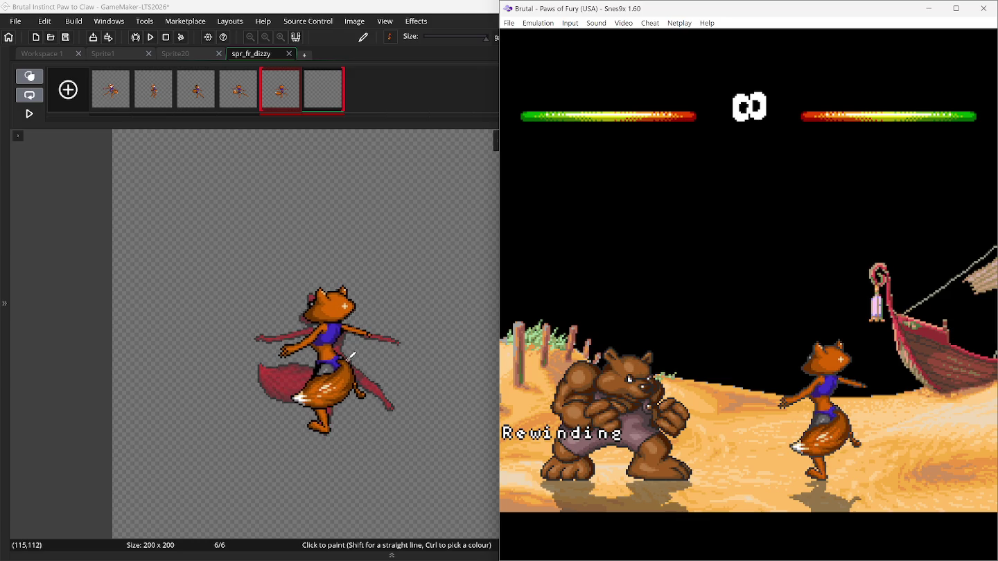
Stamp the fox stance on frame 6, add a seventh frame, and load the third fox brush.
click(349, 359)
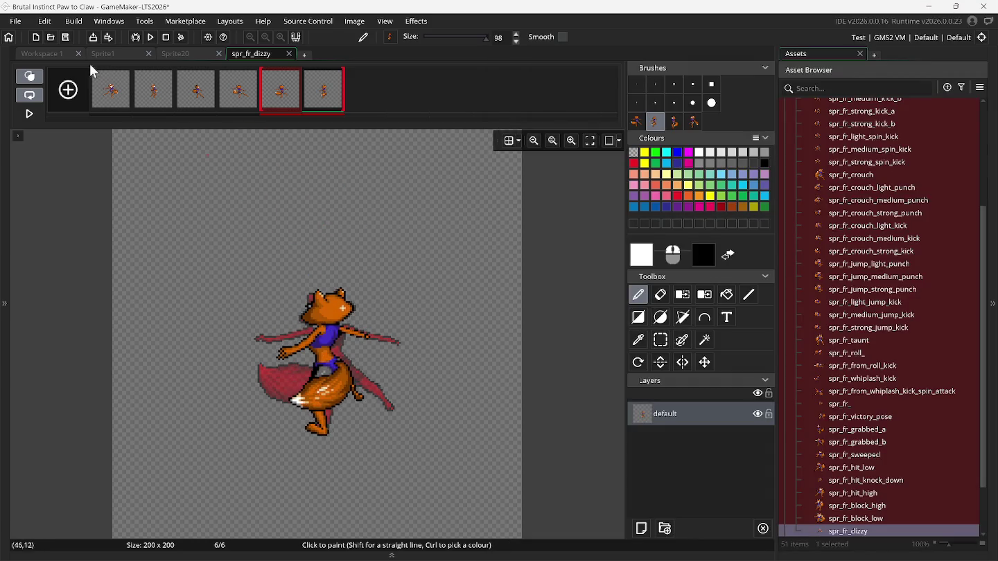
click(68, 89)
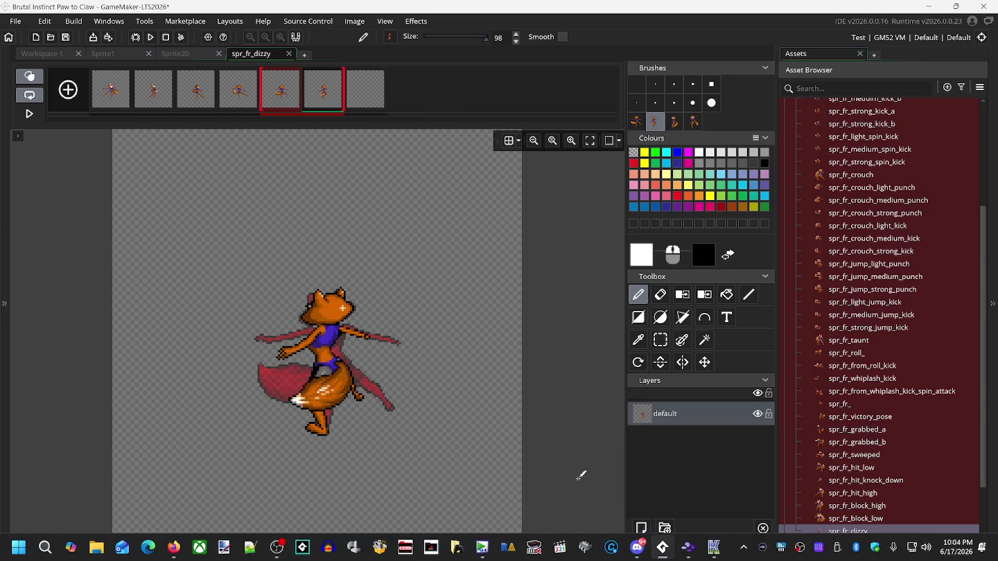
click(675, 121)
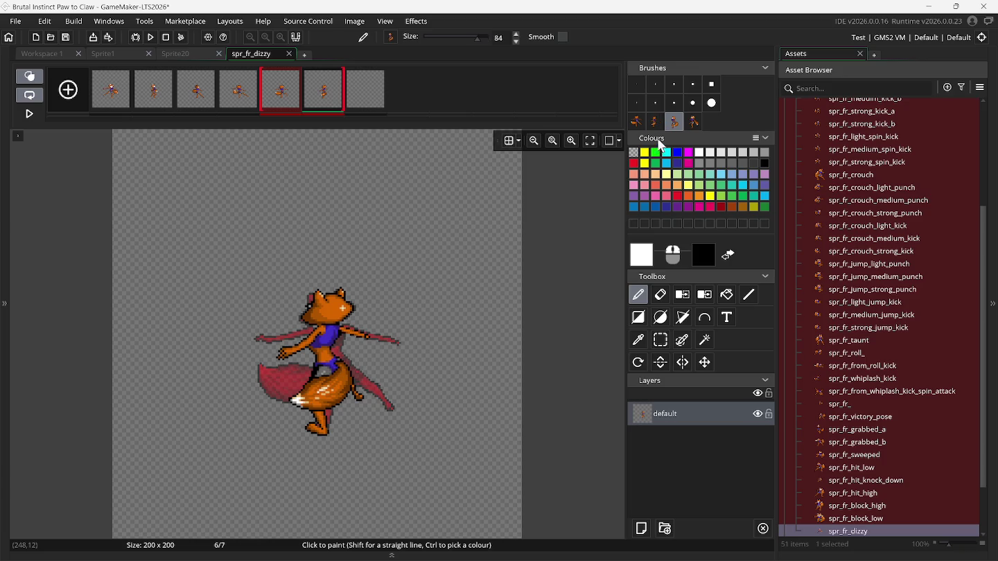
click(376, 97)
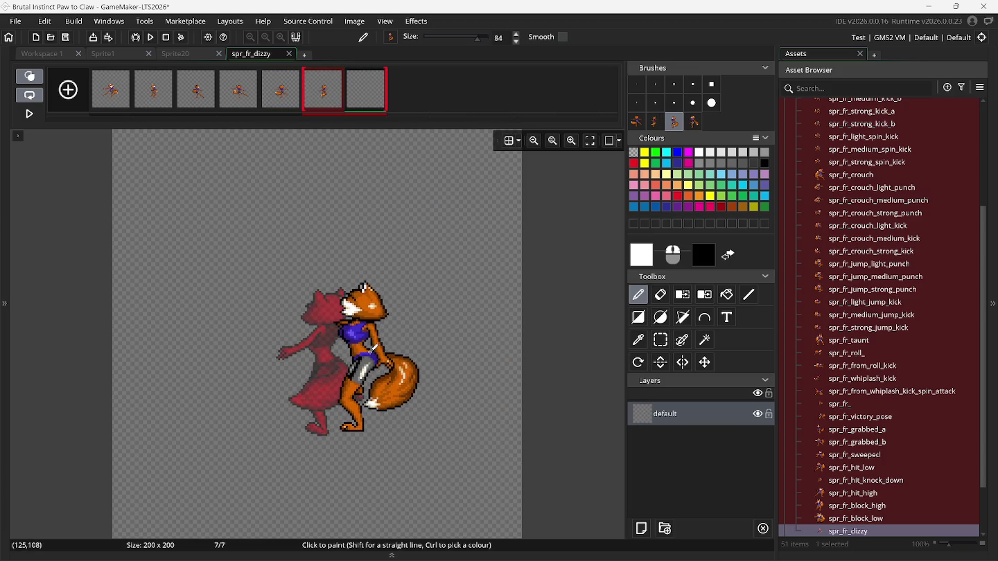
mouse_move(688, 547)
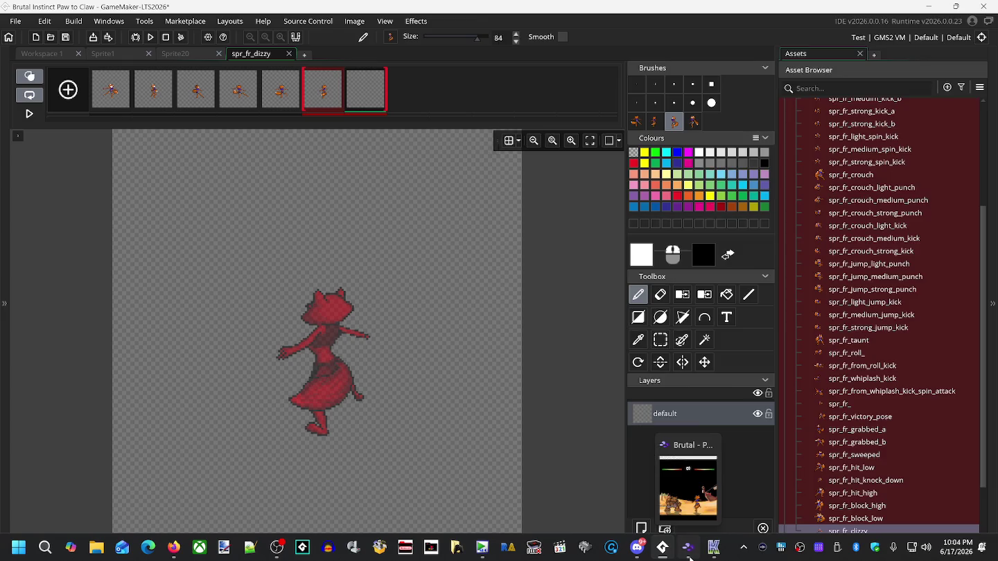
click(715, 517)
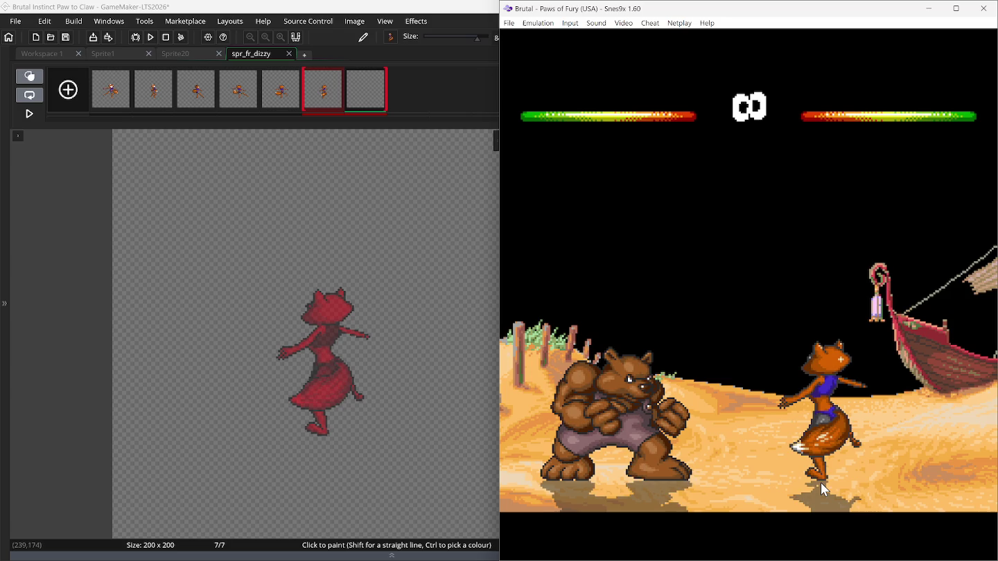
Find the fox's next stance in the game, stamp it onto frame 7, and add an eighth frame.
key(backslash)
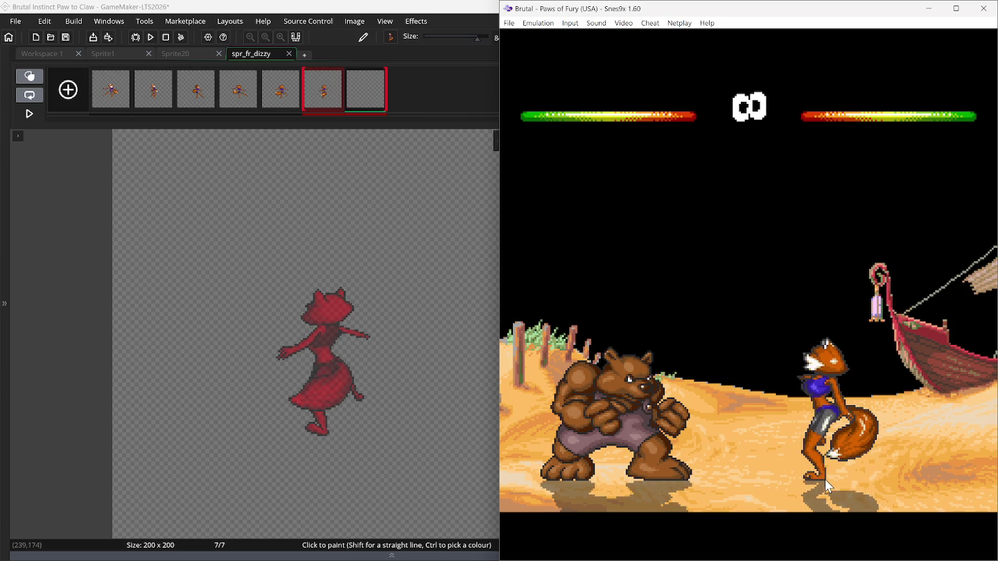
key(BackSpace)
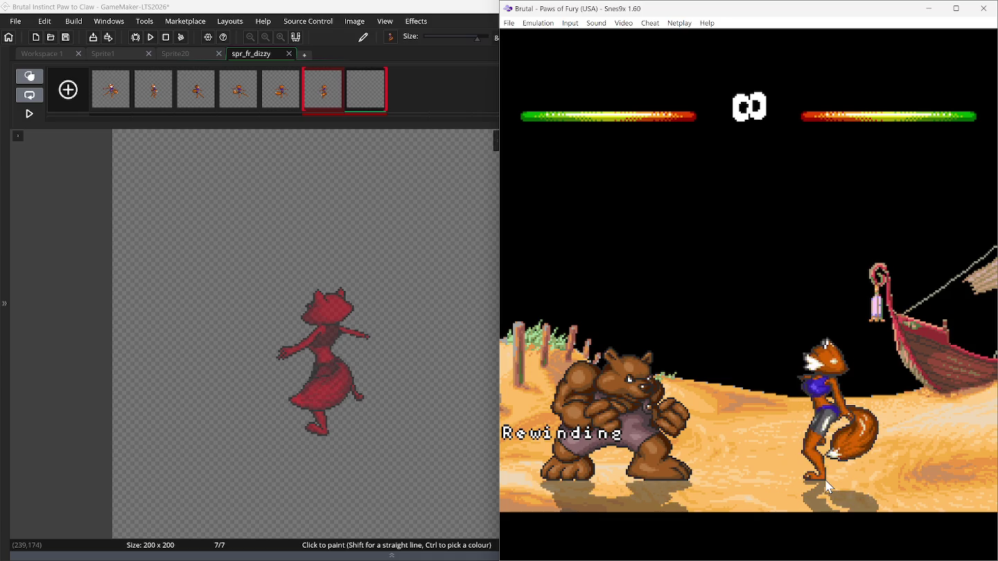
key(ctrl+v)
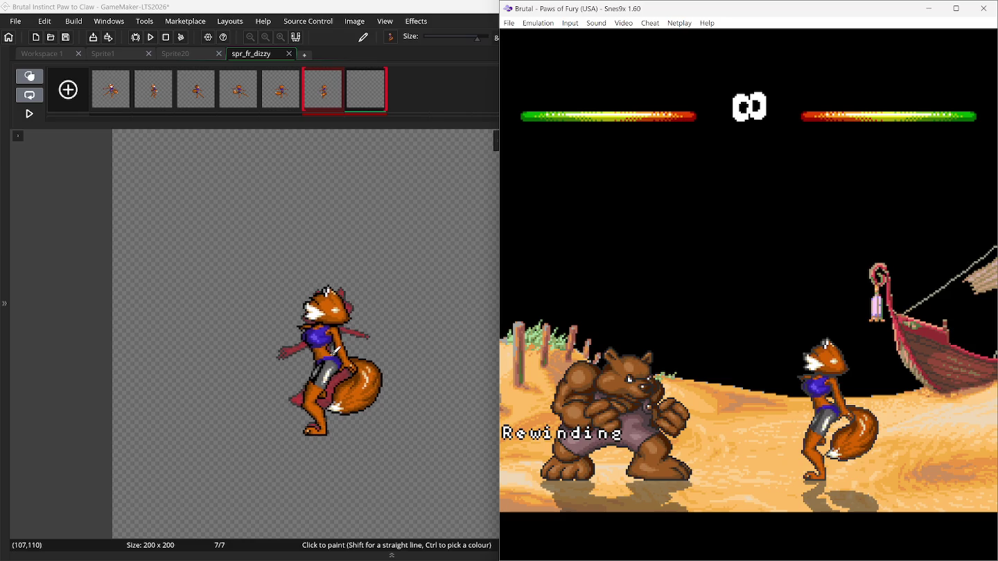
click(336, 353)
click(78, 100)
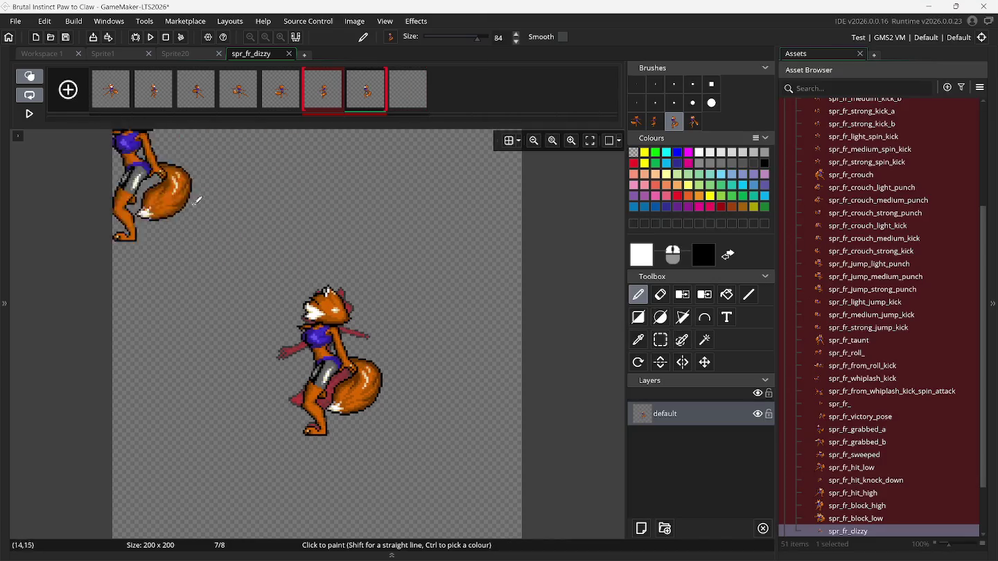
Load the fourth fox brush, select the empty eighth frame, and bring Snes9x alongside.
mouse_move(670, 552)
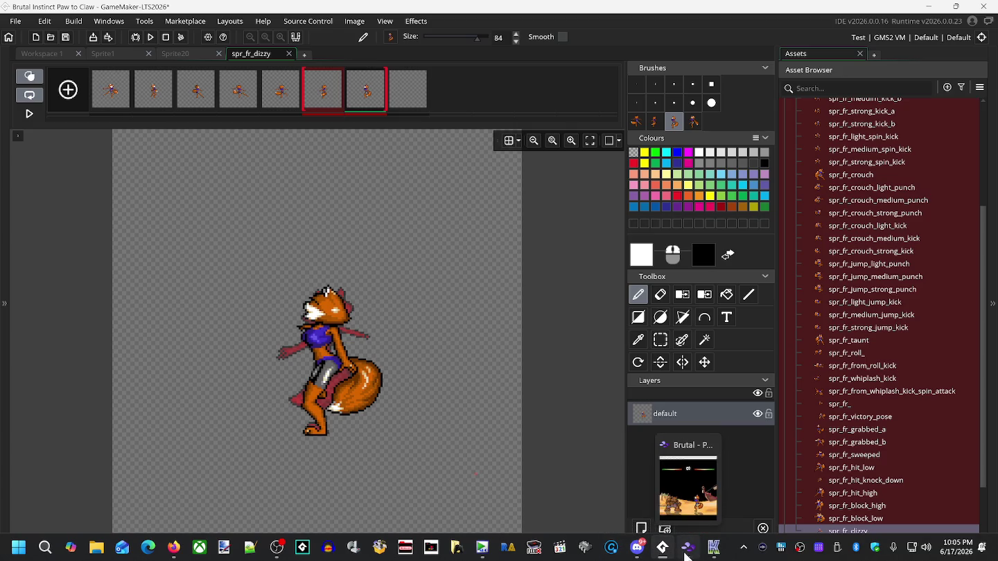
click(695, 124)
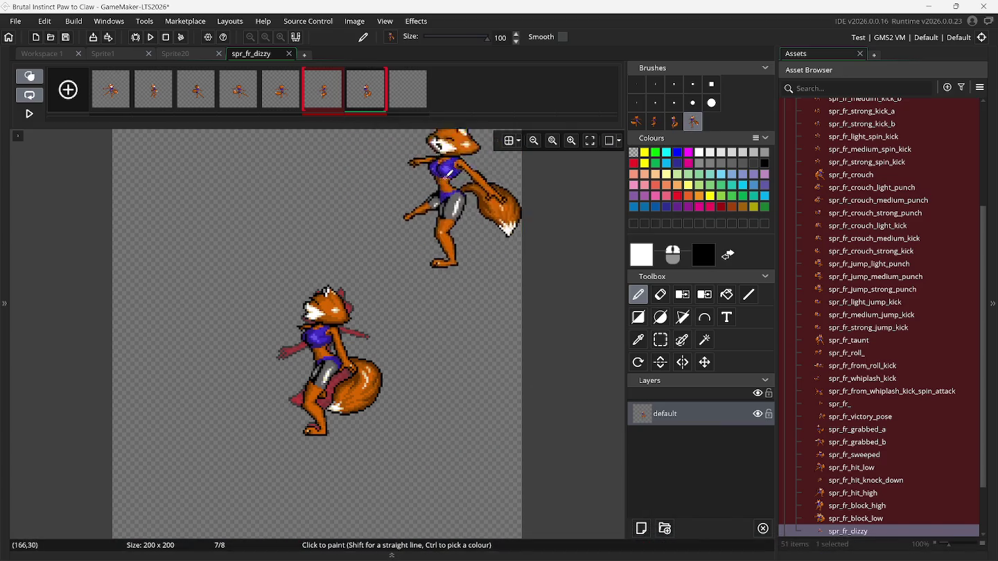
click(409, 97)
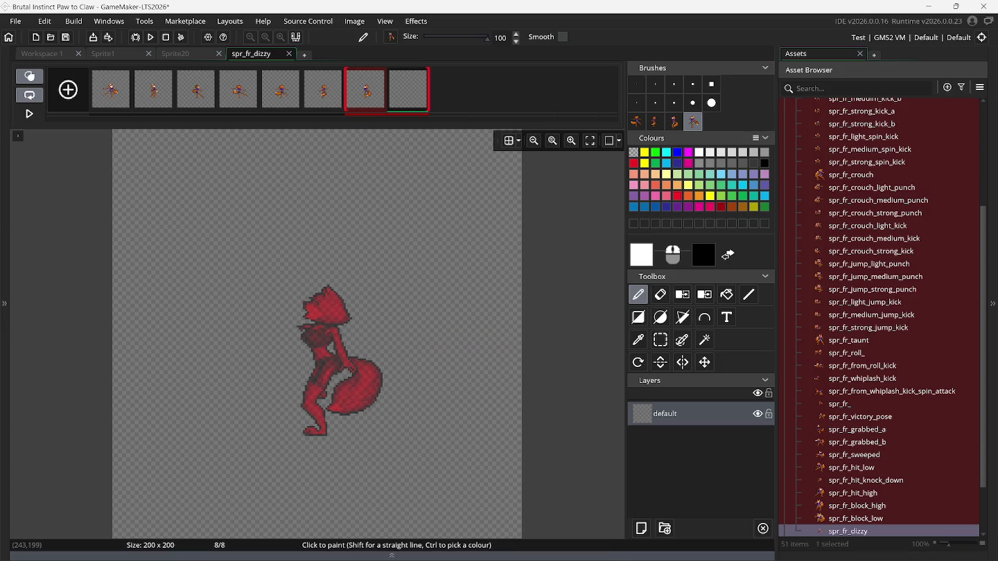
mouse_move(688, 553)
click(620, 488)
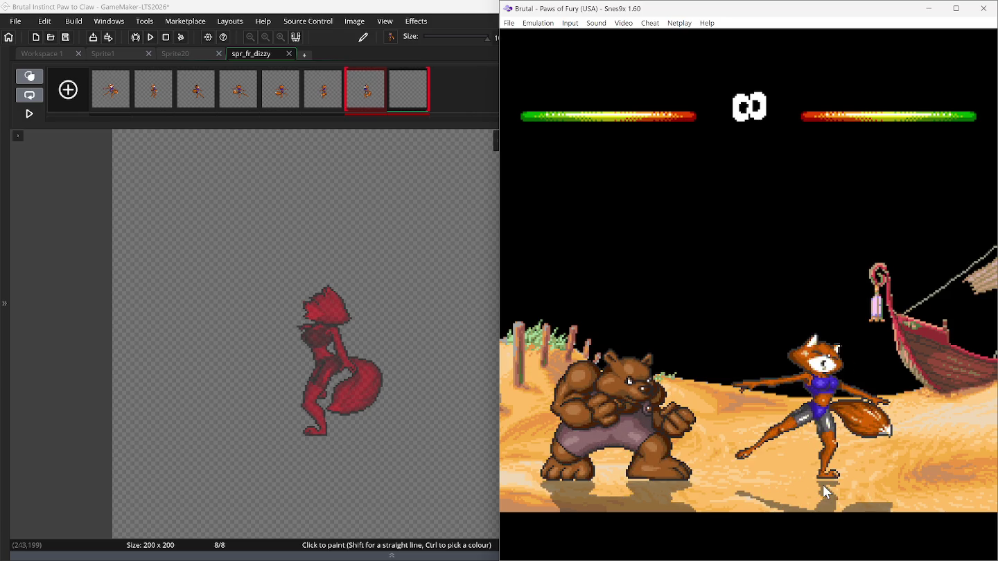
Rewind Snes9x to the fox's standing pose and paste it into frame 8.
key(BackSpace)
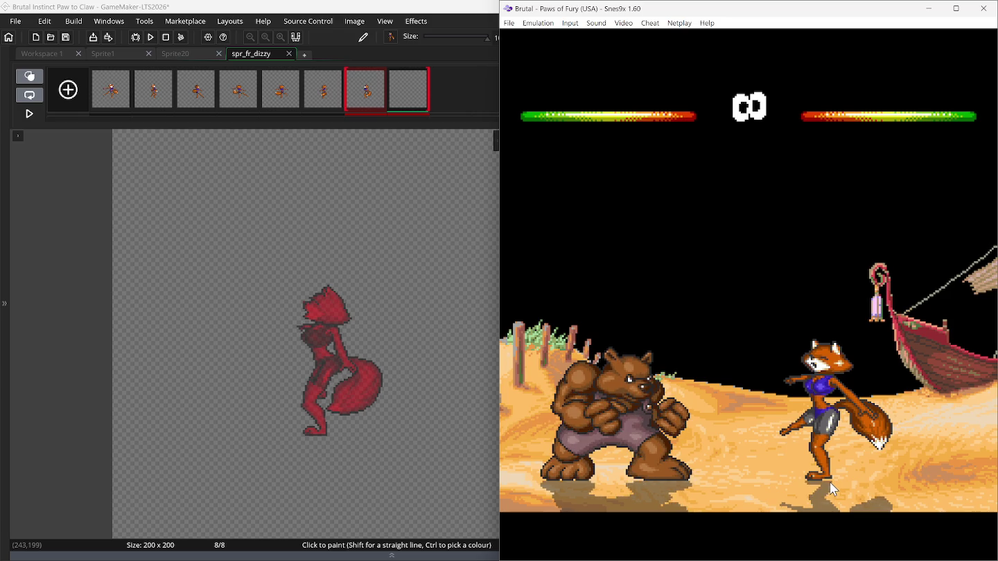
key(BackSpace)
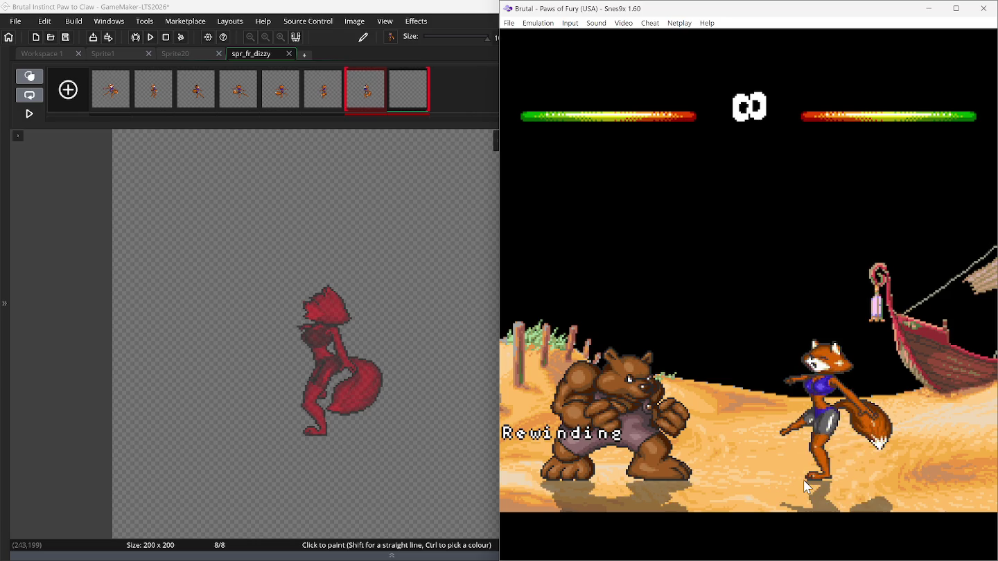
key(ctrl+v)
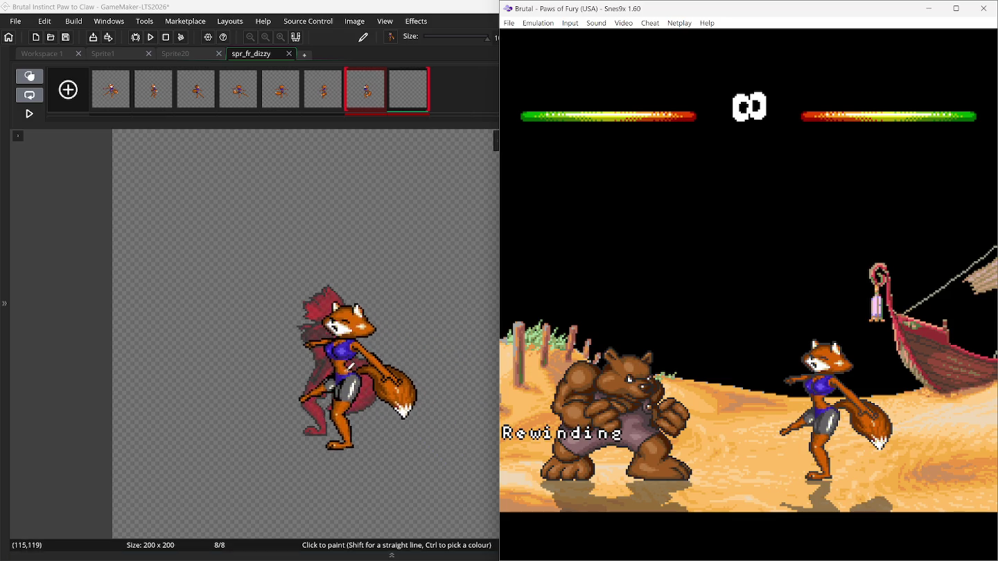
Align the pasted fox with the previous frame's onion skin and preview the animation.
drag(340, 358, 331, 355)
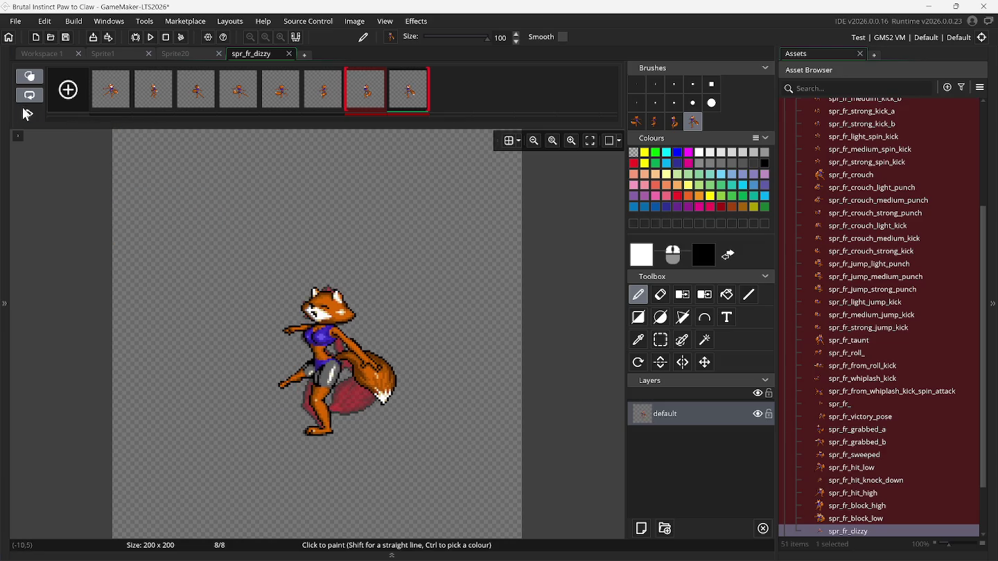
click(27, 116)
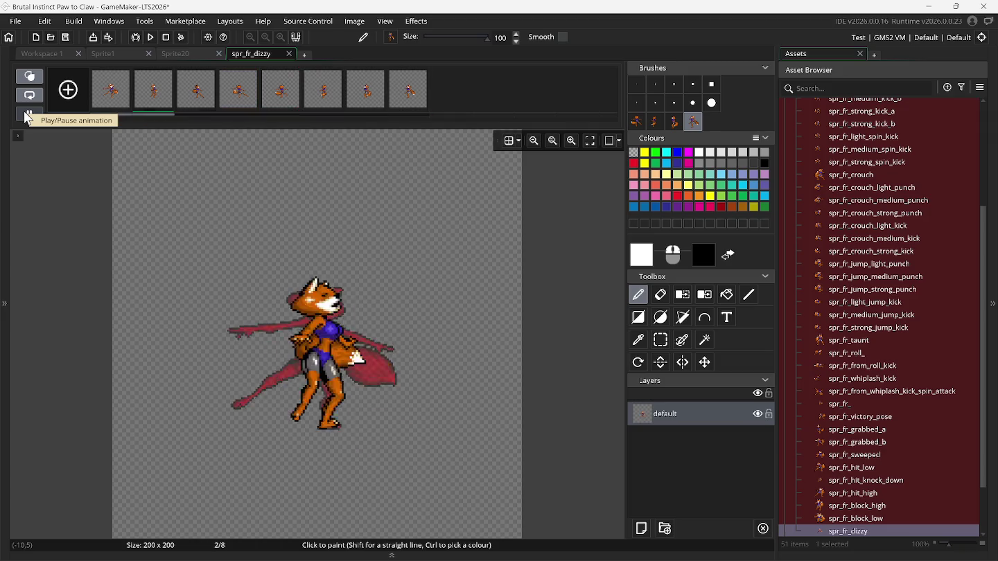
click(26, 118)
In Snes9x, make the fox perform its leg kick, arms-out attack and spinning kick.
mouse_move(688, 549)
click(688, 496)
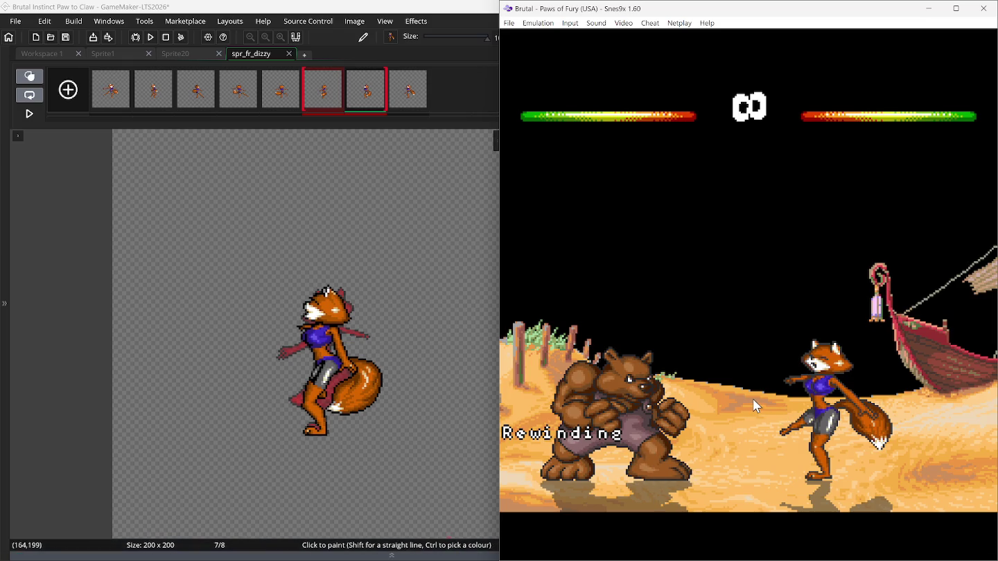
key(c)
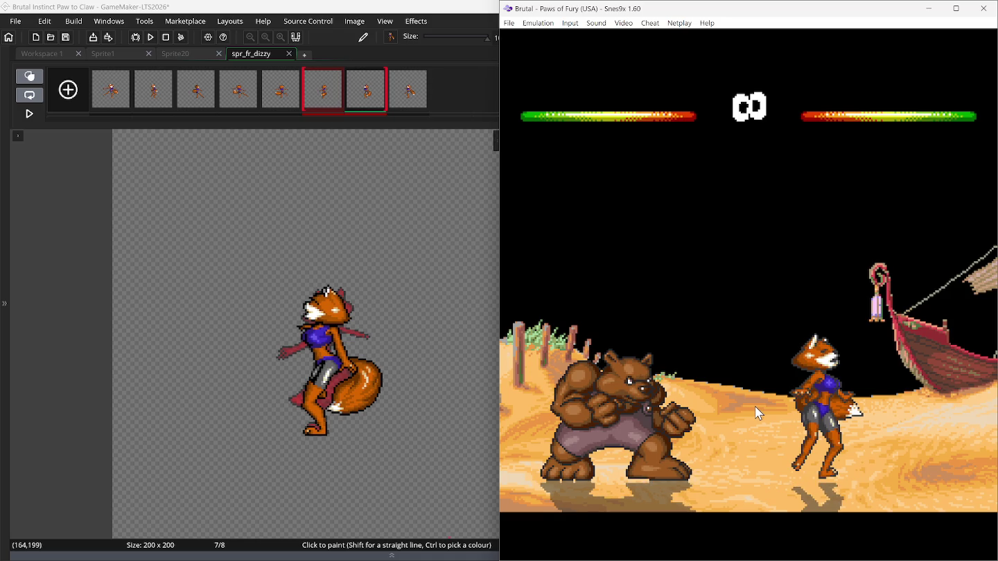
key(c)
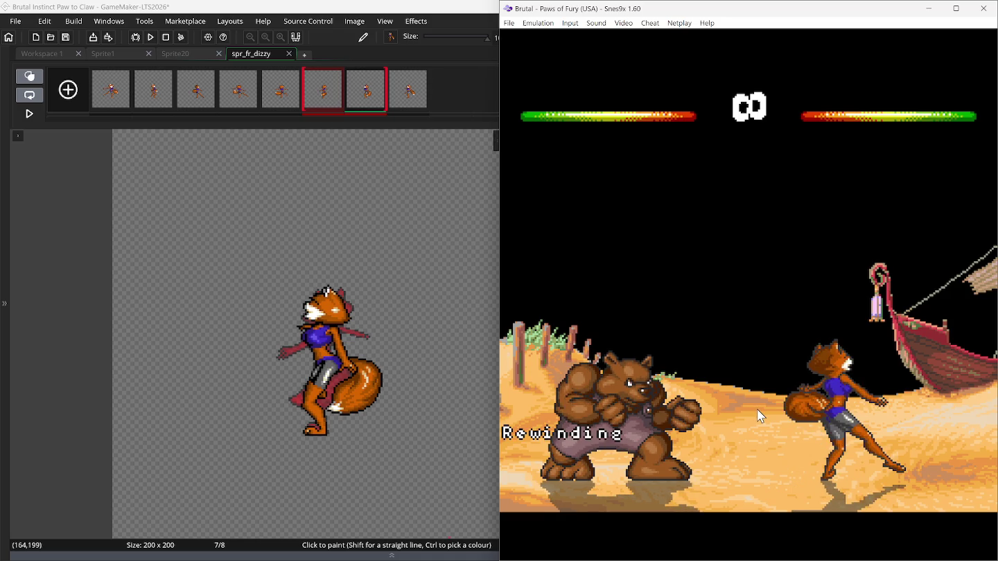
key(c)
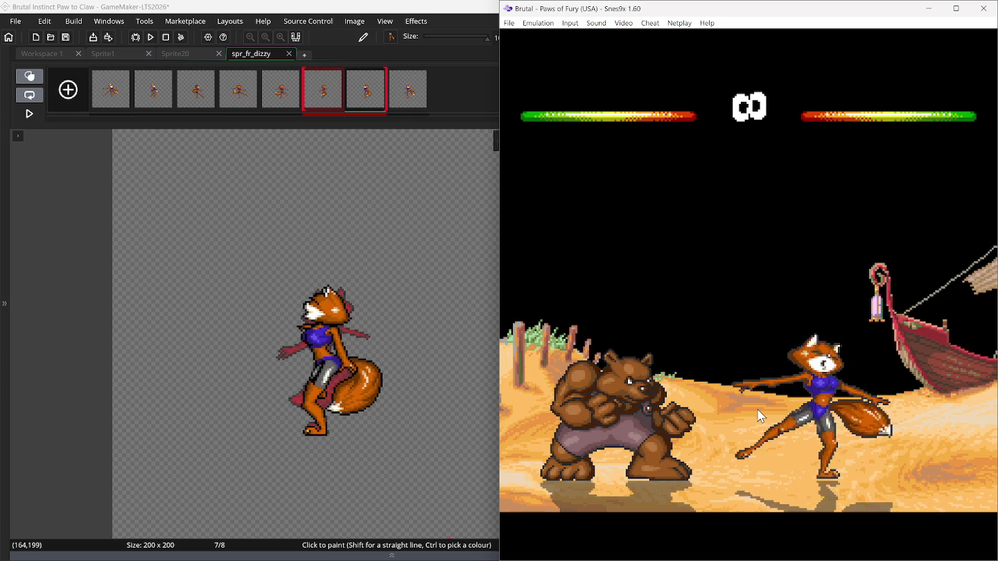
key(x)
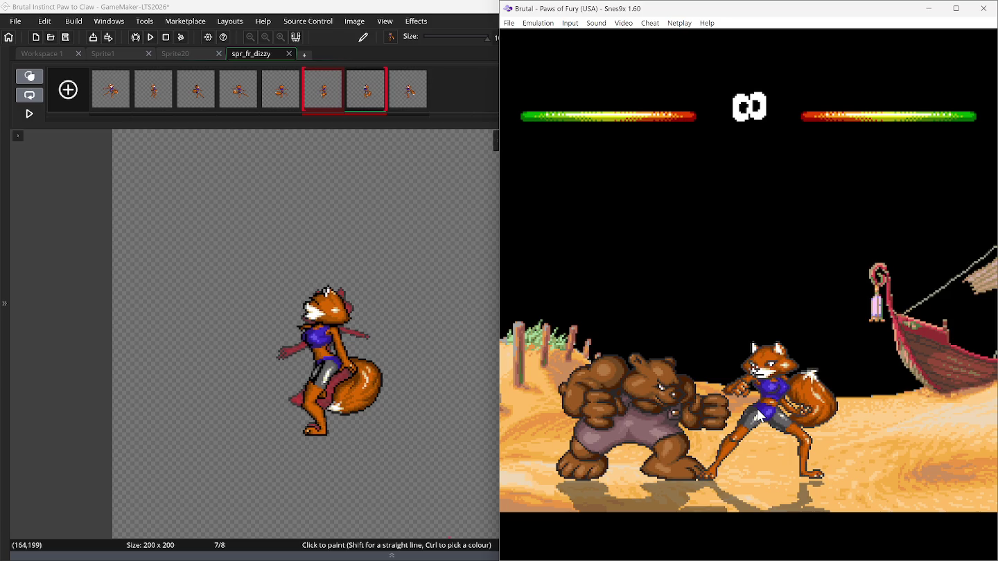
Rewind the fight to the fox's kicking pose, paste the copied pose, and show frame 1.
key(ctrl+shift+r)
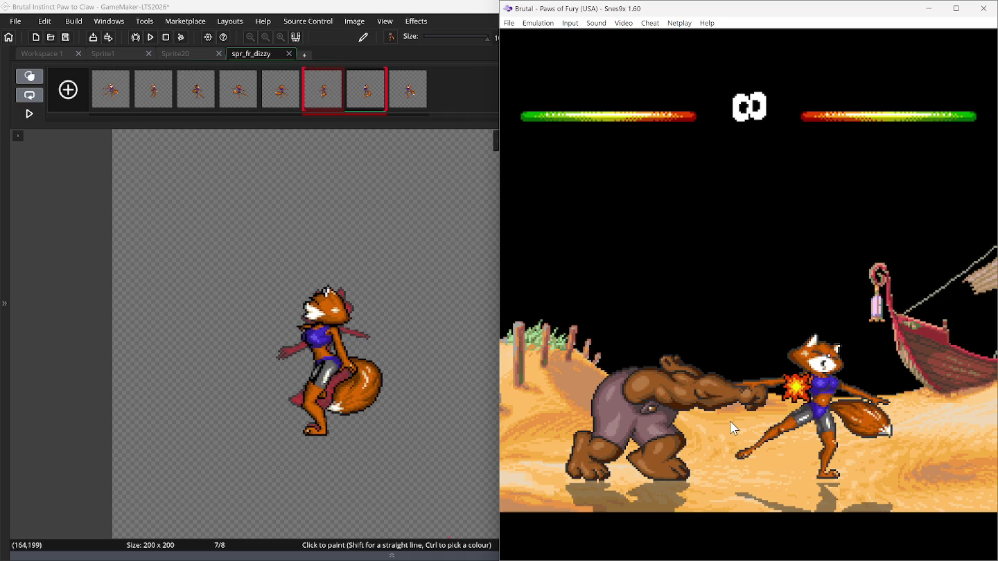
key(BackSpace)
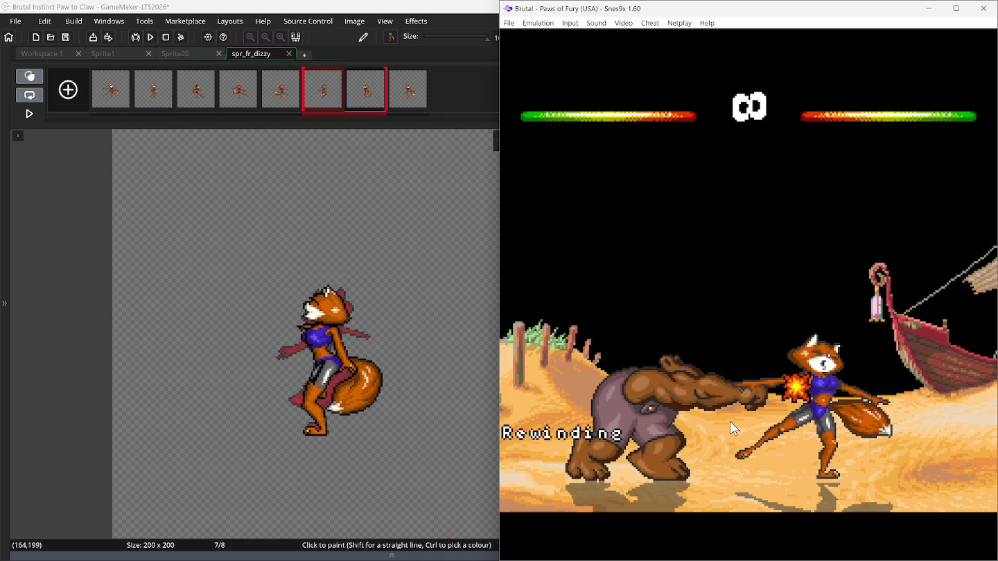
key(BackSpace)
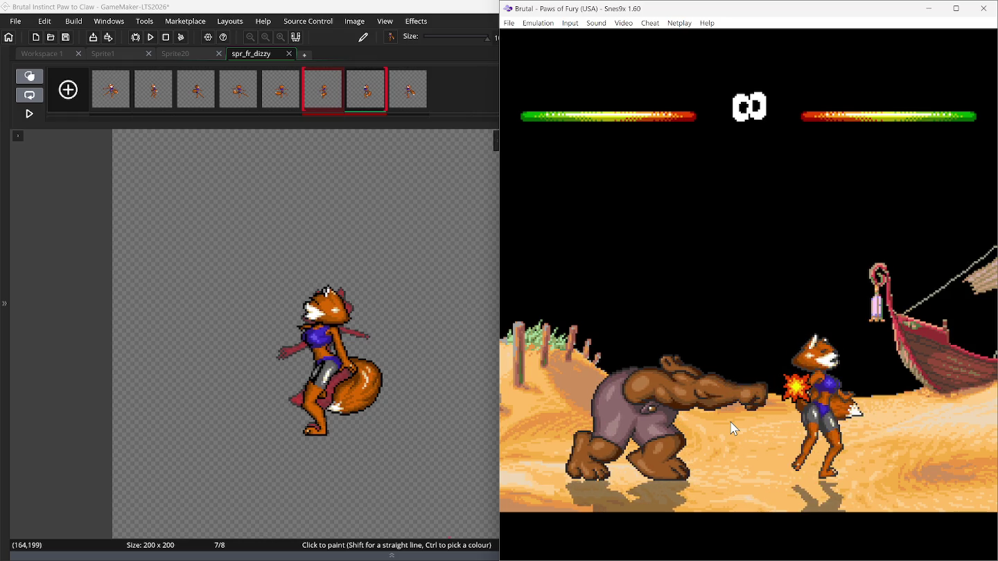
key(BackSpace)
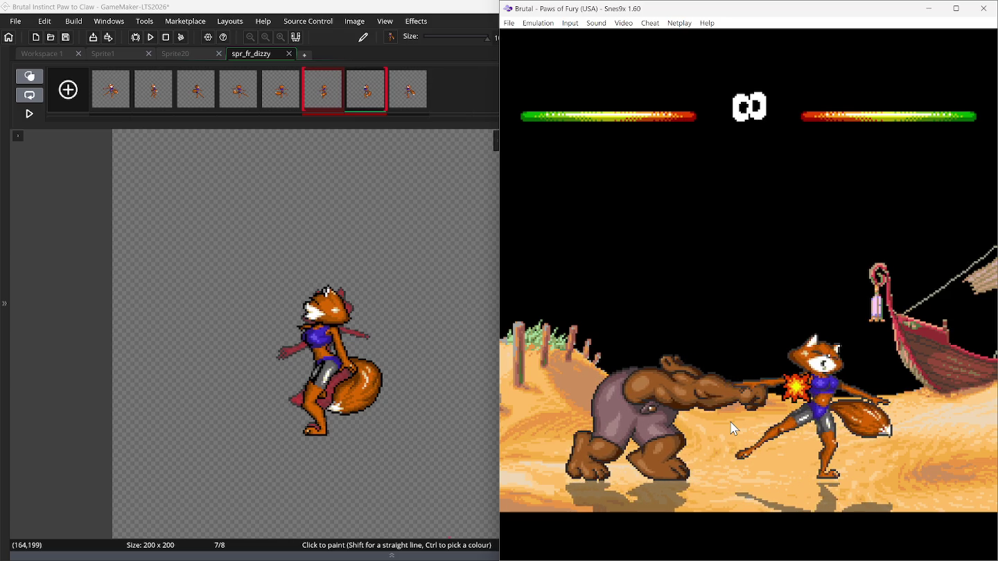
key(ctrl+v)
click(105, 103)
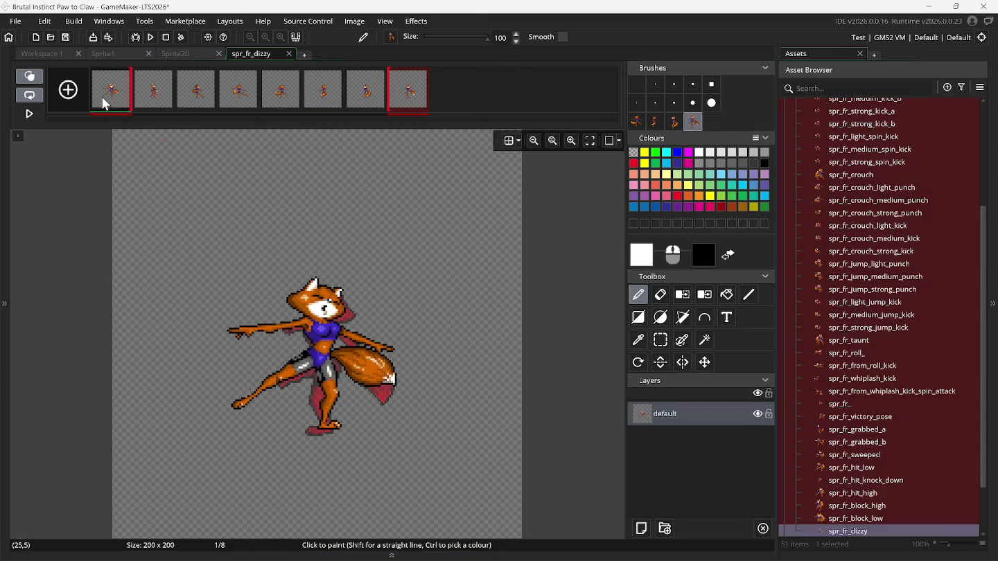
Turn off onion skinning and add frames to spr_fr_dizzy, growing it to 13 frames.
click(40, 75)
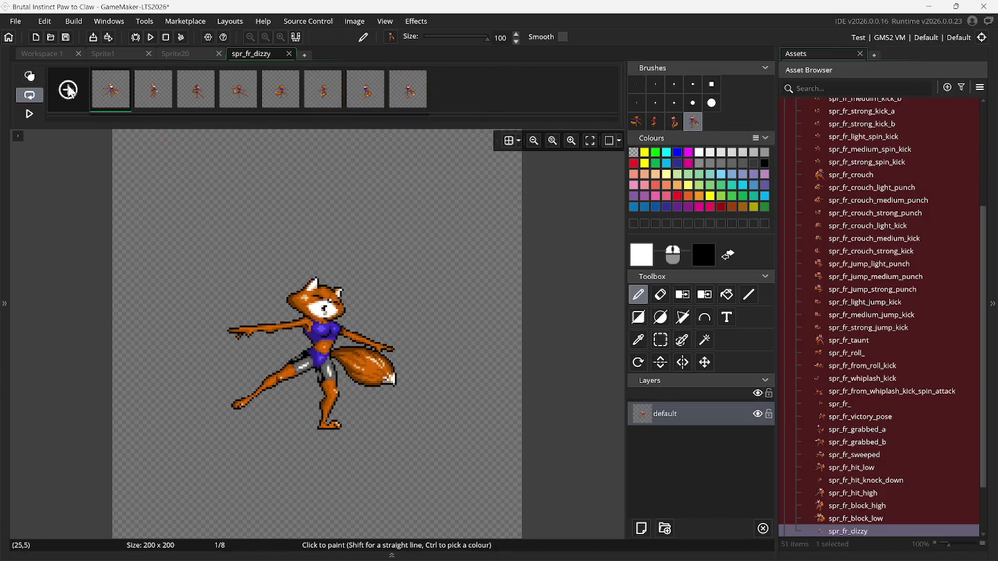
right_click(115, 97)
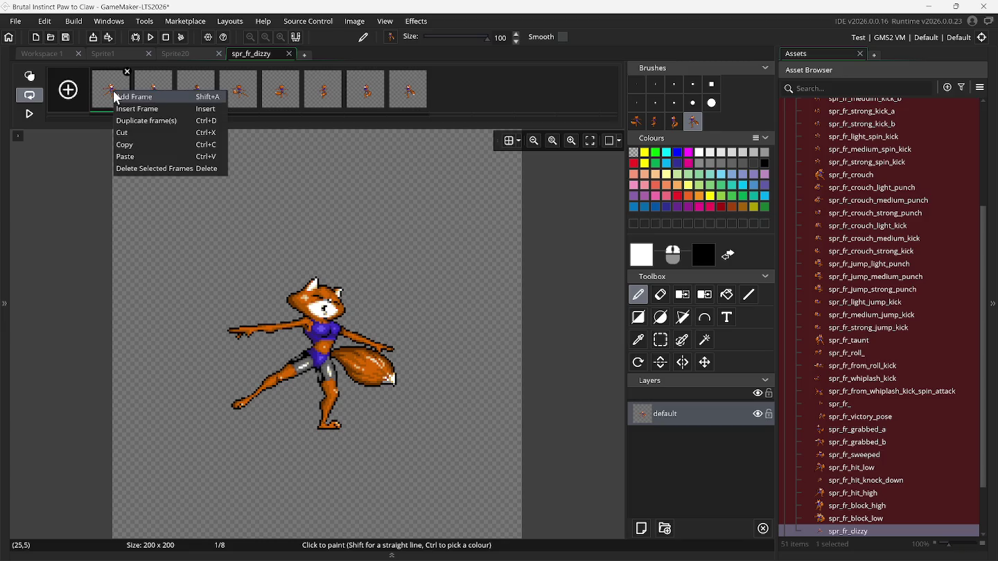
click(116, 97)
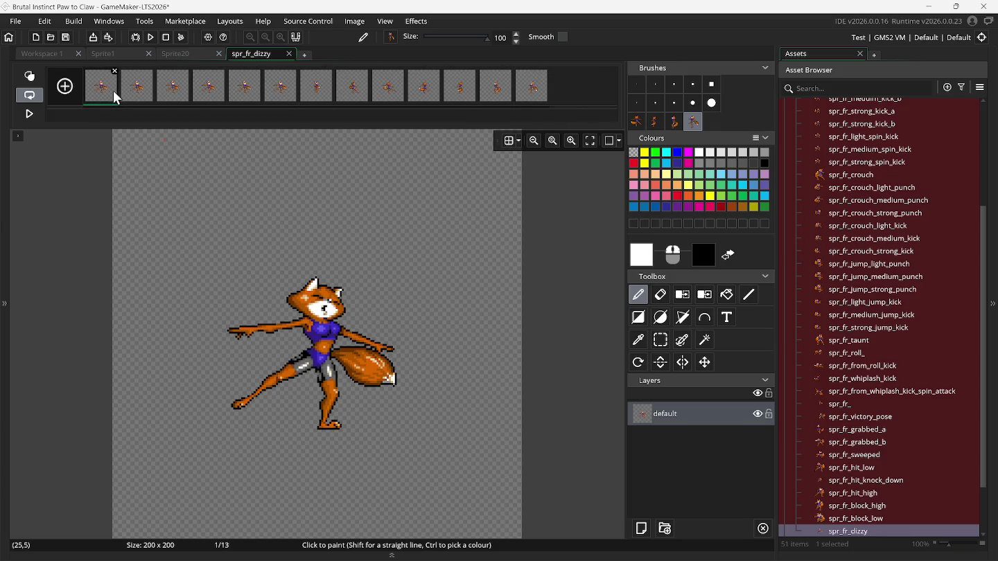
Step through frames 2 to 7 and bring the Snes9x game back beside the editor.
click(134, 94)
click(170, 94)
click(205, 95)
click(242, 96)
click(273, 97)
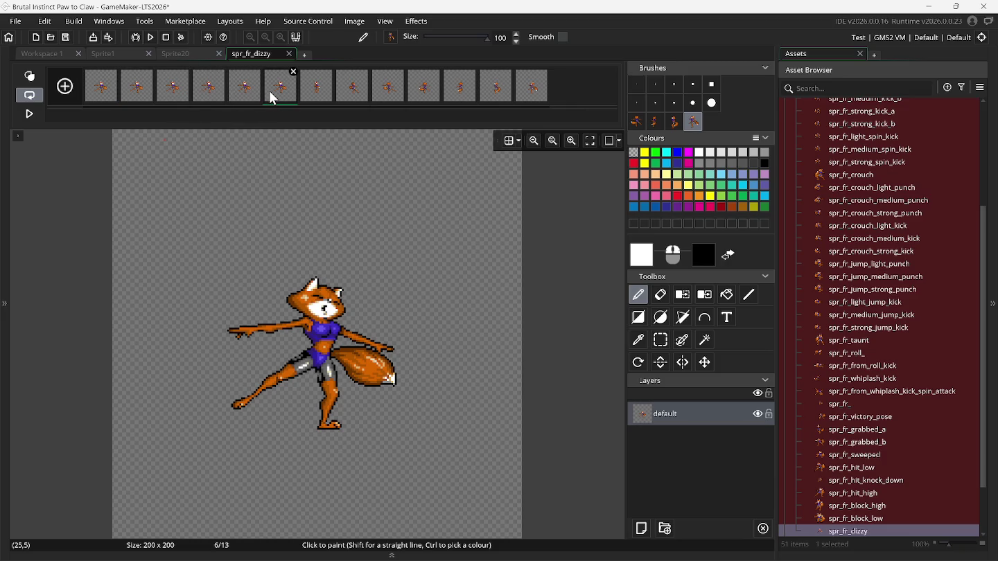
click(315, 97)
mouse_move(626, 558)
mouse_move(688, 547)
click(690, 471)
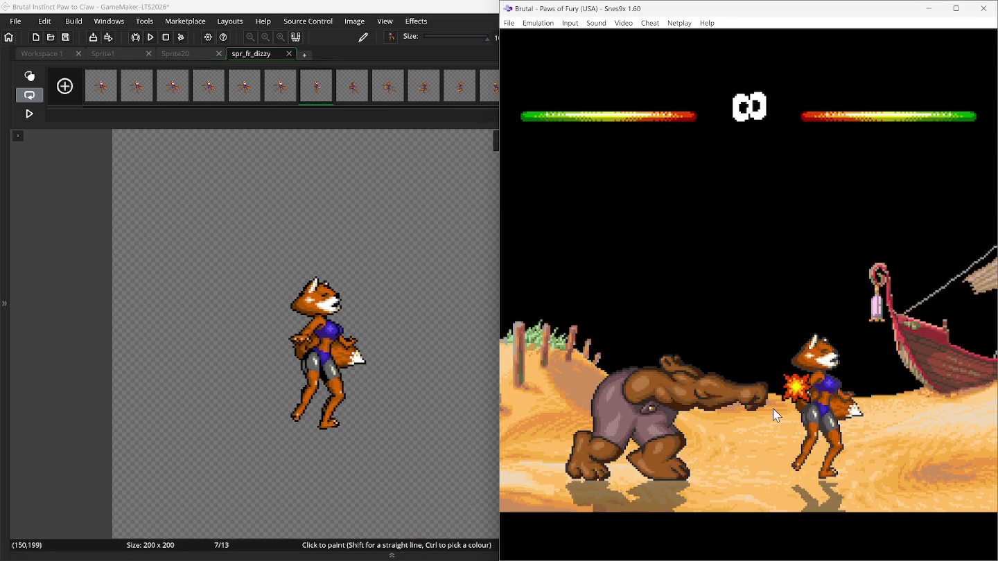
Step spr_fr_dizzy to frame 13 and check its leaning, tail-forward pose against the rewound game.
key(BackSpace)
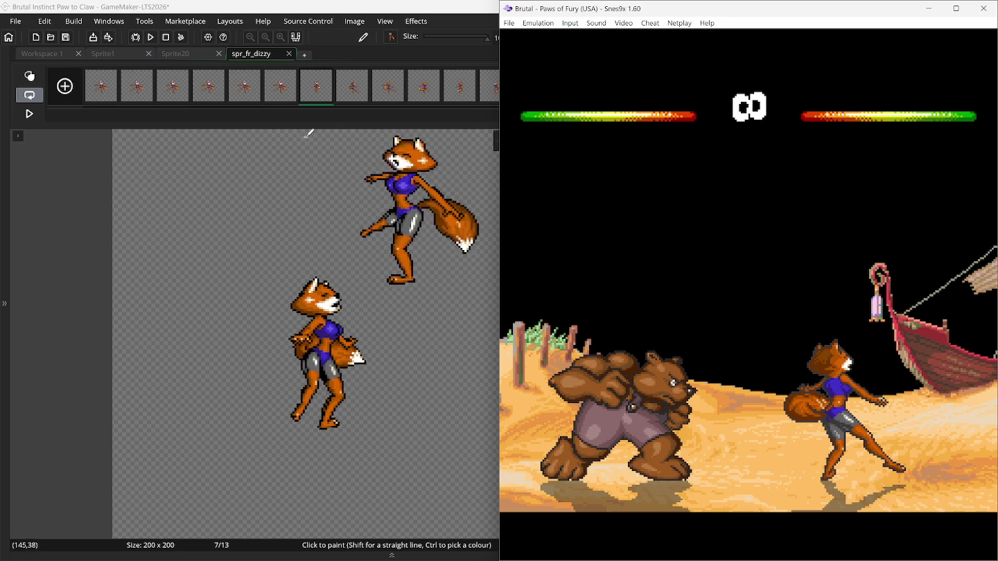
click(310, 98)
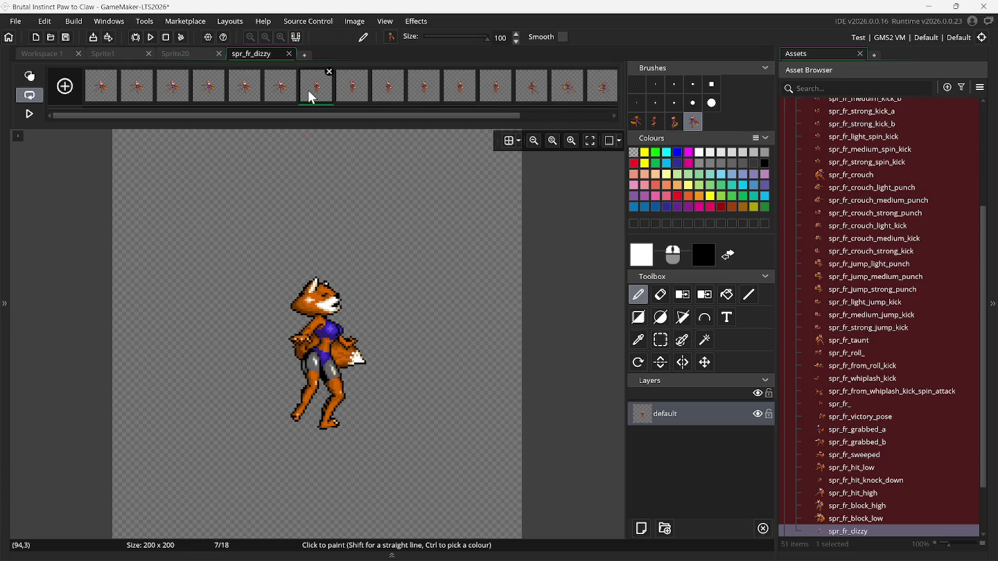
key(Right)
key(Right)
key(Right)
key(Right)
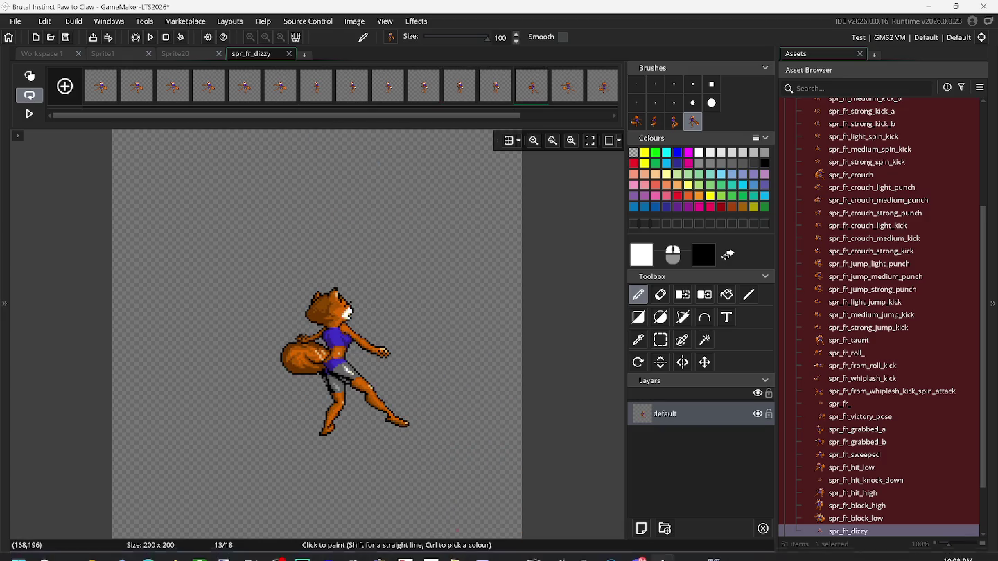
mouse_move(660, 555)
click(674, 489)
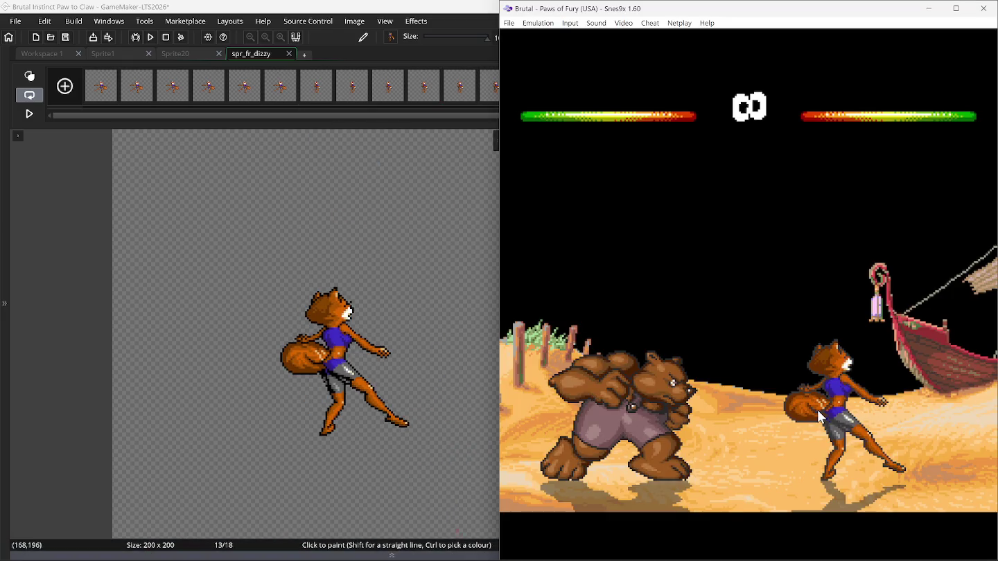
key(BackSpace)
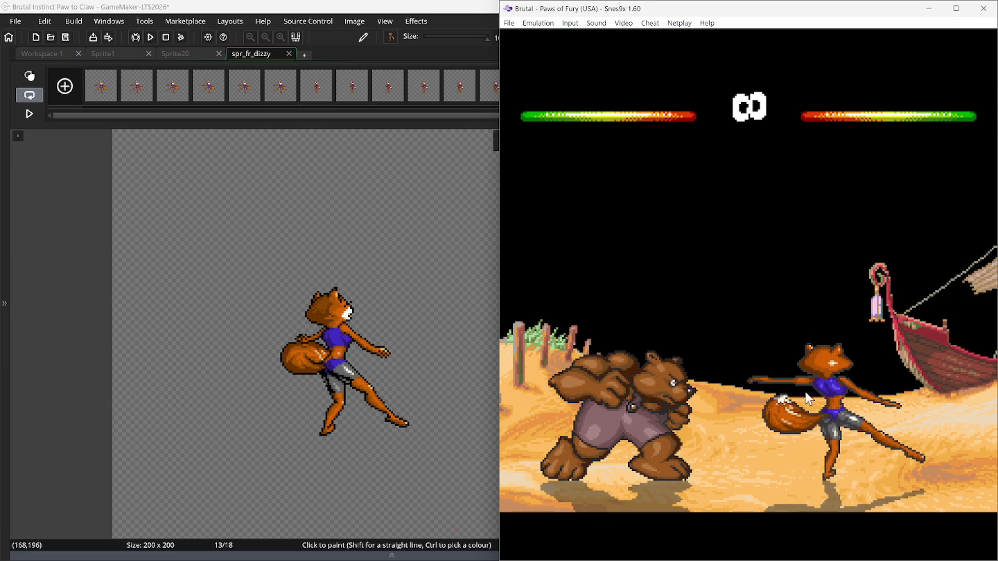
click(472, 39)
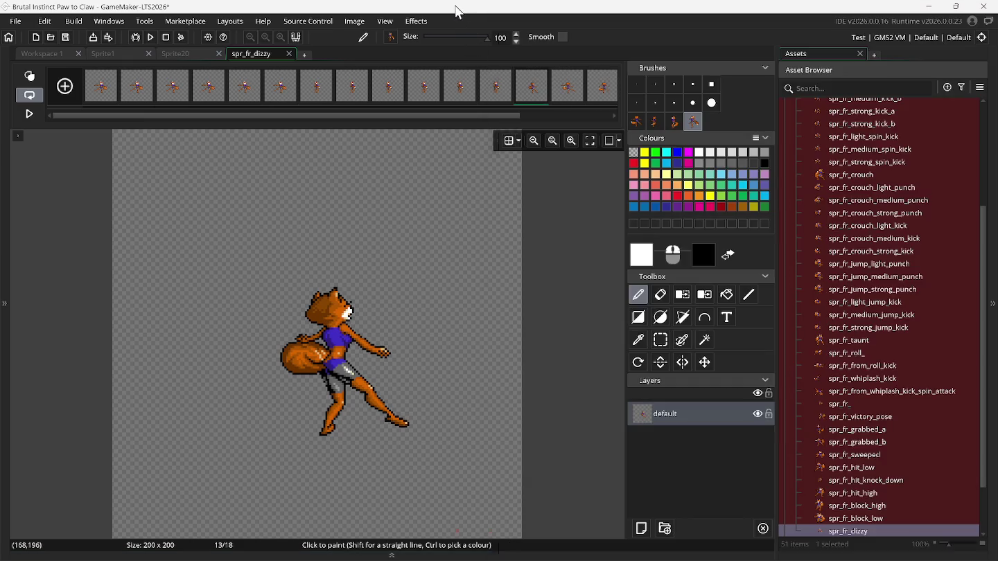
Select frame 17 and rewind the Snes9x fight to compare its pose.
click(564, 87)
click(540, 94)
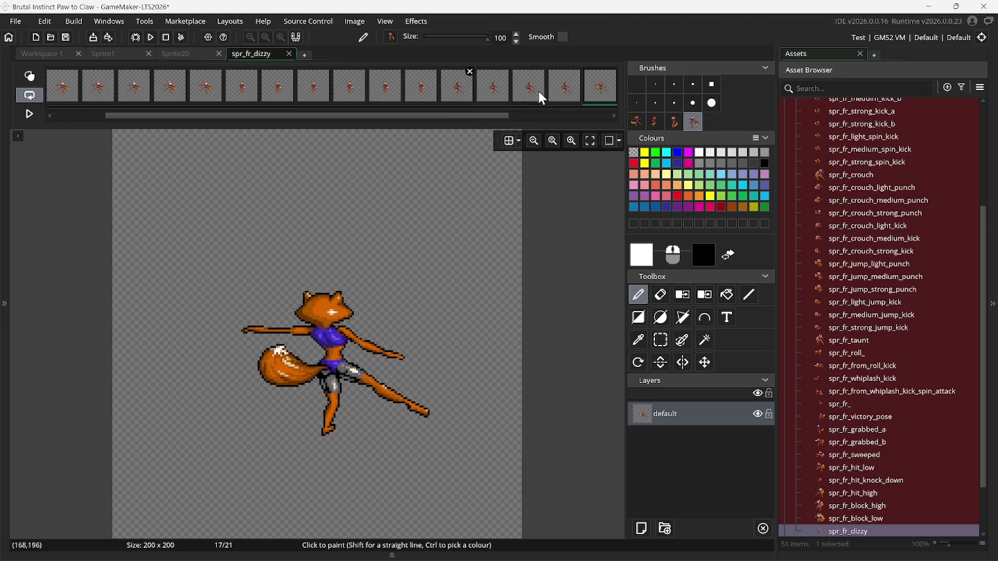
click(689, 548)
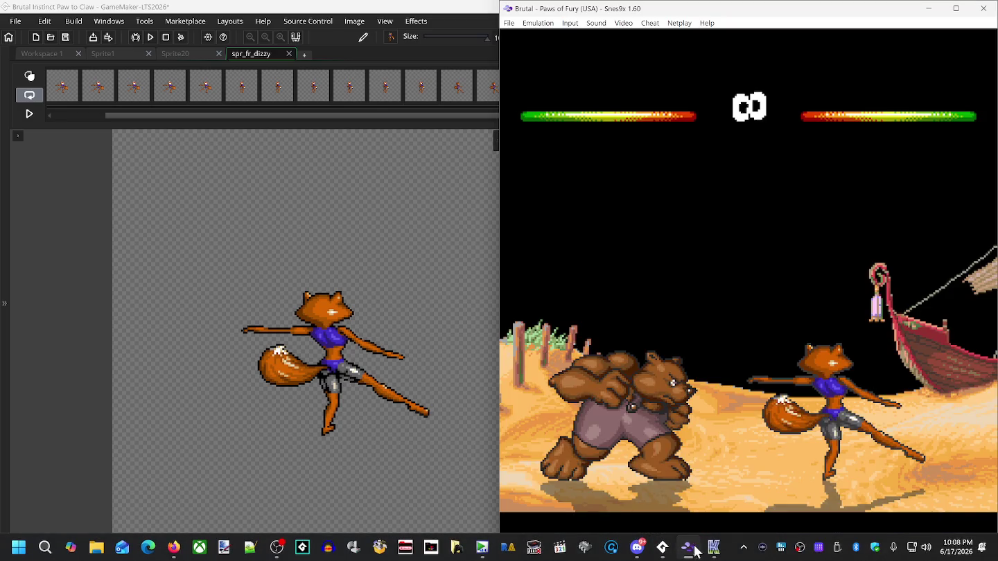
key(BackSpace)
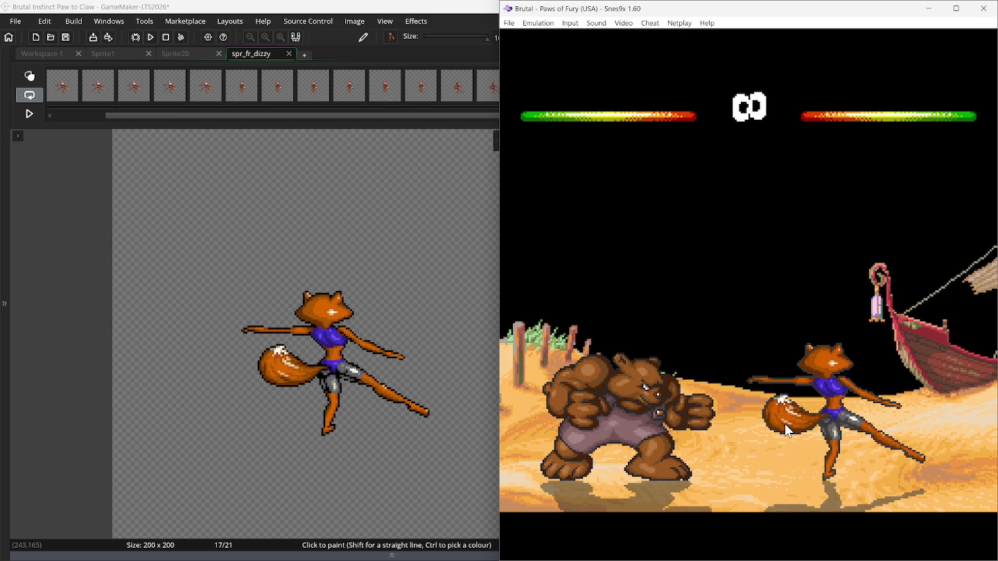
click(444, 11)
Paste five more frames, bringing spr_fr_dizzy to 26 frames.
mouse_move(595, 94)
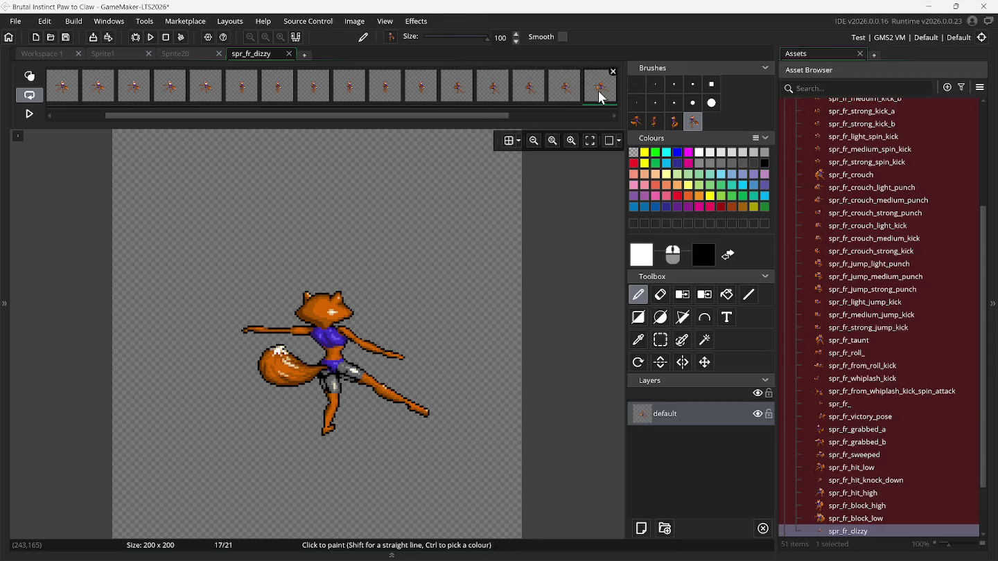
key(ctrl+v)
key(ctrl+v)
key(ctrl+v)
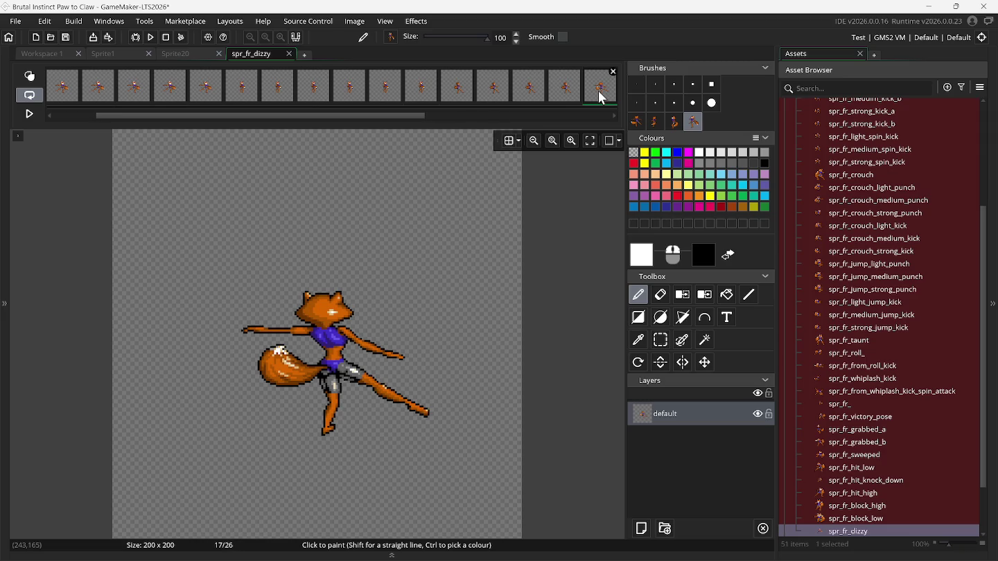
scroll(602, 98, down, 5)
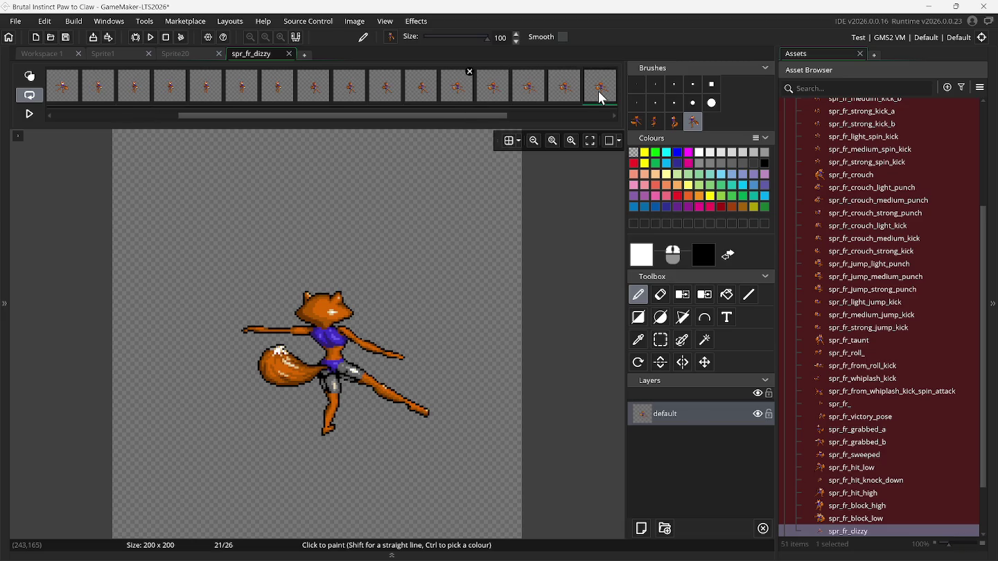
scroll(602, 97, down, 1)
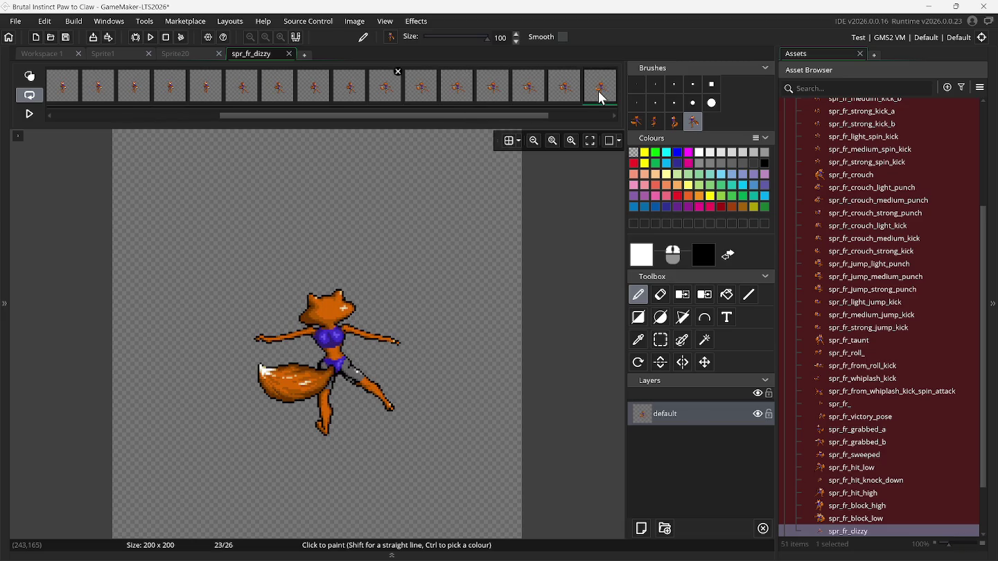
scroll(602, 97, down, 1)
Compare frame 17 against the fox's pose in the rewound Snes9x gameplay.
mouse_move(603, 555)
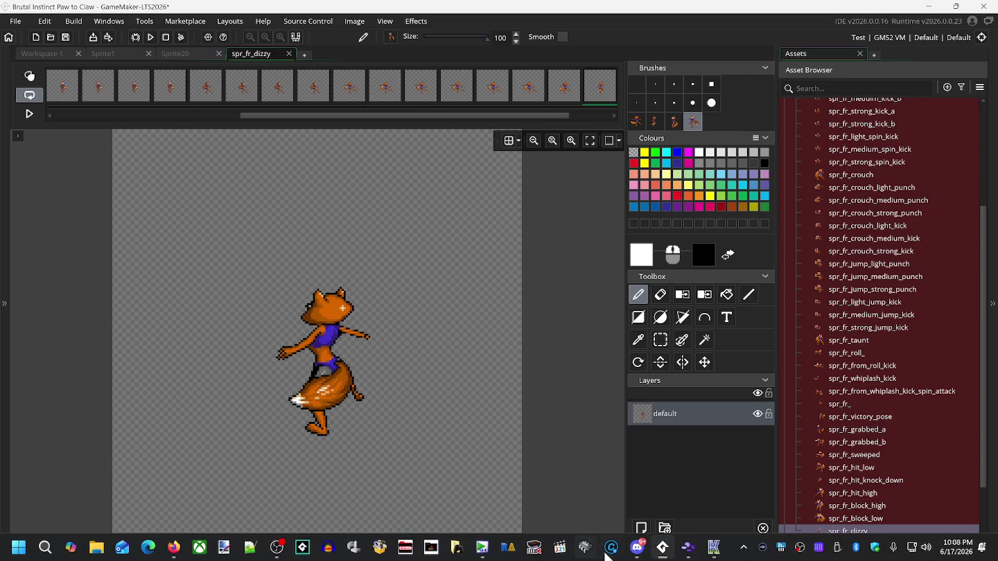
click(665, 496)
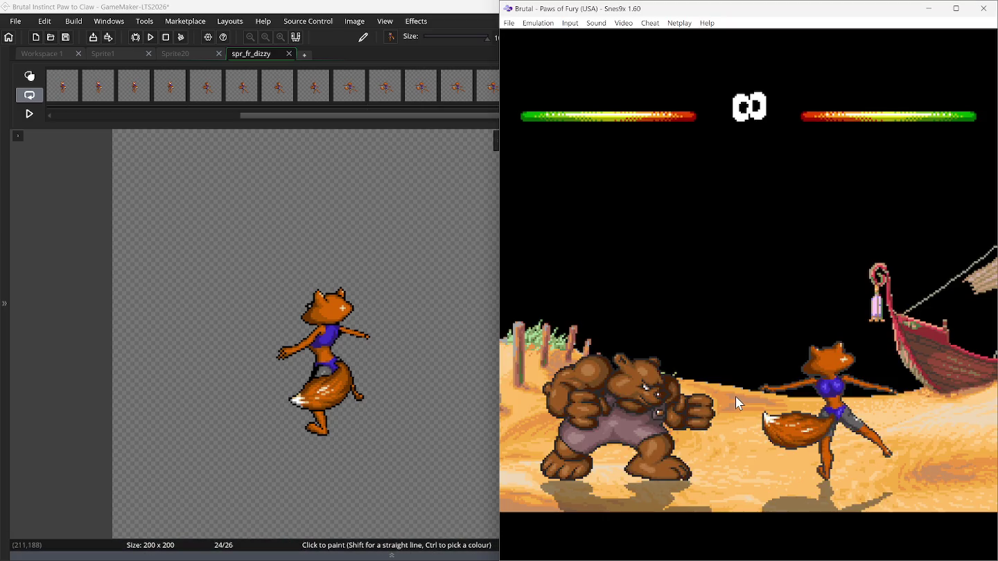
key(BackSpace)
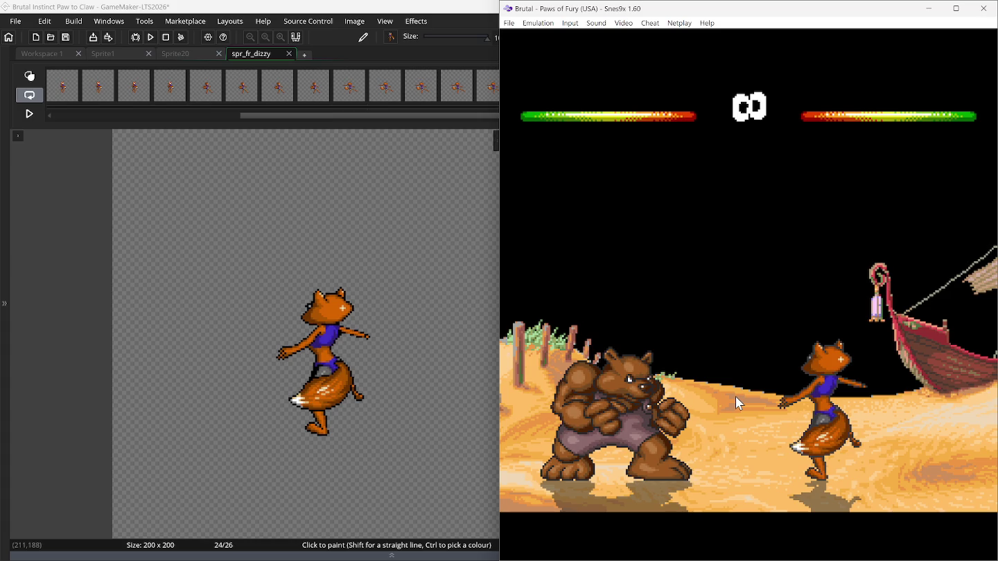
key(BackSpace)
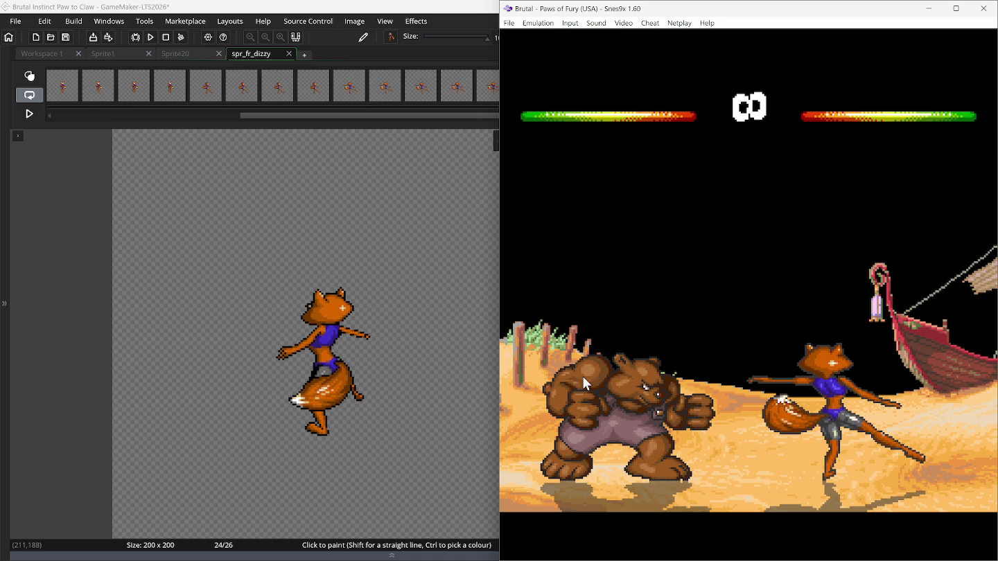
click(350, 98)
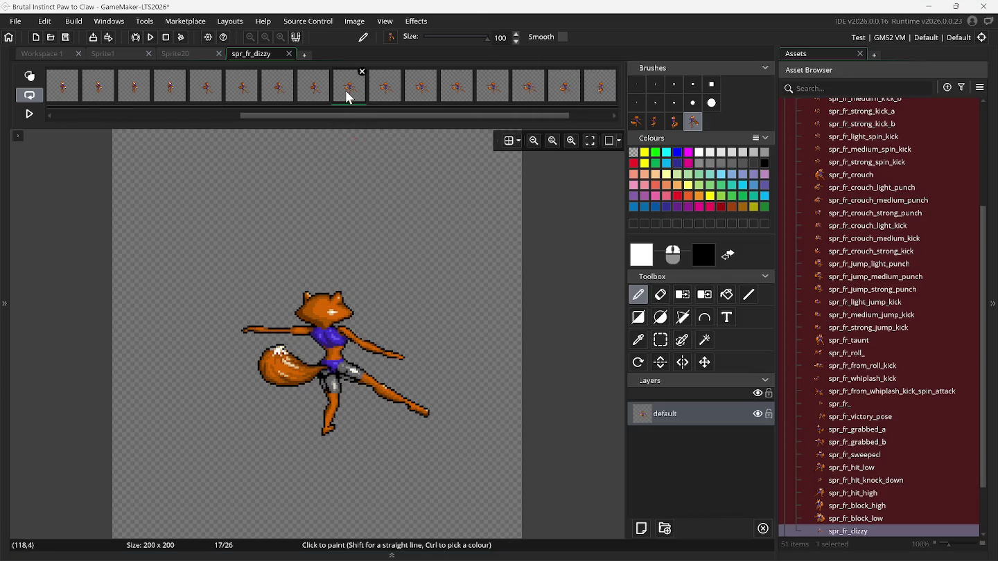
click(689, 549)
key(BackSpace)
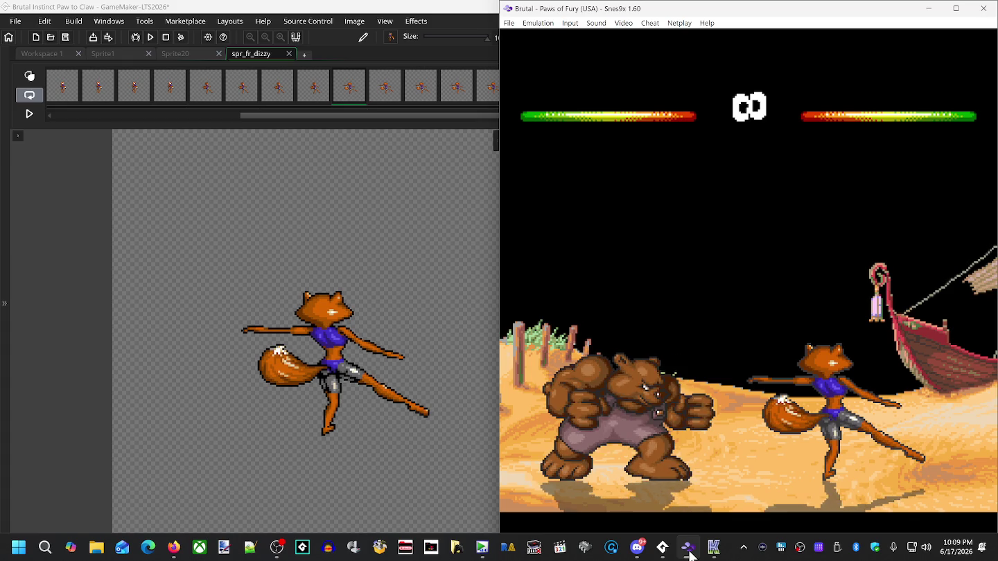
Step from frame 18 to frame 23 and match its arms-spread, tail-forward stance in Snes9x.
key(ctrl+v)
click(306, 95)
click(345, 93)
key(Right)
key(Right)
key(Right)
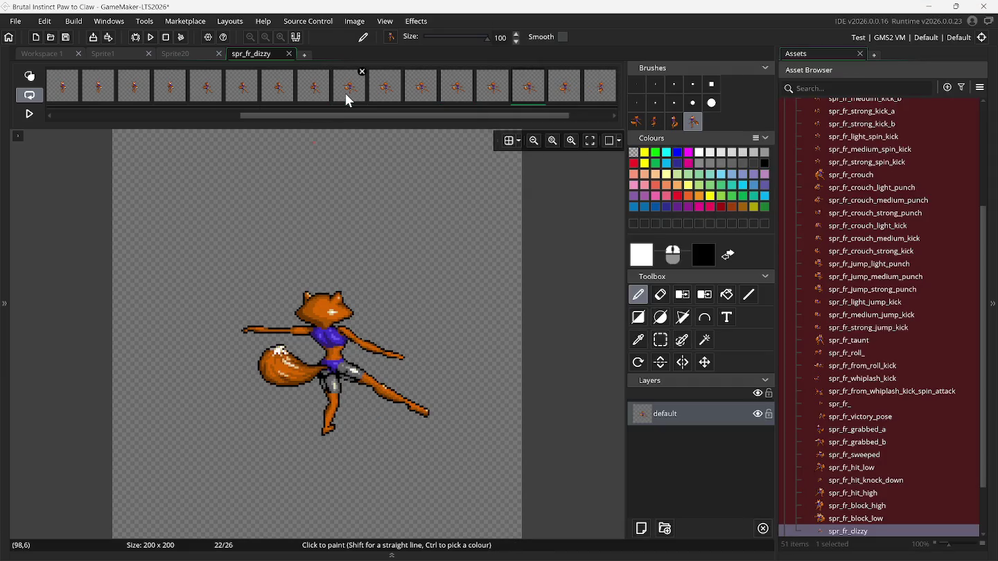
key(Right)
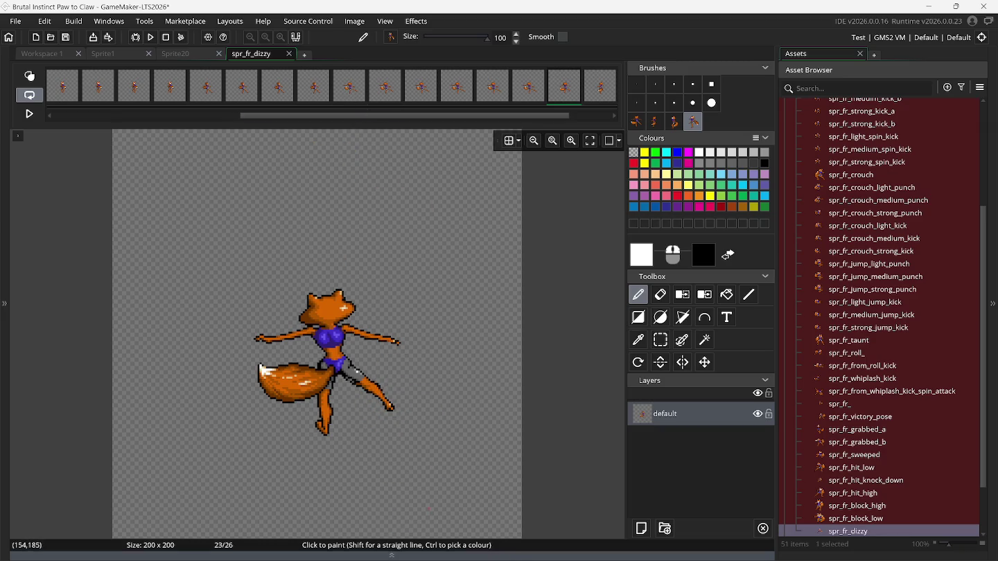
click(689, 555)
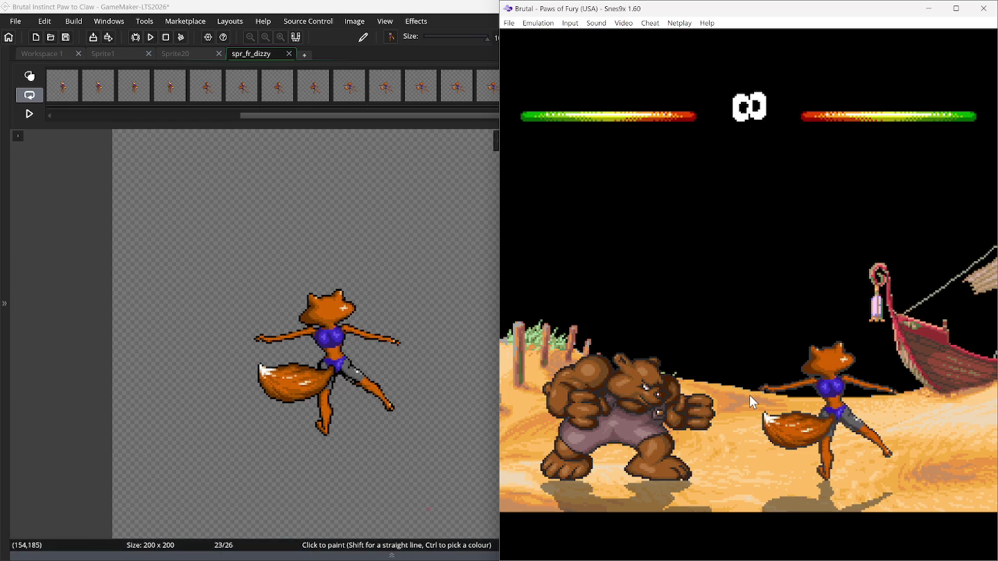
key(BackSpace)
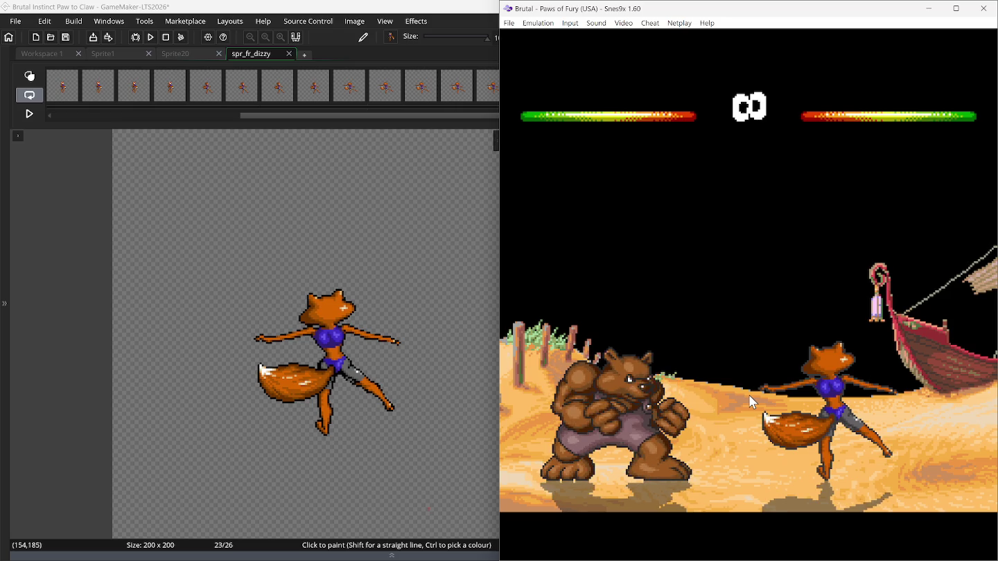
click(473, 45)
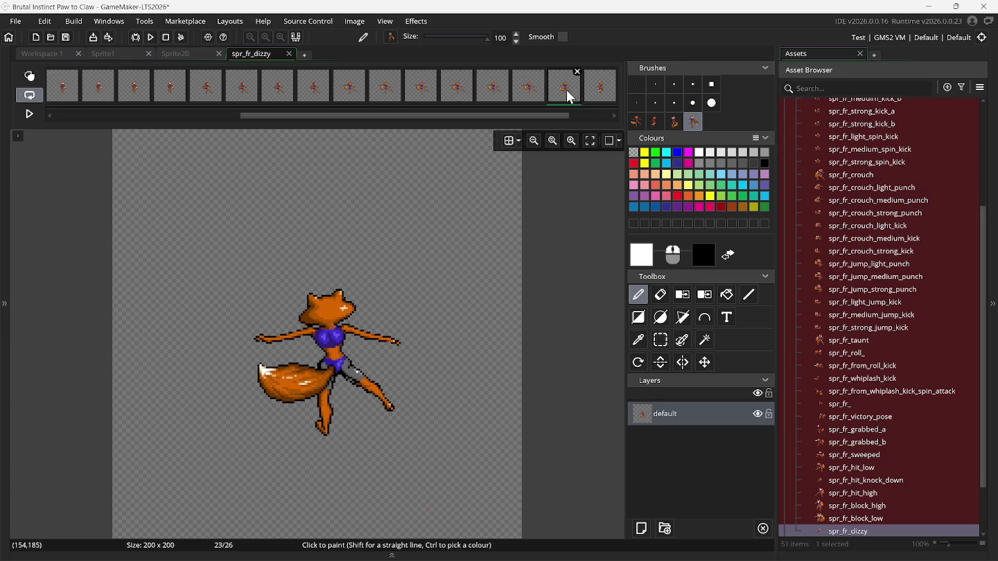
Step from frame 23 on to frame 28 and check it against the rewound game pose.
click(600, 89)
click(572, 95)
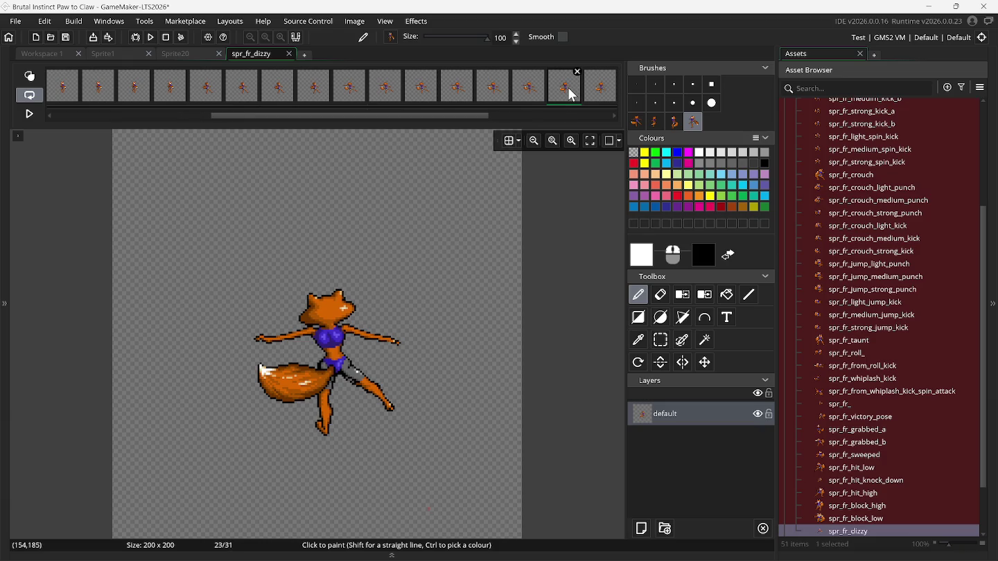
key(Right)
key(Right)
key(Right)
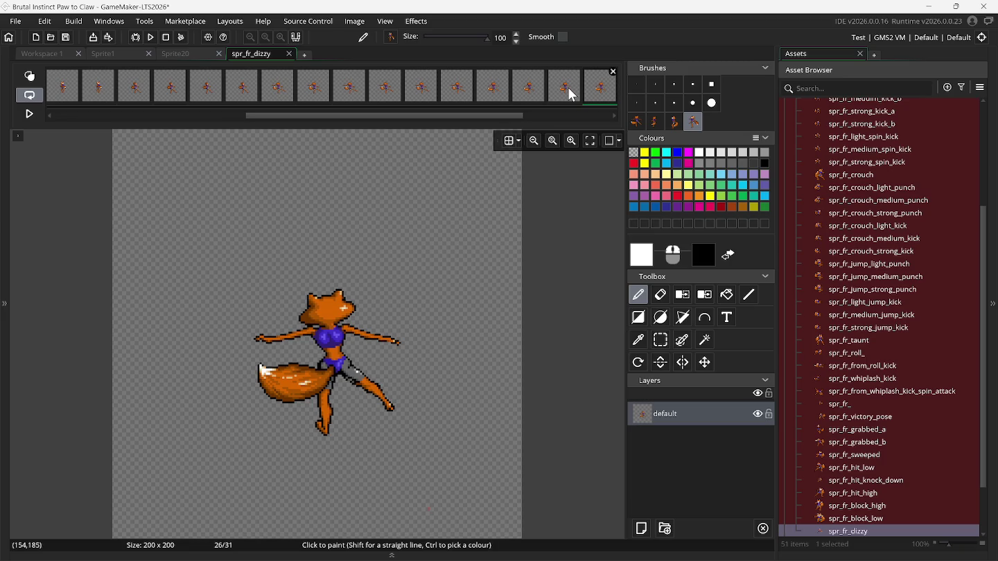
key(Right)
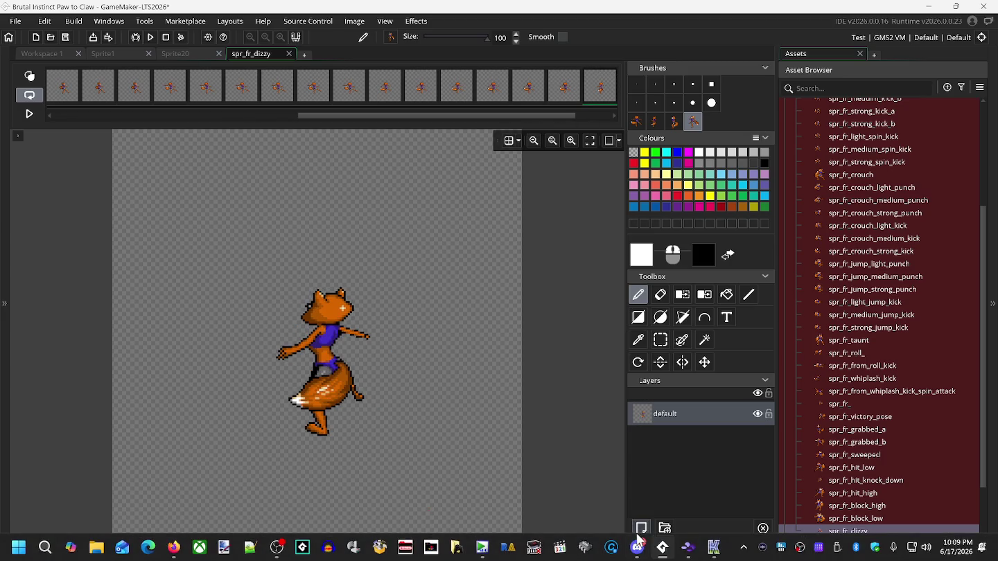
click(689, 549)
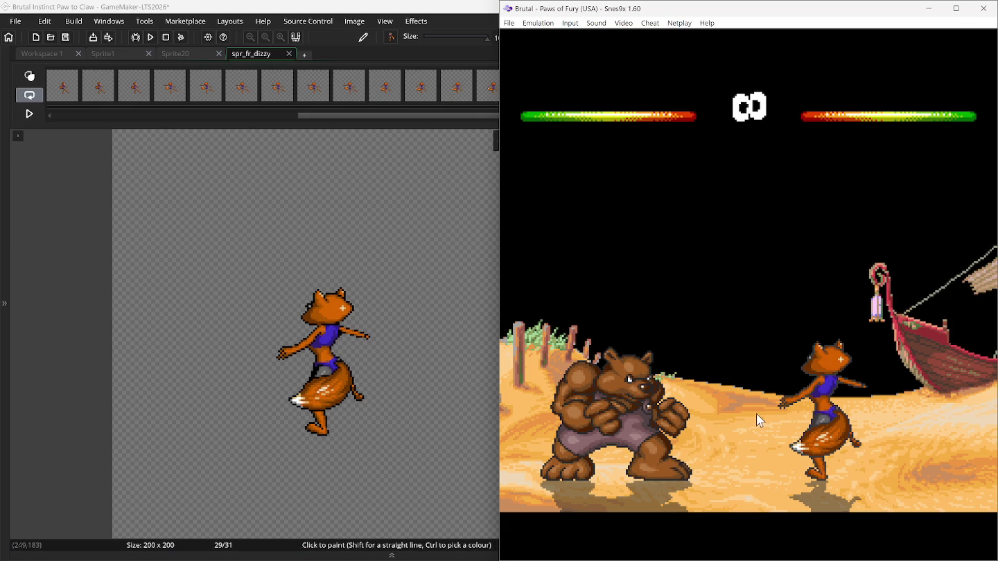
key(BackSpace)
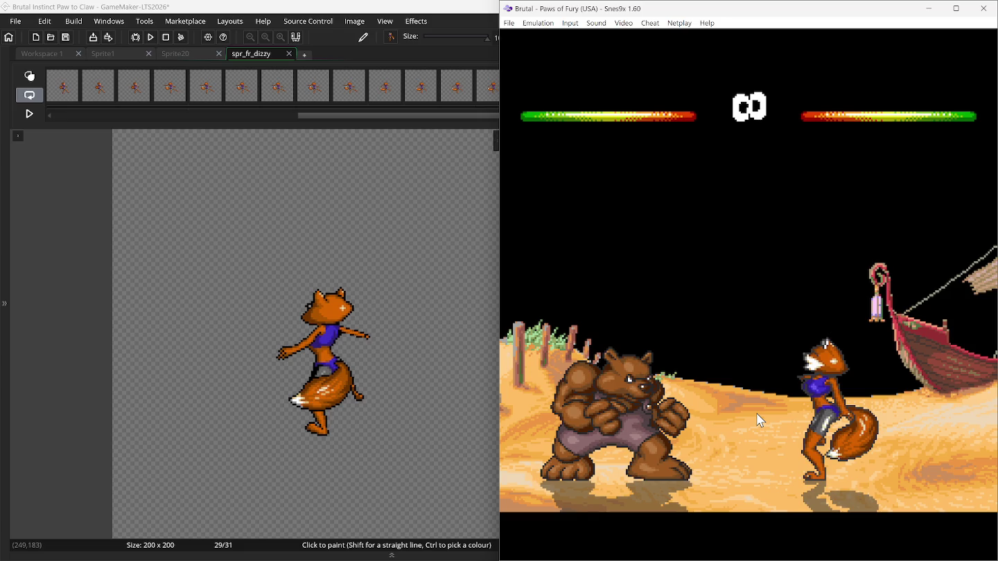
click(444, 8)
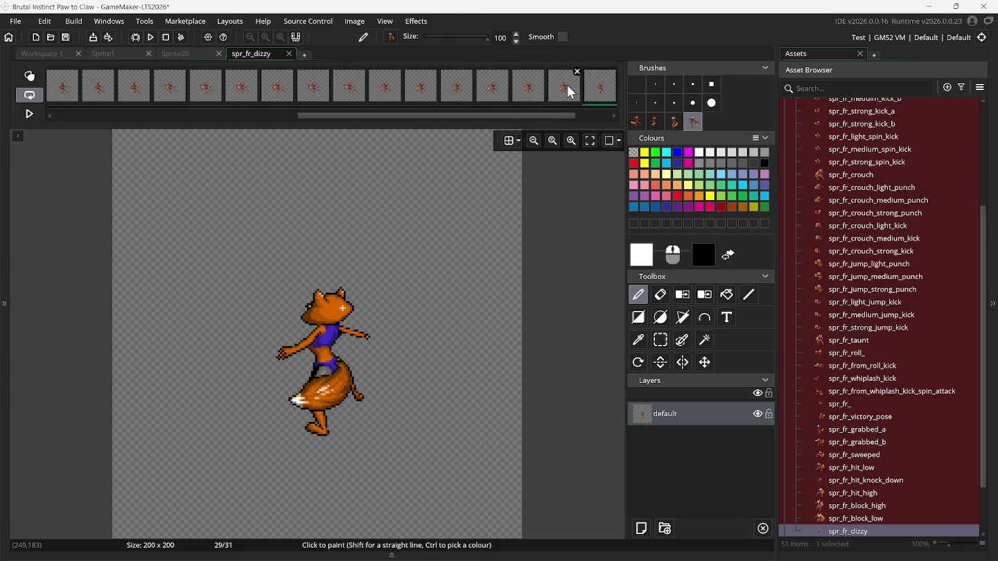
Paste another frame, select frame 33 with the upright stance, and bring Snes9x up to compare.
key(ctrl+v)
key(ctrl+v)
key(ctrl+v)
click(595, 101)
click(594, 100)
click(595, 101)
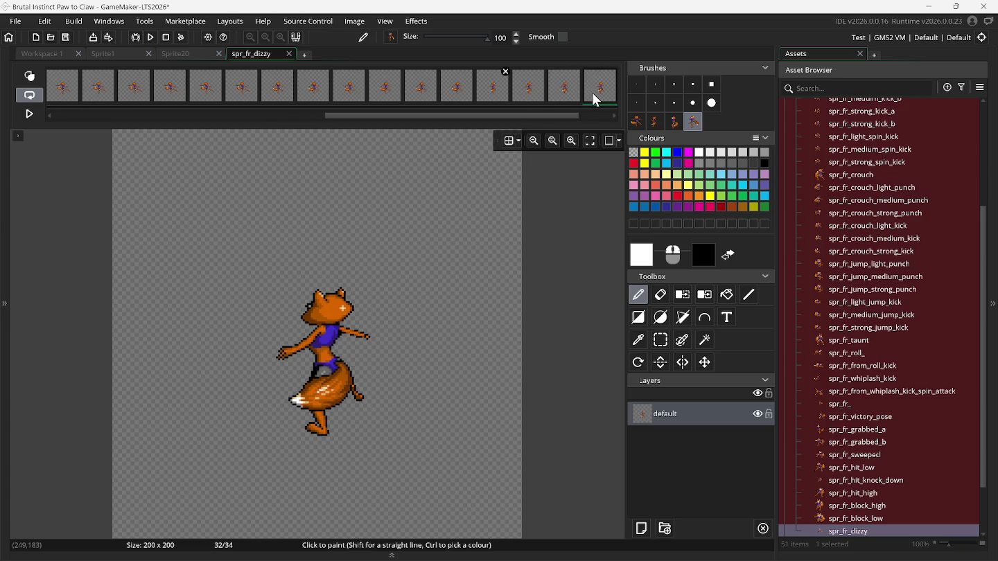
click(595, 101)
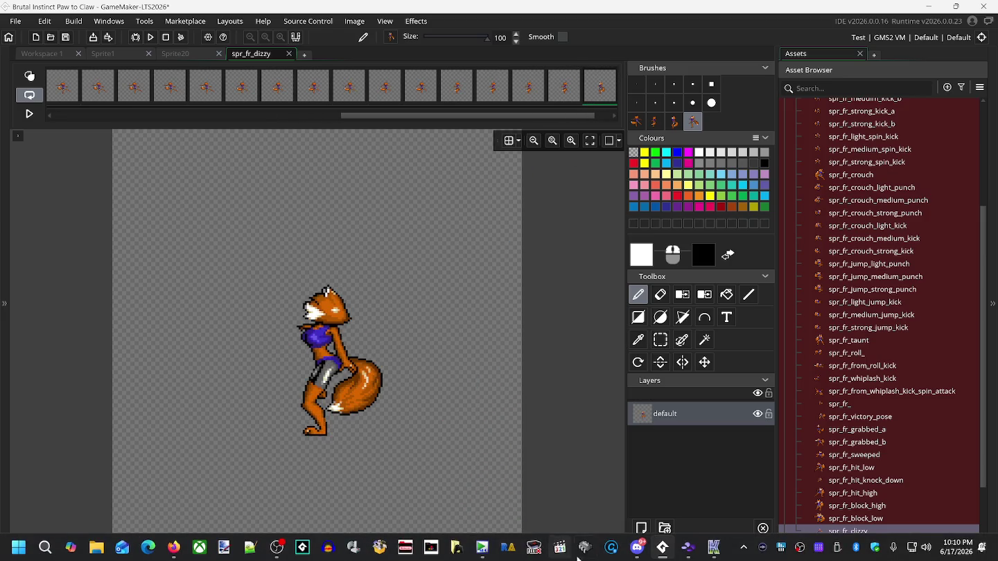
click(686, 550)
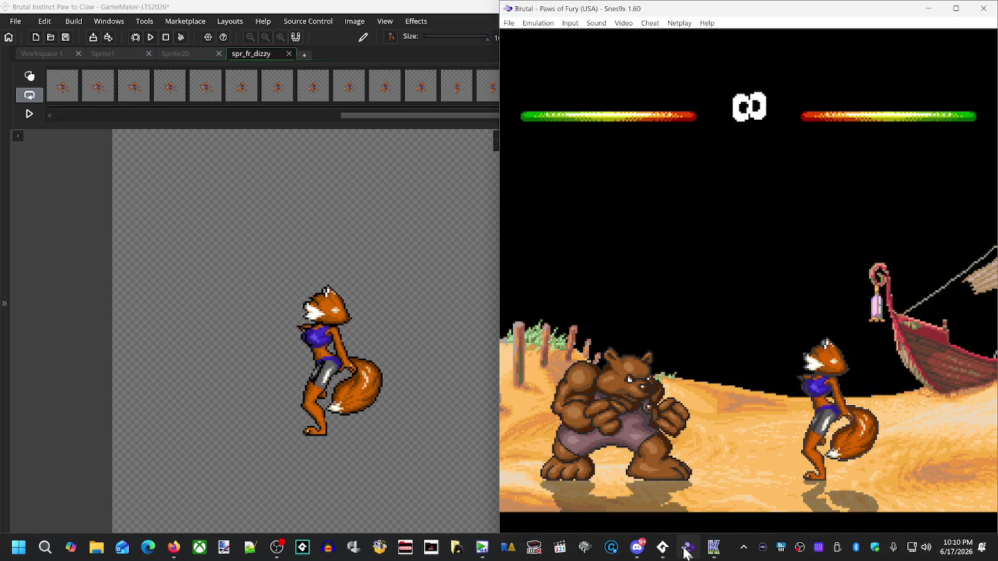
Rewind the game, then flip between frames 28 and 33, settling on frame 29.
key(BackSpace)
click(434, 10)
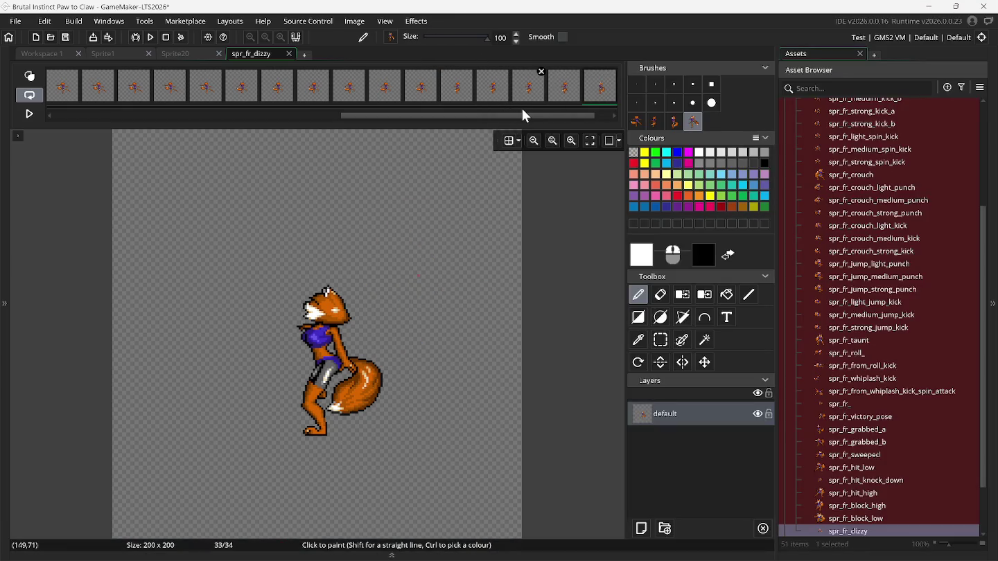
key(Right)
key(Left)
key(Left)
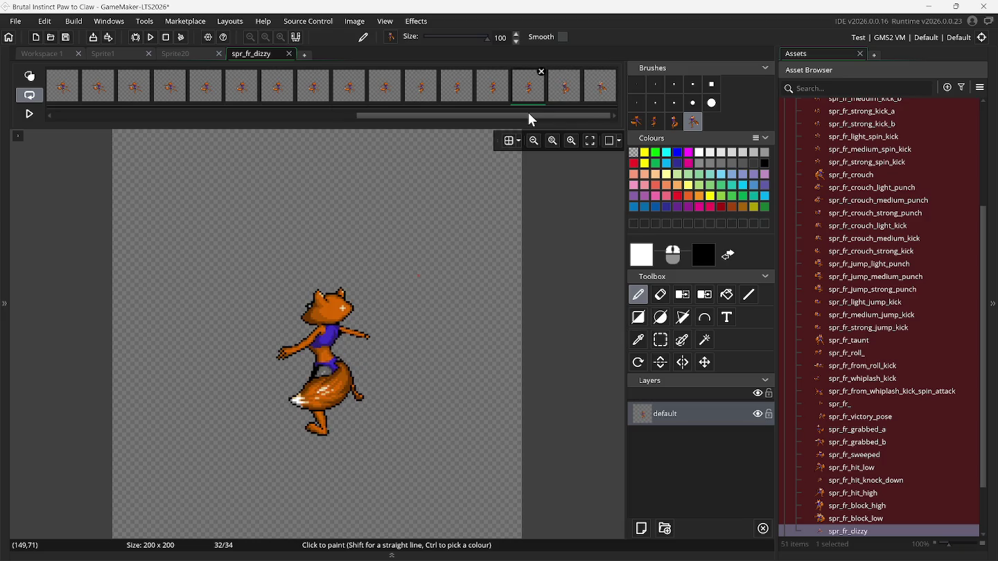
key(Left)
key(Left)
key(Left)
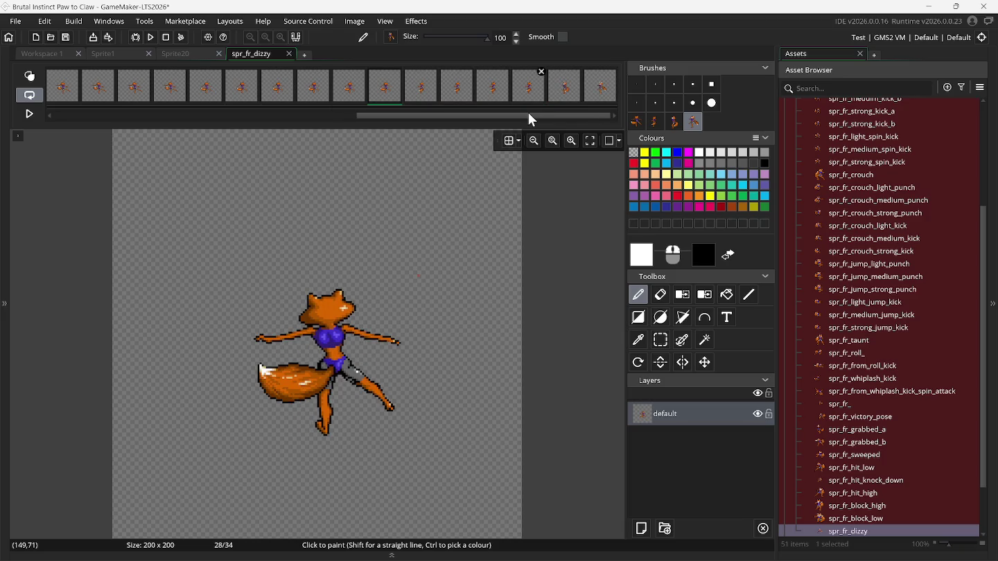
key(Right)
key(Right)
key(Right)
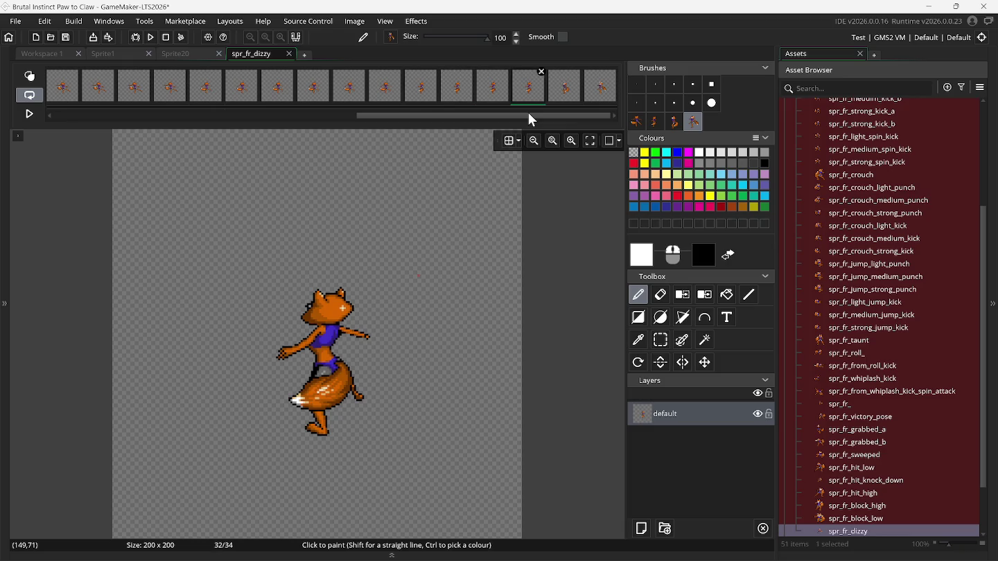
key(Left)
key(Left)
key(Left)
key(Right)
key(Right)
key(Left)
key(Left)
key(Right)
Bring Snes9x forward and rewind the fight back to the fox's standing stance.
mouse_move(689, 551)
click(676, 488)
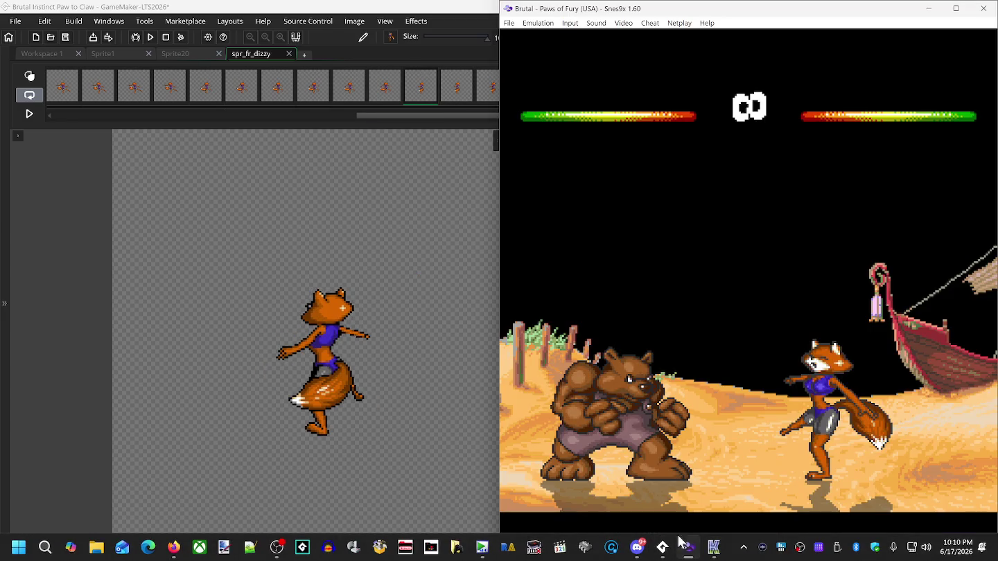
key(BackSpace)
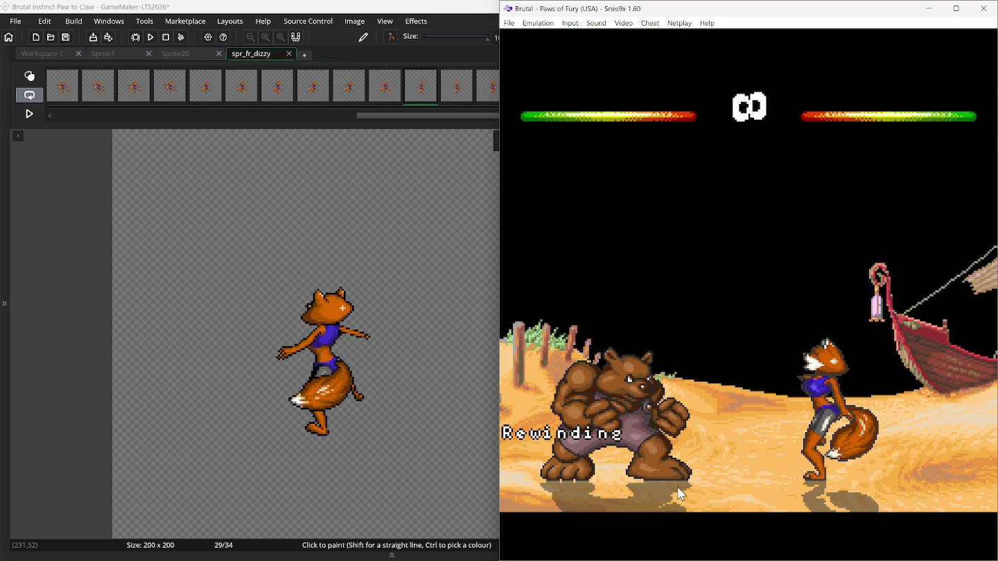
key(BackSpace)
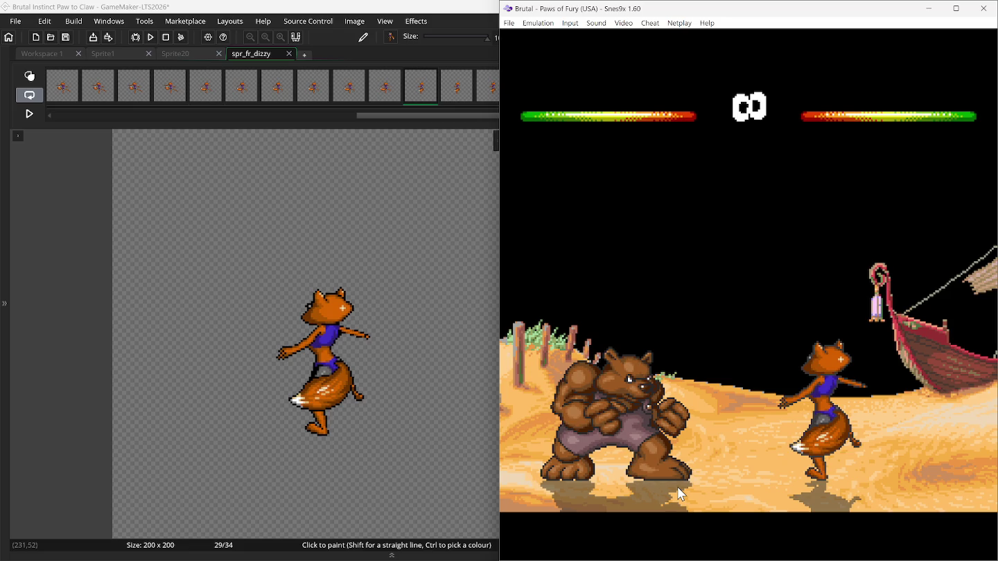
key(BackSpace)
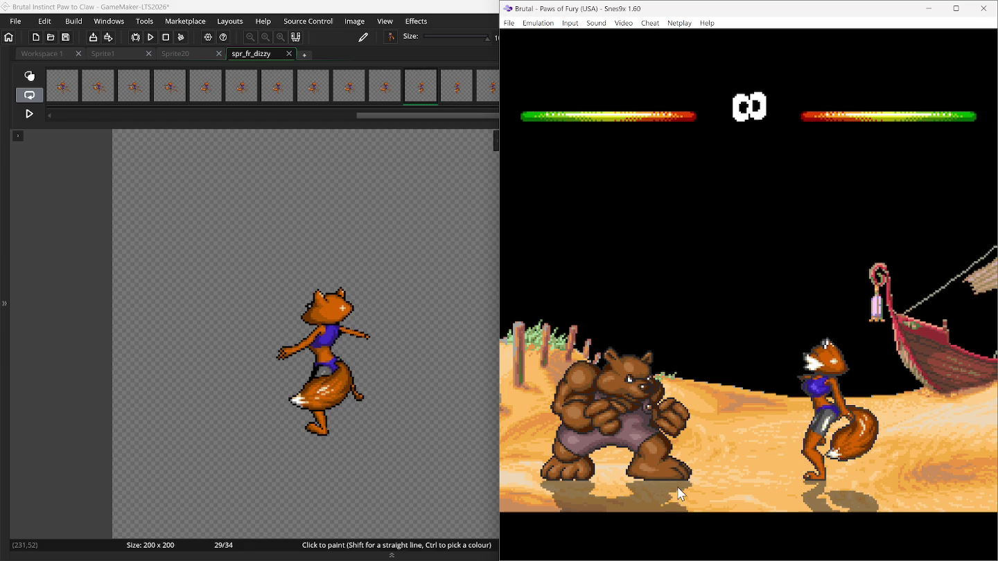
Step through spr_fr_dizzy's frames against the rewound Snes9x fight, growing the sprite to 44 frames.
click(432, 110)
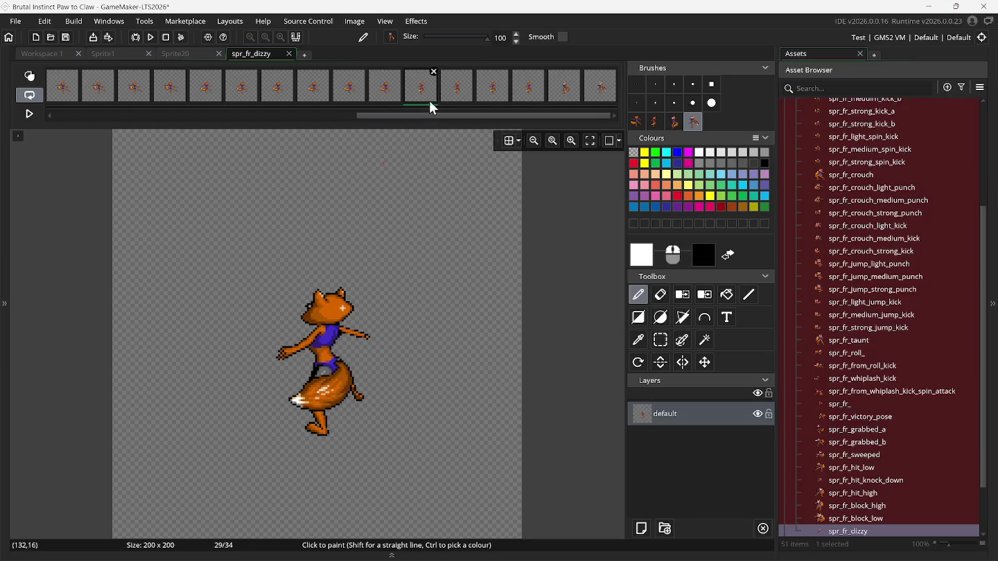
key(Right)
key(Right)
key(Right)
key(Right)
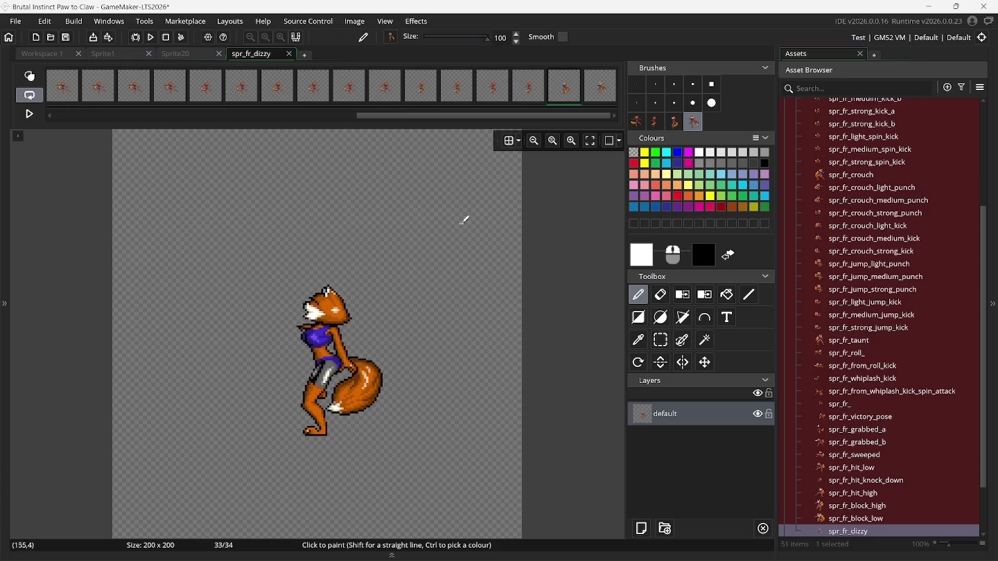
mouse_move(638, 554)
click(695, 501)
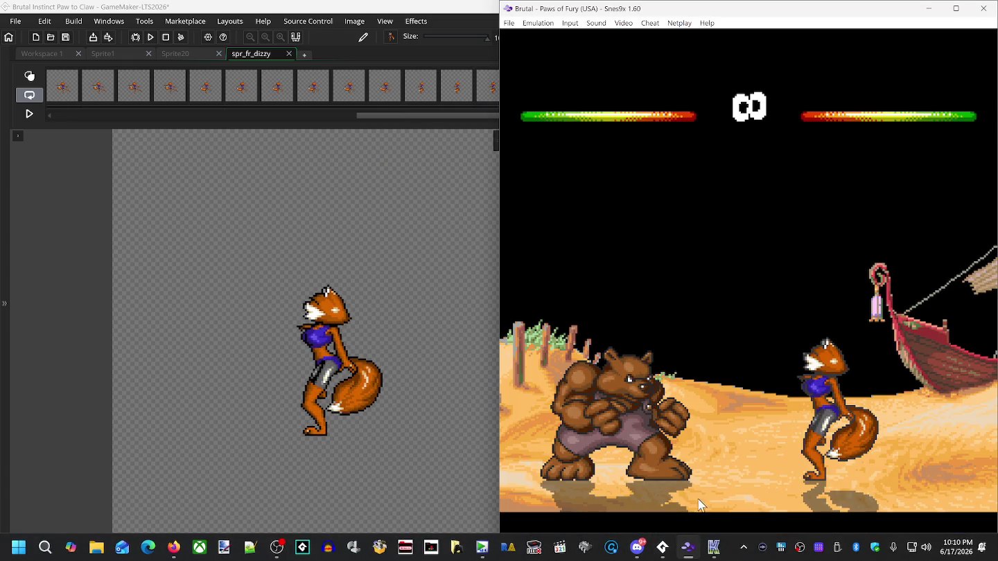
key(BackSpace)
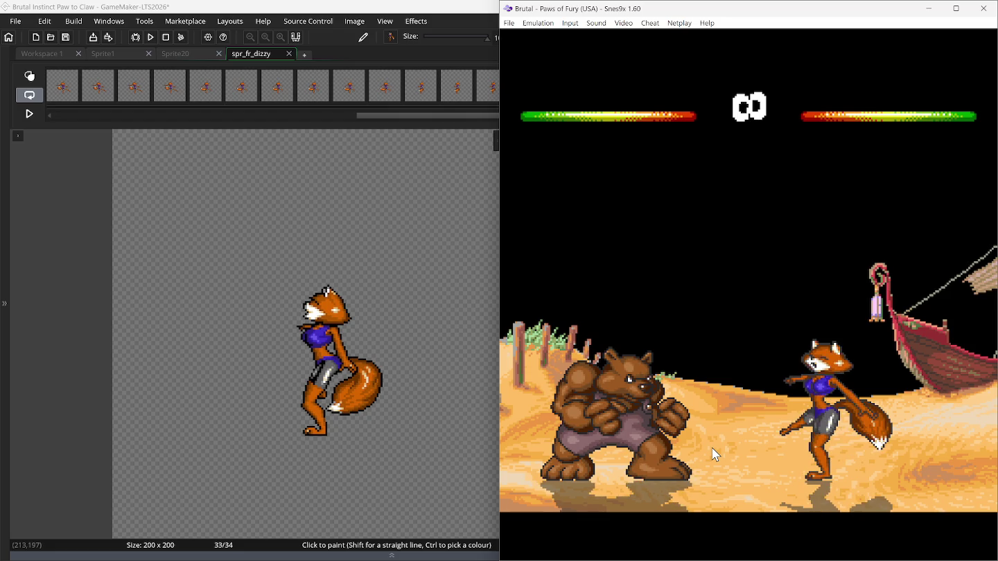
click(429, 26)
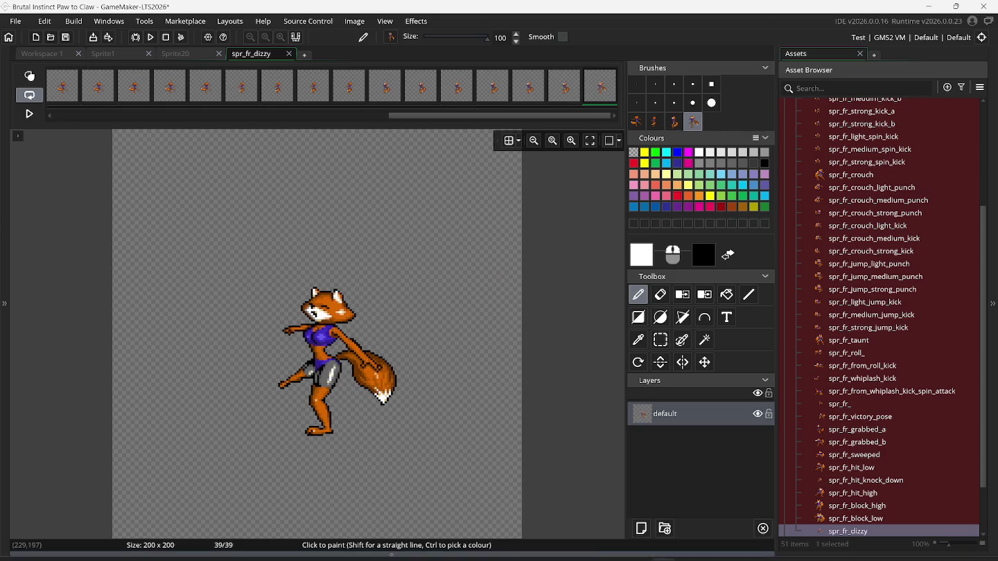
click(696, 549)
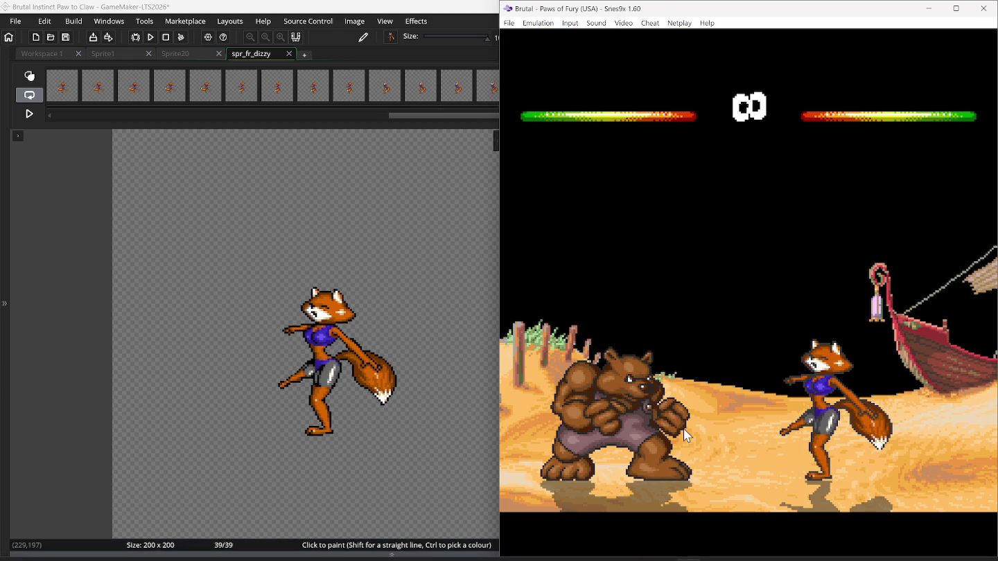
key(BackSpace)
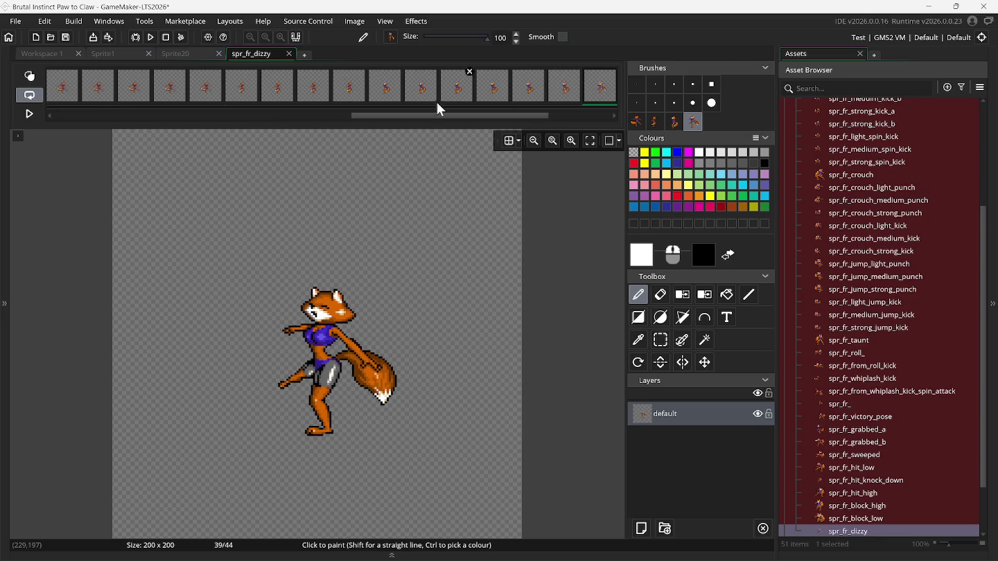
Play the animation, raise its speed from 30 to 60 fps, then pause.
click(35, 119)
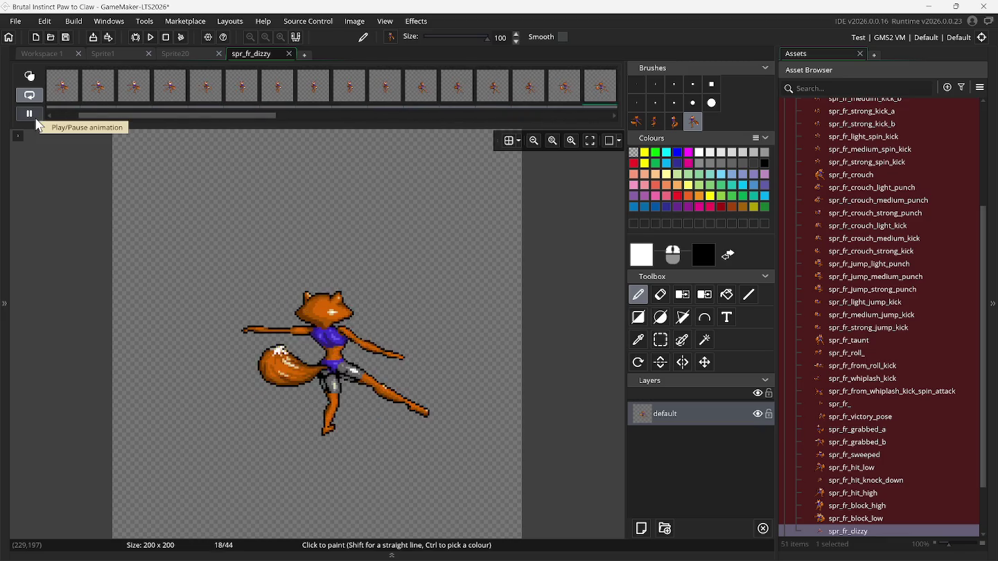
click(17, 136)
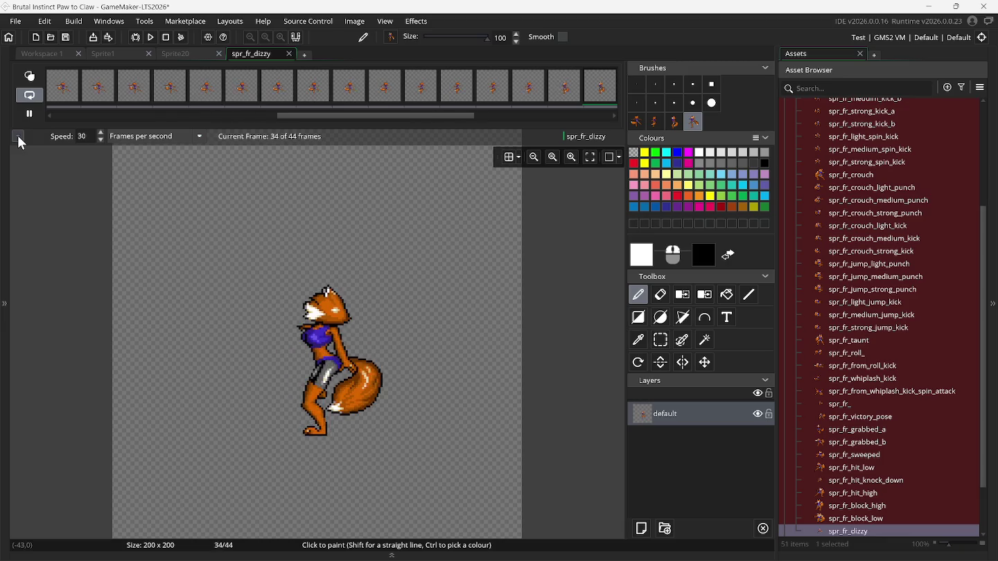
key(BackSpace)
key(BackSpace)
text(60)
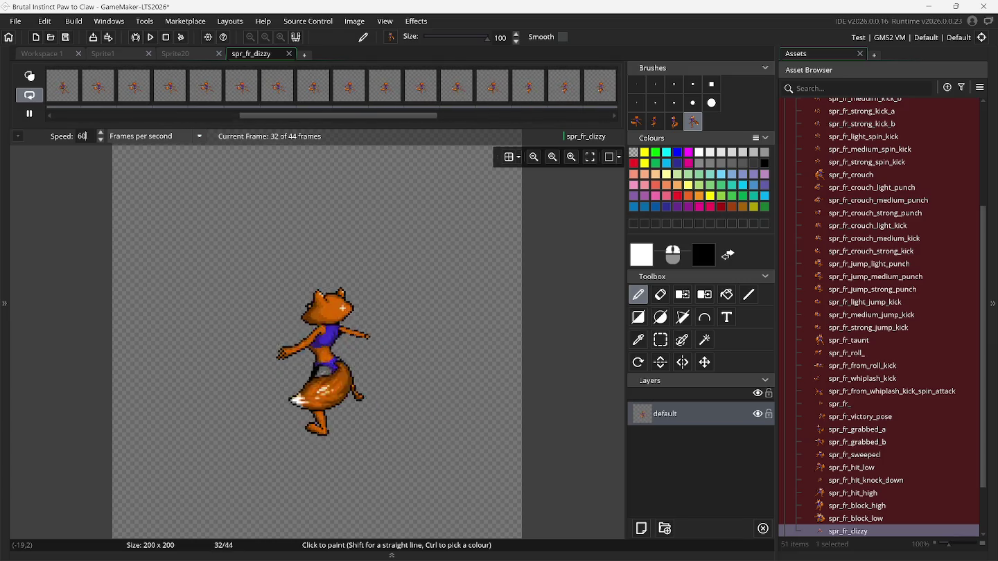
click(38, 118)
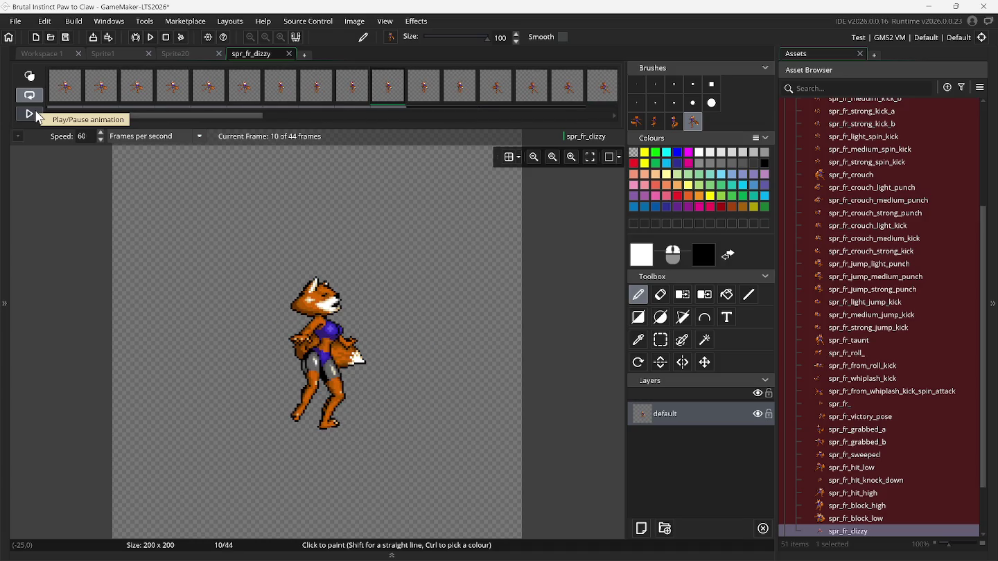
Scroll the frame strip and select the last frame, 44, then frame 1.
mouse_move(168, 116)
mouse_down()
mouse_move(554, 122)
mouse_move(140, 116)
mouse_up()
click(603, 95)
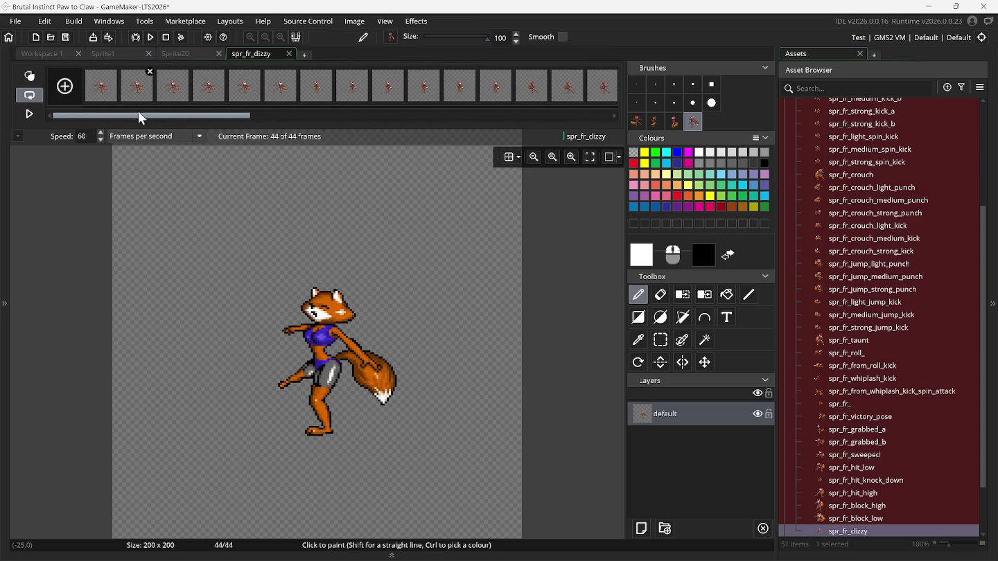
click(104, 90)
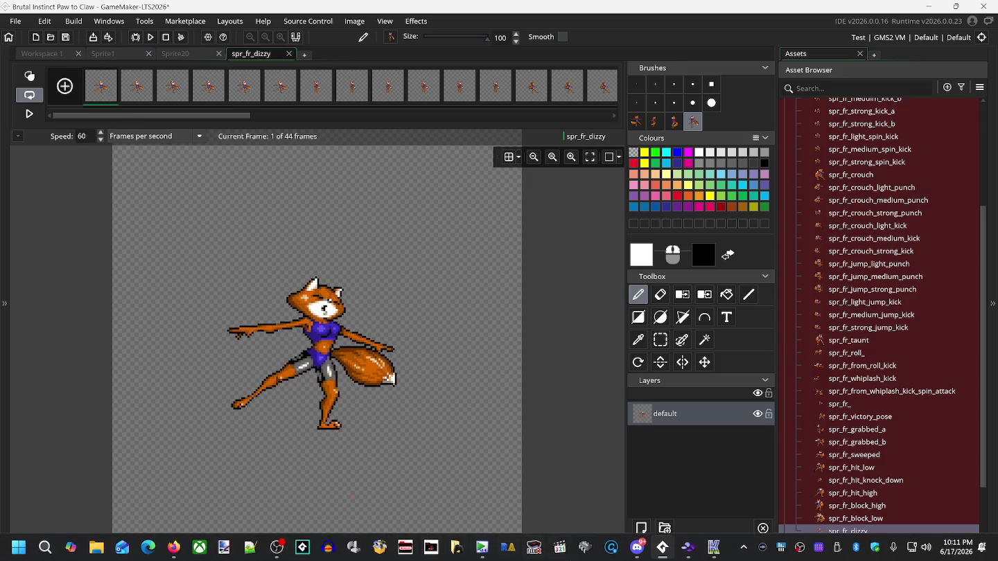
Compare frame 44 of spr_fr_dizzy with the rewound gameplay in Snes9x.
click(680, 555)
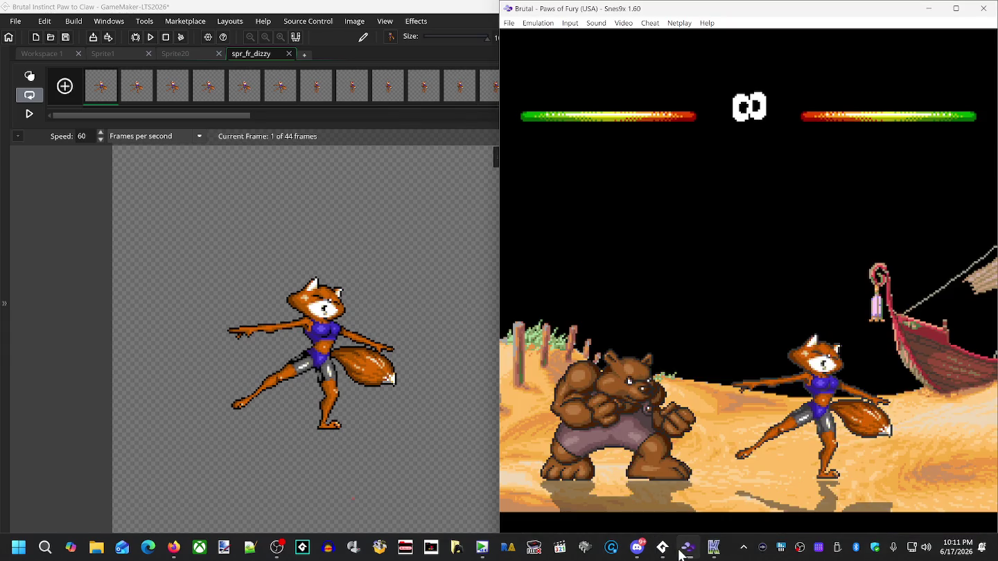
key(BackSpace)
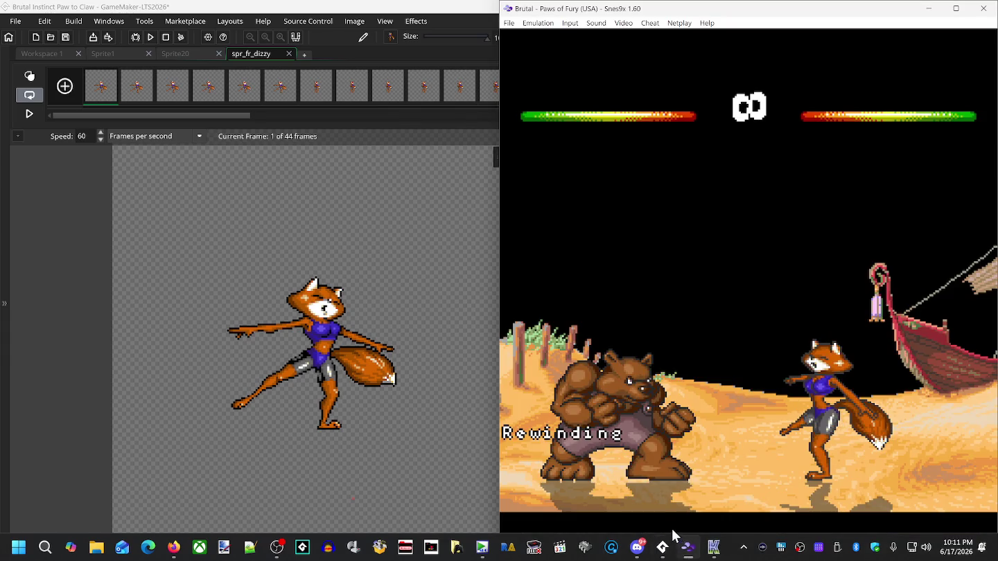
click(199, 118)
drag(234, 118, 592, 116)
click(599, 87)
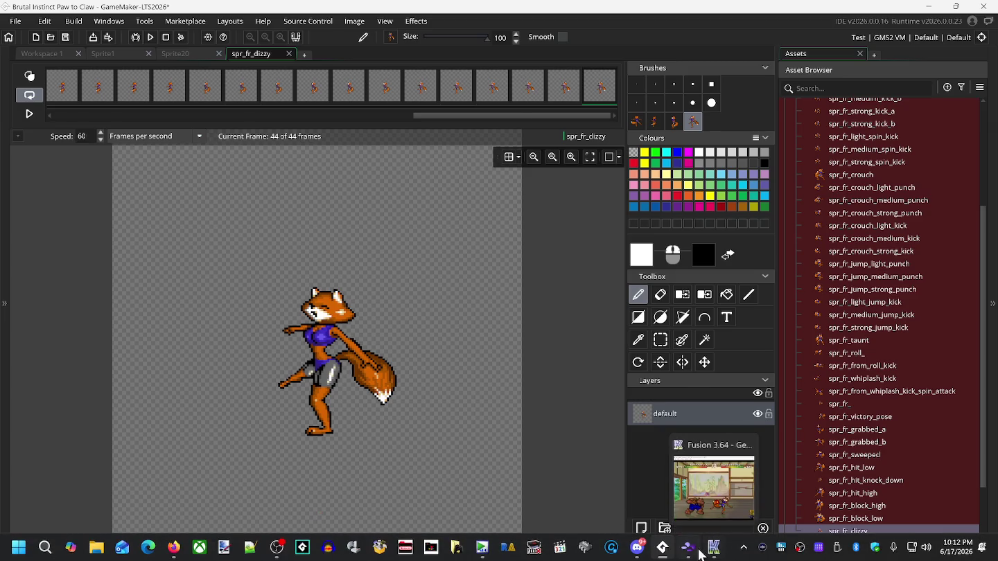
click(693, 551)
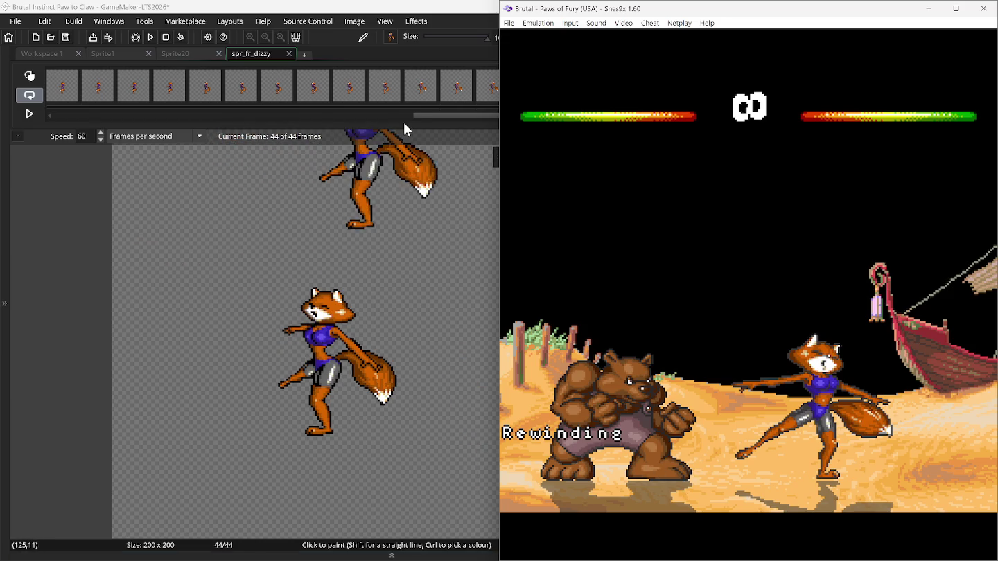
Select frame 1, check it against the game, and turn onion skinning back on.
drag(421, 117, 55, 112)
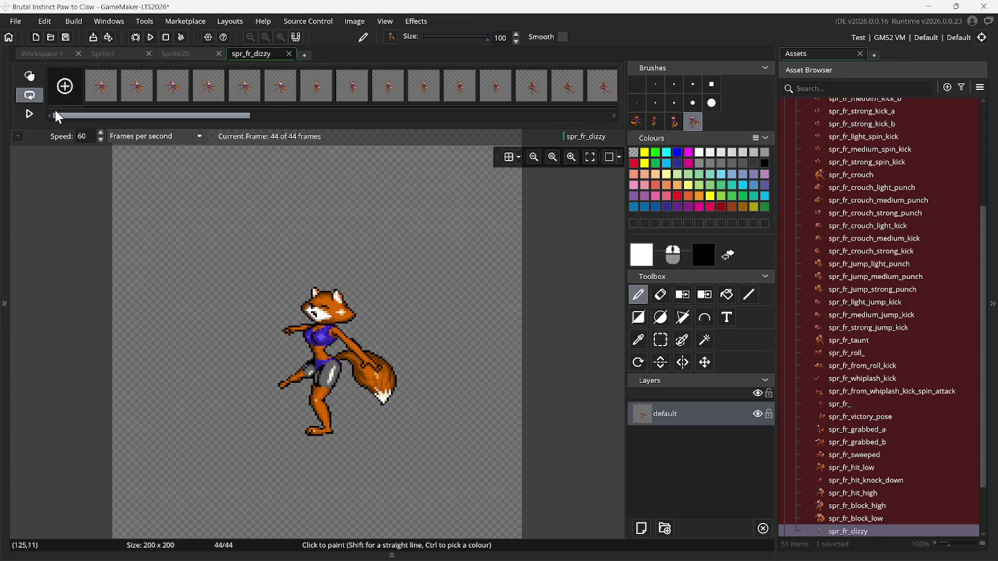
click(101, 99)
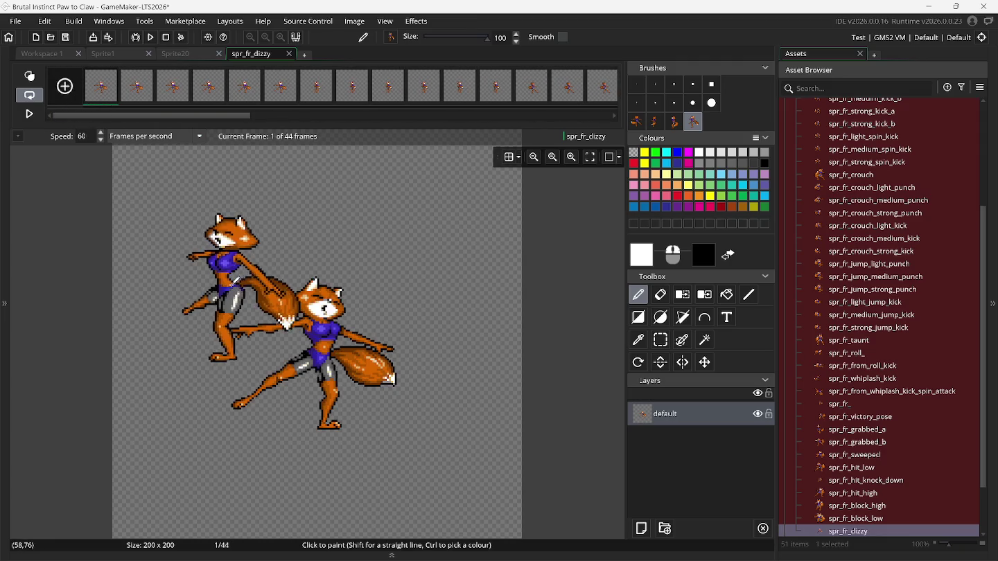
mouse_move(656, 549)
click(687, 547)
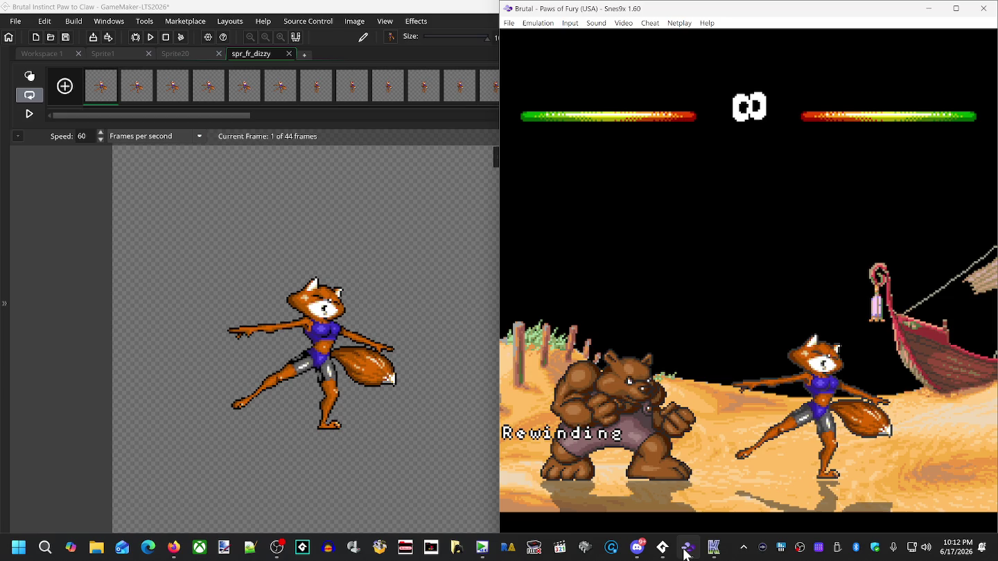
key(ctrl+v)
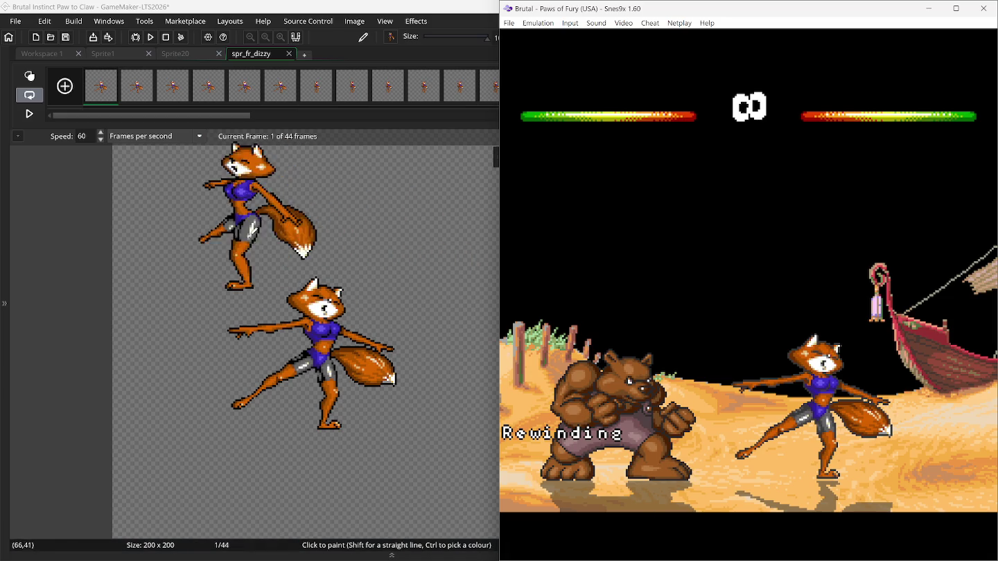
click(30, 78)
mouse_move(155, 115)
mouse_down()
mouse_move(519, 129)
mouse_move(141, 109)
mouse_move(152, 116)
mouse_up()
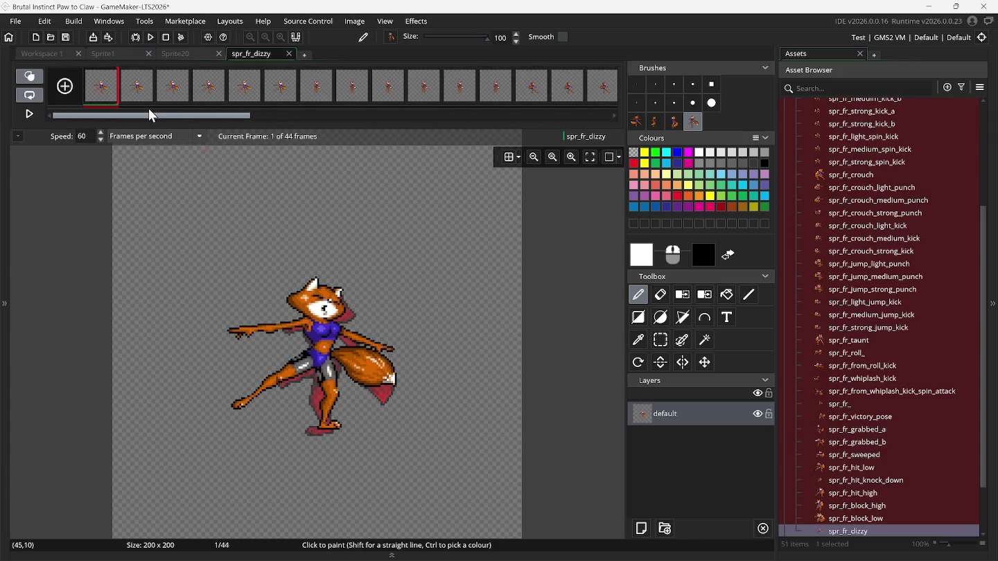
Browse spr_fr_dizzy's frames up to frame 39, viewing it with its neighbour ghosted.
mouse_move(388, 560)
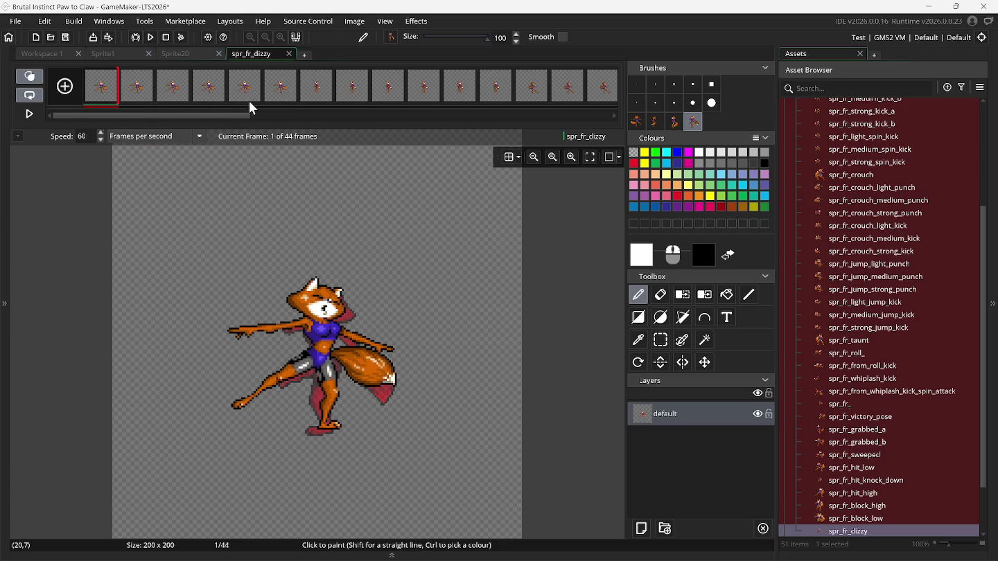
click(289, 101)
click(318, 101)
click(297, 101)
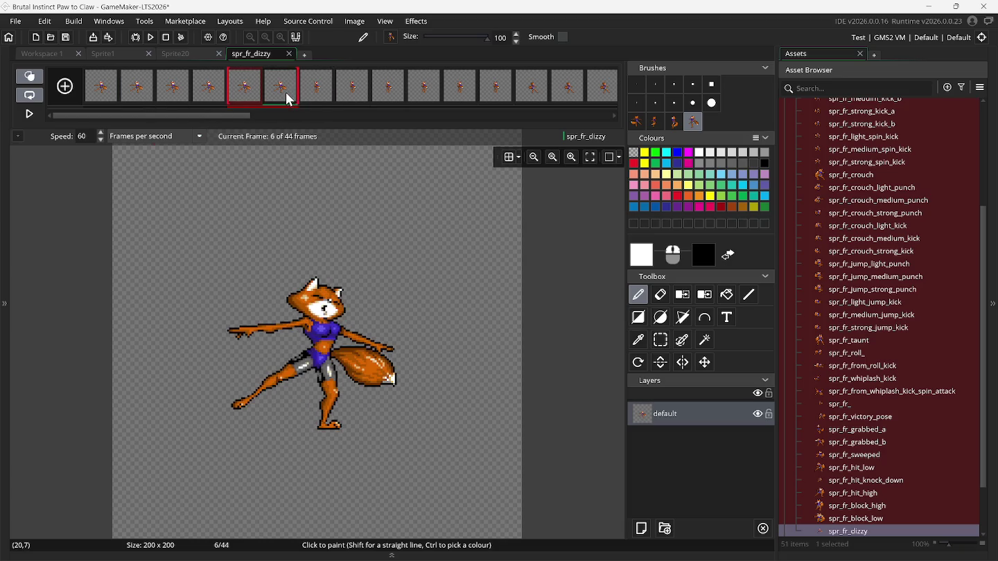
click(105, 94)
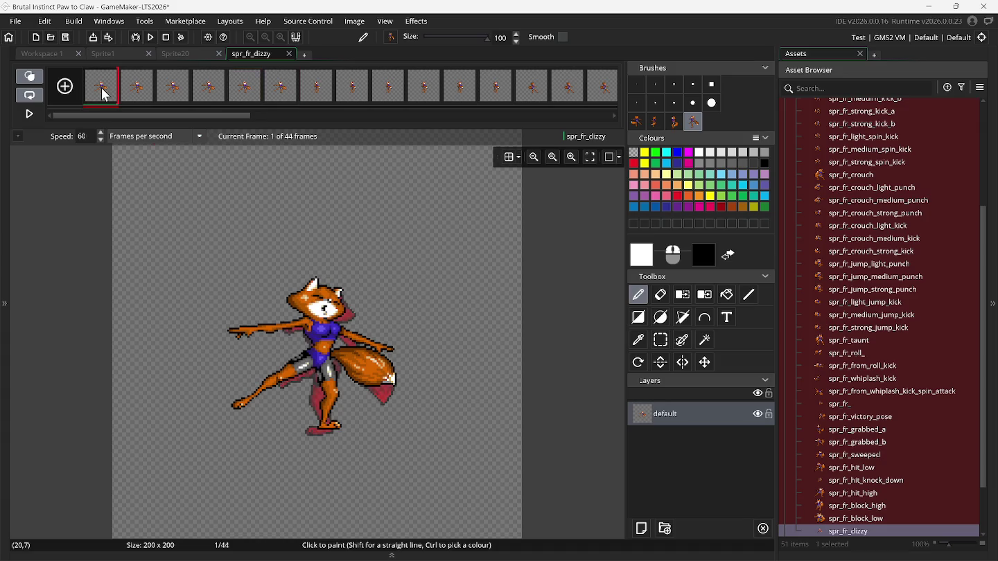
drag(189, 117, 502, 129)
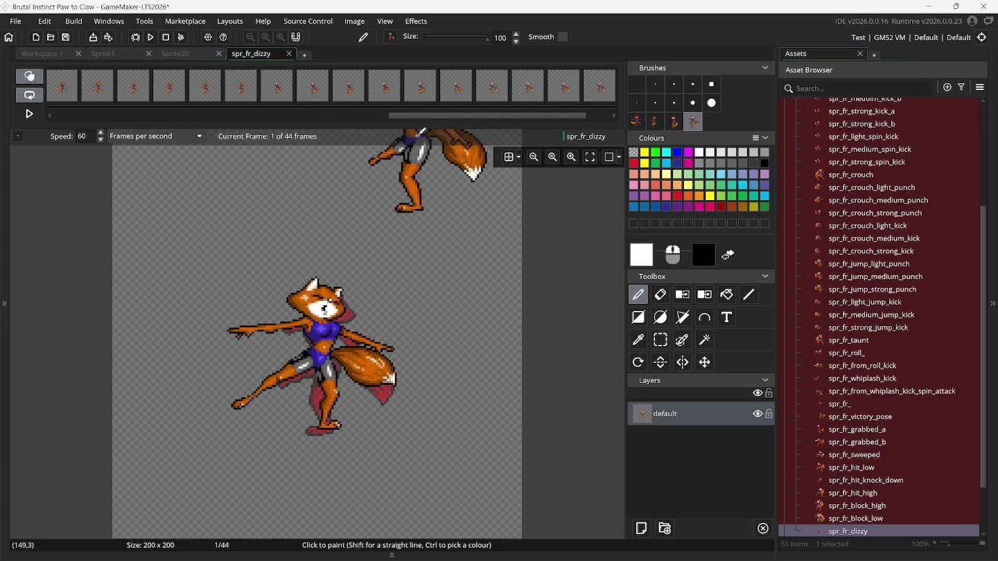
click(463, 97)
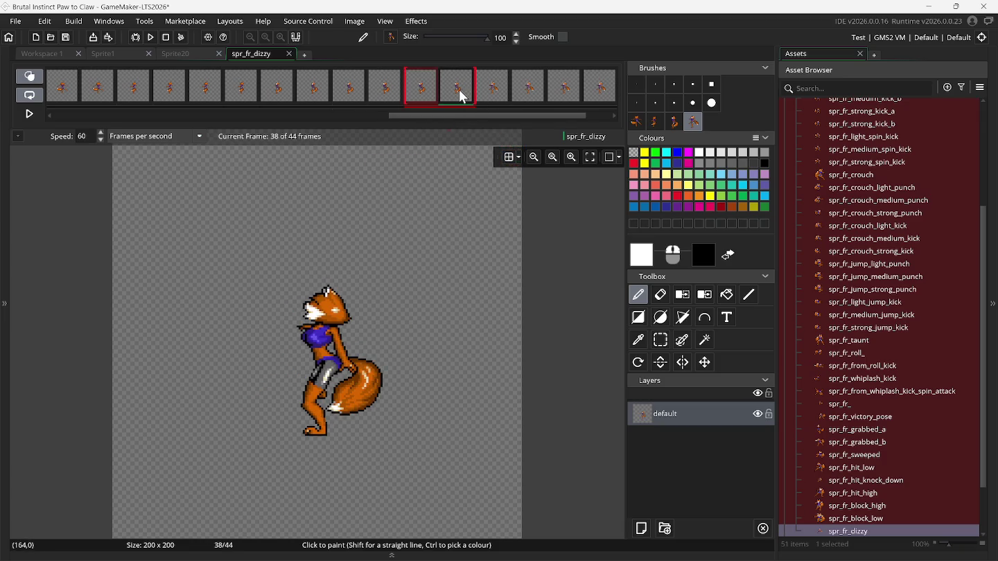
shift+click(485, 98)
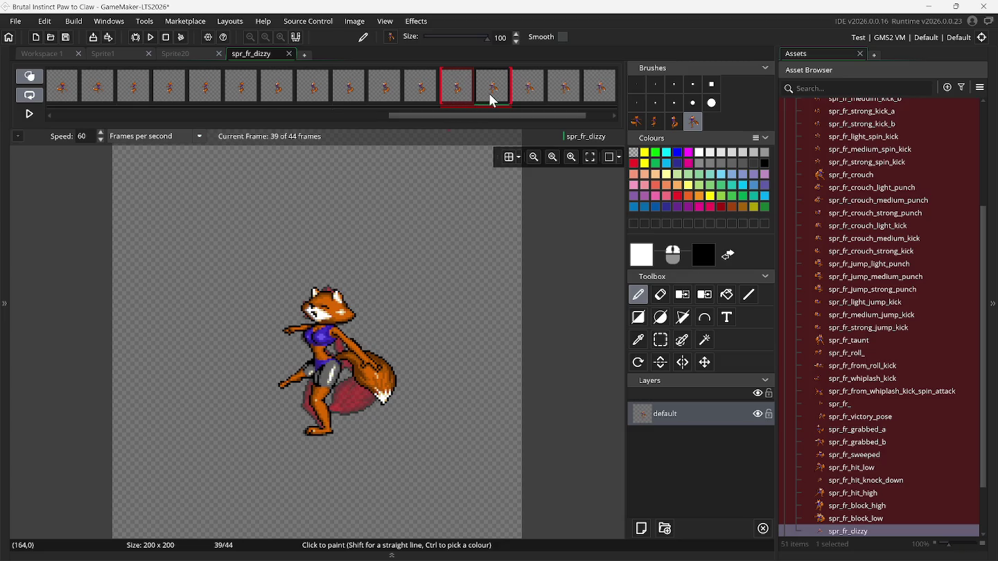
Toggle onion skinning off and back on while comparing frames 36–38.
click(33, 73)
click(532, 86)
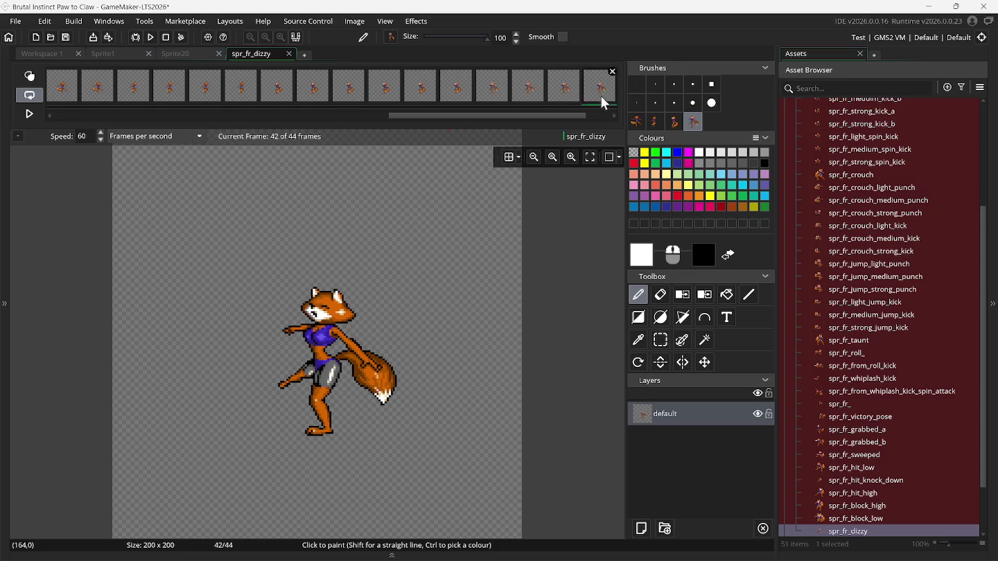
click(464, 98)
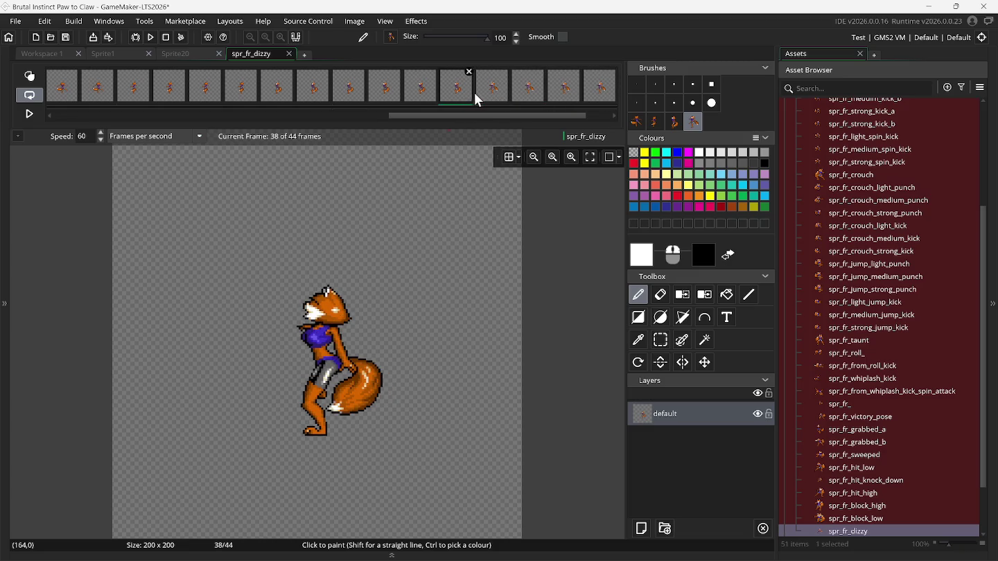
click(33, 75)
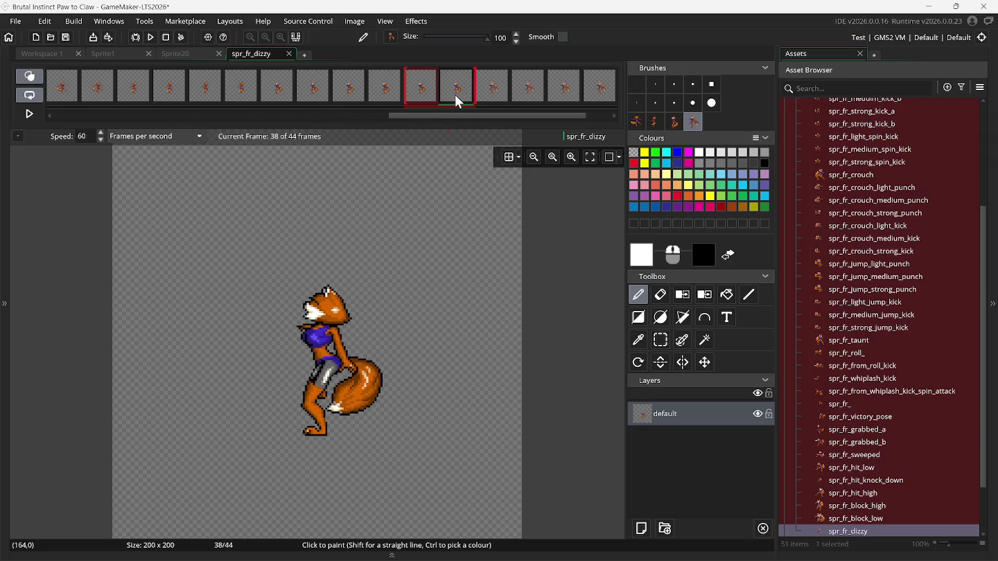
click(388, 97)
click(423, 100)
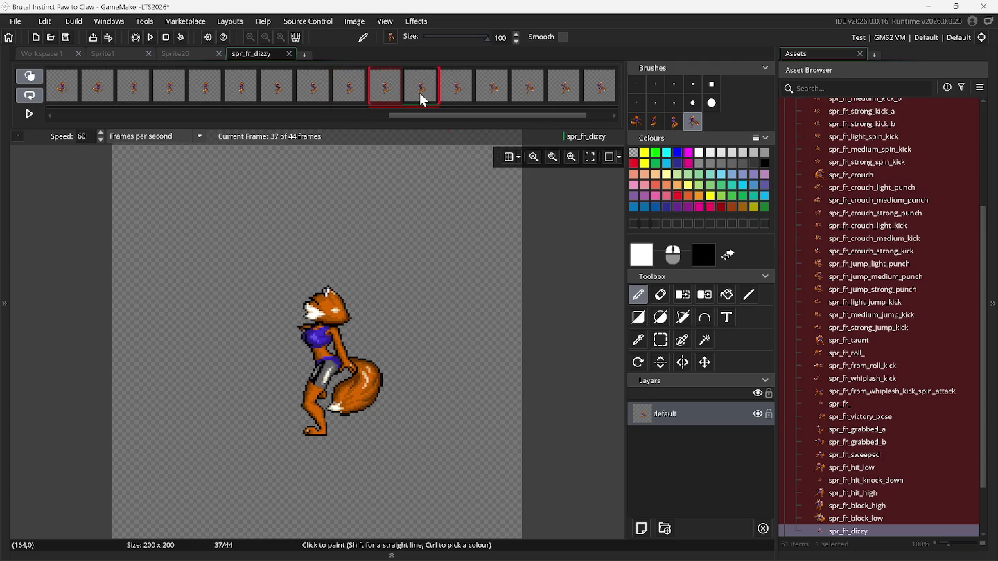
click(452, 92)
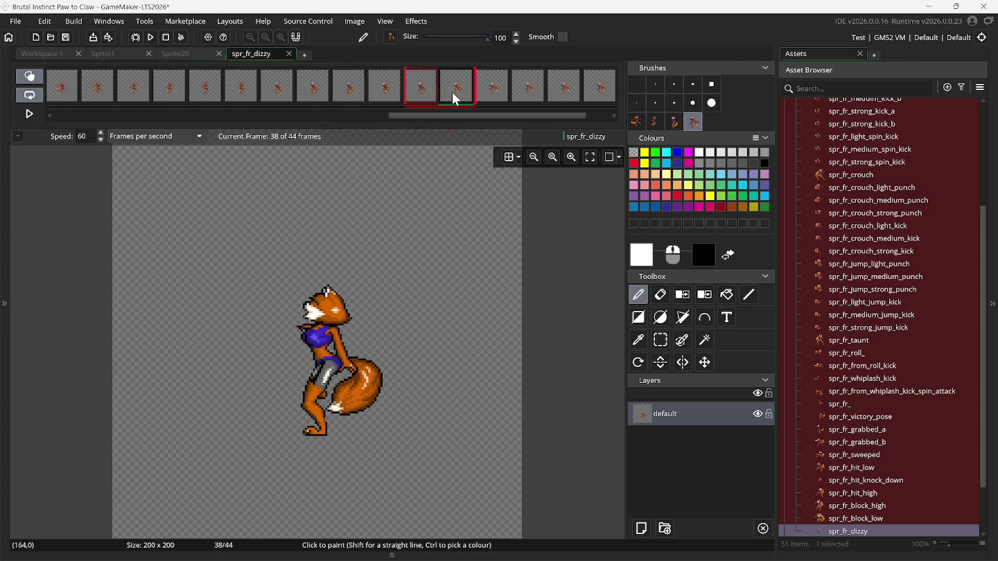
Narrow the onion-skin range to frames 35–36, then close spr_fr_dizzy's editor, saving it.
mouse_move(422, 240)
mouse_down()
mouse_move(404, 203)
mouse_move(253, 173)
mouse_move(104, 113)
mouse_move(46, 101)
mouse_up()
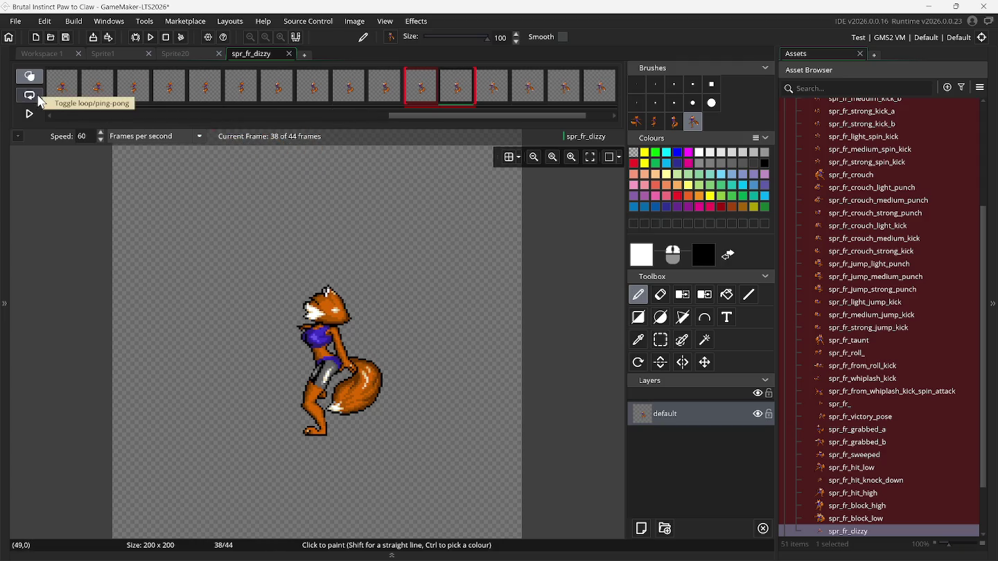
click(347, 97)
click(379, 101)
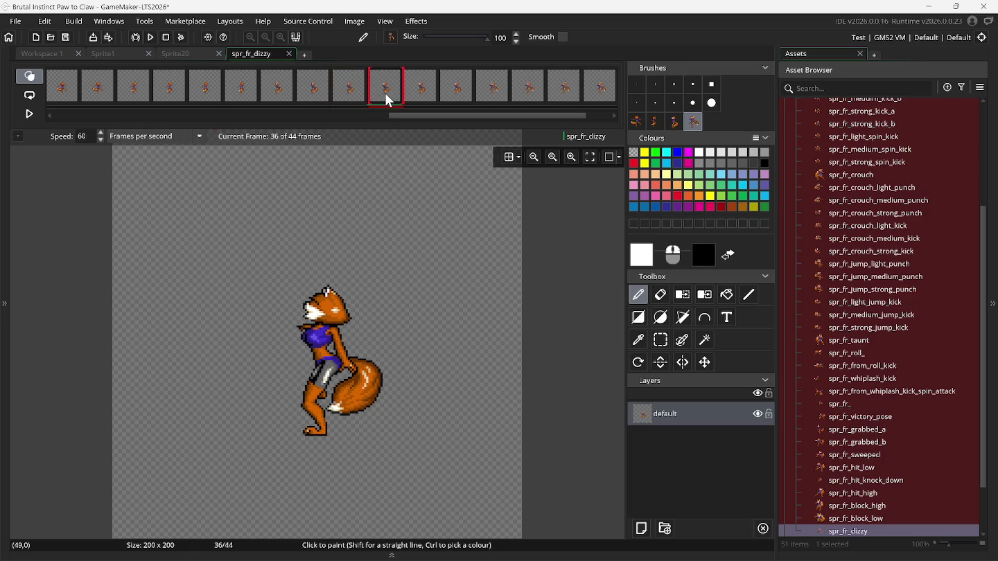
shift+click(312, 95)
shift+click(336, 100)
mouse_move(359, 130)
mouse_down()
mouse_move(396, 135)
mouse_move(390, 145)
mouse_move(277, 122)
mouse_up()
click(289, 53)
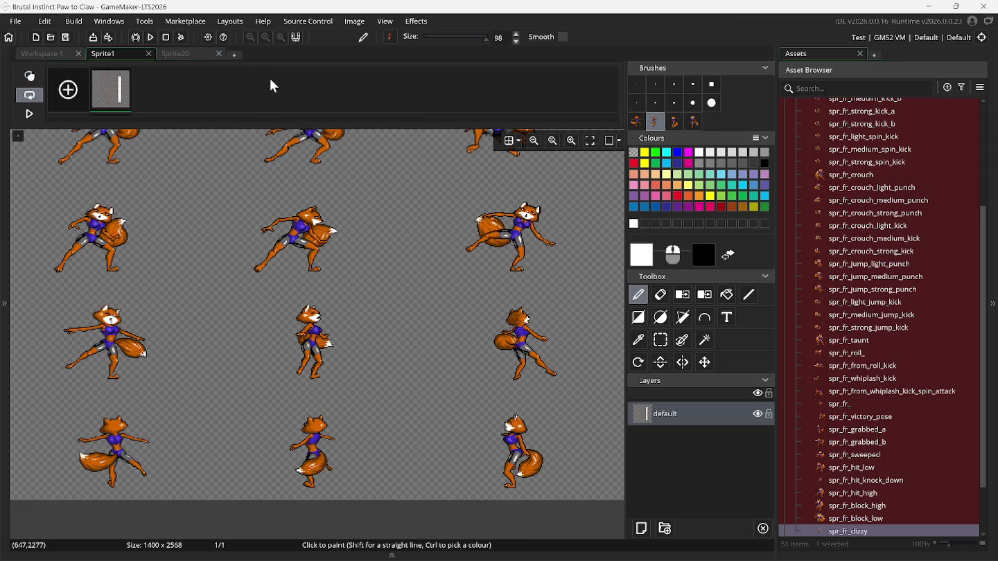
Reopen spr_fr_dizzy in the Image Editor with onion skinning on, shrinking its range to one frame at frame 41.
double_click(859, 533)
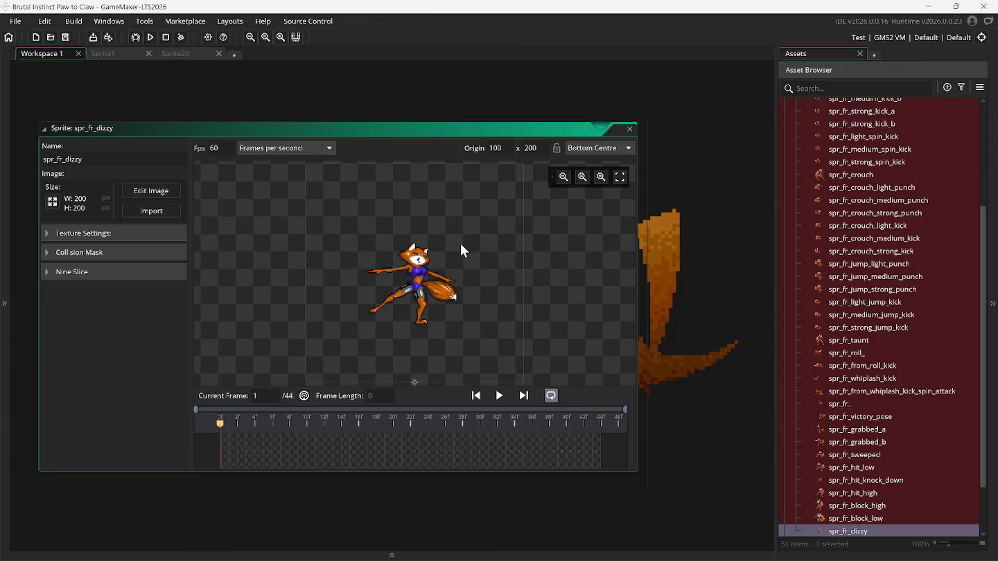
click(166, 192)
click(40, 78)
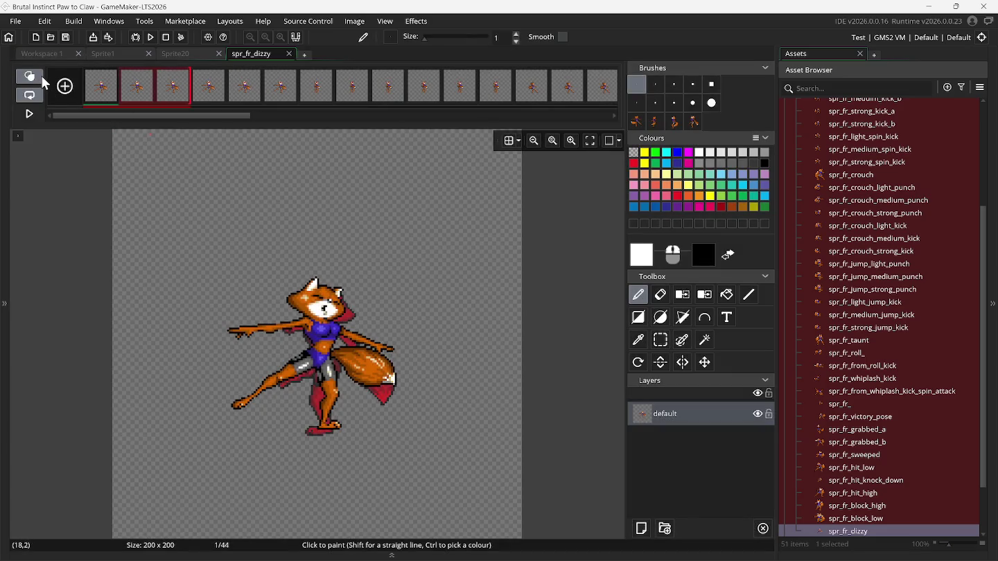
mouse_move(216, 114)
mouse_down()
mouse_move(543, 116)
mouse_move(600, 103)
mouse_up()
click(600, 103)
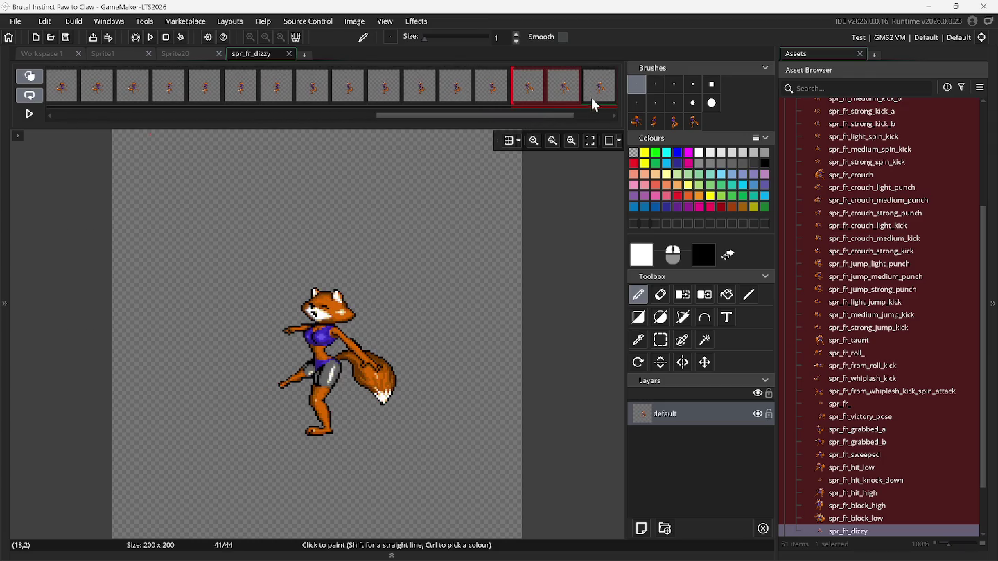
drag(516, 96, 555, 97)
Limit onion skin to earlier frames and compare frames 38, 32 and 33 with ghosting on and off.
click(493, 102)
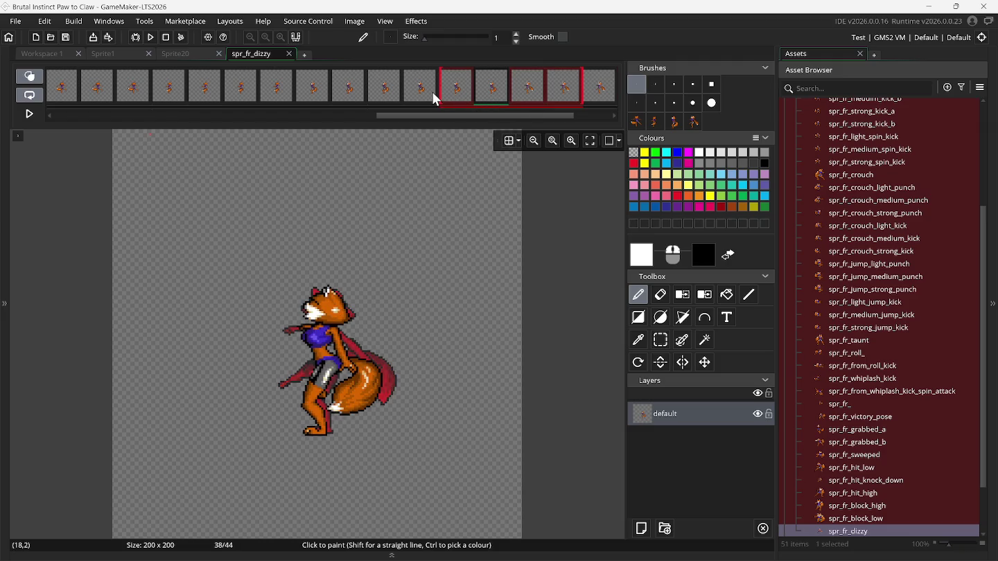
drag(582, 93, 510, 97)
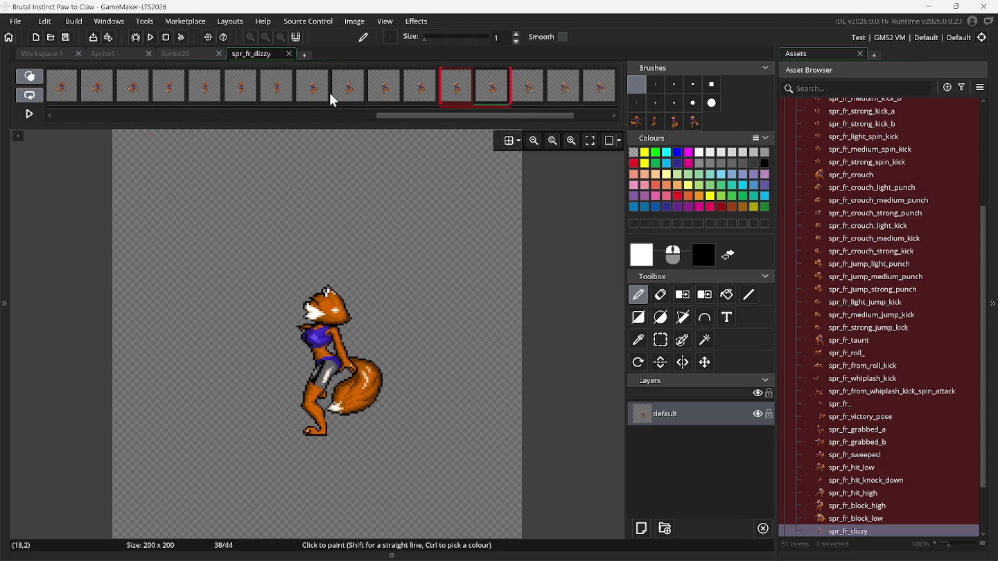
click(280, 92)
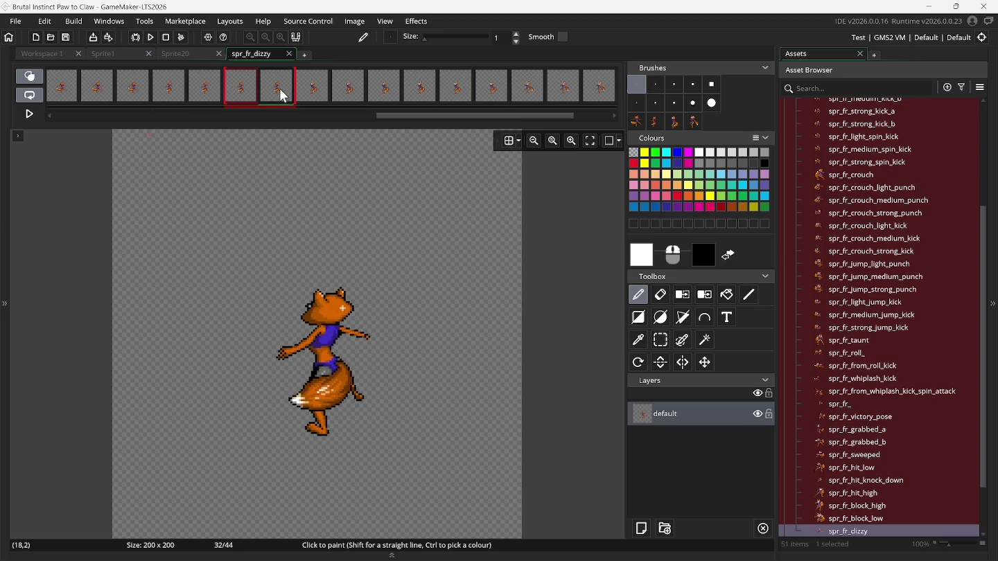
click(309, 93)
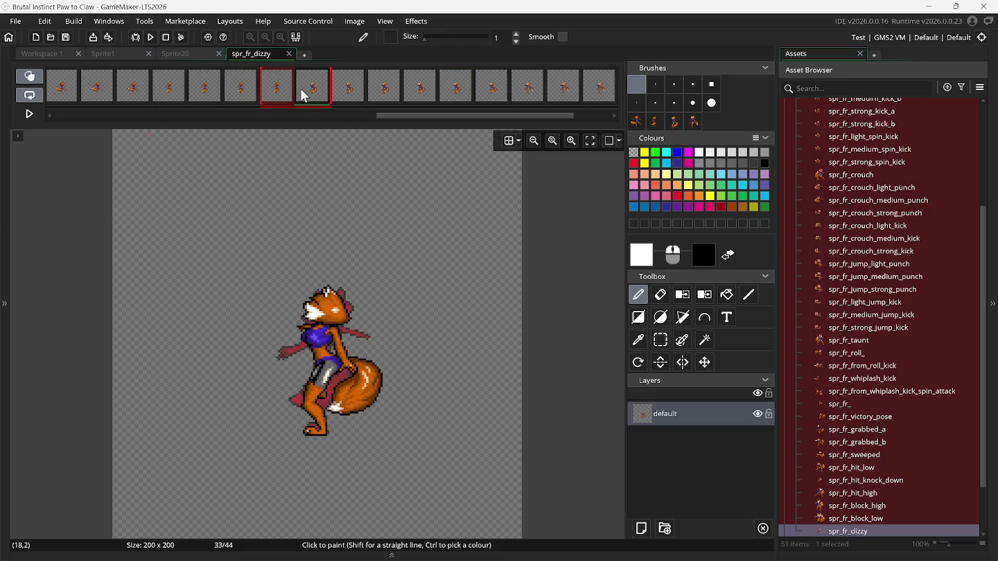
click(29, 76)
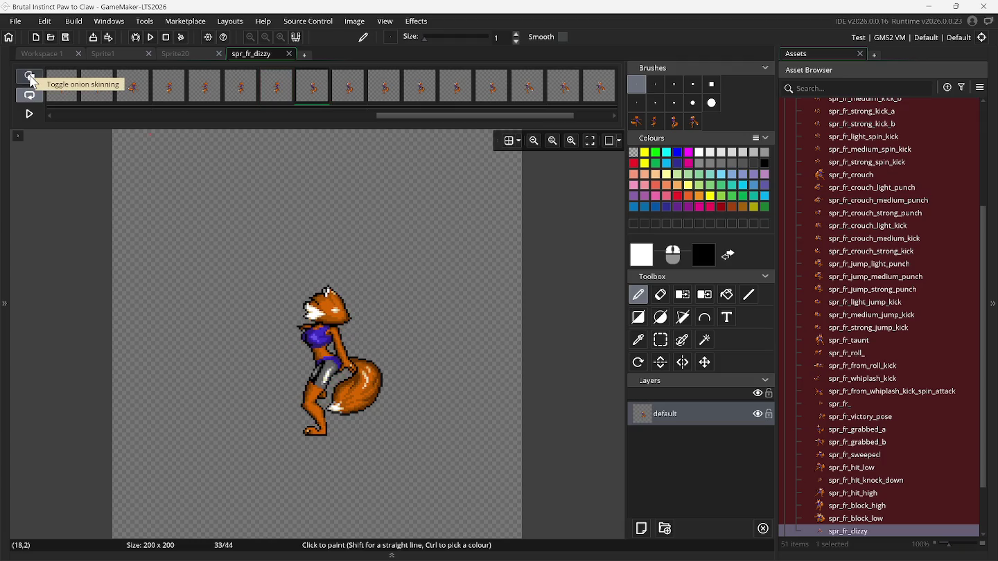
click(277, 92)
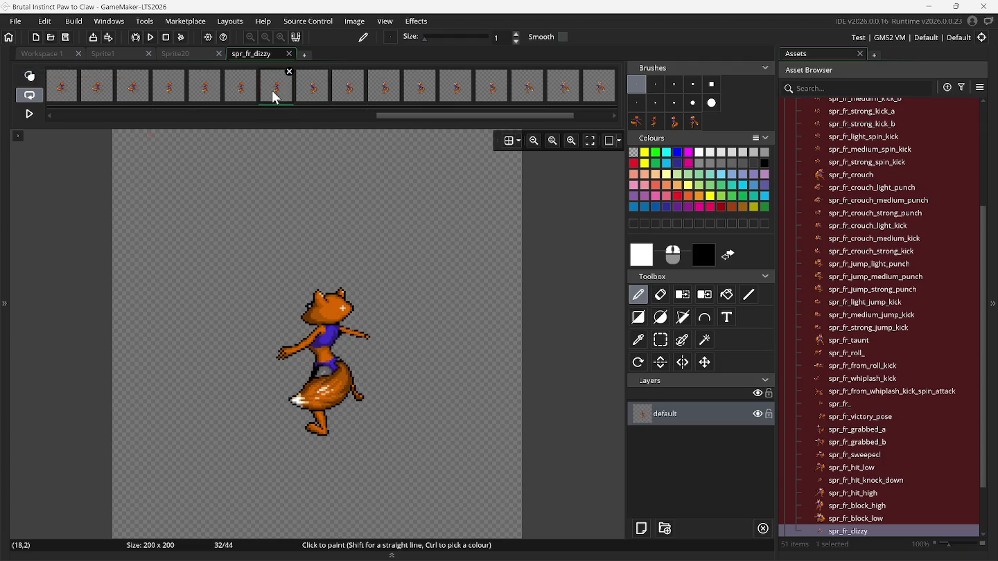
click(309, 95)
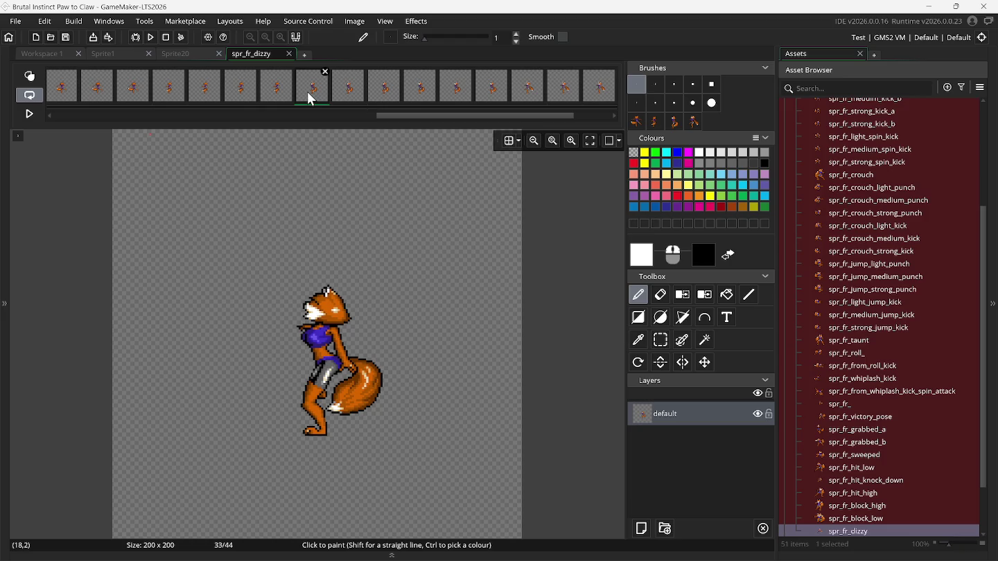
Step through frames 36–39 and compare frame 39 against frame 38 with onion skinning on.
click(346, 97)
click(380, 97)
click(415, 101)
click(525, 98)
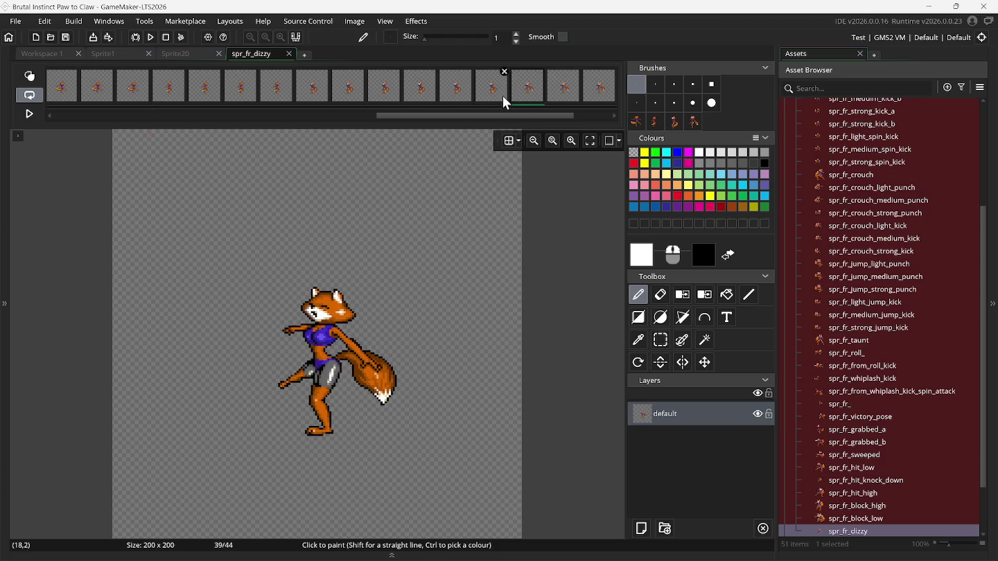
click(21, 75)
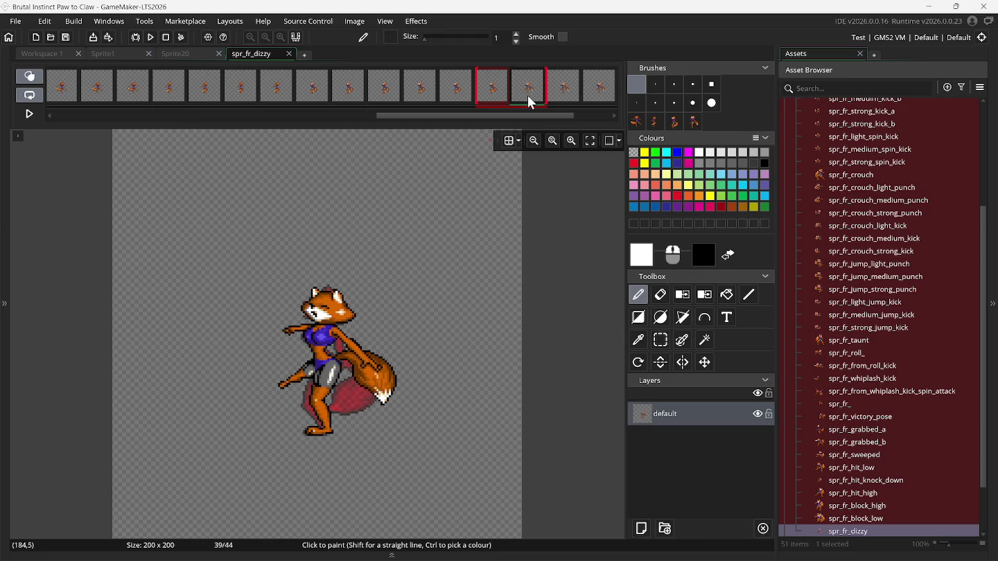
click(500, 99)
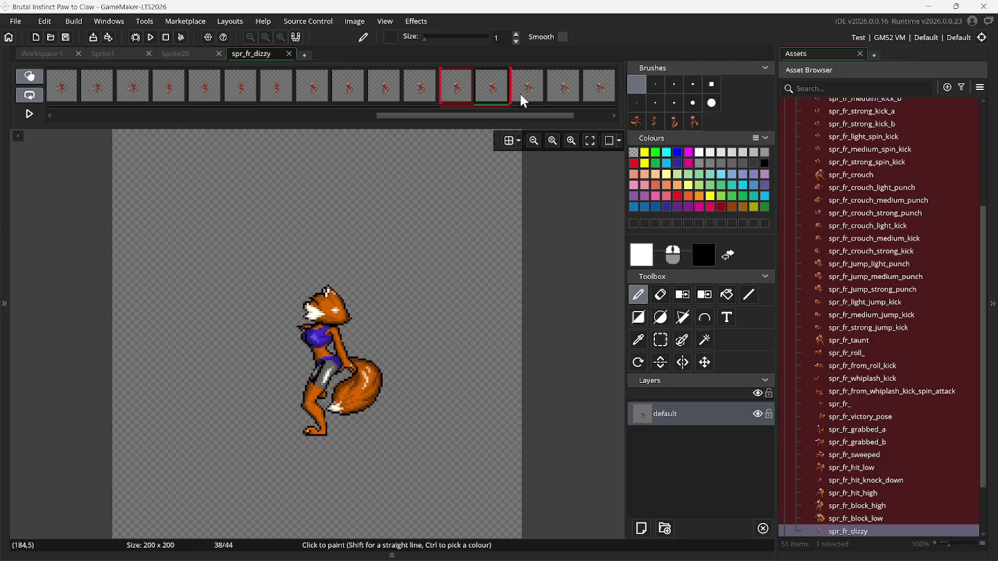
click(529, 97)
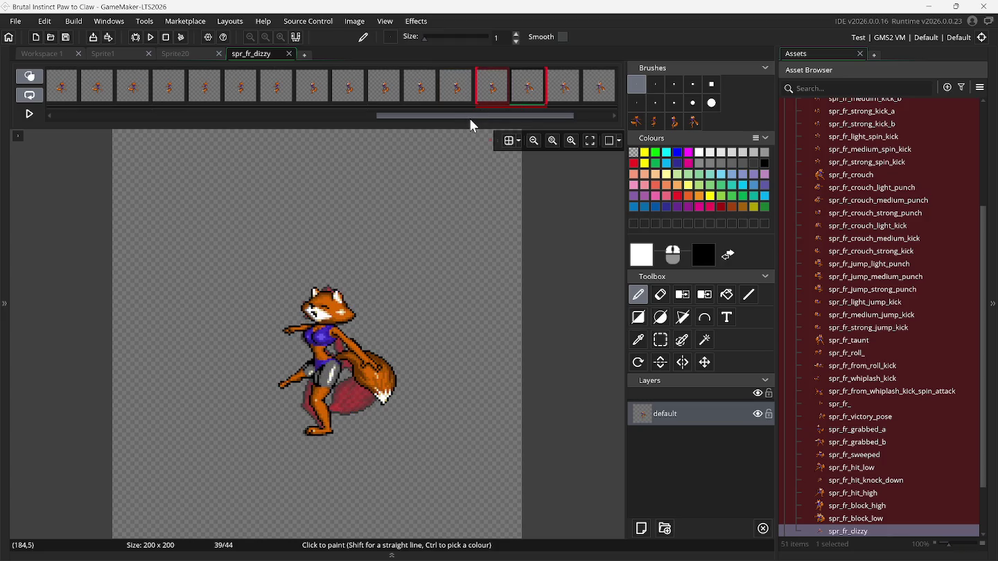
Marquee-select the fox on frame 39 and shift it slightly on the canvas.
click(660, 341)
drag(222, 251, 432, 469)
drag(363, 371, 354, 379)
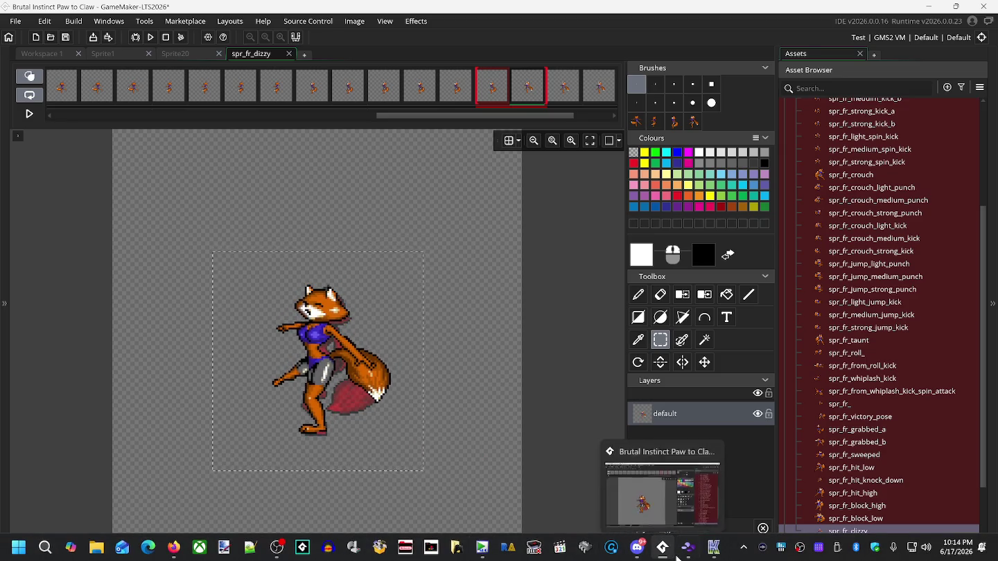
Rewind the Snes9x fight to check the fox's stance, then return to GameMaker.
click(689, 553)
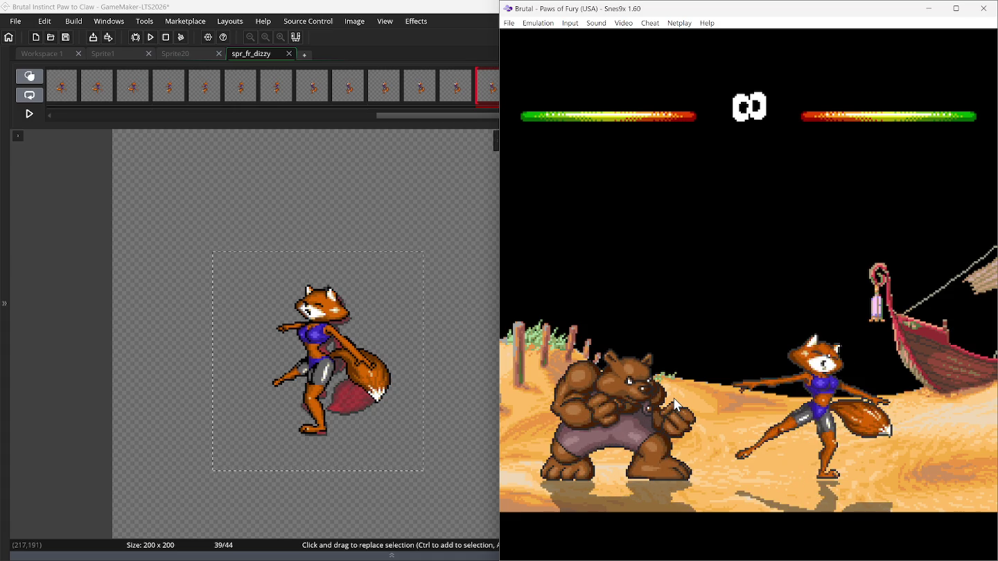
key(BackSpace)
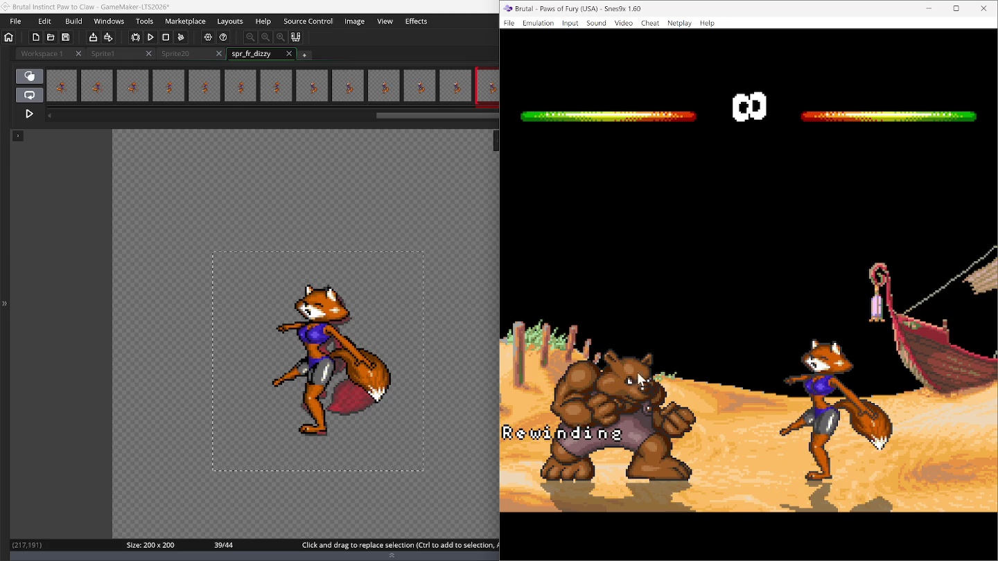
click(81, 193)
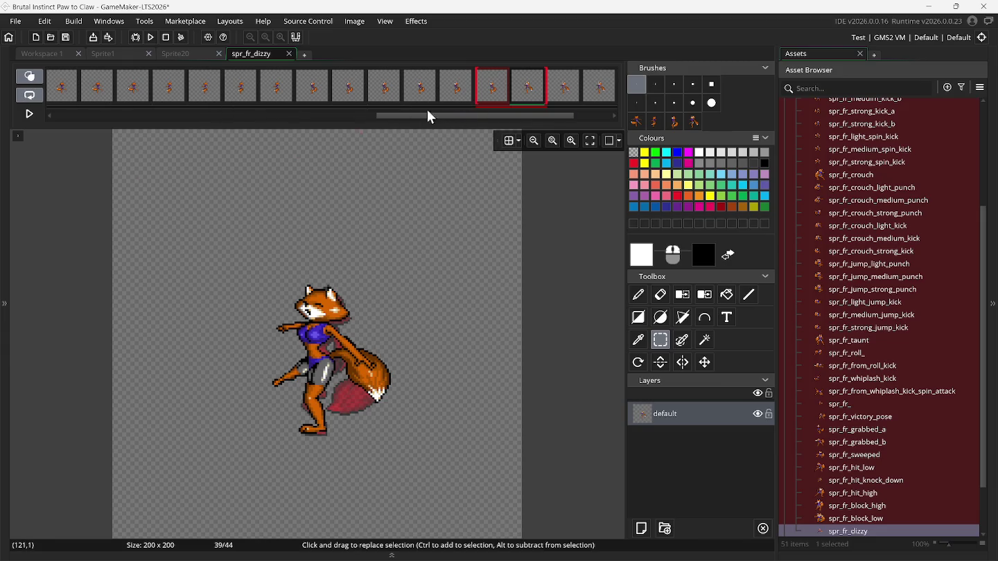
Check the fox's bounds on frame 40, then preview the animation with onion skinning off.
click(563, 99)
drag(231, 250, 444, 467)
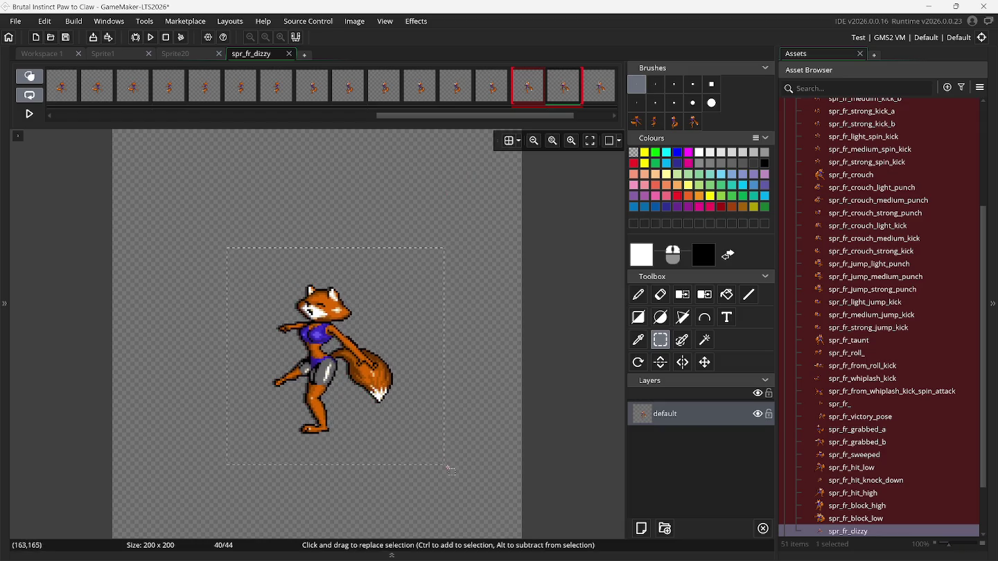
click(167, 258)
click(28, 76)
click(31, 115)
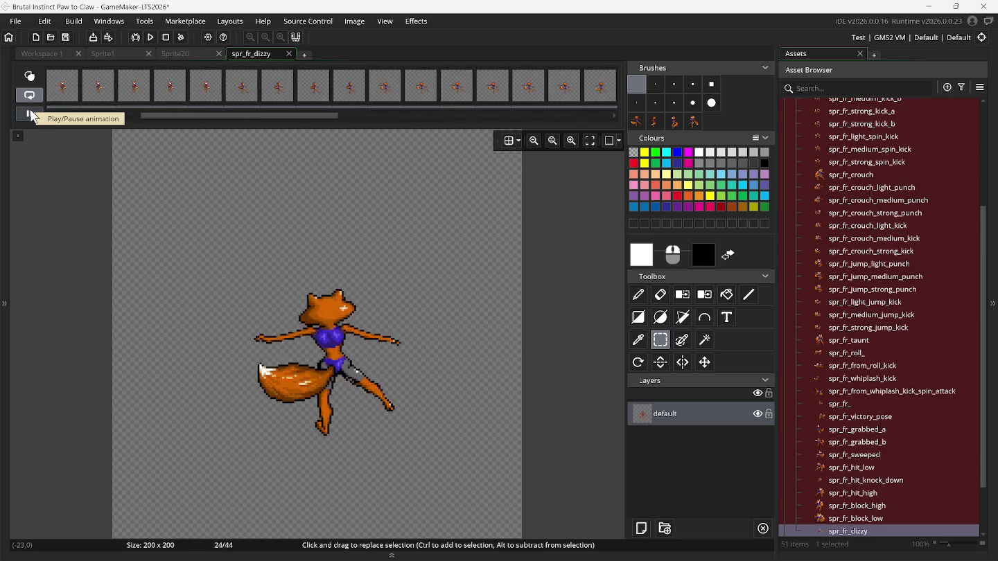
click(29, 114)
Bring Snes9x forward and rewind the fight to rewatch the fox's kicking stance.
mouse_move(746, 558)
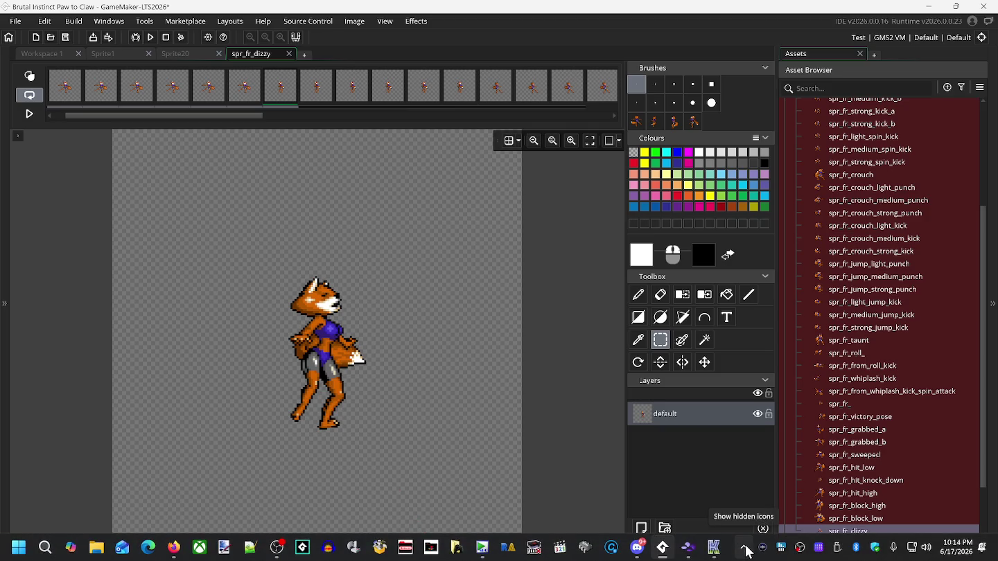
click(689, 547)
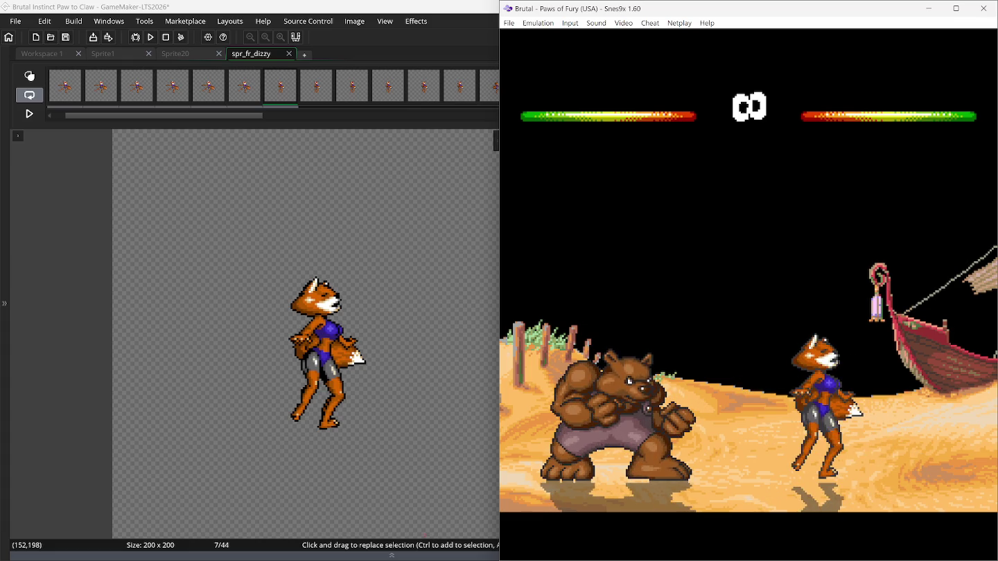
key(BackSpace)
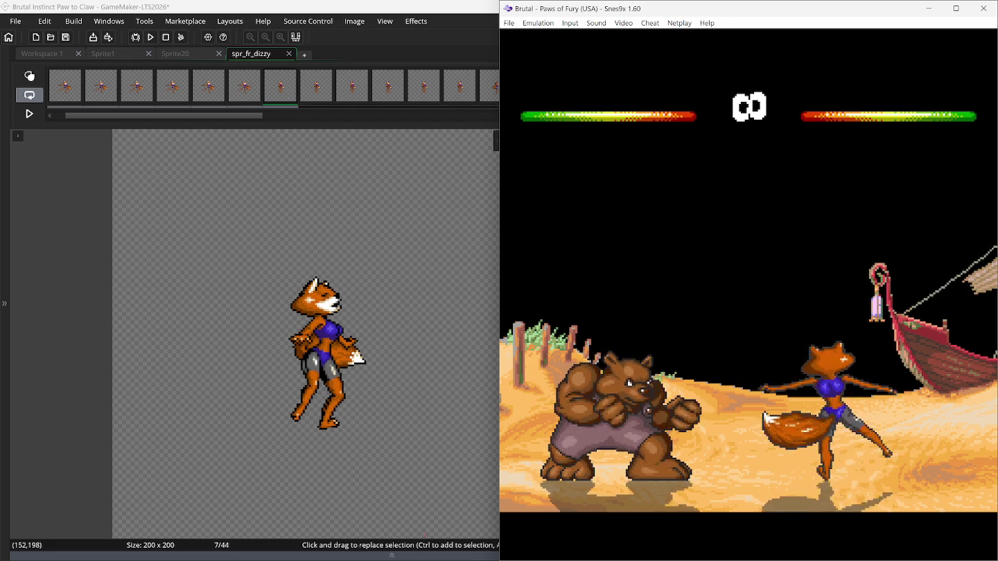
Play and pause the animation, then step back from frame 44 to frame 40.
click(32, 115)
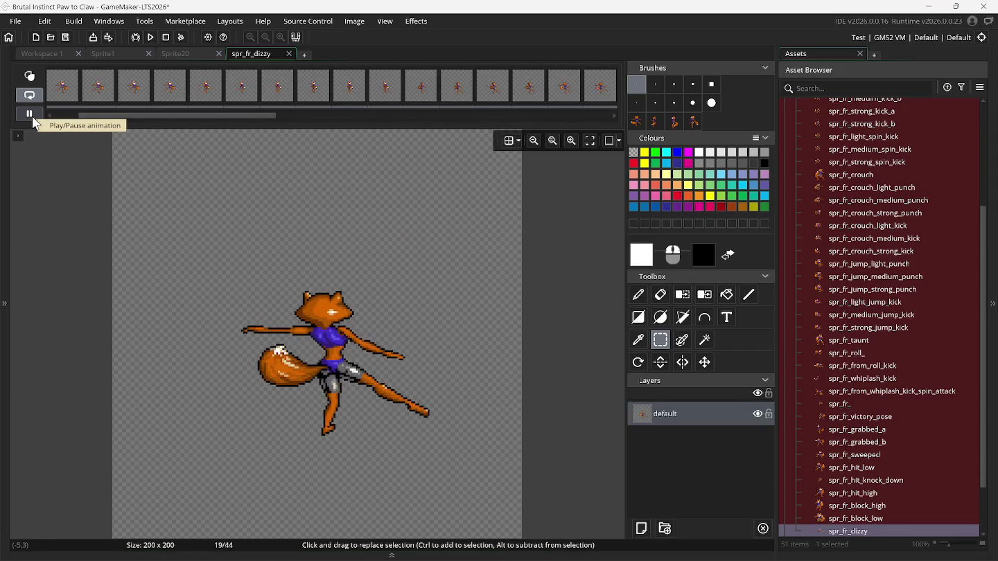
click(32, 116)
drag(380, 121, 512, 128)
click(600, 90)
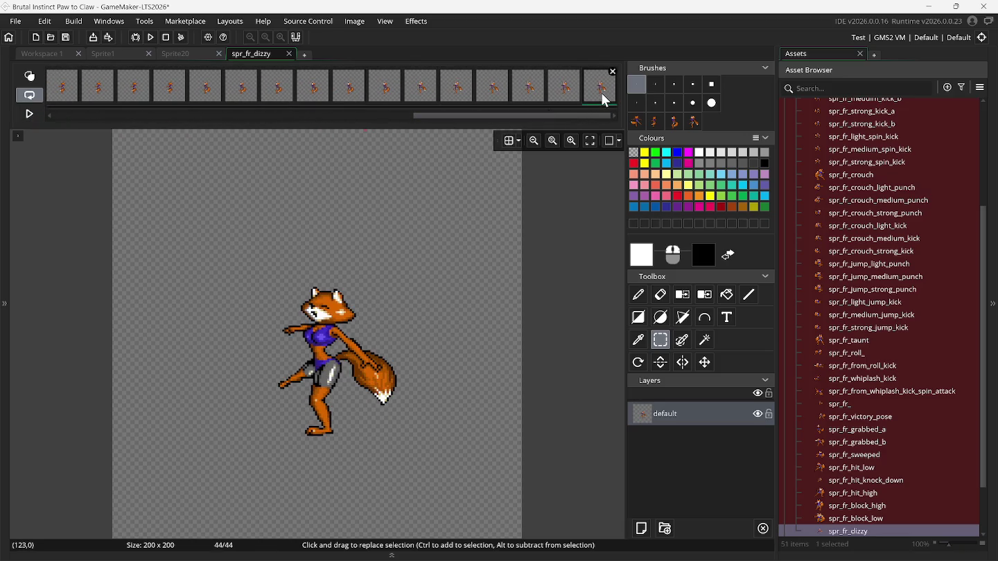
click(567, 101)
click(528, 95)
click(503, 99)
click(448, 100)
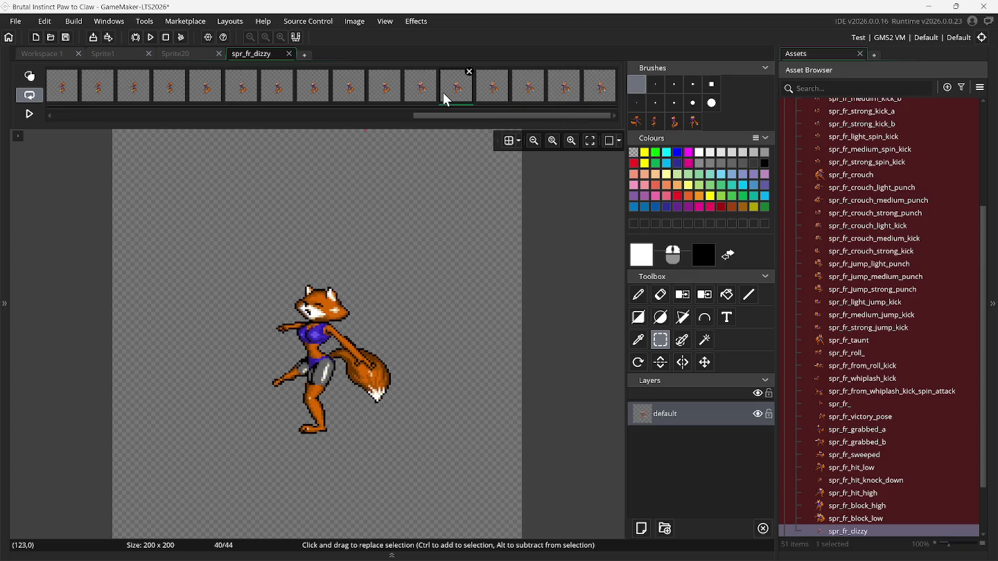
click(456, 95)
On frame 41 with onion skinning on, select the fox and nudge it one pixel up and left.
click(491, 96)
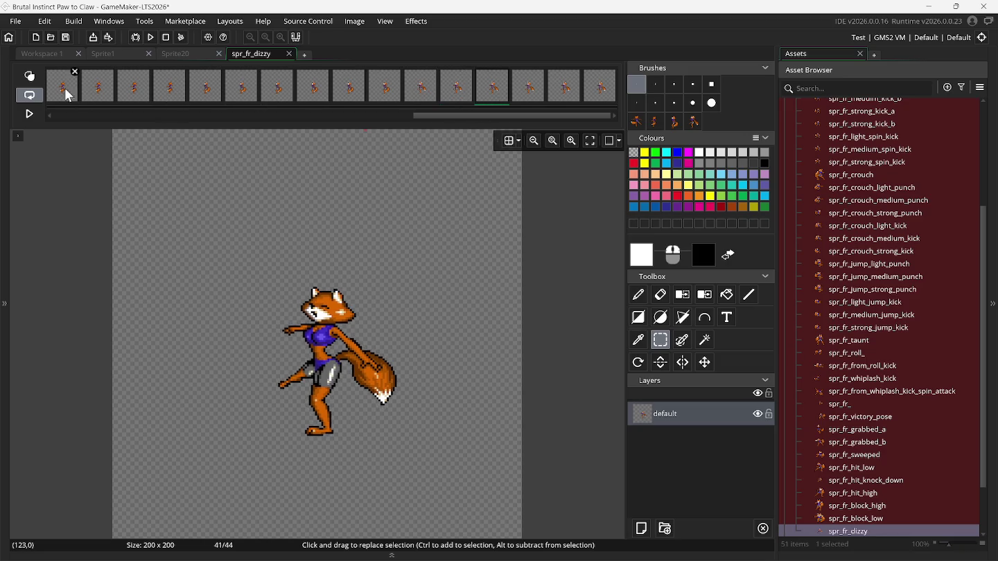
click(36, 78)
drag(194, 246, 431, 466)
key(Up)
key(Left)
key(Left)
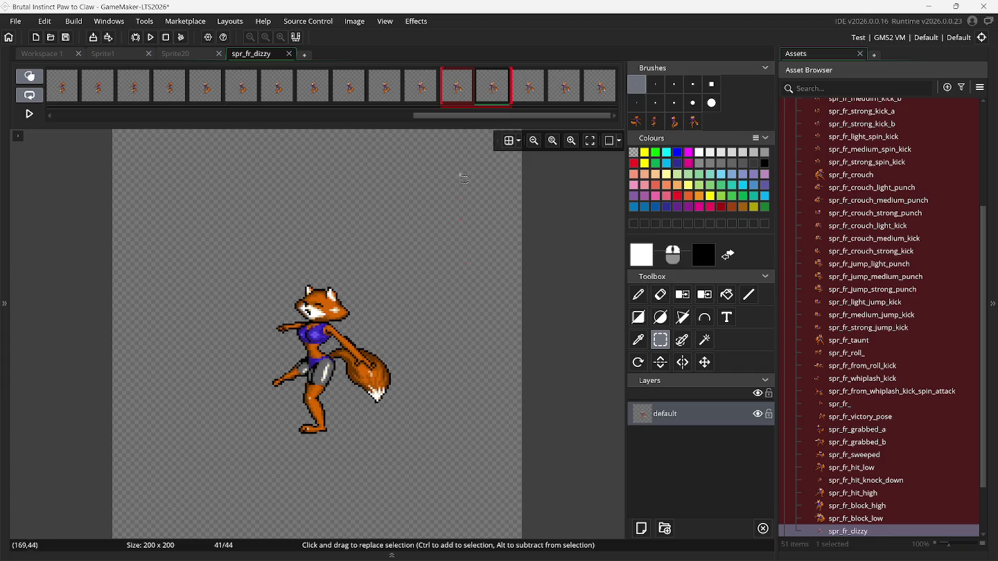
Step to frame 42, select the fox and nudge it about 6 px left.
click(422, 98)
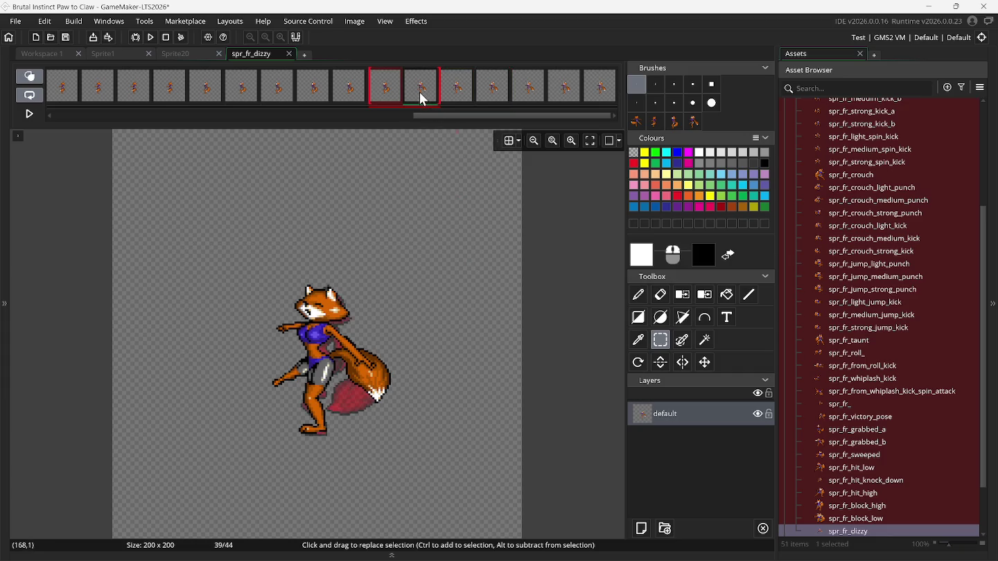
click(455, 96)
click(494, 97)
click(533, 99)
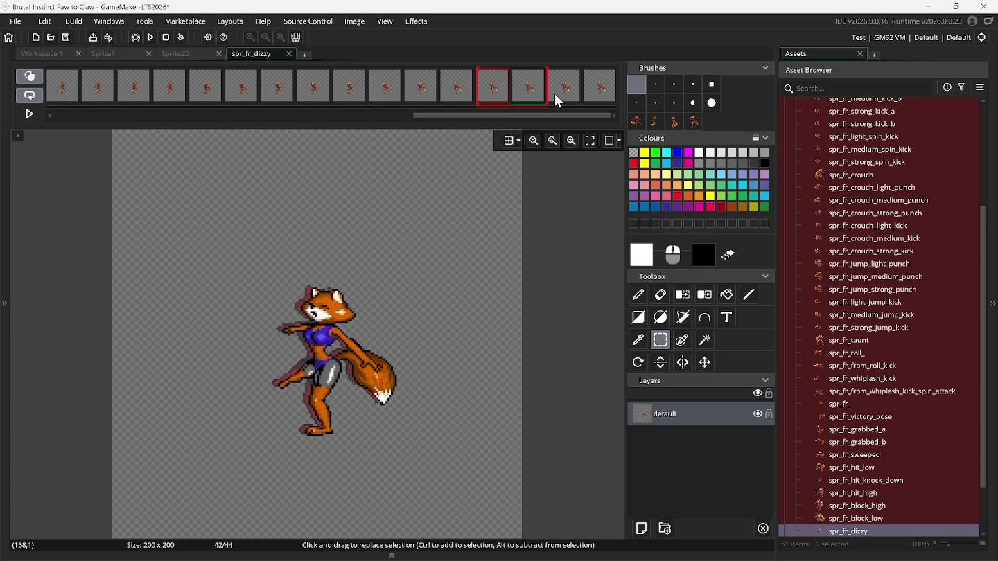
drag(246, 227, 427, 489)
key(Left)
key(Left)
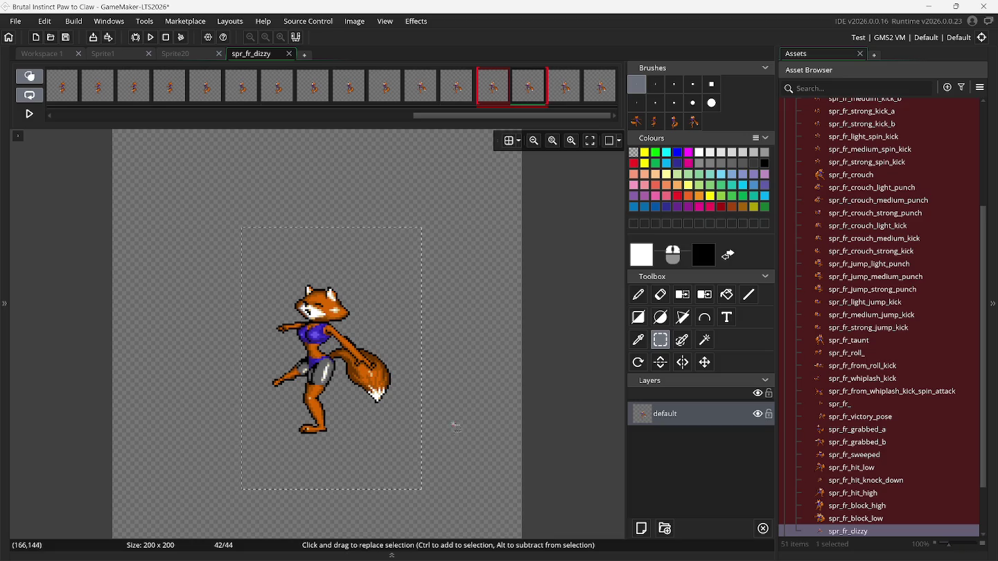
Review frames 43 back to 41, then step through frames 36–39.
click(567, 94)
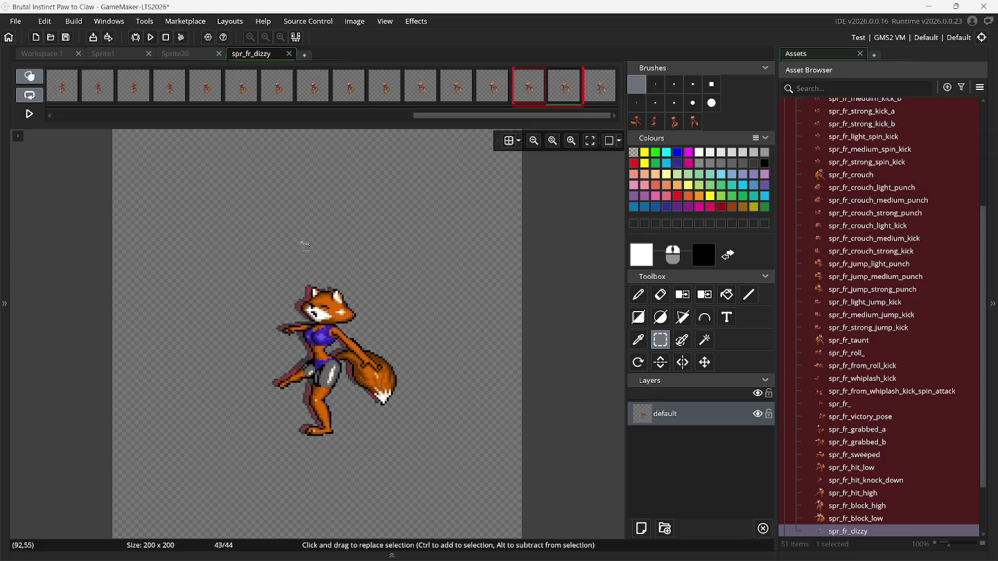
click(481, 86)
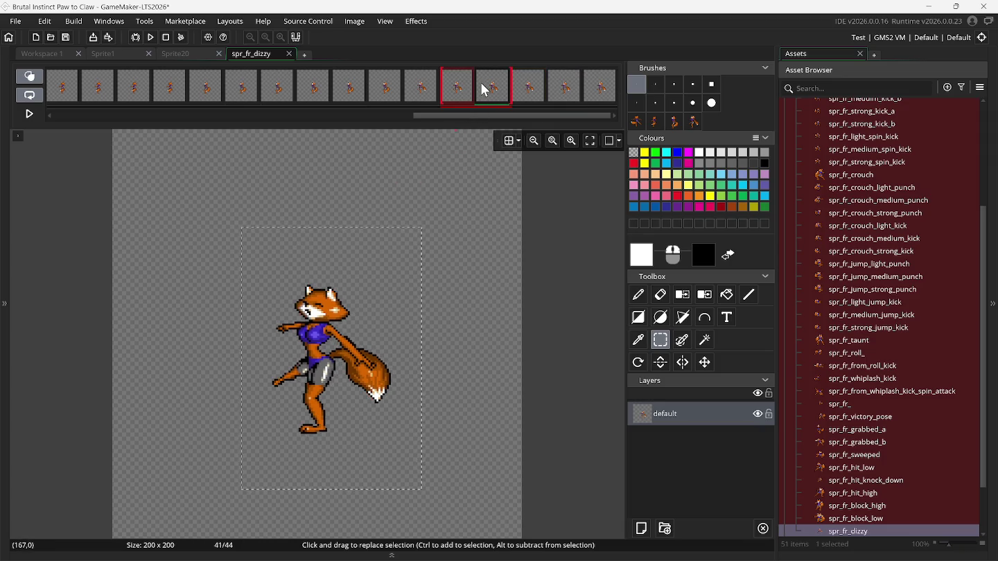
click(485, 91)
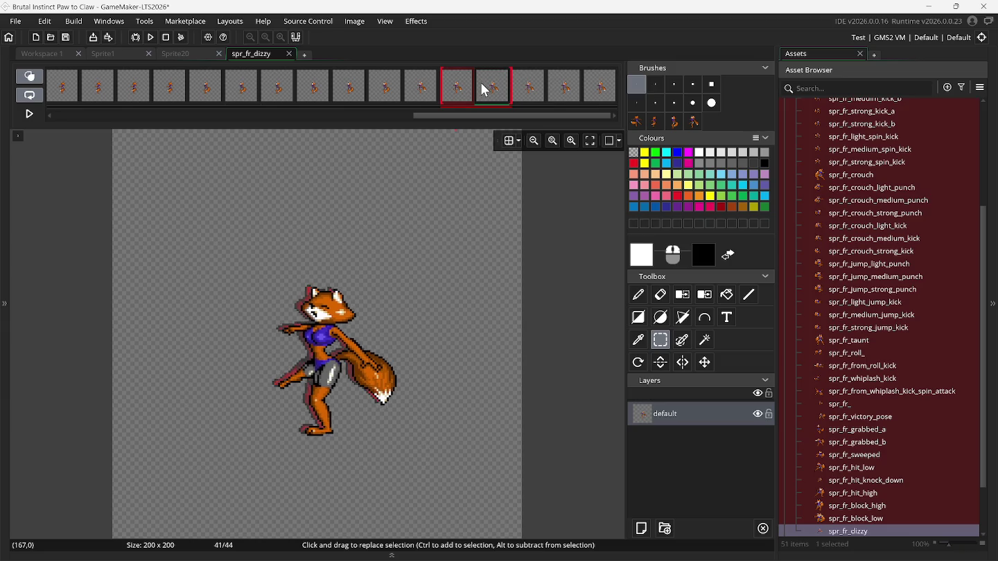
click(314, 97)
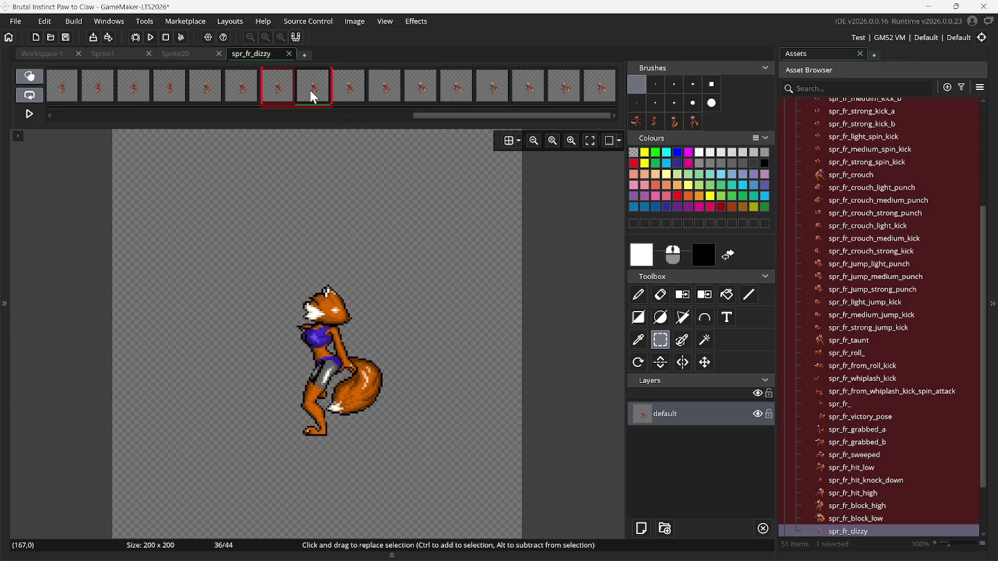
click(348, 100)
click(383, 100)
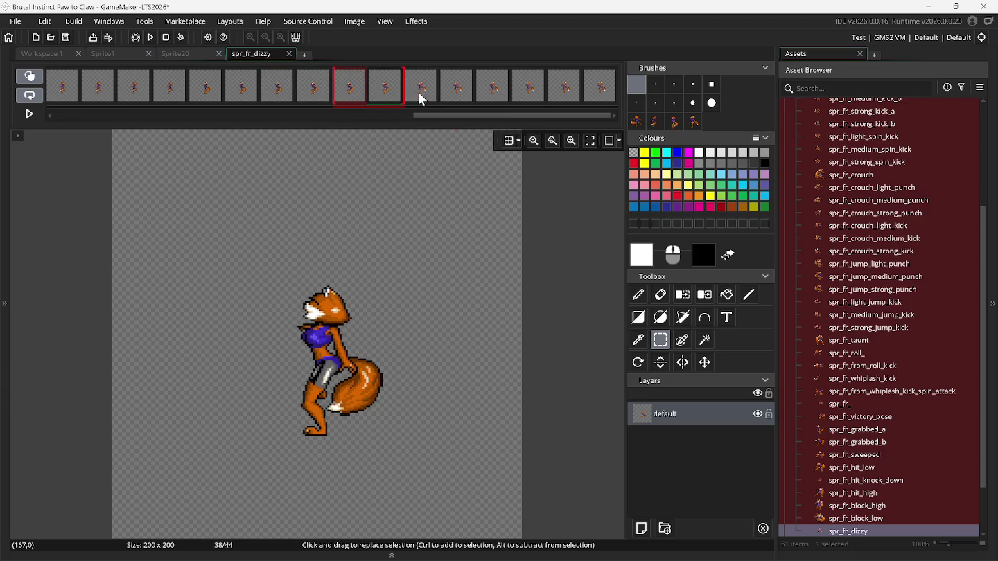
click(429, 98)
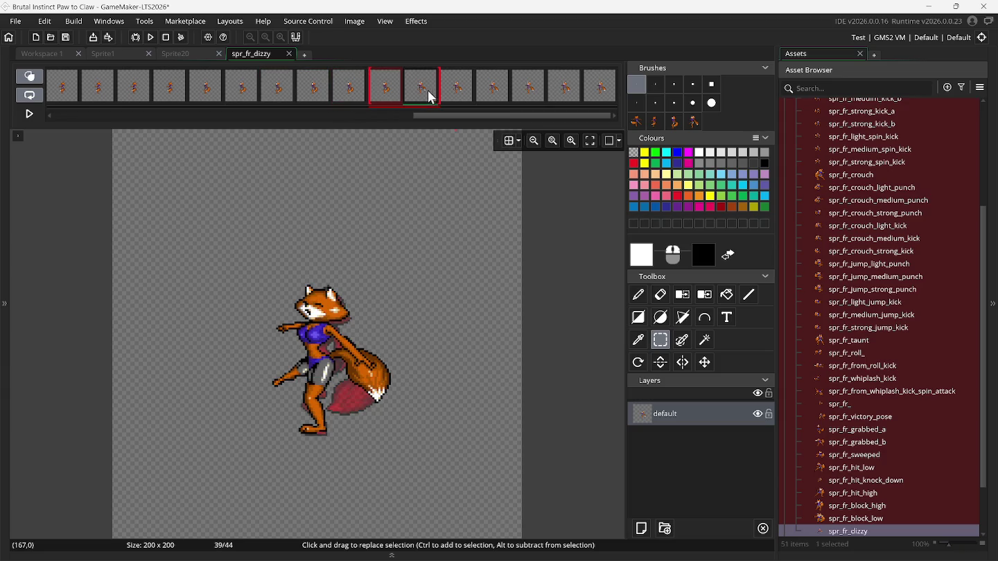
With onion skinning off, step through frames 40–43 and back to 41.
click(36, 79)
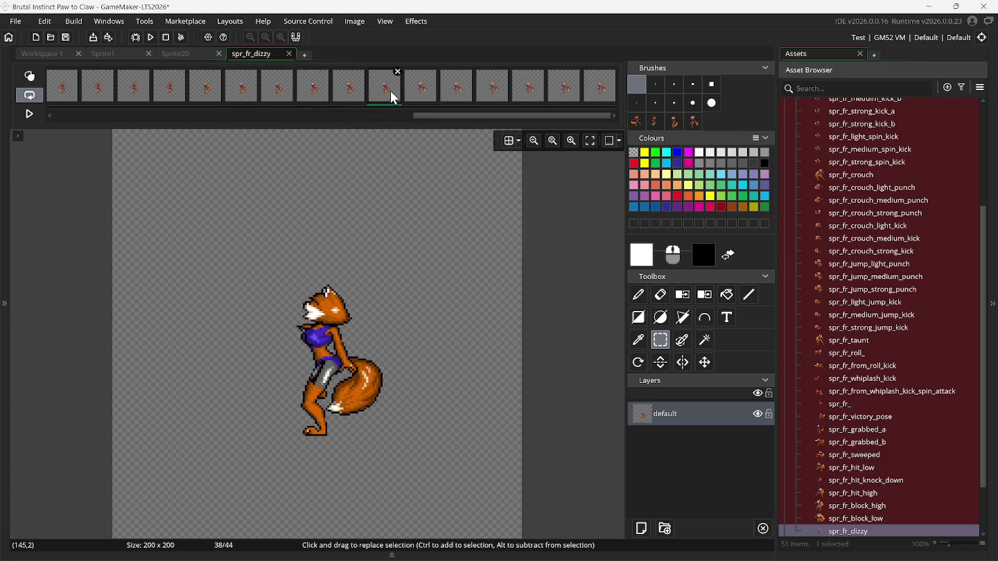
click(458, 99)
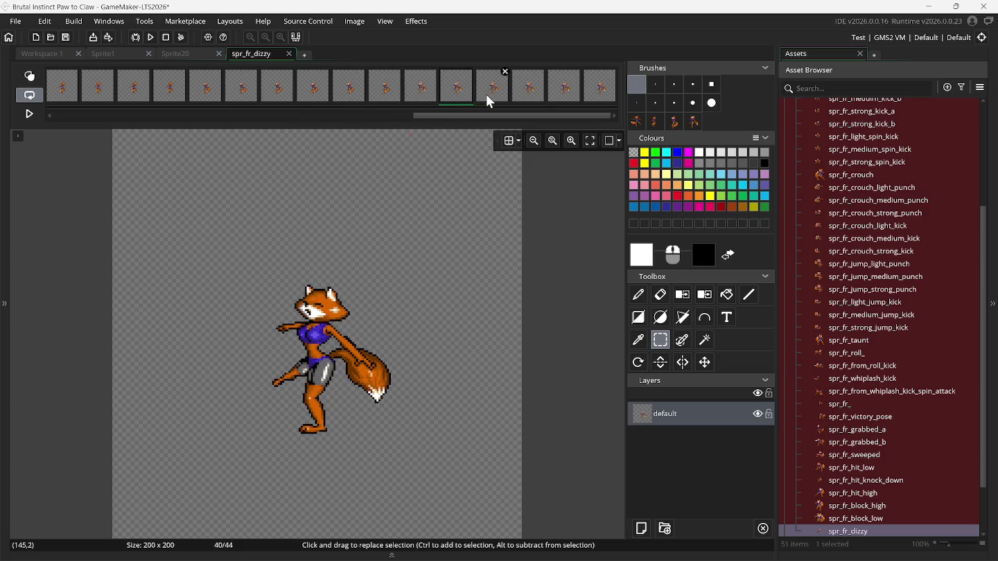
click(490, 99)
click(527, 101)
click(565, 101)
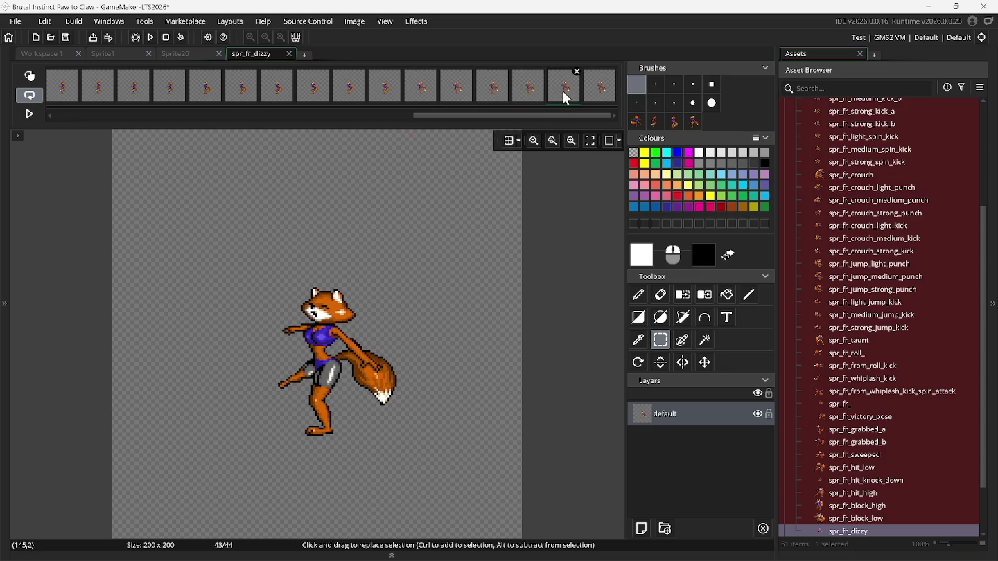
click(571, 99)
click(523, 99)
click(485, 99)
Turn onion skinning back on, narrow the ghosted range, and view frame 44.
click(462, 99)
click(29, 77)
drag(406, 99, 558, 97)
click(609, 97)
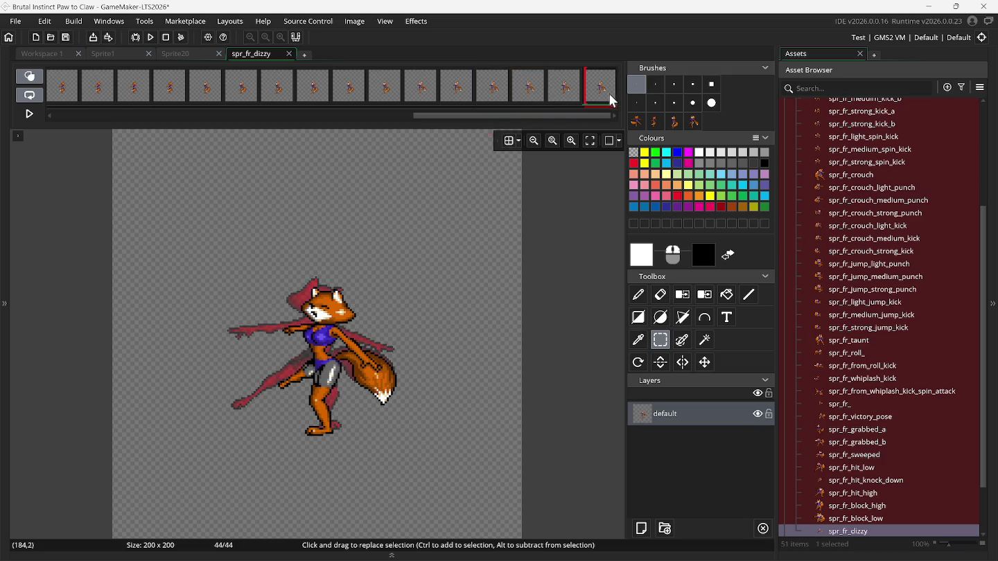
Flip between frames 43 and 44, step back to frame 40, and box-check the fox there.
click(565, 101)
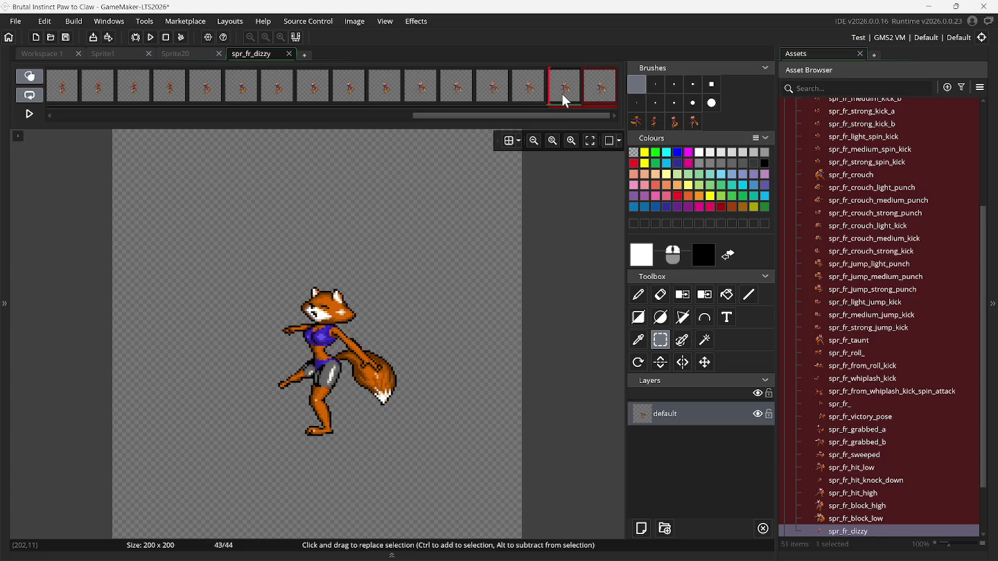
click(602, 104)
click(575, 103)
click(533, 103)
click(497, 101)
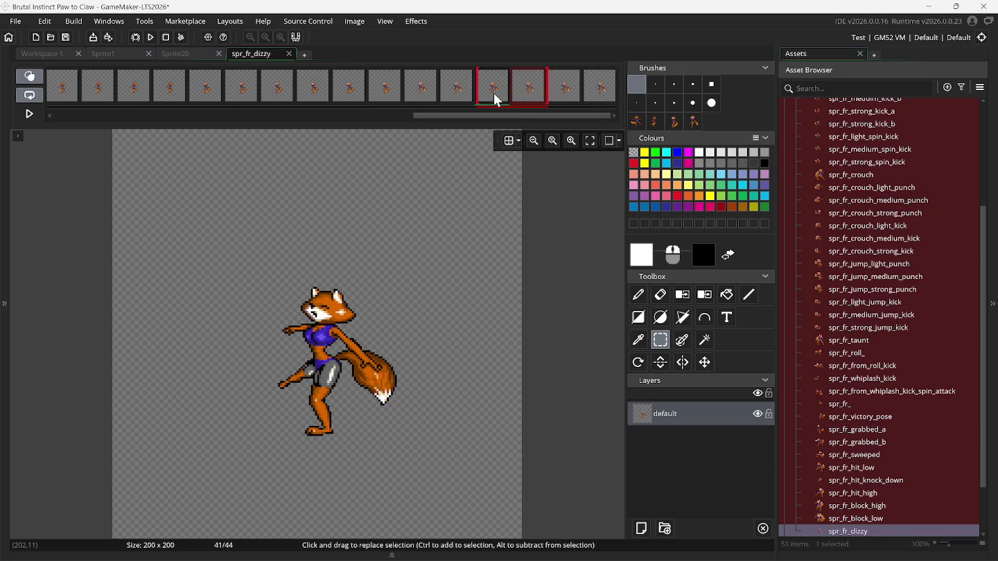
click(458, 99)
drag(232, 260, 489, 485)
click(448, 209)
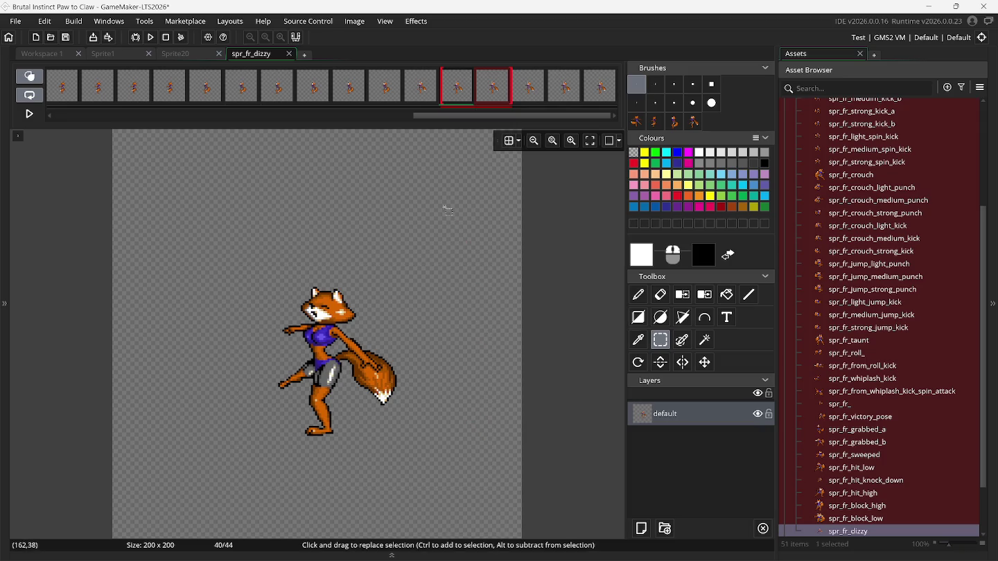
Compare frame 39 with frame 38, box-check its fox, and turn onion skinning off.
click(428, 95)
click(395, 96)
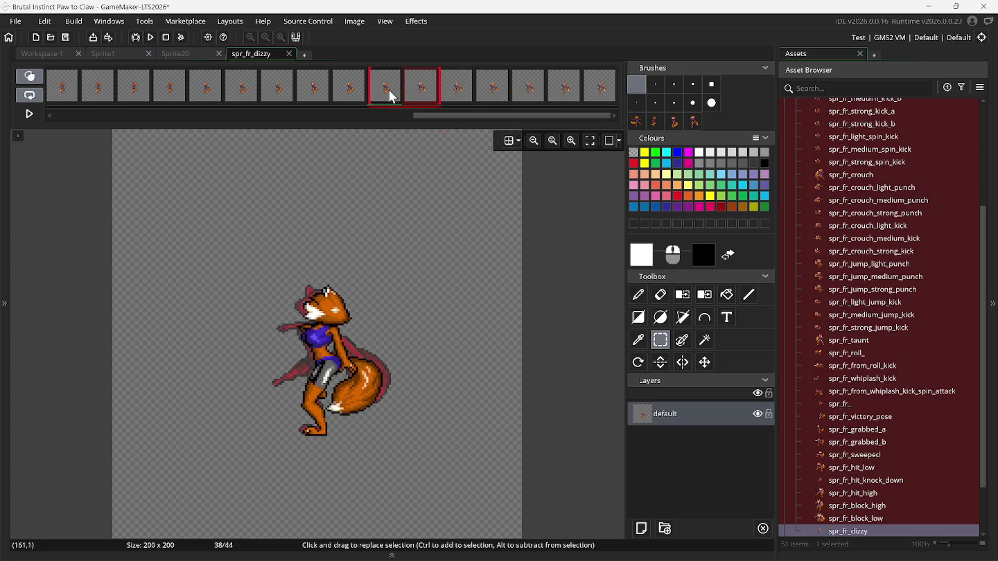
click(420, 95)
drag(252, 261, 493, 532)
click(356, 211)
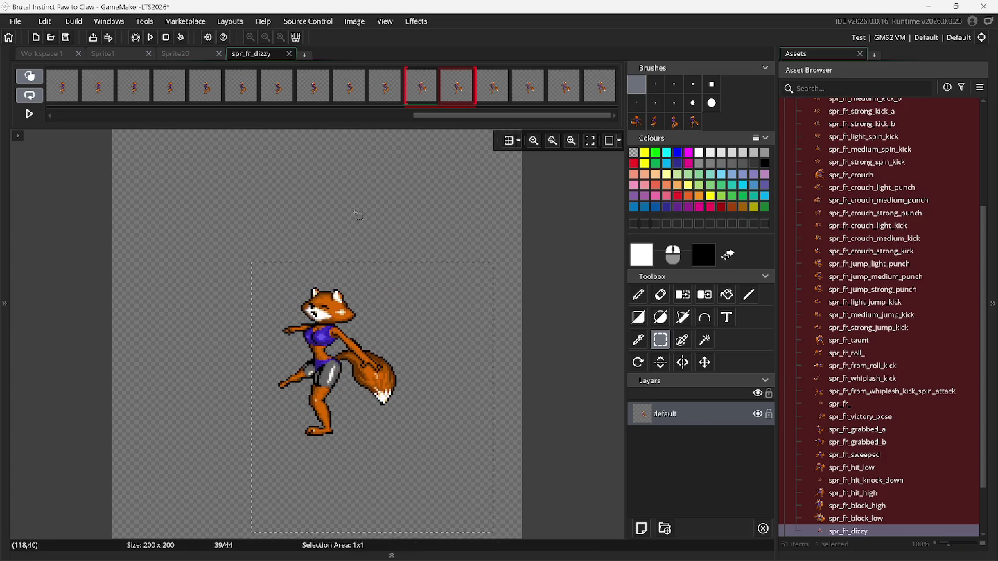
click(29, 76)
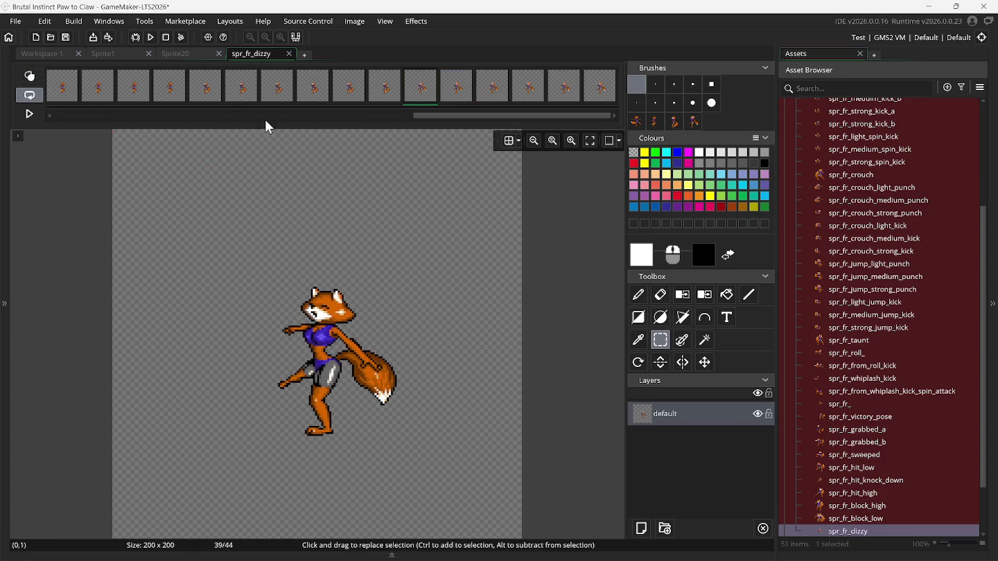
click(383, 93)
click(425, 96)
Preview the animation, then mark a rectangle around the fox on frame 1.
click(29, 115)
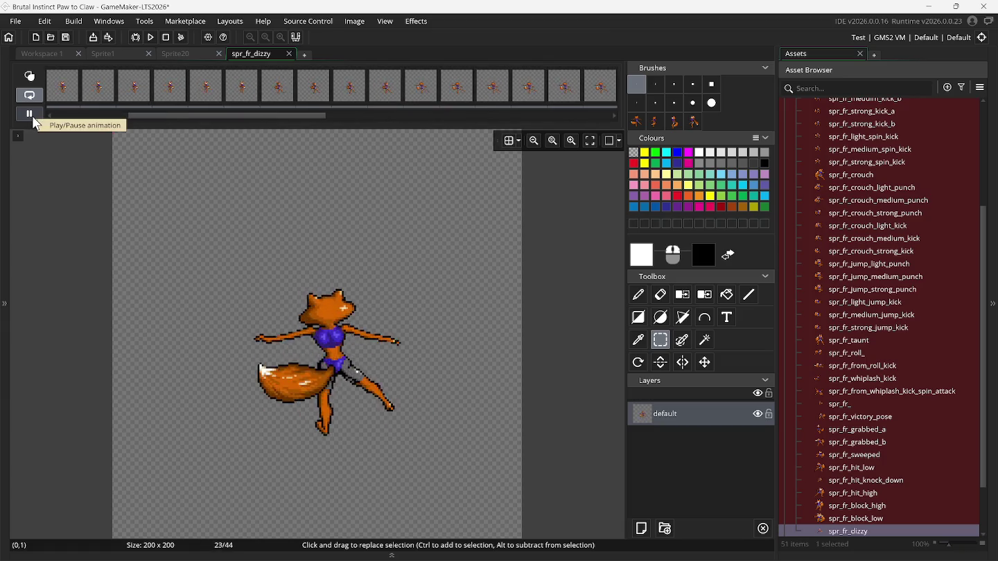
click(30, 116)
drag(245, 118, 68, 115)
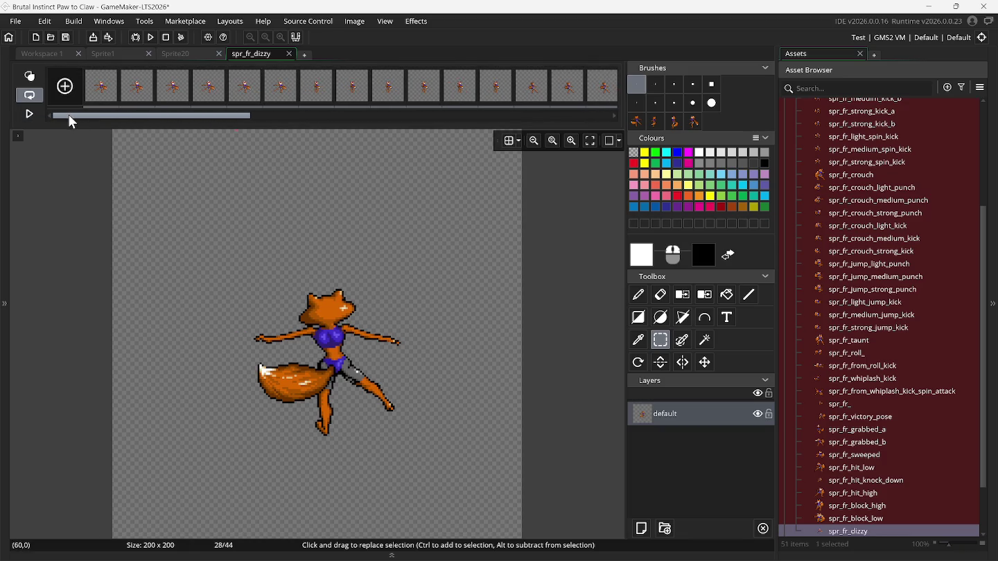
click(99, 90)
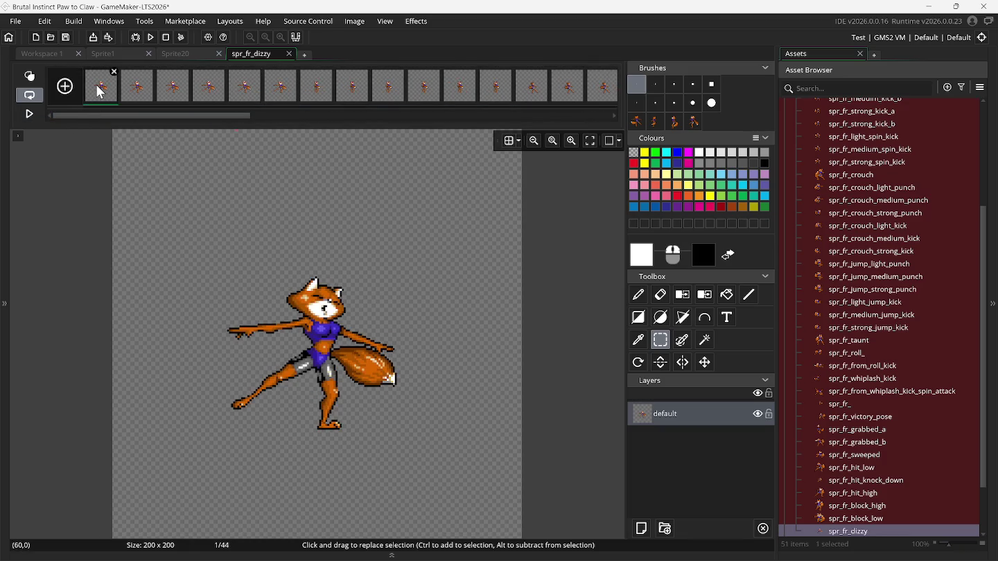
drag(188, 217, 446, 481)
Box the fox on frames 2 through 6 to check their content bounds.
click(138, 98)
drag(163, 251, 459, 481)
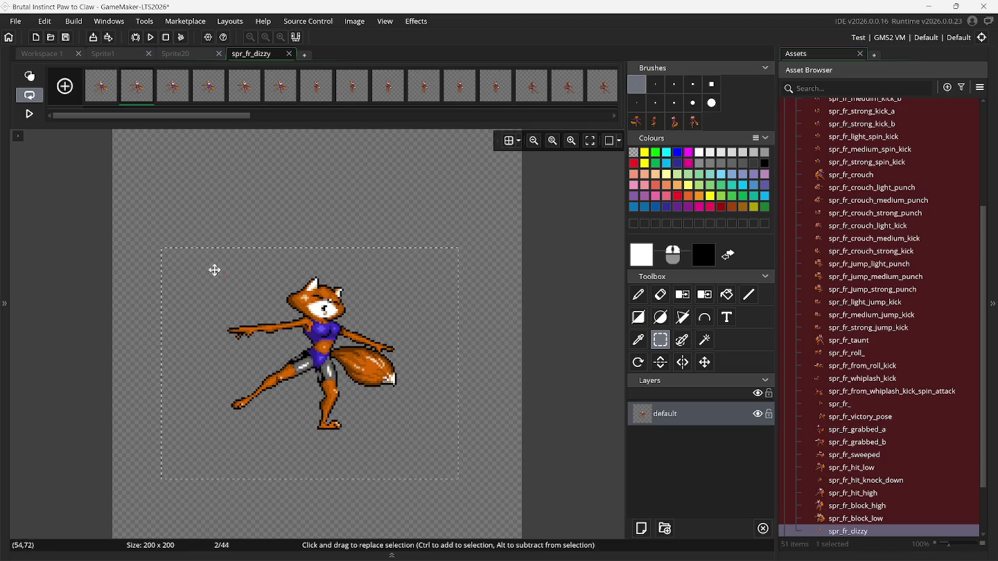
click(183, 96)
drag(173, 241, 446, 472)
click(165, 142)
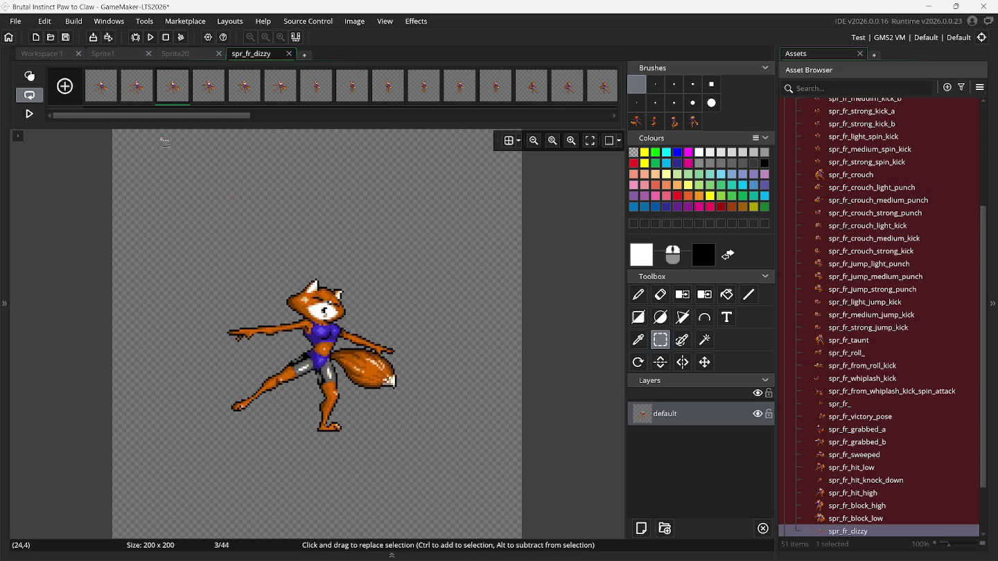
click(208, 87)
mouse_move(173, 218)
mouse_down()
mouse_move(440, 429)
mouse_move(456, 471)
mouse_up()
click(273, 221)
click(245, 86)
mouse_move(161, 250)
mouse_down()
mouse_move(211, 267)
mouse_move(485, 499)
mouse_up()
click(305, 158)
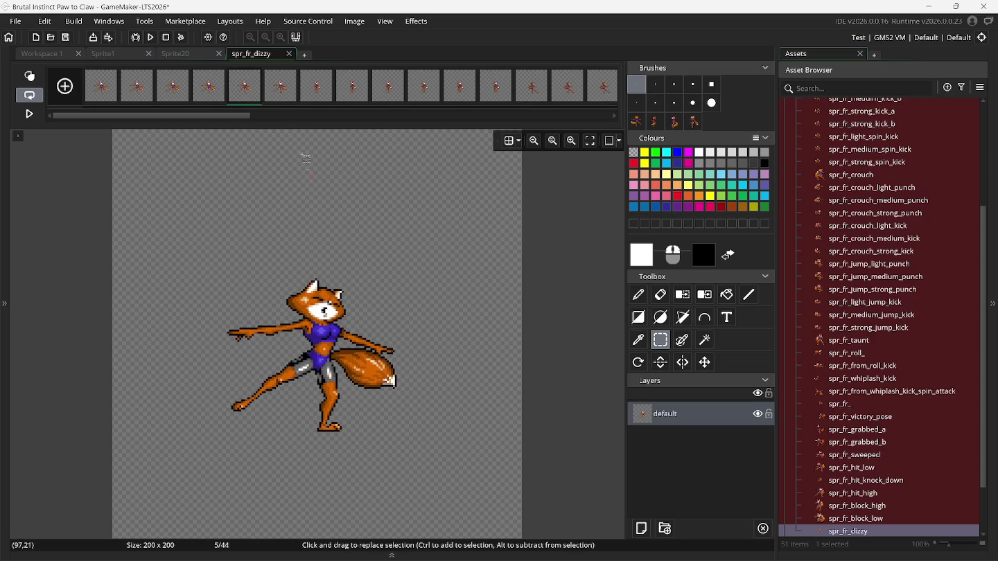
click(280, 86)
drag(205, 244, 456, 443)
click(400, 301)
Auto-trim all 44 frames, shrinking spr_fr_dizzy from 200x200 to 99x78.
click(35, 113)
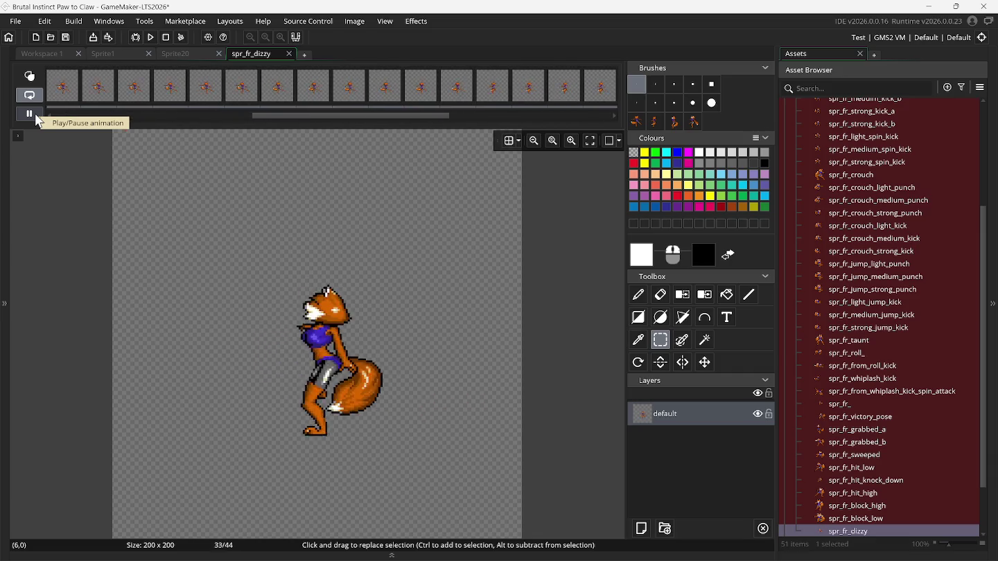
click(353, 22)
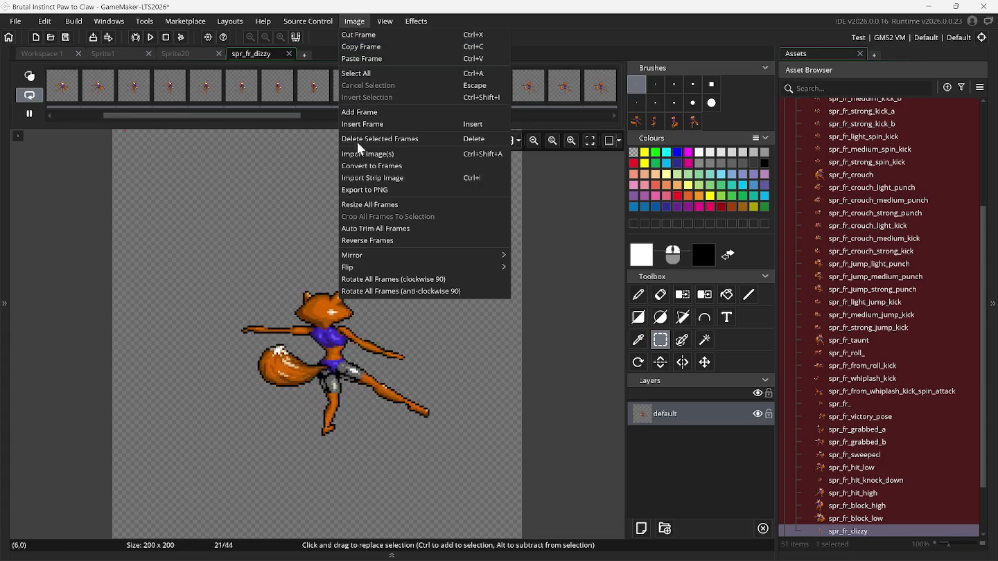
click(362, 228)
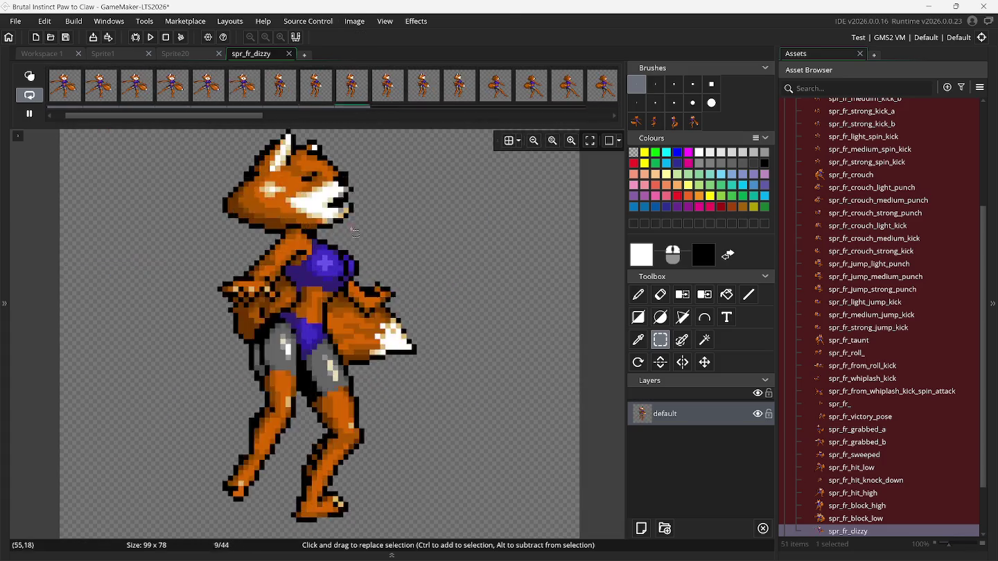
scroll(327, 233, down, 5)
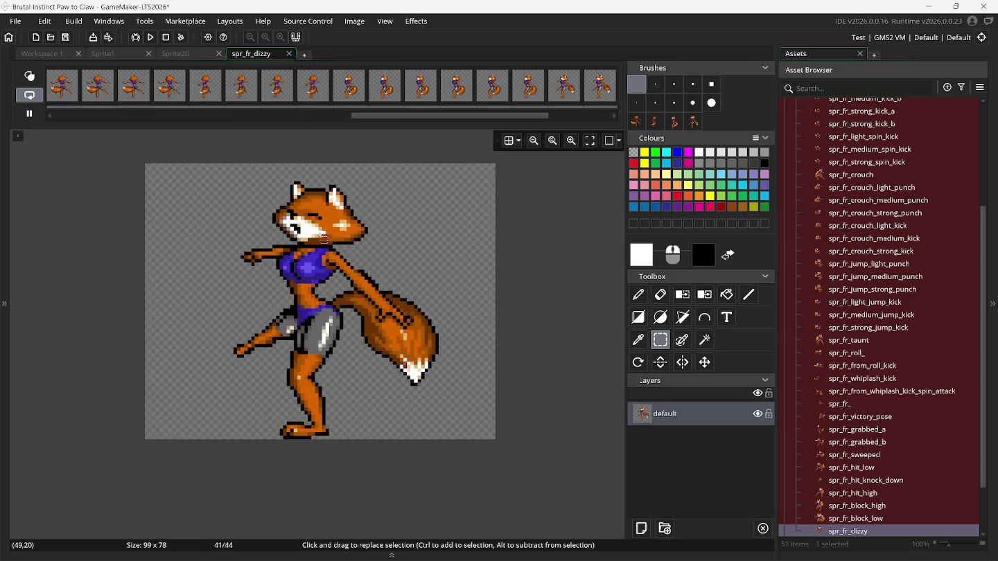
Close the spr_fr_dizzy editor and properties, and return to the Sprite1 sheet.
click(289, 53)
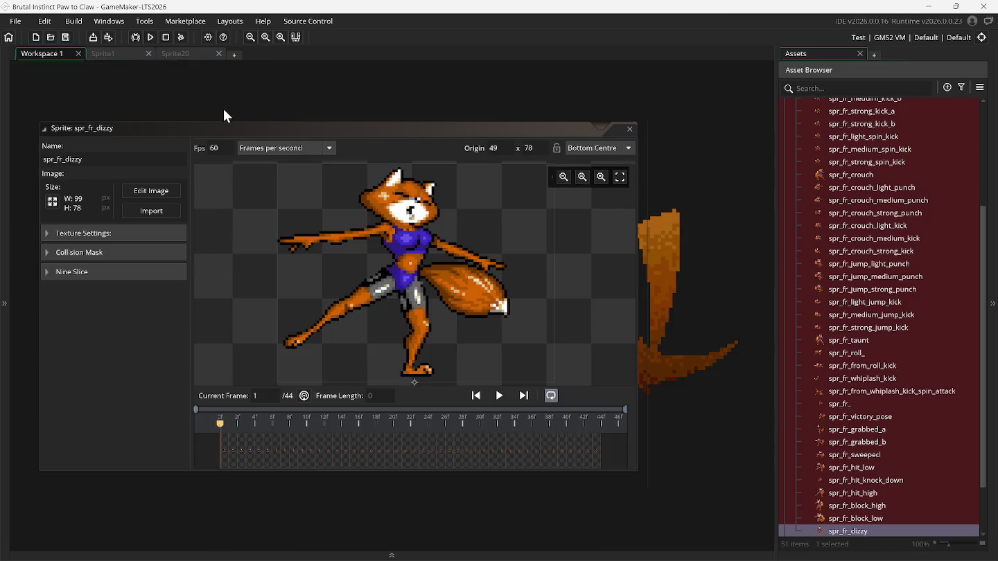
click(630, 131)
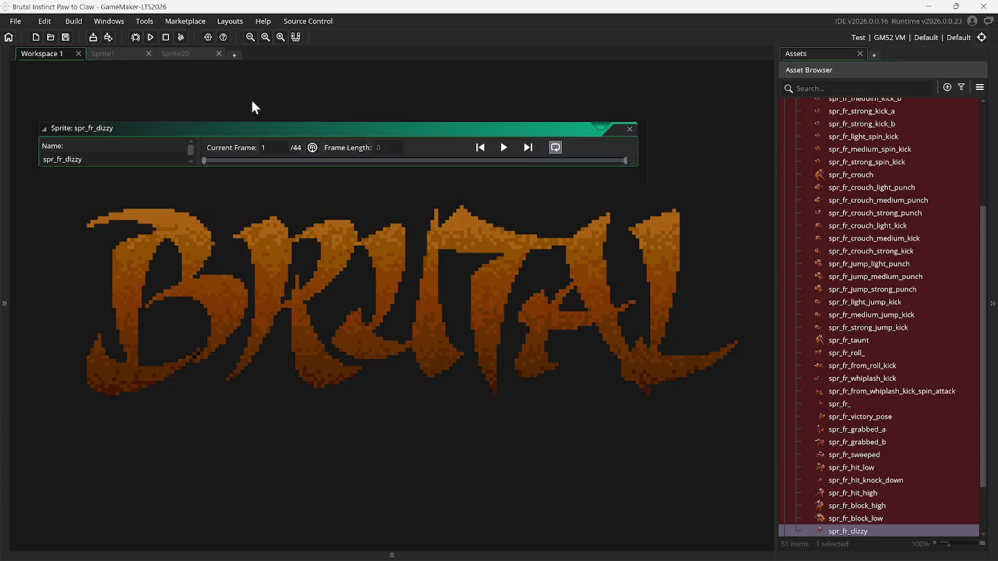
click(119, 59)
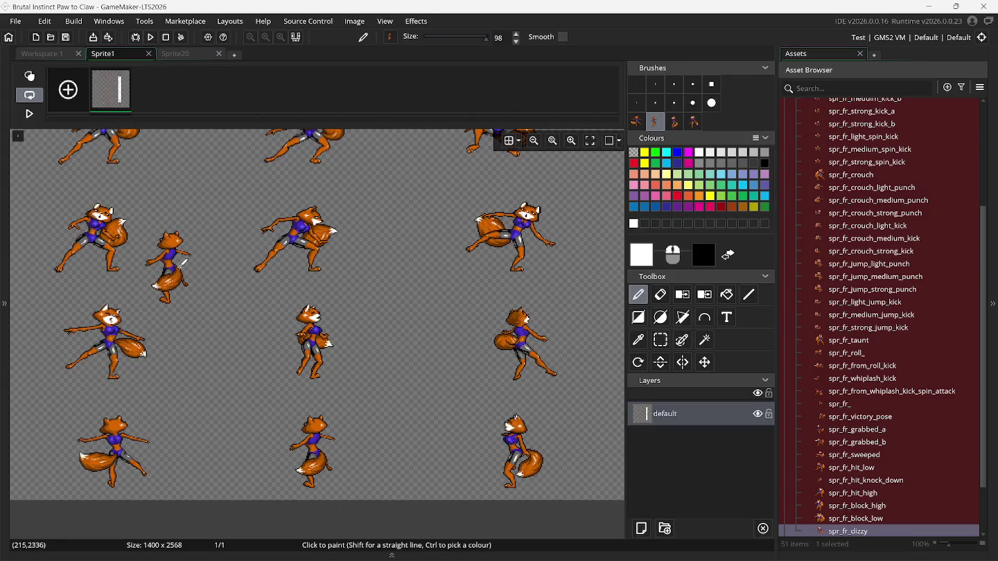
Zoom the Sprite1 sheet and choose the Rectangle Select tool.
scroll(177, 298, down, 1)
scroll(163, 322, down, 1)
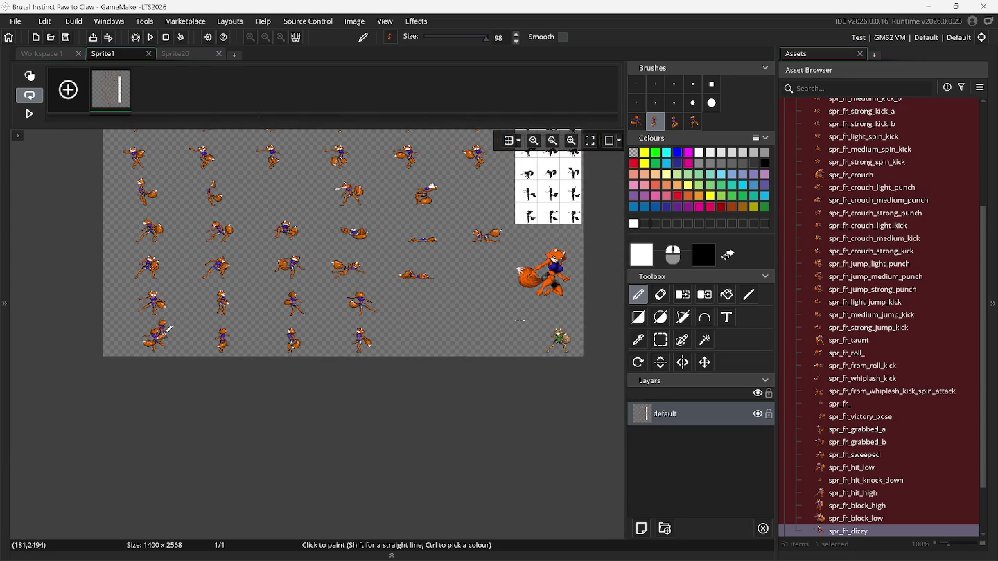
scroll(165, 338, up, 1)
scroll(159, 345, up, 2)
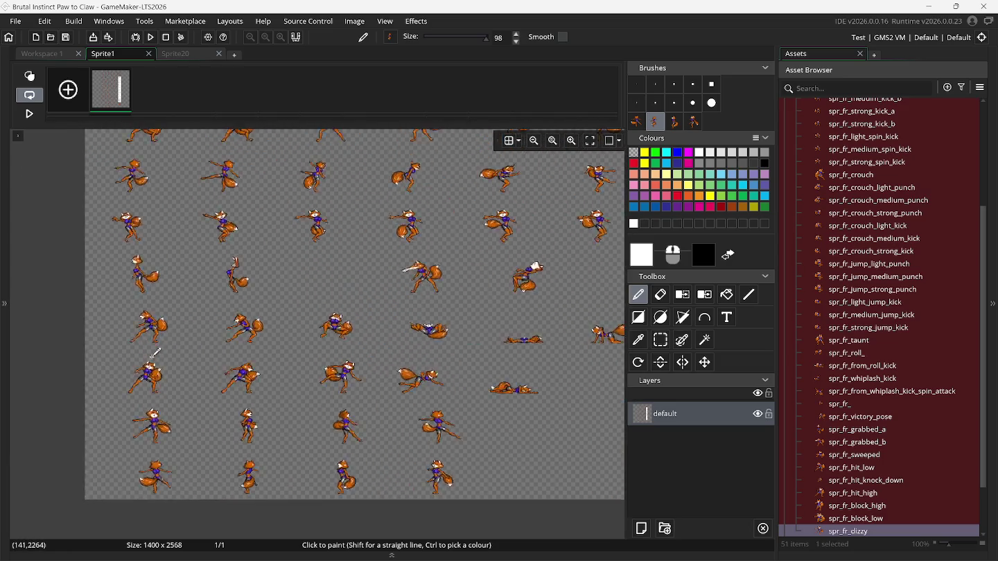
scroll(152, 358, up, 1)
scroll(151, 358, up, 3)
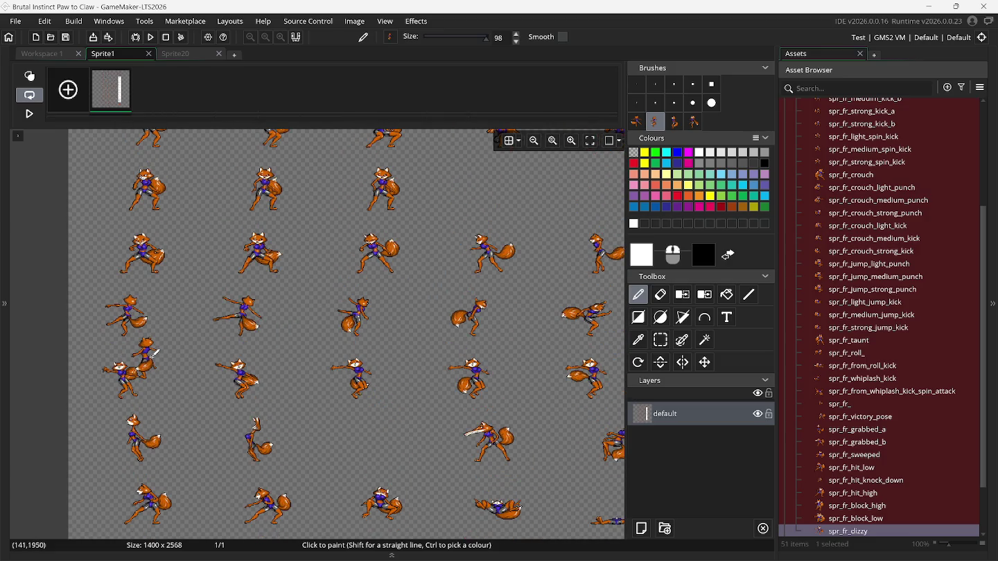
scroll(154, 354, up, 1)
scroll(155, 353, up, 3)
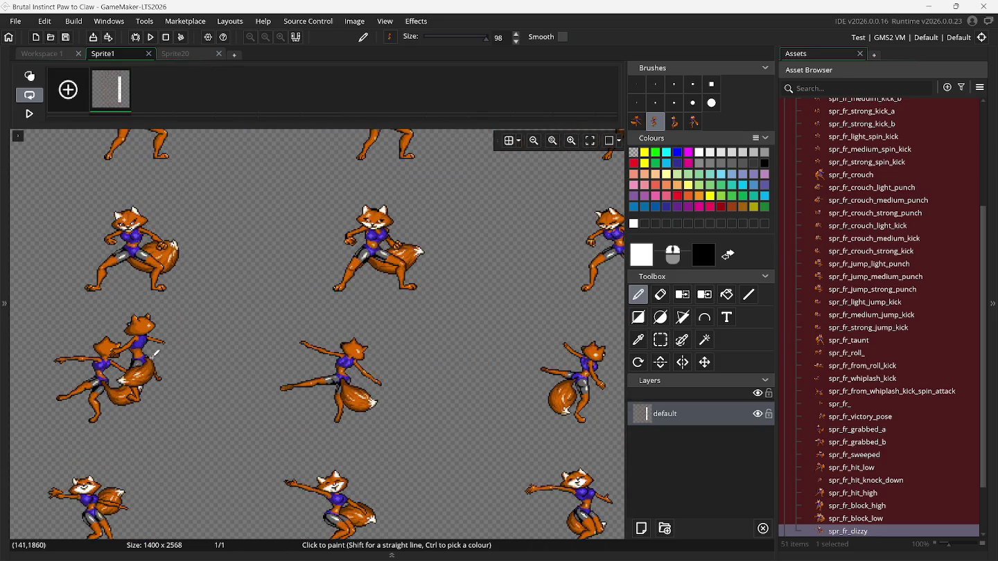
click(660, 341)
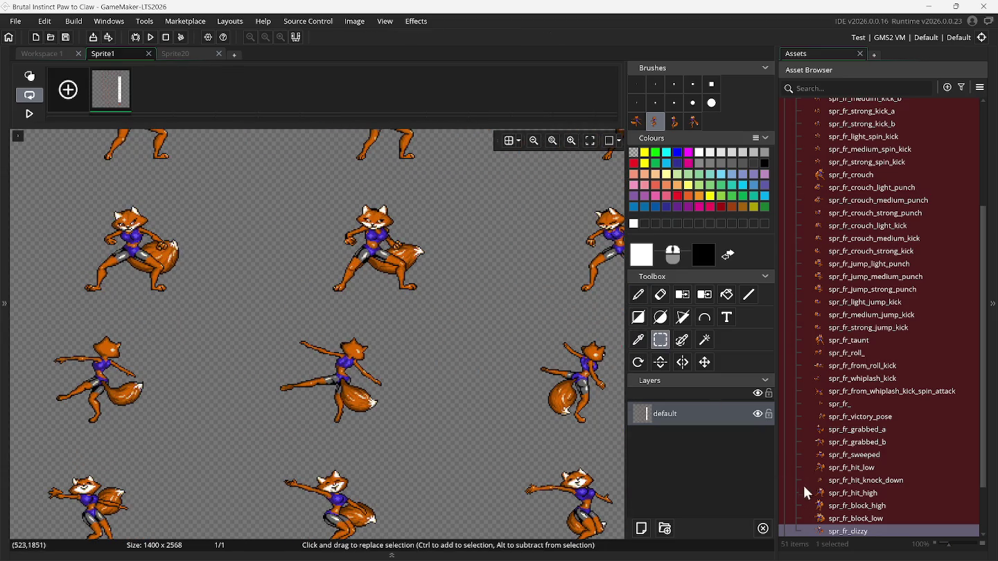
Open the spr_fr_ sprite, rename it spr_fr_extra_1, and close its window.
scroll(886, 509, down, 1)
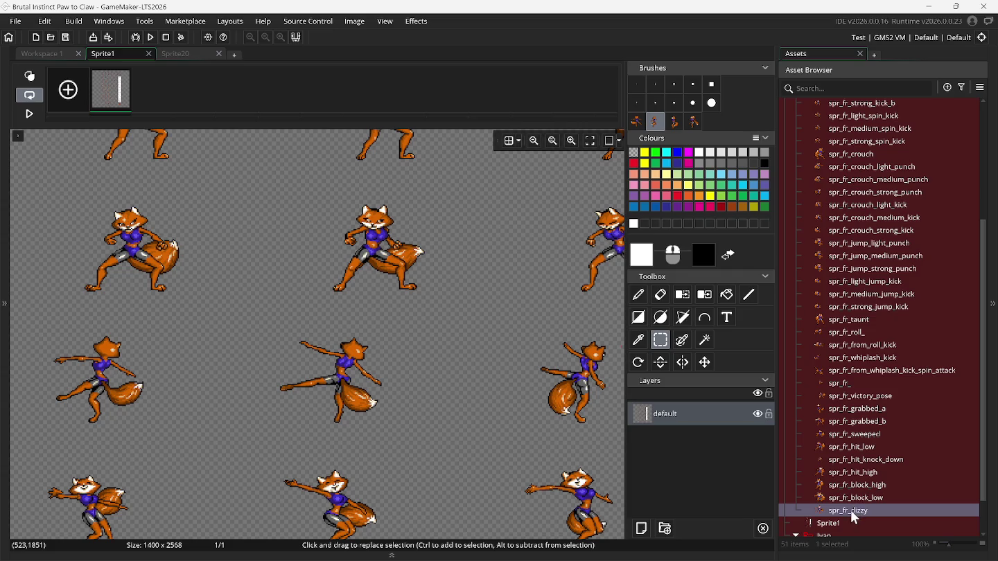
click(843, 386)
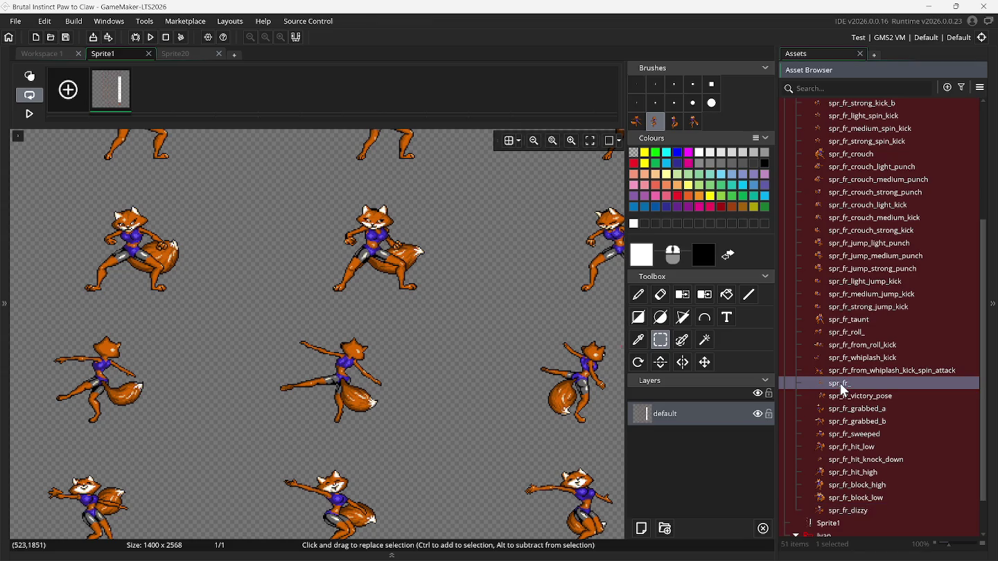
double_click(844, 390)
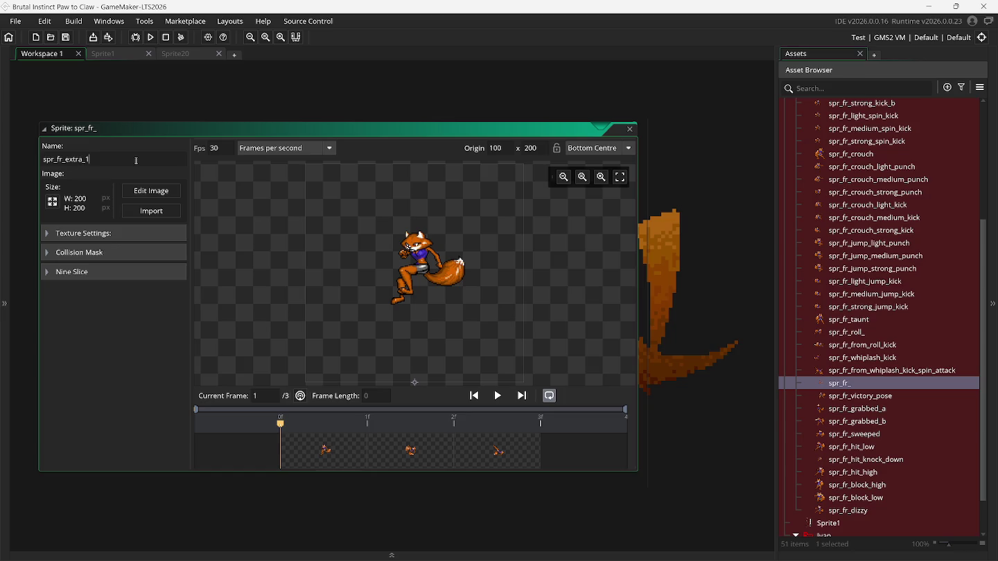
text(extra_1)
drag(633, 134, 649, 160)
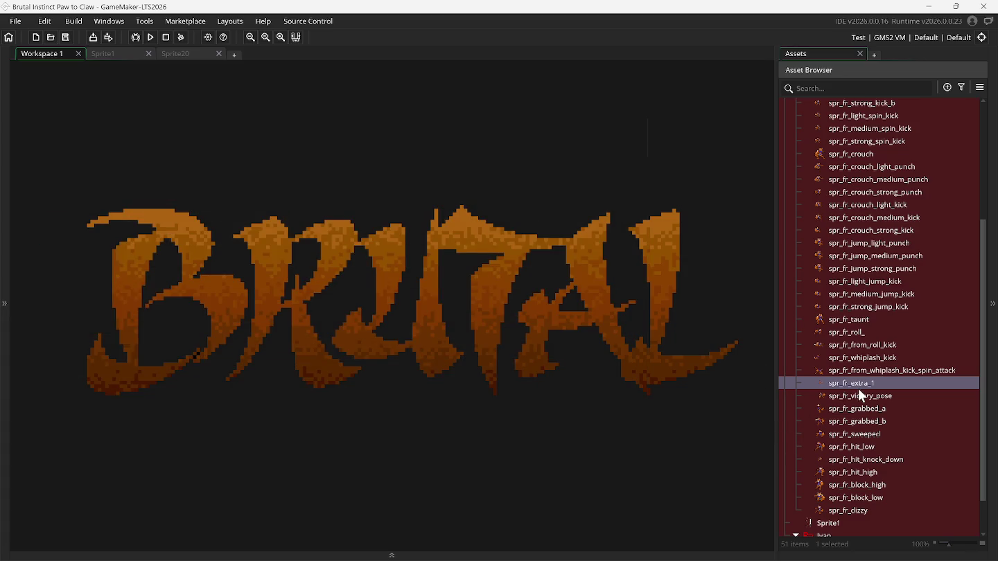
right_click(857, 397)
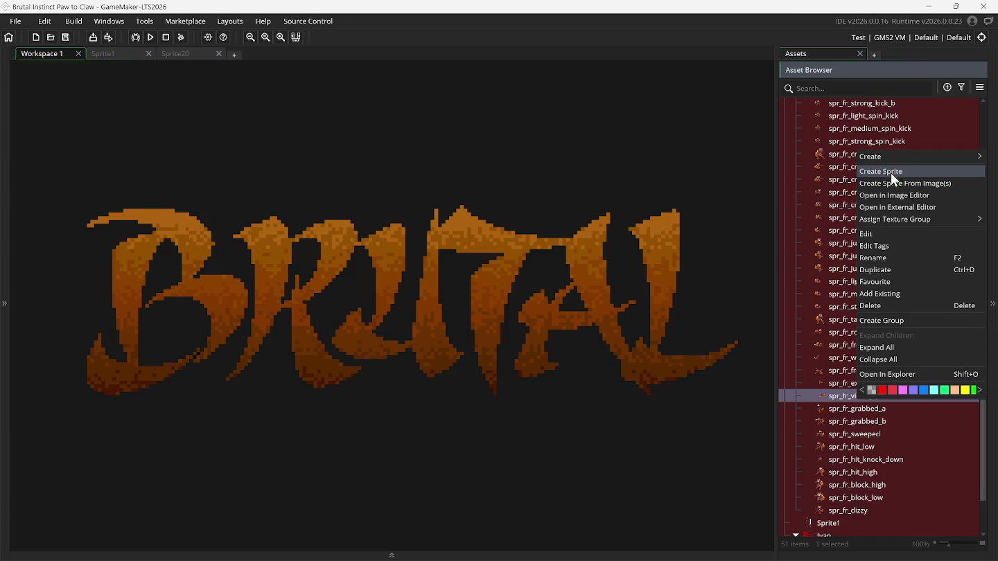
Create a new sprite in the Asset Browser named spr_fr_extra_2.
click(893, 172)
click(85, 160)
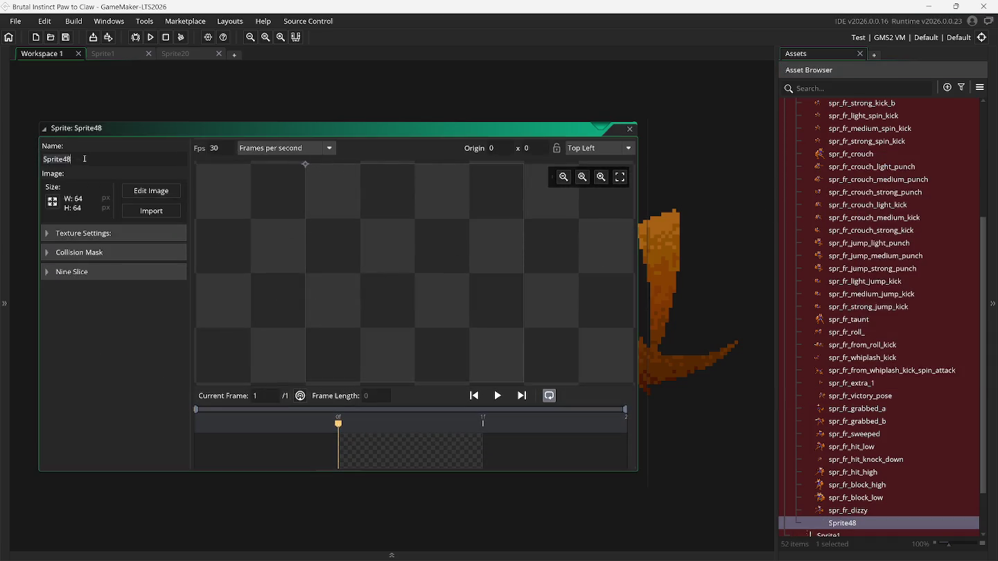
text(s)
Resize the new sprite's canvas to 200x200 and set its origin to Bottom Centre.
click(52, 202)
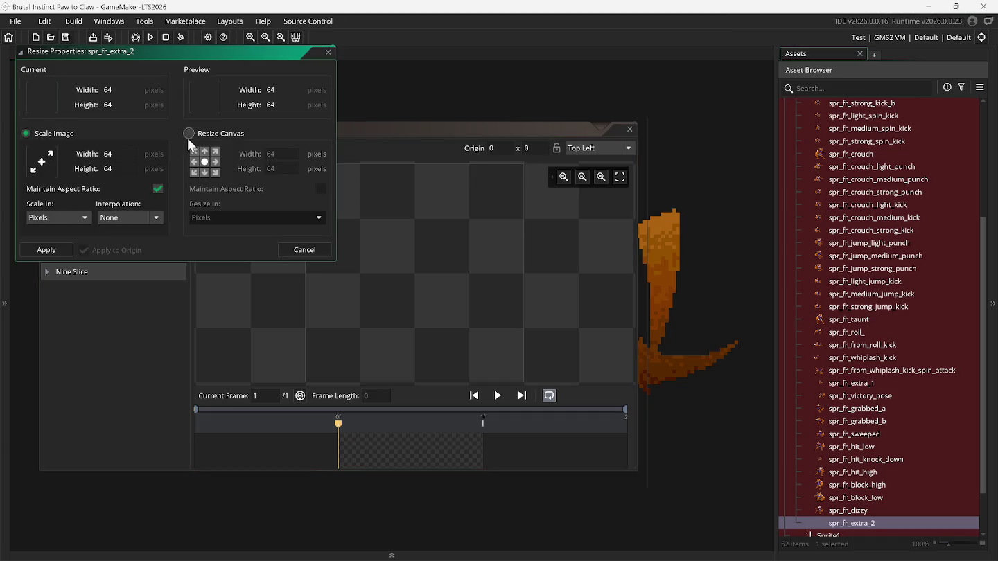
click(188, 135)
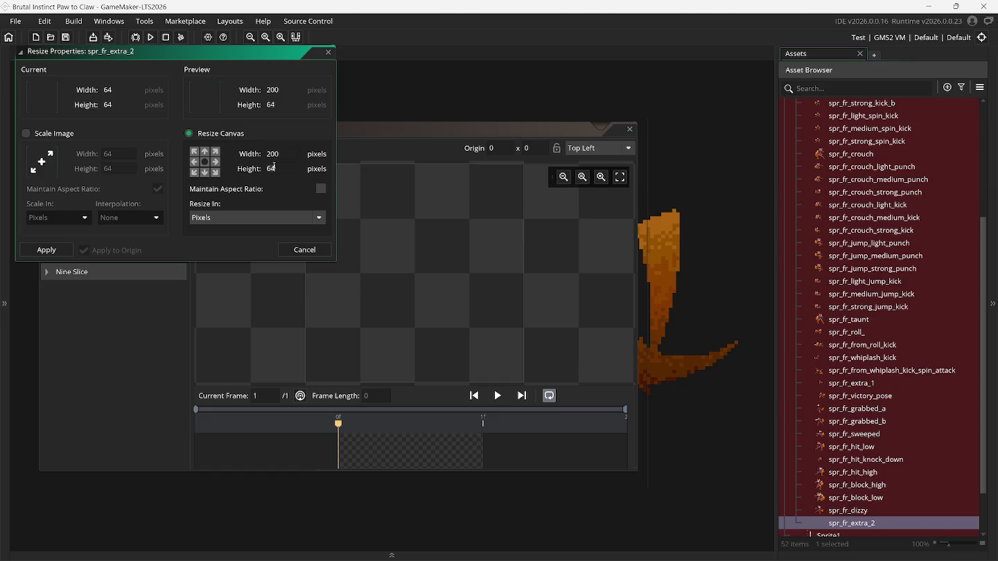
key(Return)
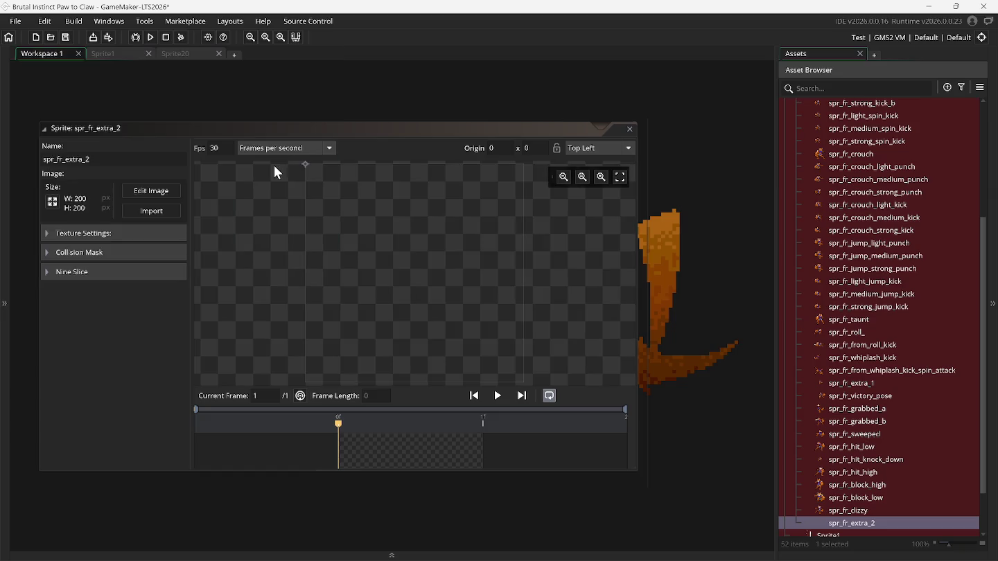
click(571, 156)
click(602, 244)
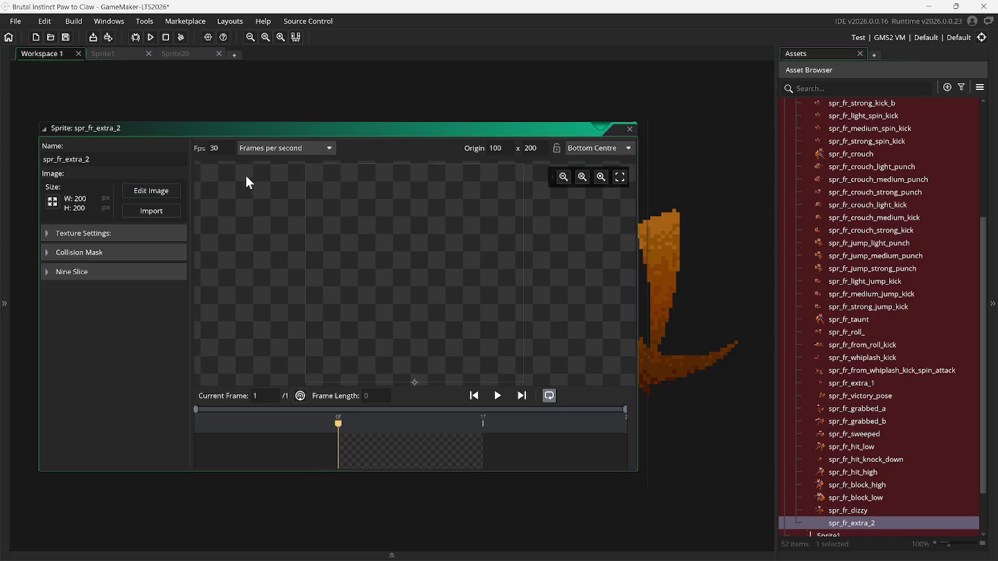
click(169, 190)
click(115, 52)
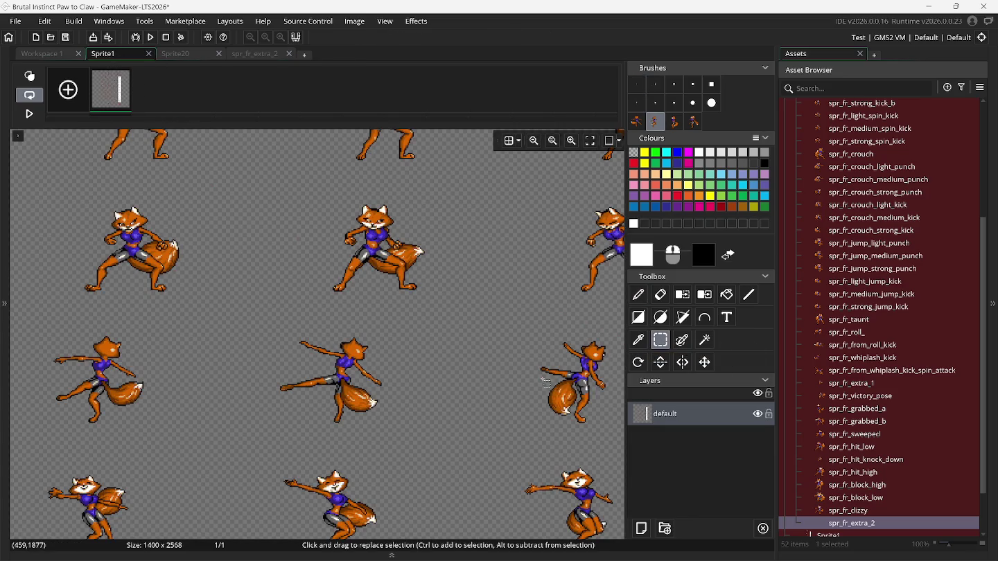
Copy one fox stance from the Sprite1 sheet as a brush and delete the extra brushes.
scroll(365, 340, right, 6)
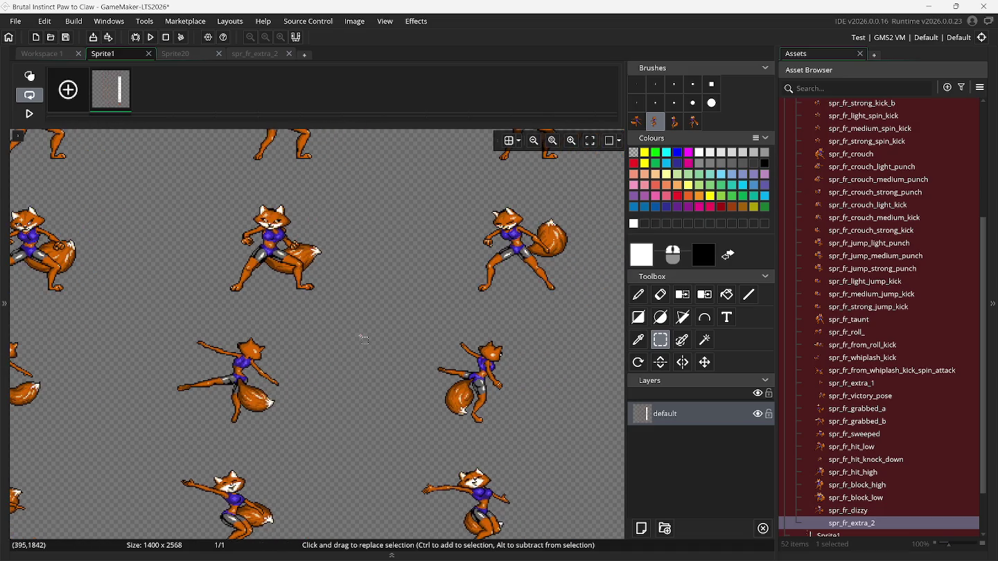
scroll(364, 339, down, 5)
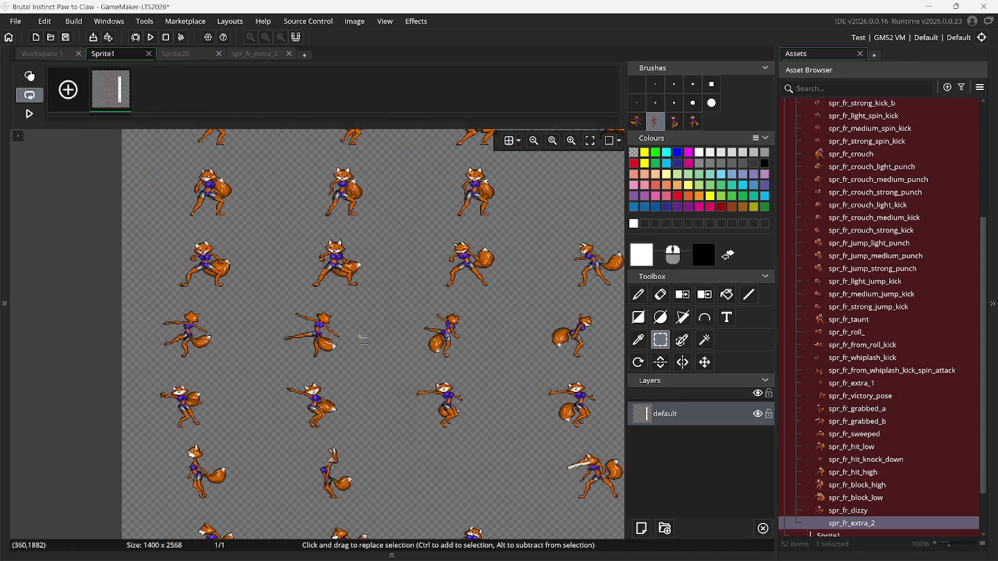
scroll(364, 340, left, 3)
scroll(364, 341, up, 2)
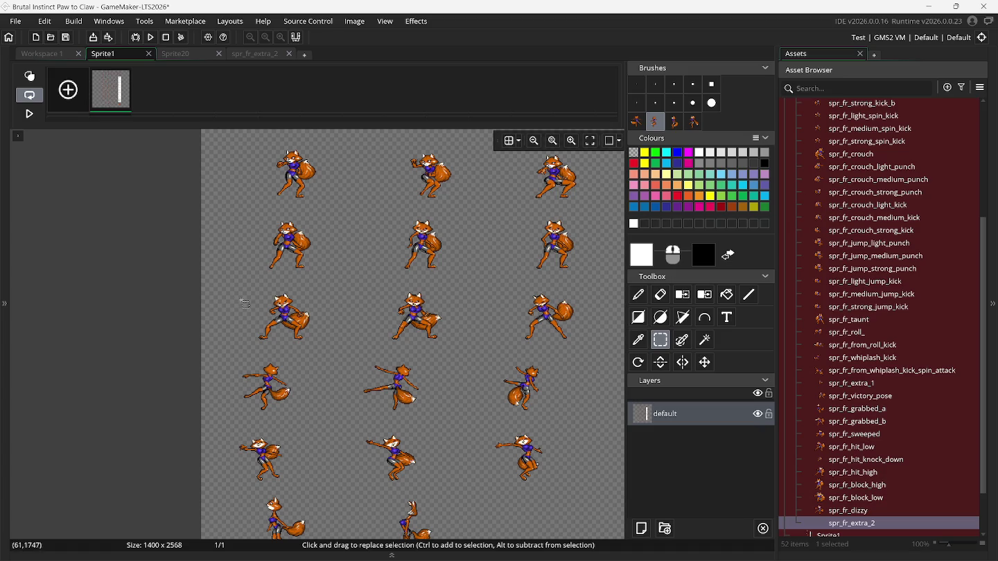
mouse_move(241, 288)
mouse_down()
mouse_move(284, 336)
mouse_move(326, 344)
mouse_up()
key(ctrl+c)
key(ctrl+v)
click(639, 126)
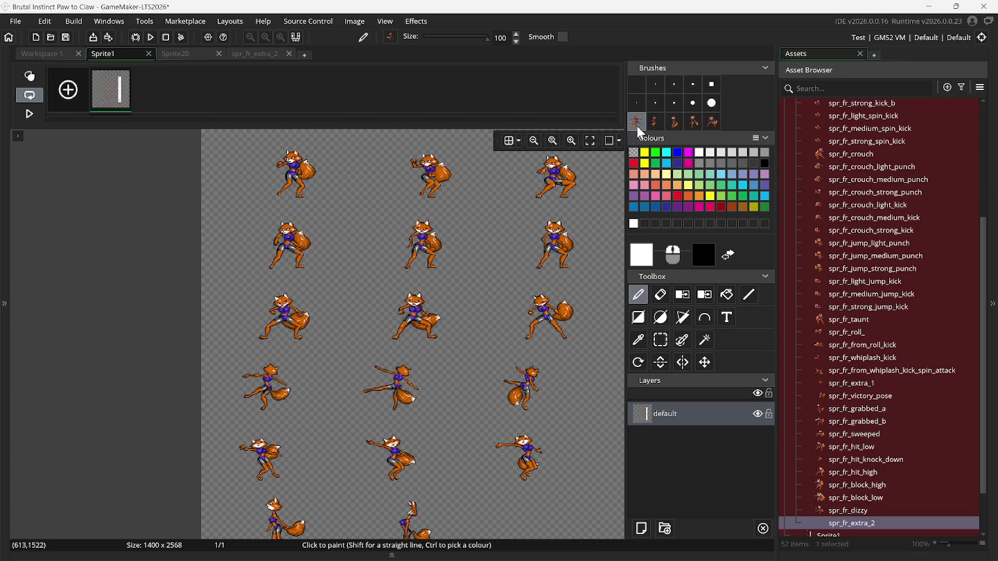
key(Delete)
key(Delete)
key(Delete)
Make the middle fox stance on the Sprite1 sheet a custom brush.
click(659, 339)
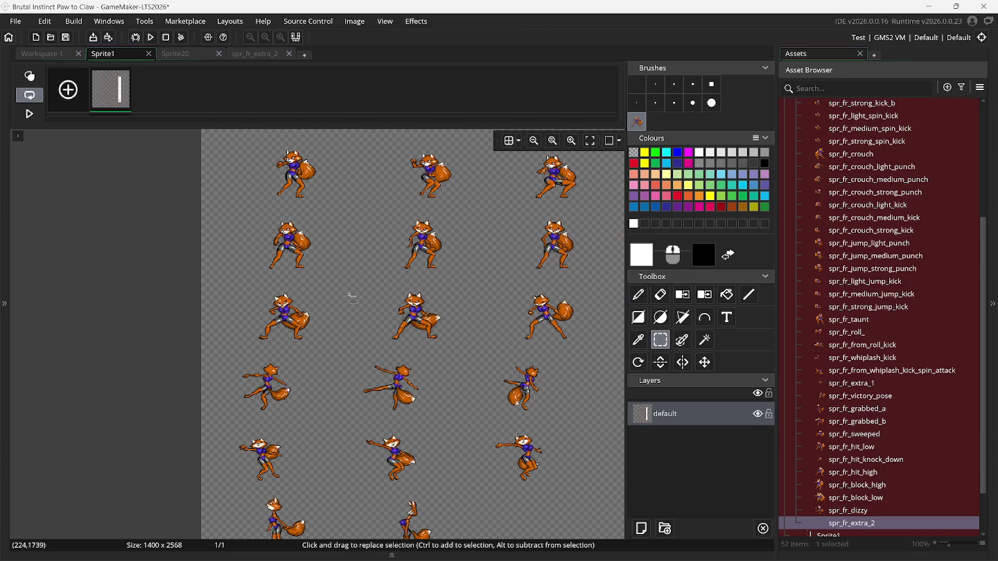
mouse_move(376, 284)
mouse_down()
mouse_move(384, 327)
mouse_move(457, 345)
mouse_up()
key(ctrl+b)
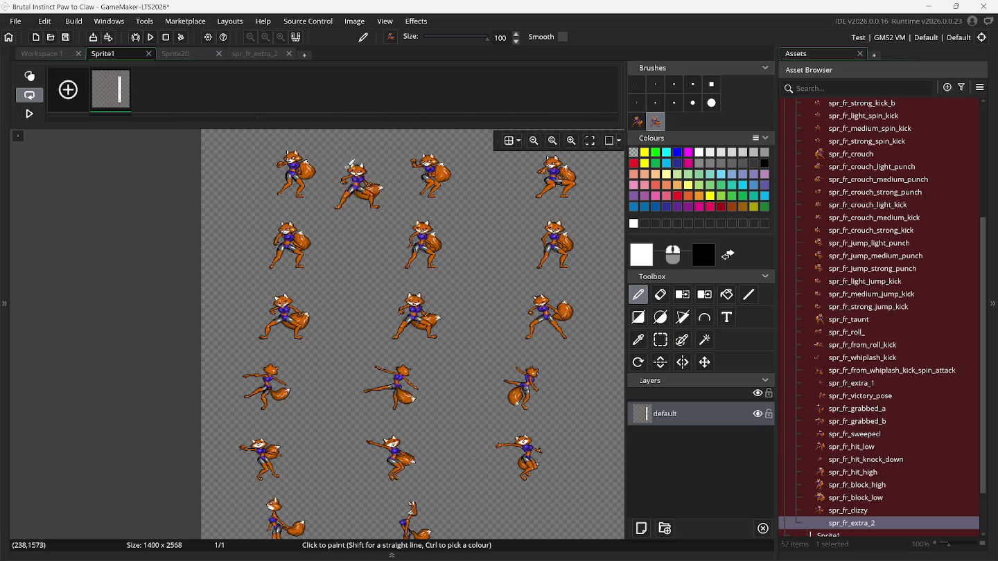
click(253, 55)
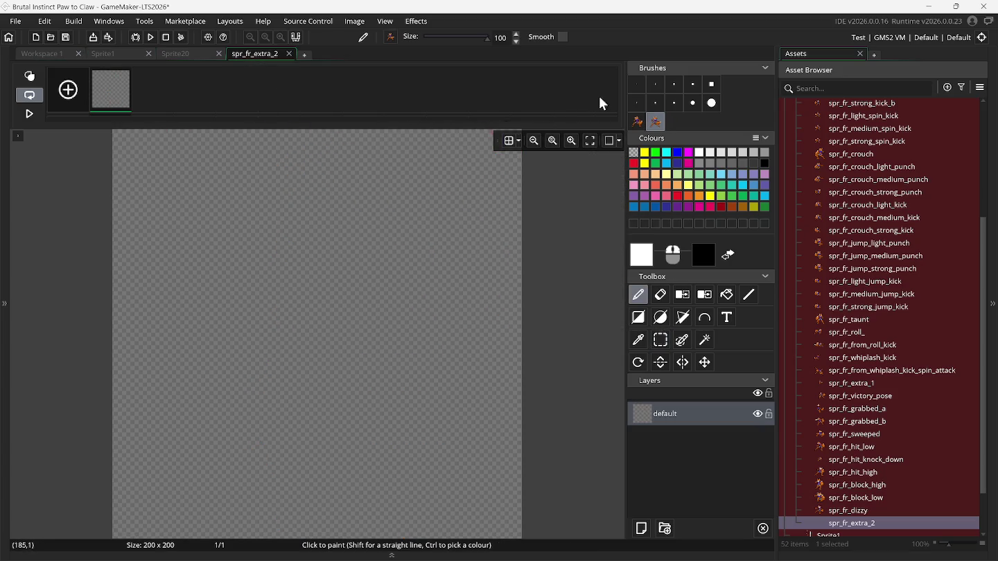
Stamp the first fox stance brush onto frame 1 and add a second frame.
click(638, 122)
click(324, 310)
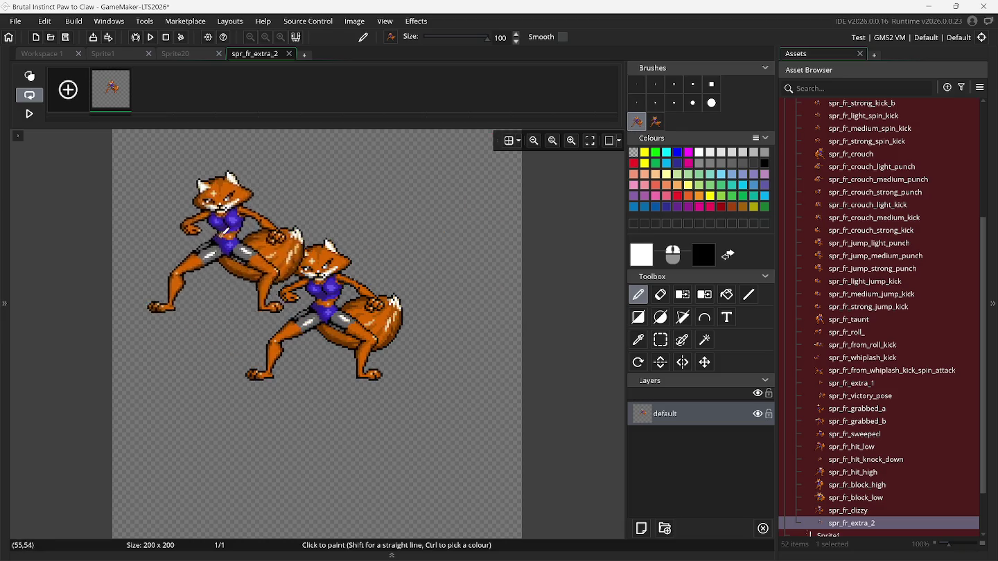
click(70, 91)
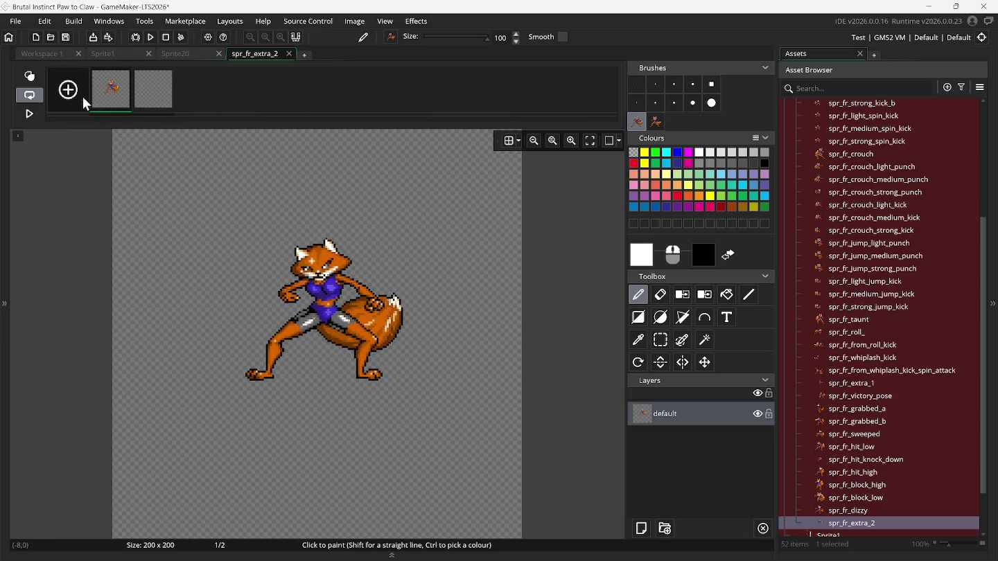
Turn on onion skinning limited to the neighbouring frame, with frame 2 selected.
click(47, 78)
click(171, 102)
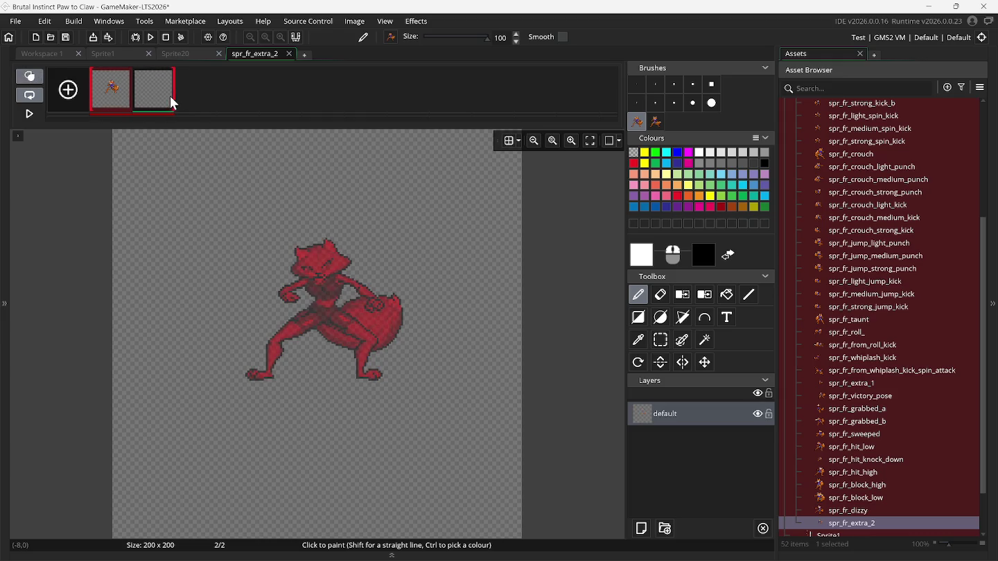
drag(95, 104, 172, 109)
click(127, 103)
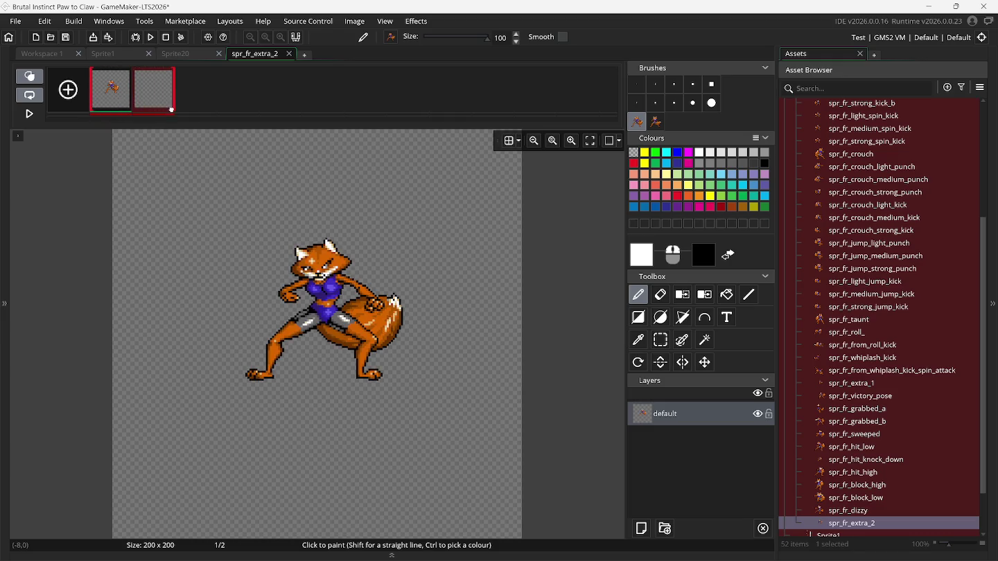
mouse_move(92, 104)
mouse_down()
mouse_move(132, 104)
mouse_move(93, 104)
mouse_up()
click(135, 103)
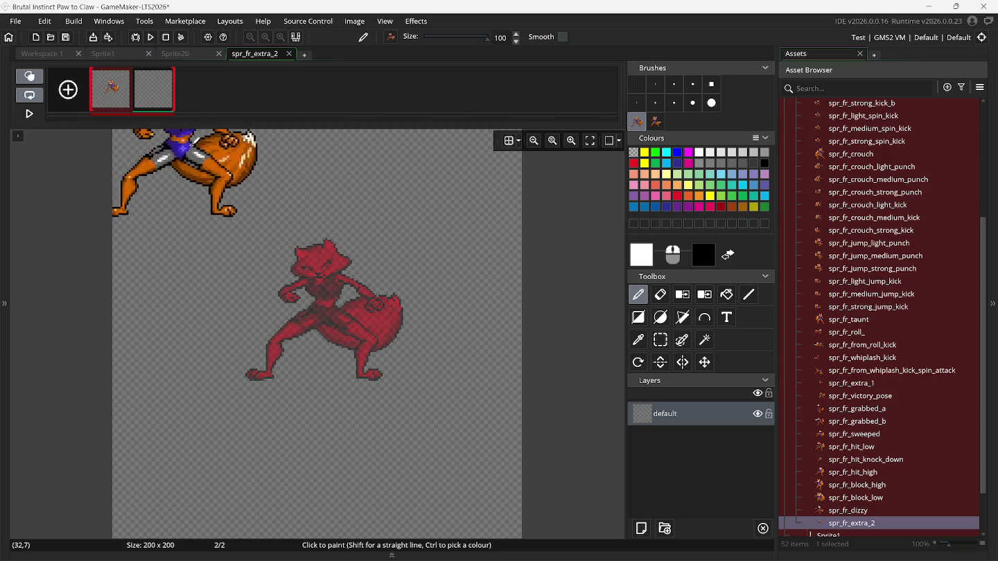
Stamp the second fox stance aligned on frame 2, then turn onion skinning off.
click(652, 124)
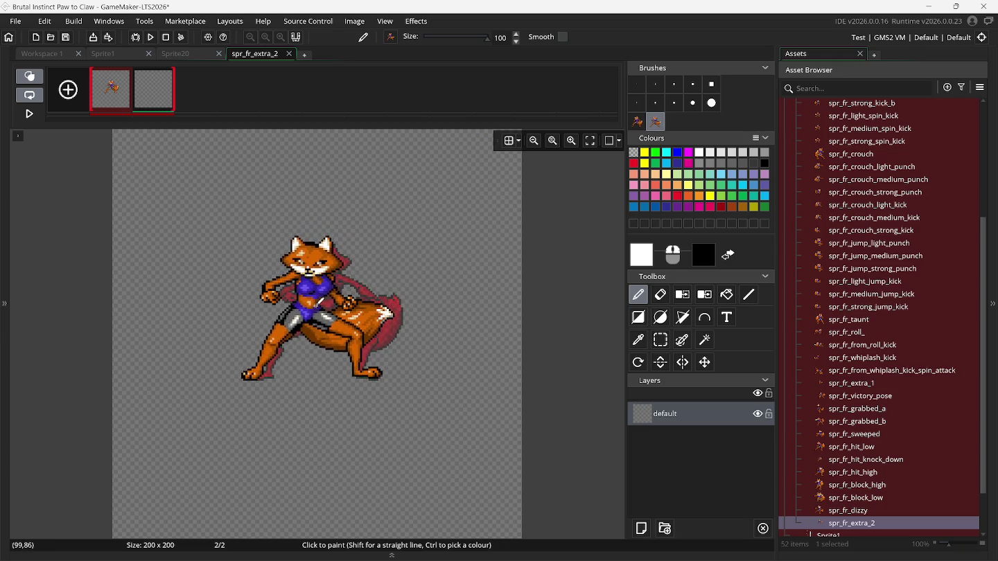
click(29, 76)
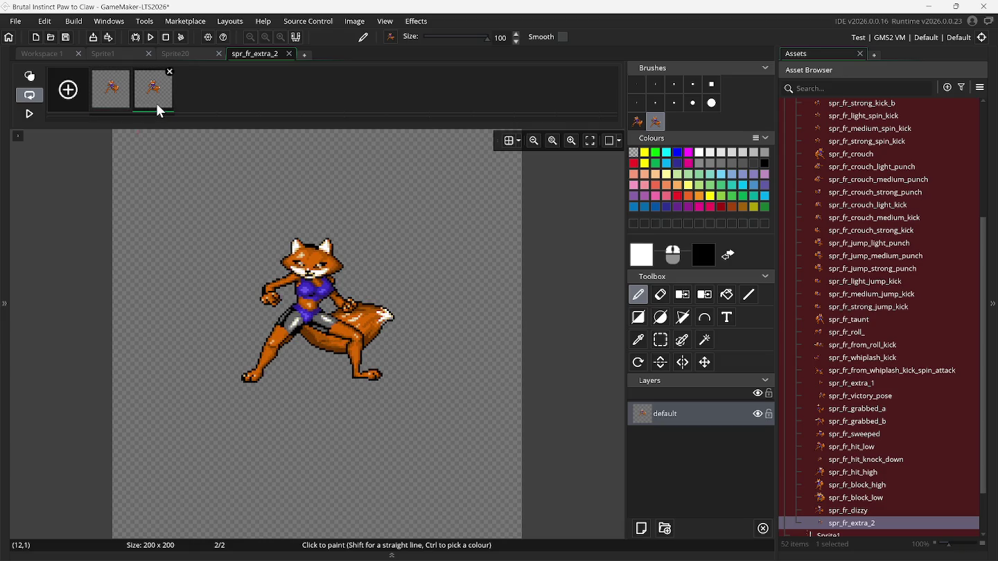
click(117, 99)
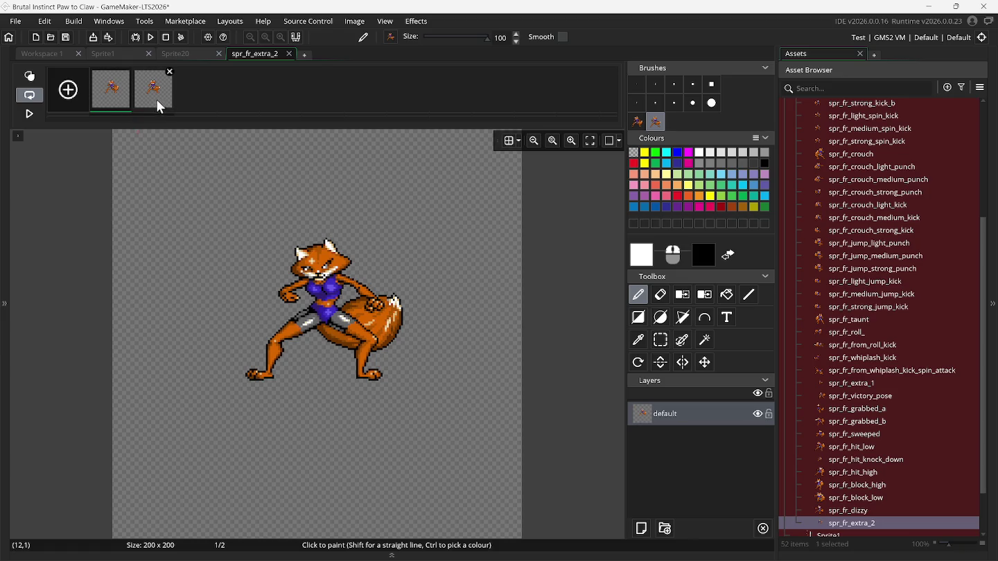
click(354, 21)
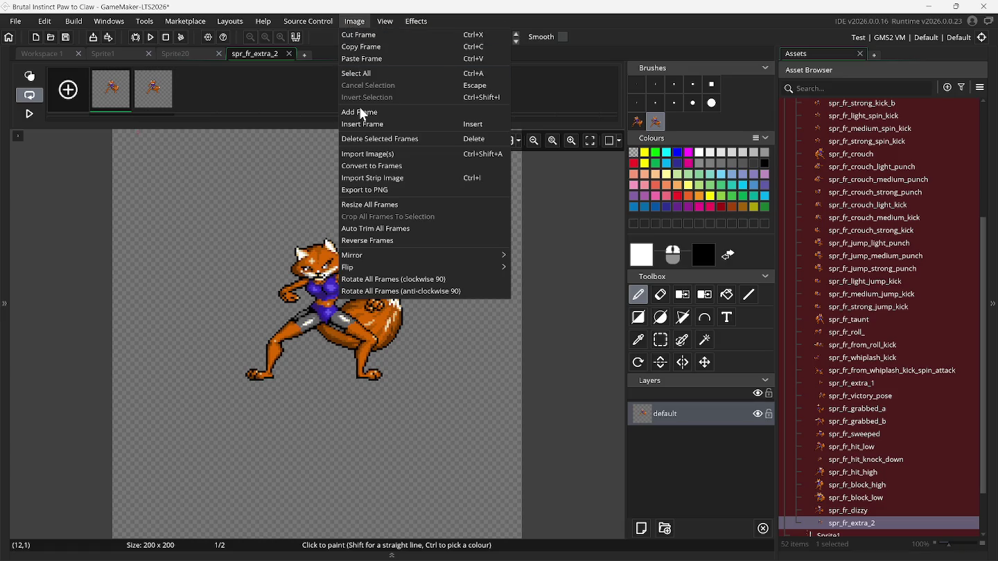
Auto-trim all frames of spr_fr_extra_2 to 79x71 and zoom out.
click(390, 228)
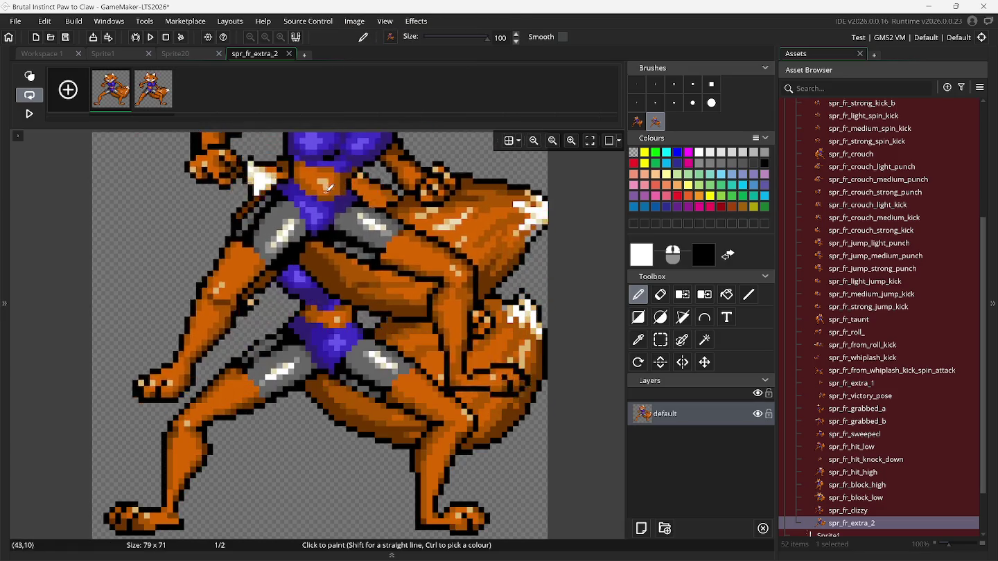
scroll(221, 176, down, 5)
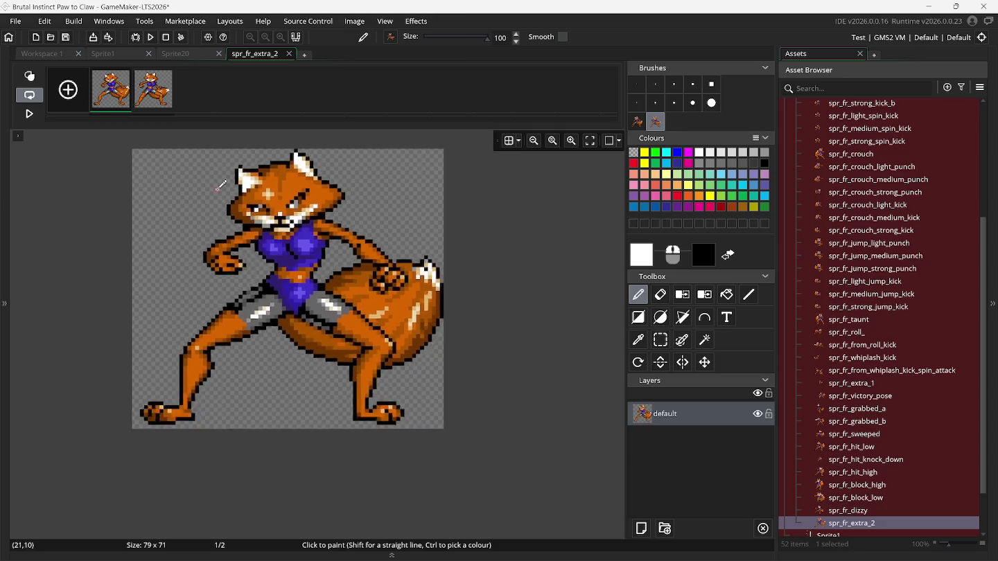
scroll(217, 180, down, 1)
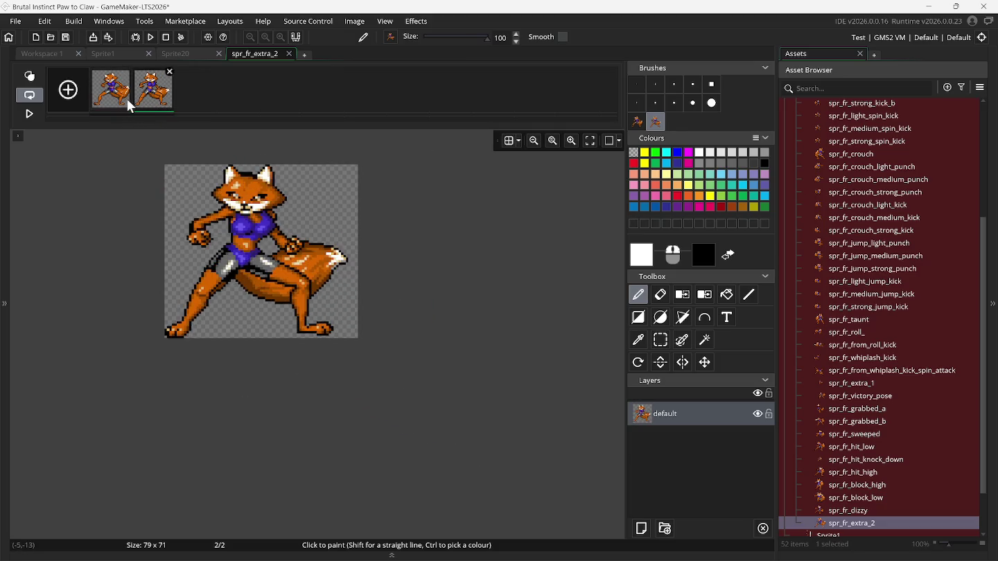
Flip between frames 1 and 2 to compare the two fox stances.
click(153, 103)
click(113, 103)
click(141, 101)
click(118, 103)
click(141, 103)
click(115, 93)
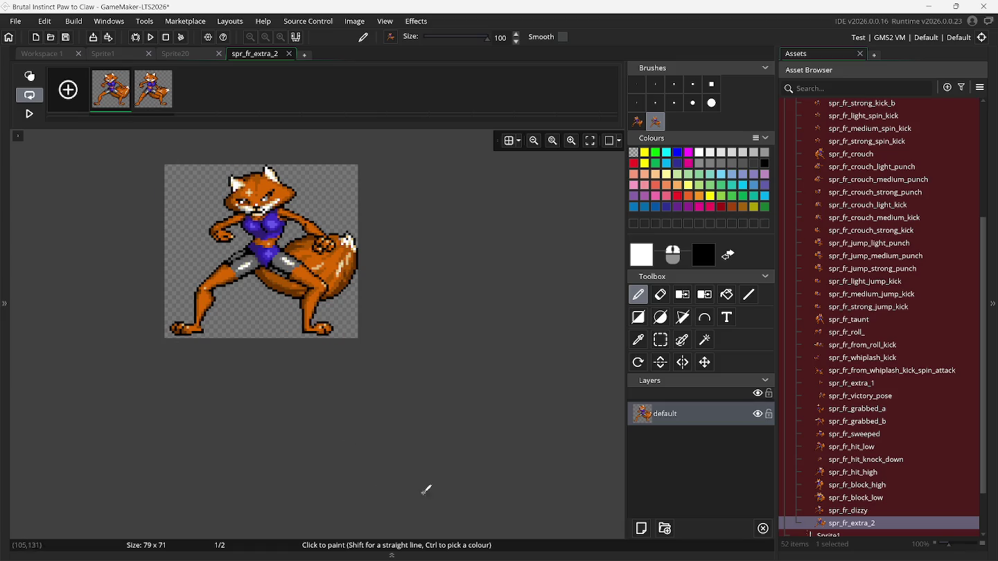
mouse_move(558, 555)
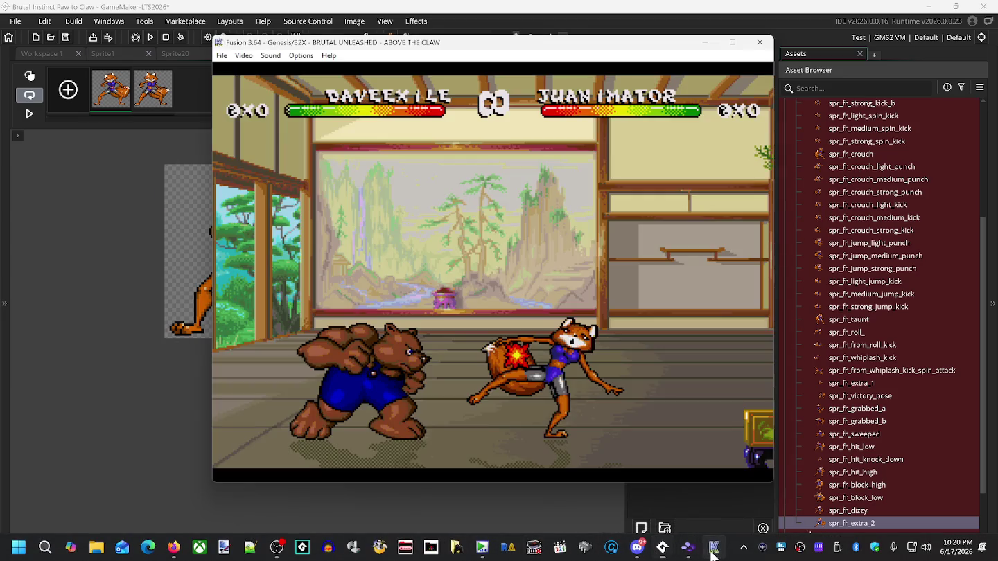
click(688, 494)
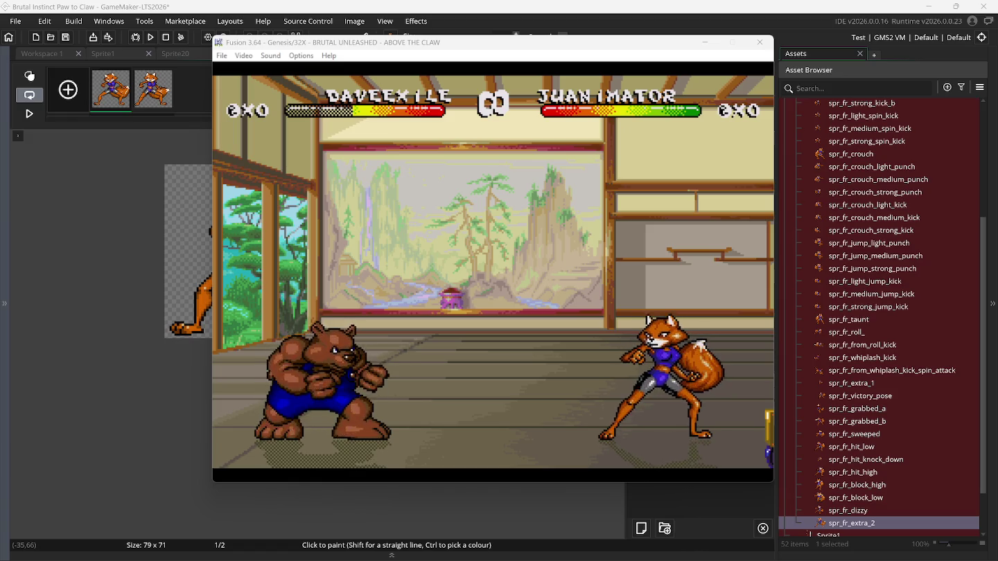
Play the Brutal Unleashed fight in Fusion, pausing and resuming to watch the fox's stance.
key(Right)
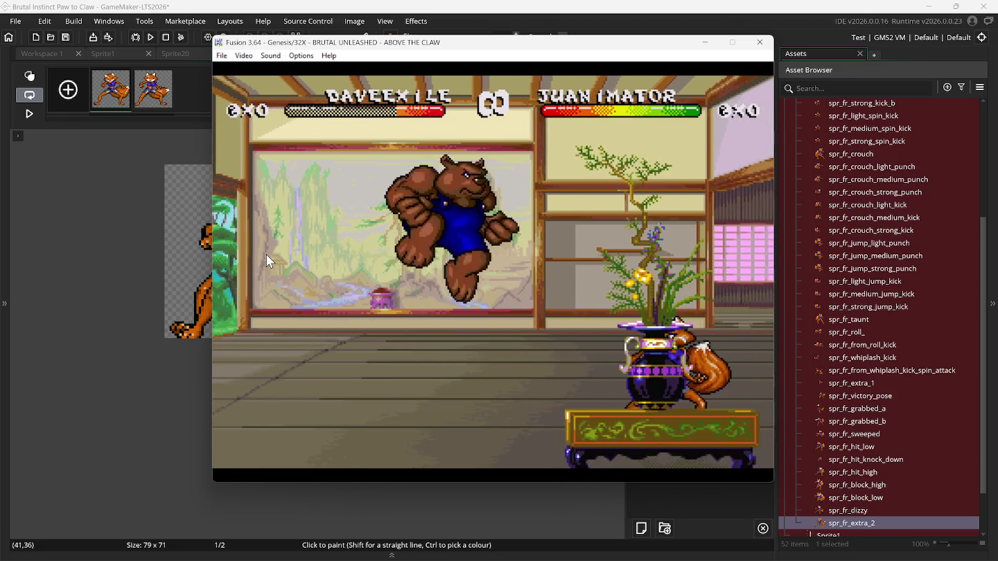
key(Right)
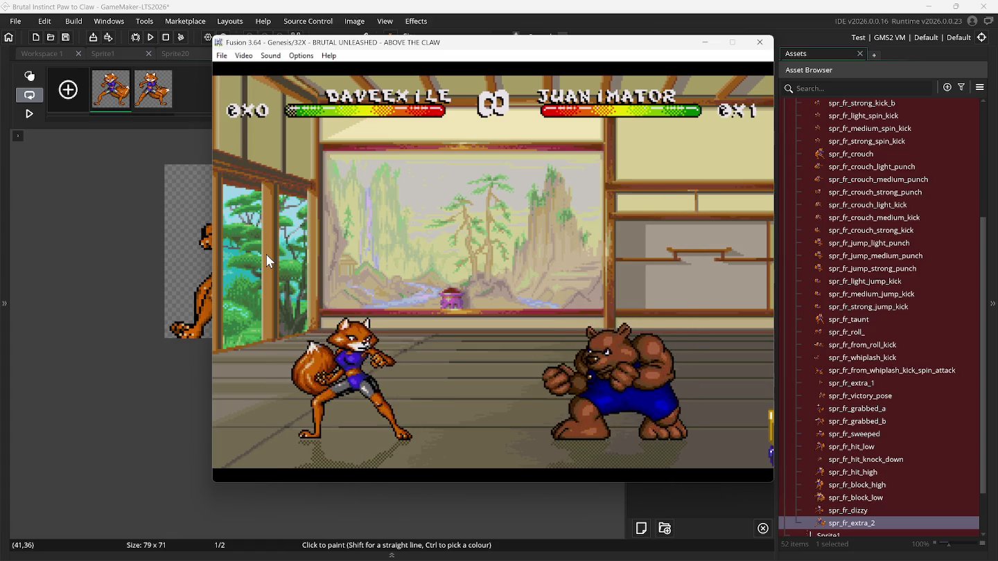
key(Pause)
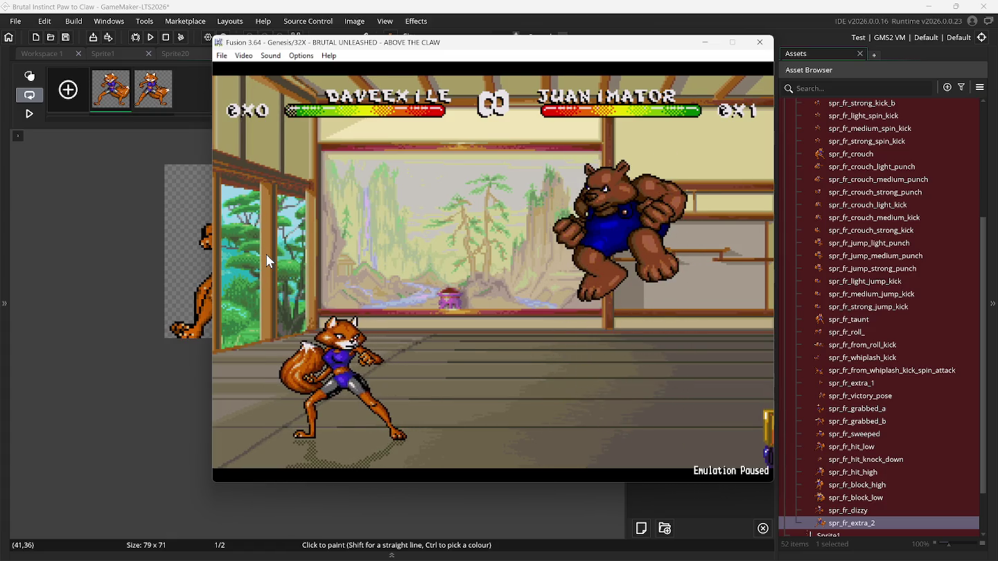
key(Pause)
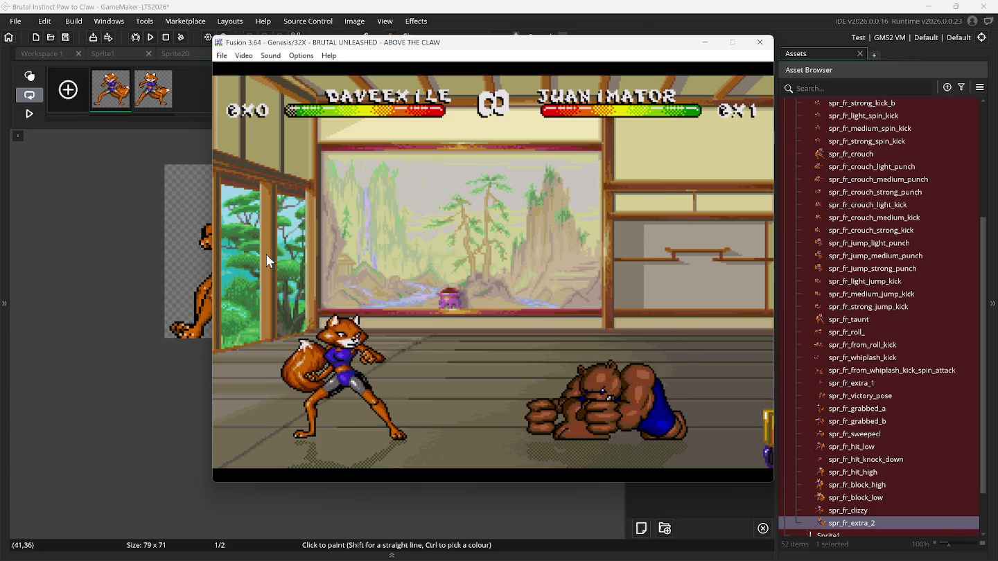
key(Pause)
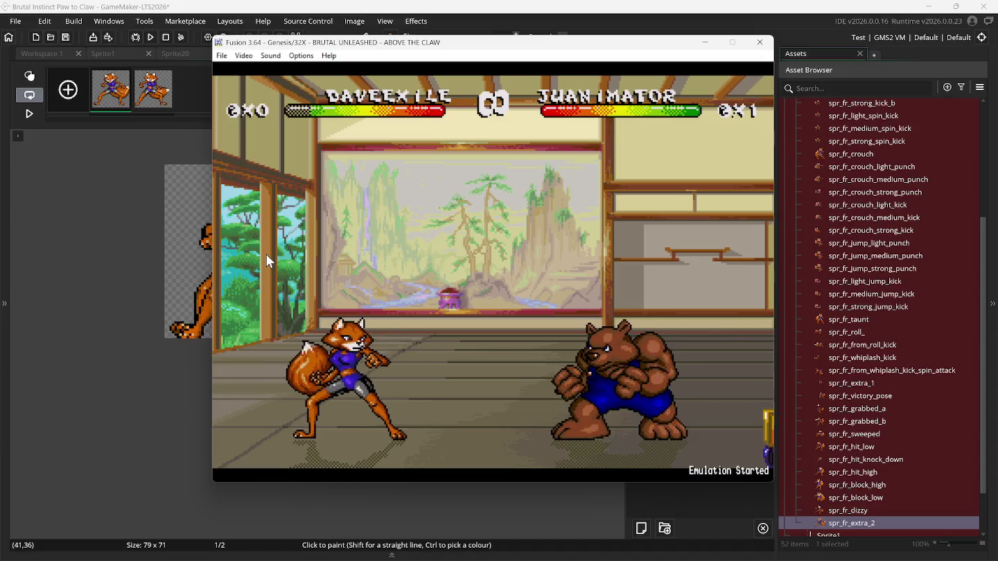
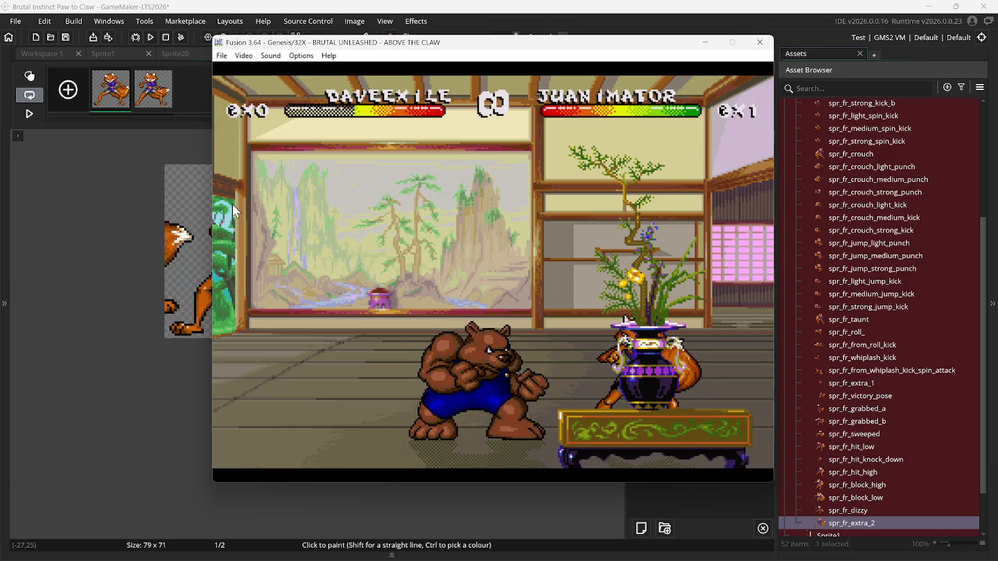
Close the spr_fr_extra_2 editor and paste the copied fox frame onto the Sprite1 sheet.
click(247, 12)
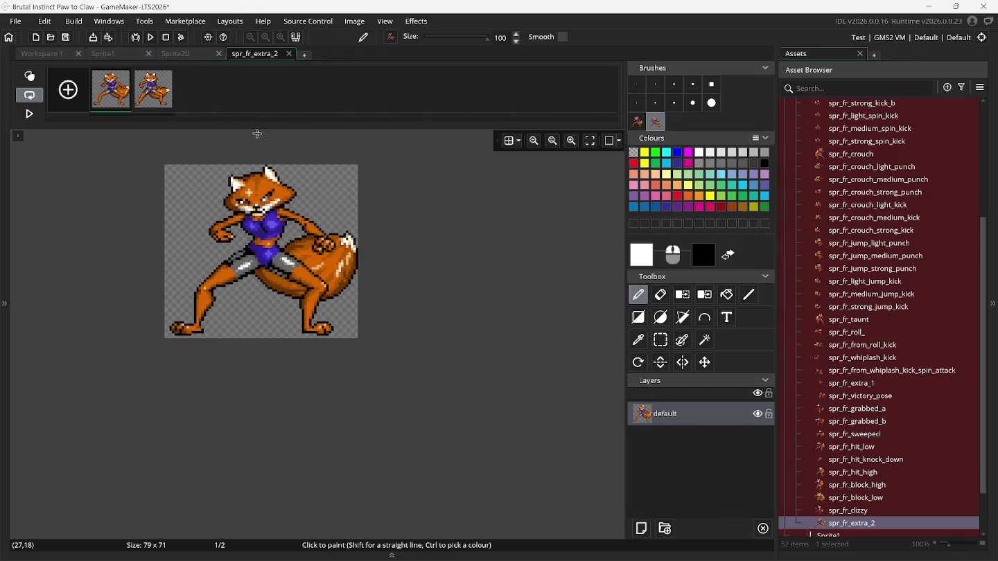
click(289, 53)
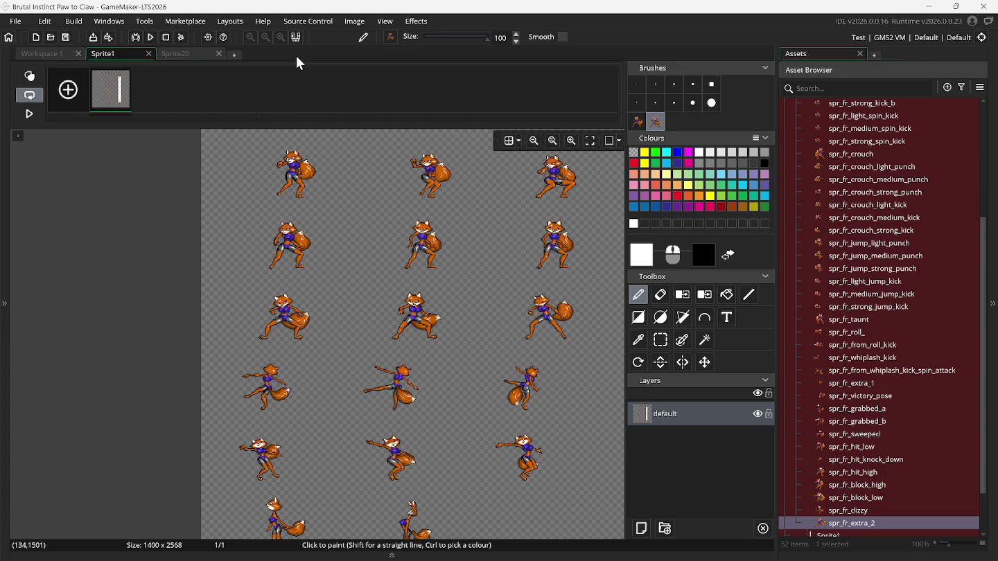
key(ctrl+v)
Switch to Rectangle Select on the Sprite1 sheet and bring up the spr_fr_hit_high asset actions.
scroll(323, 205, down, 1)
scroll(325, 207, down, 1)
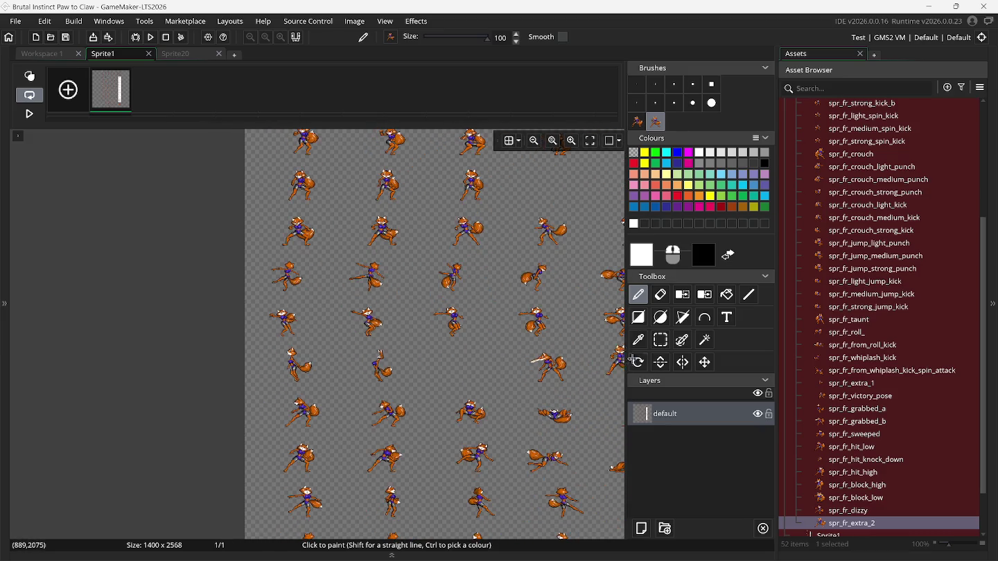
click(662, 340)
scroll(473, 358, down, 3)
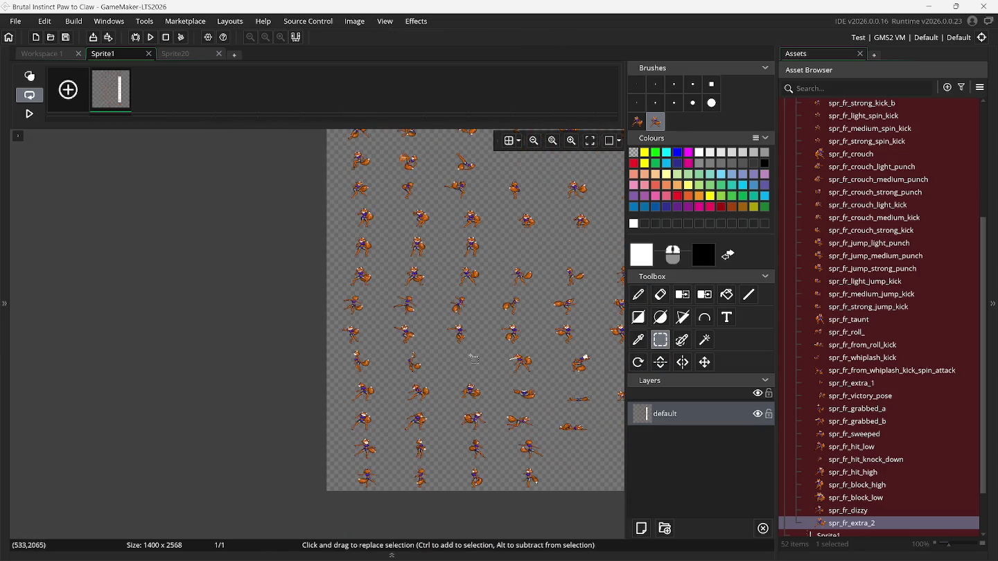
scroll(474, 358, right, 2)
scroll(474, 358, up, 1)
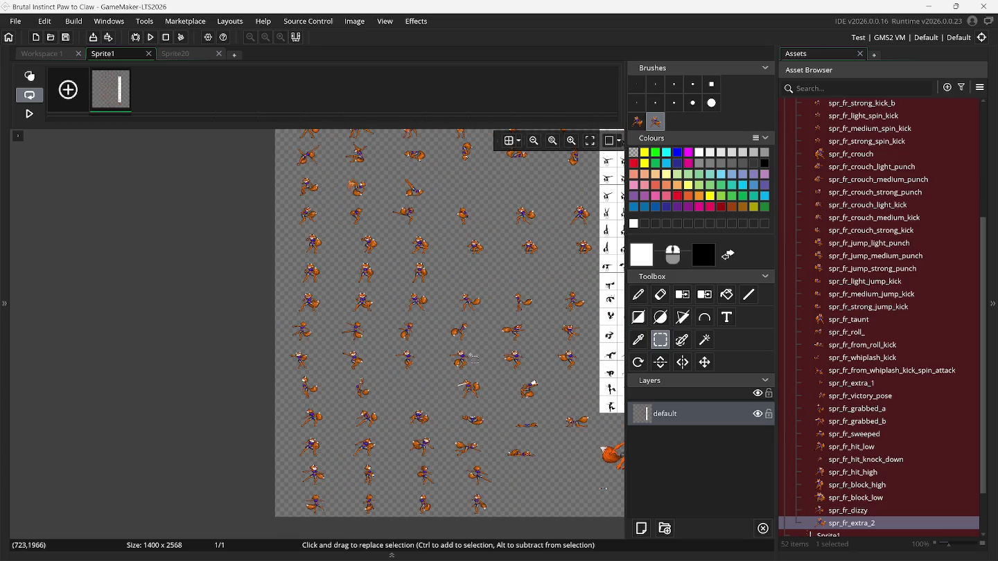
scroll(474, 358, right, 3)
scroll(485, 367, up, 2)
scroll(506, 360, up, 3)
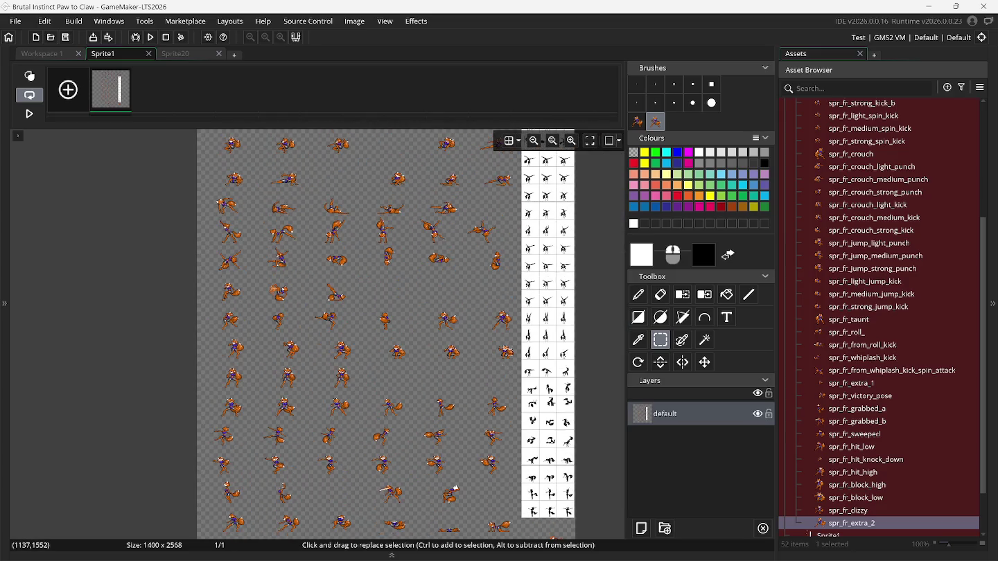
scroll(507, 350, up, 2)
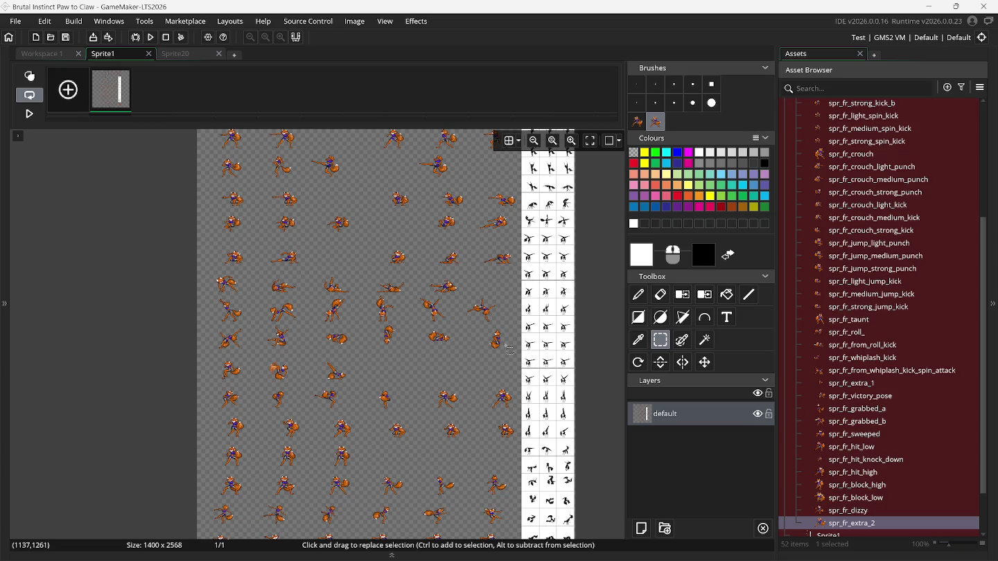
right_click(858, 477)
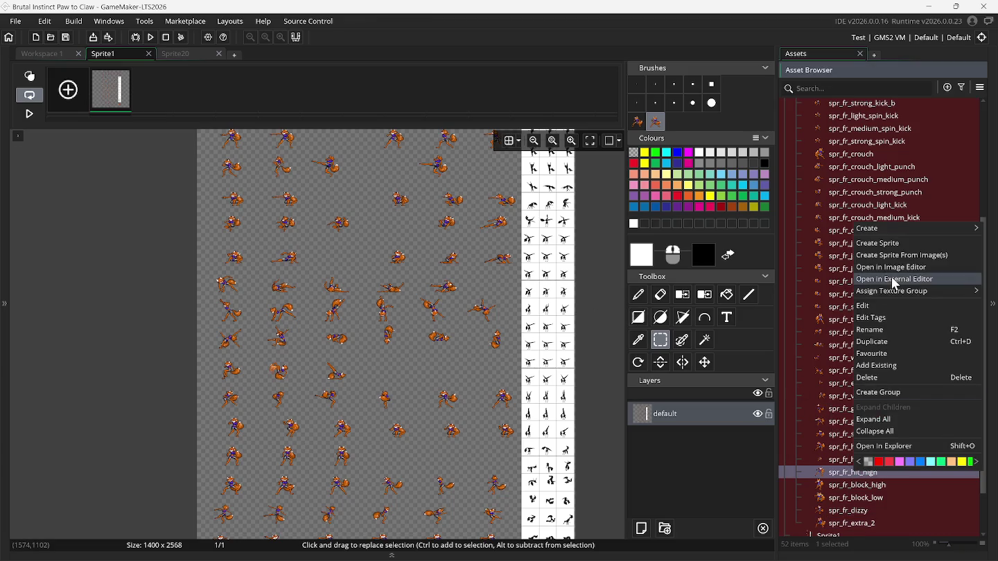
Create a new sprite and name it spr_intro.
click(888, 244)
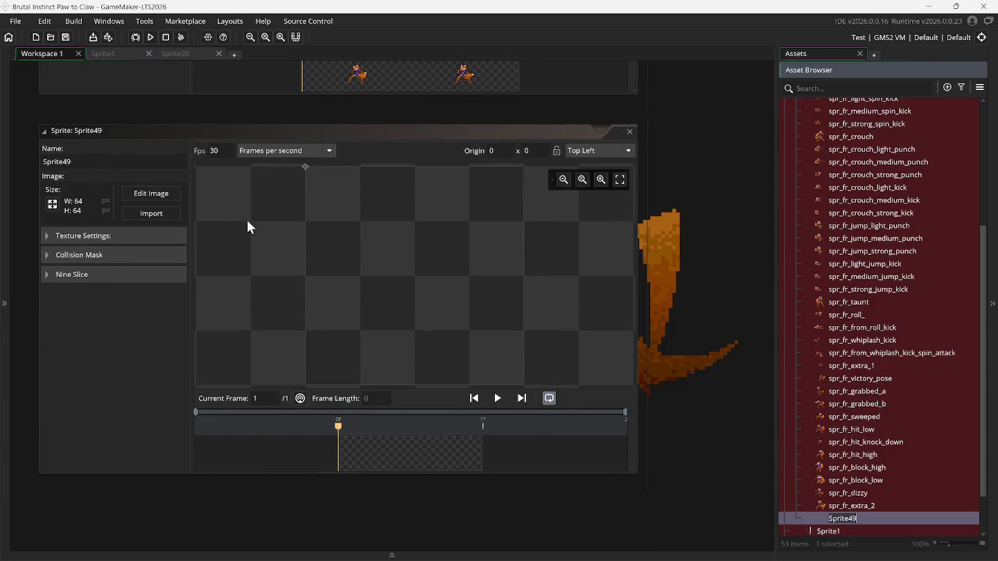
click(93, 158)
double_click(93, 159)
text(spr_intro)
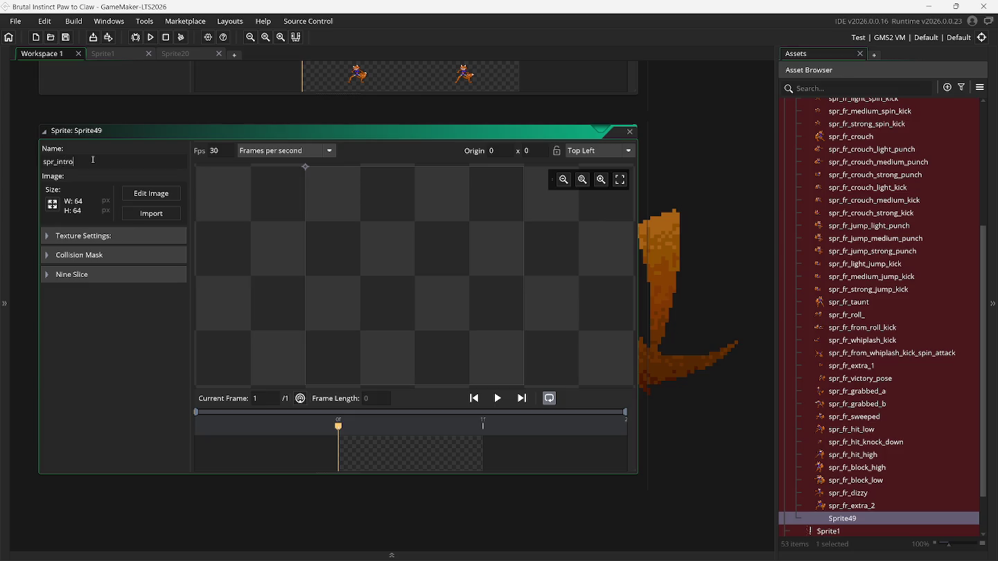
Resize the canvas to 200×200, set the origin to Bottom Centre, and edit the image.
click(58, 205)
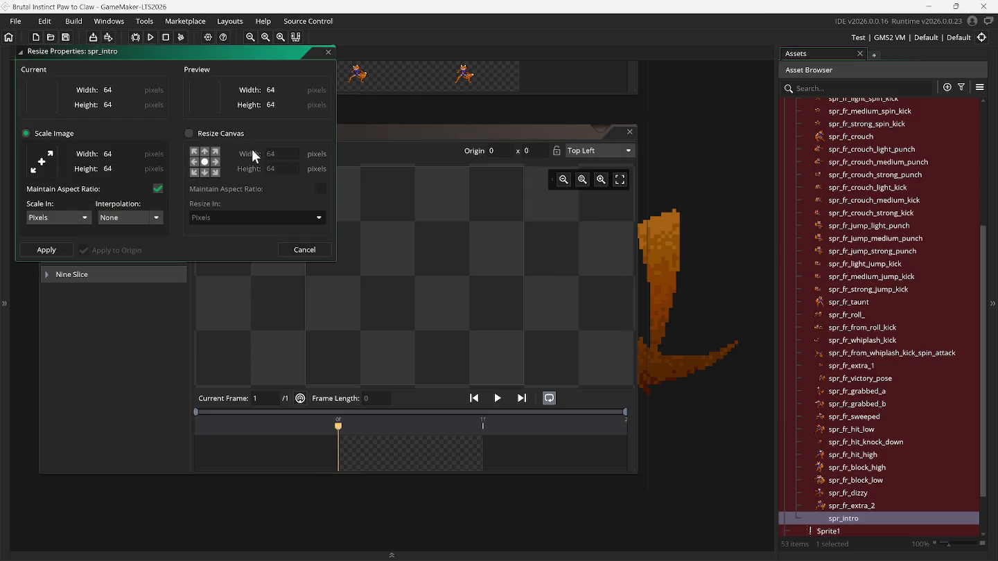
click(233, 135)
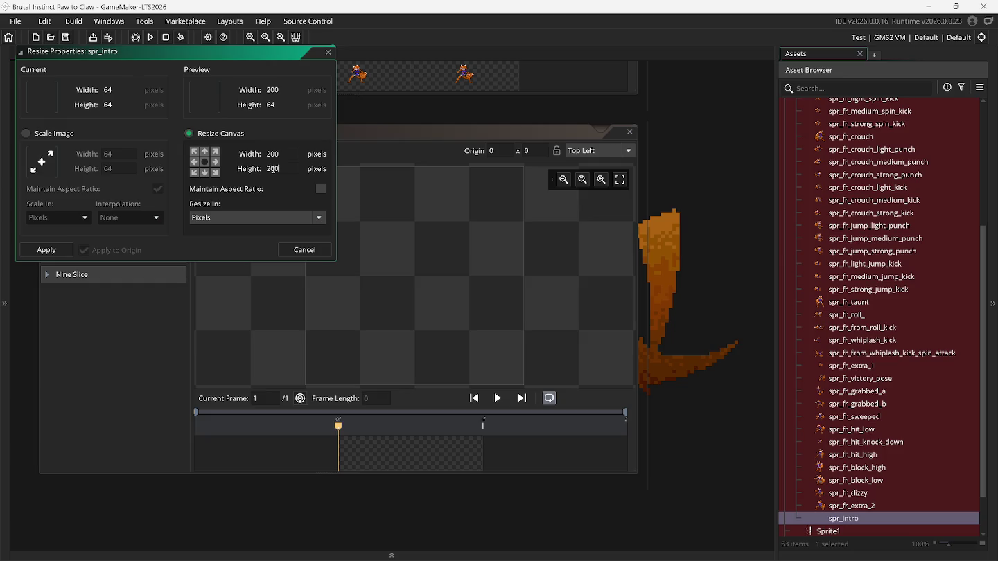
key(Return)
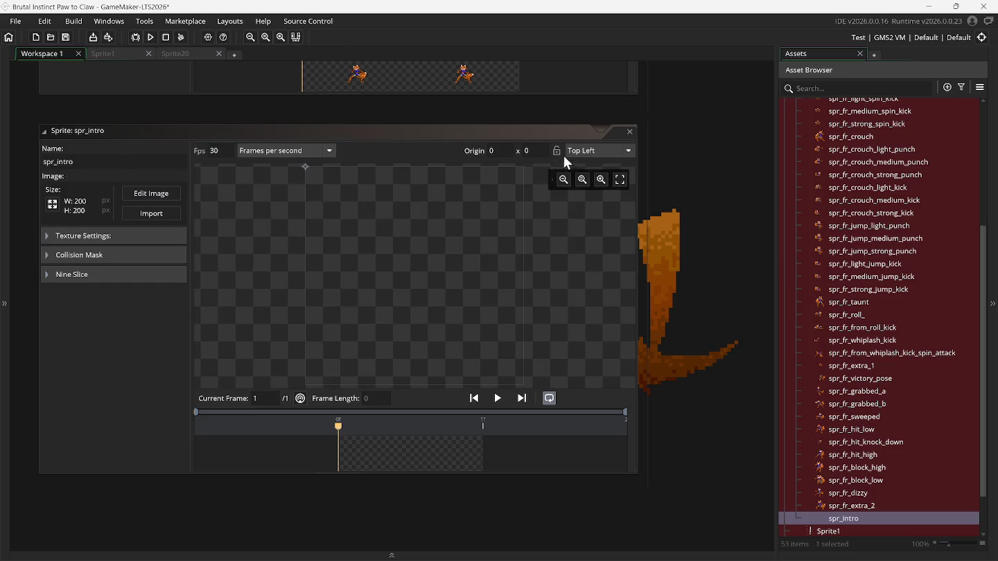
click(589, 152)
click(614, 249)
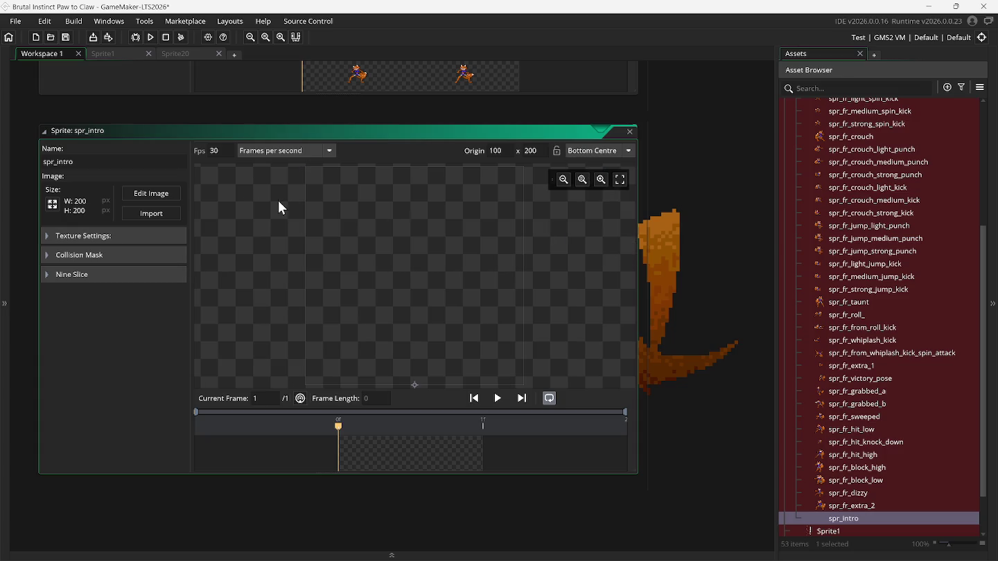
click(152, 194)
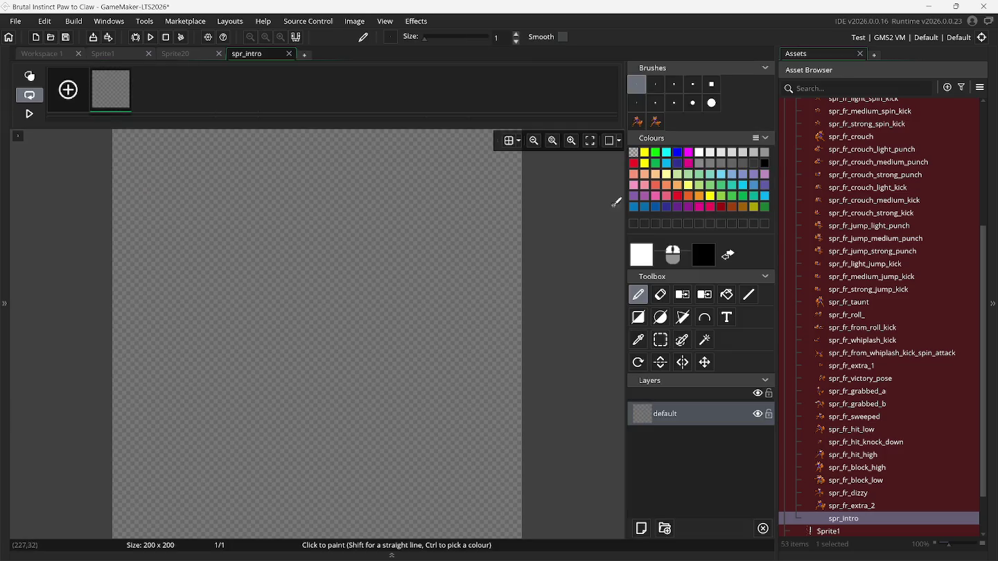
Rename the sprite to spr_fr_intro, then zoom into the black fox silhouettes on Sprite1.
click(839, 521)
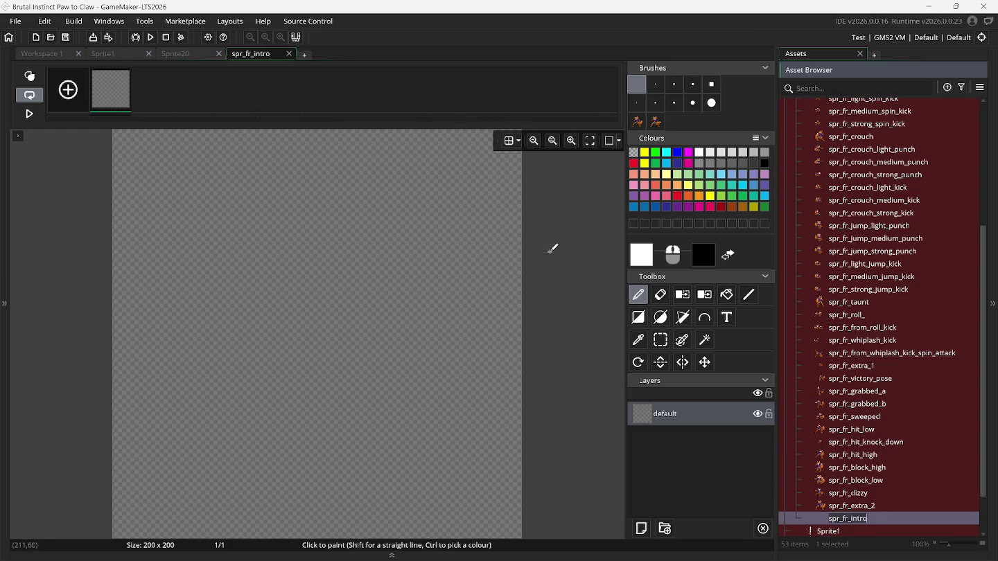
click(104, 54)
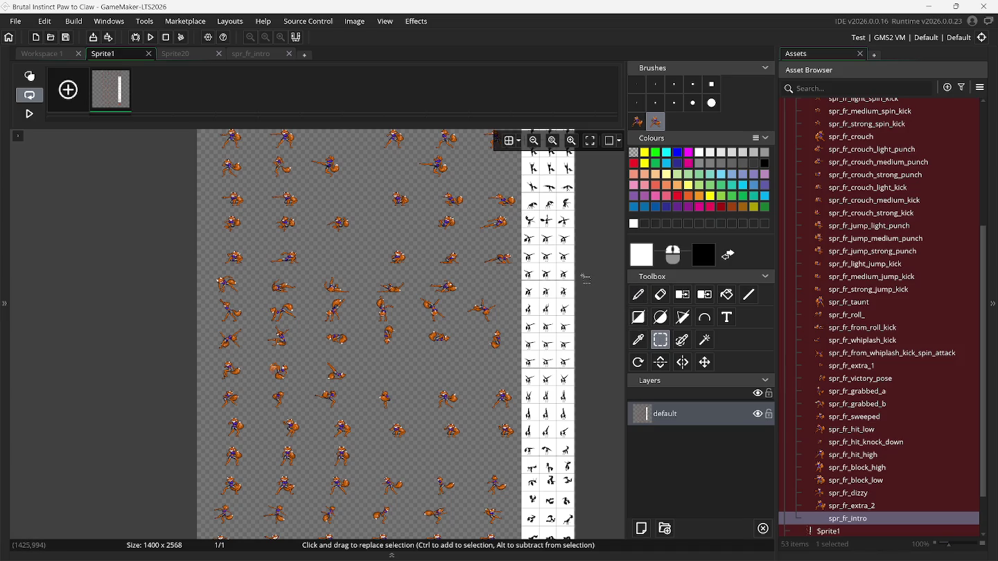
scroll(533, 277, up, 5)
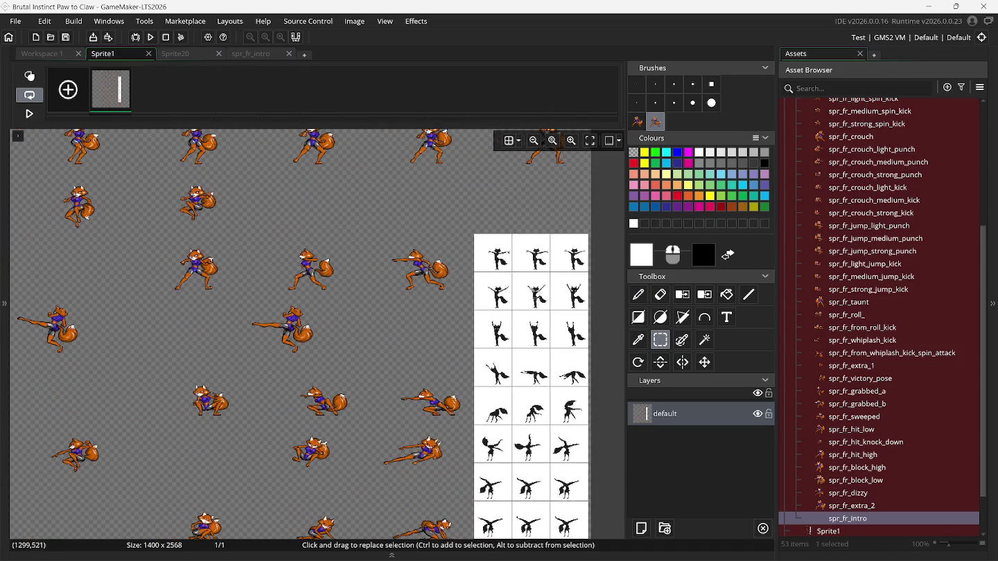
scroll(534, 297, up, 2)
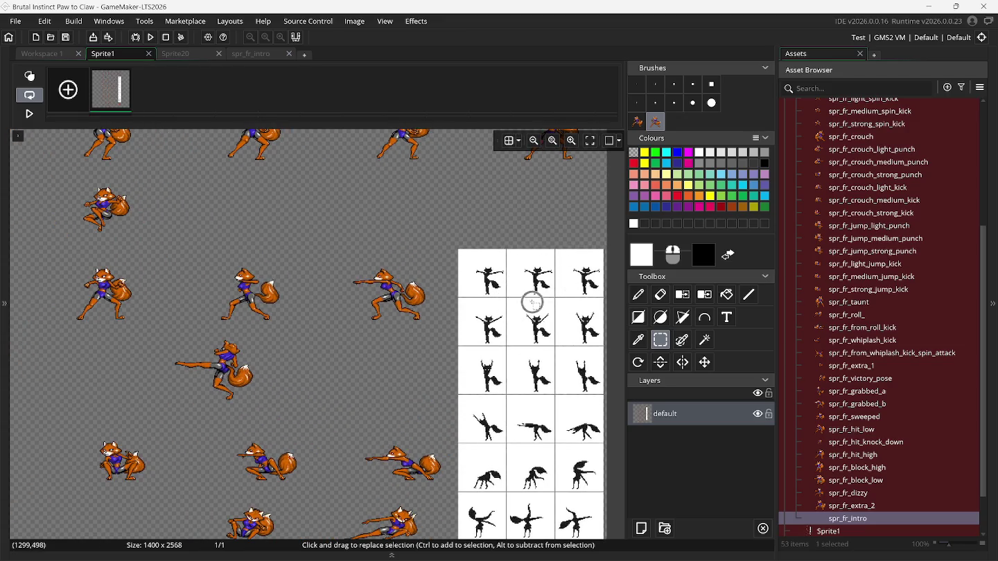
scroll(488, 271, up, 1)
scroll(485, 269, up, 1)
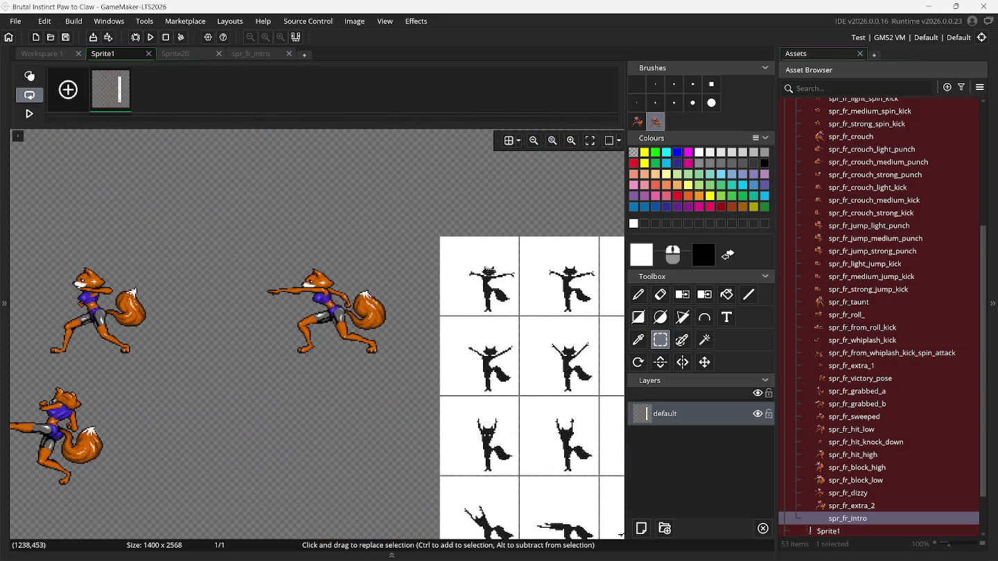
scroll(444, 246, up, 4)
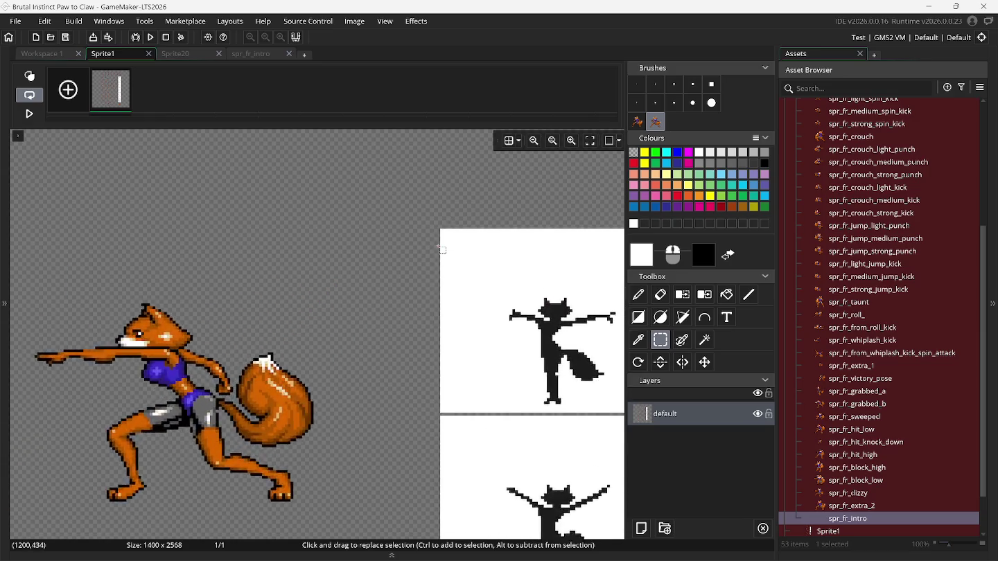
scroll(416, 233, down, 1)
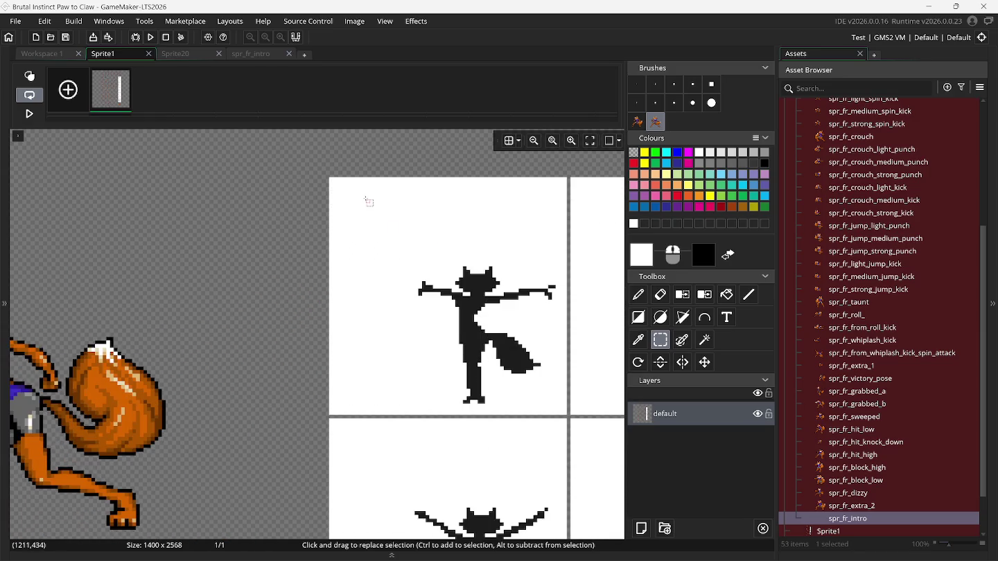
Make the top fox silhouette a brush and stamp it at spr_fr_intro's canvas centre.
drag(331, 179, 558, 410)
key(ctrl+b)
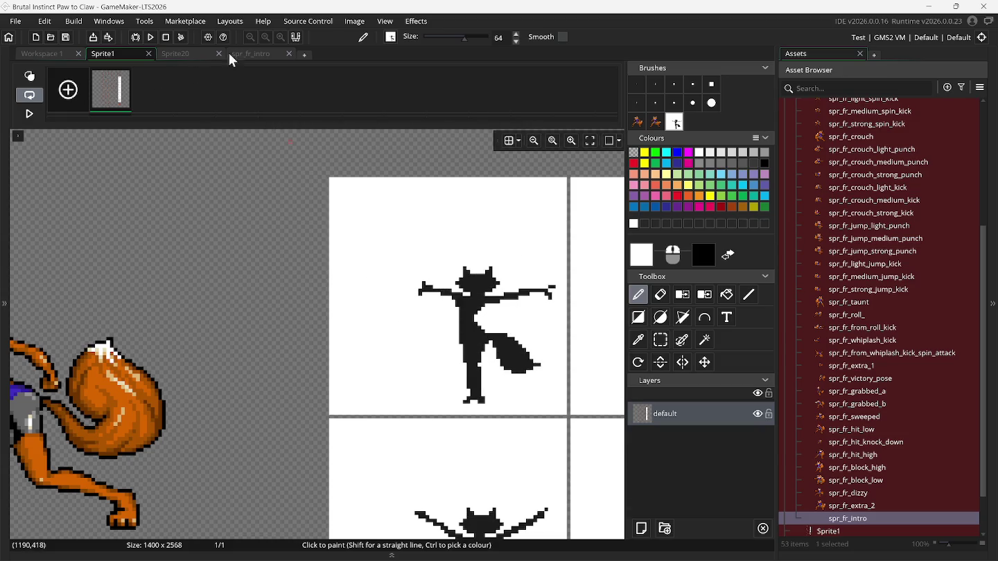
click(230, 54)
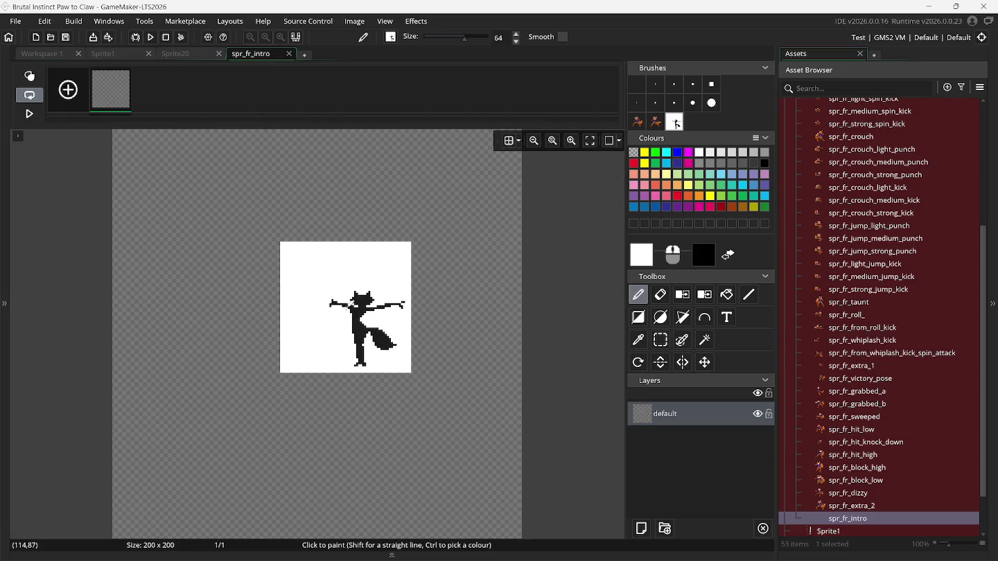
drag(354, 299, 330, 299)
click(327, 309)
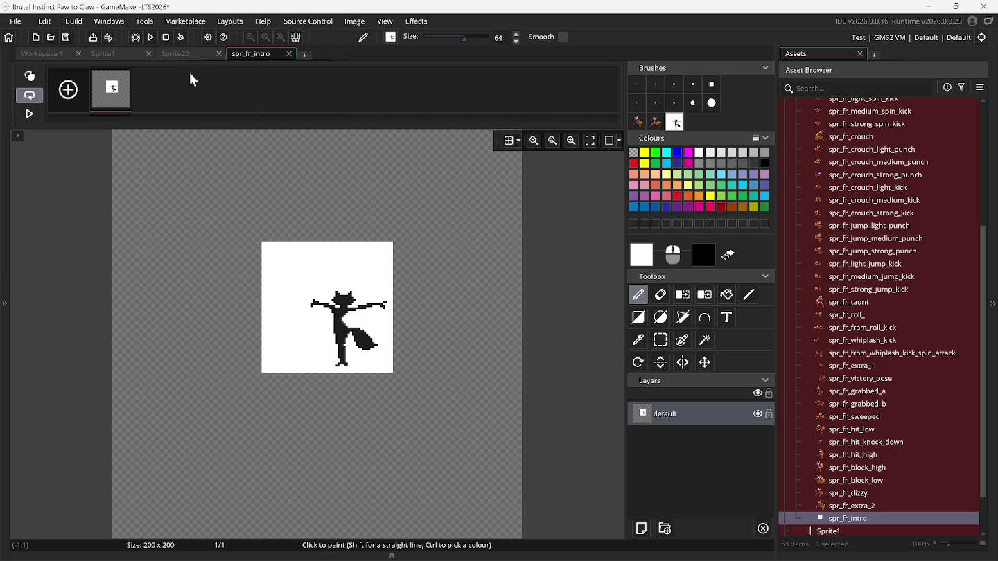
Add a new empty frame to spr_fr_intro and move its tab before Sprite20.
click(83, 91)
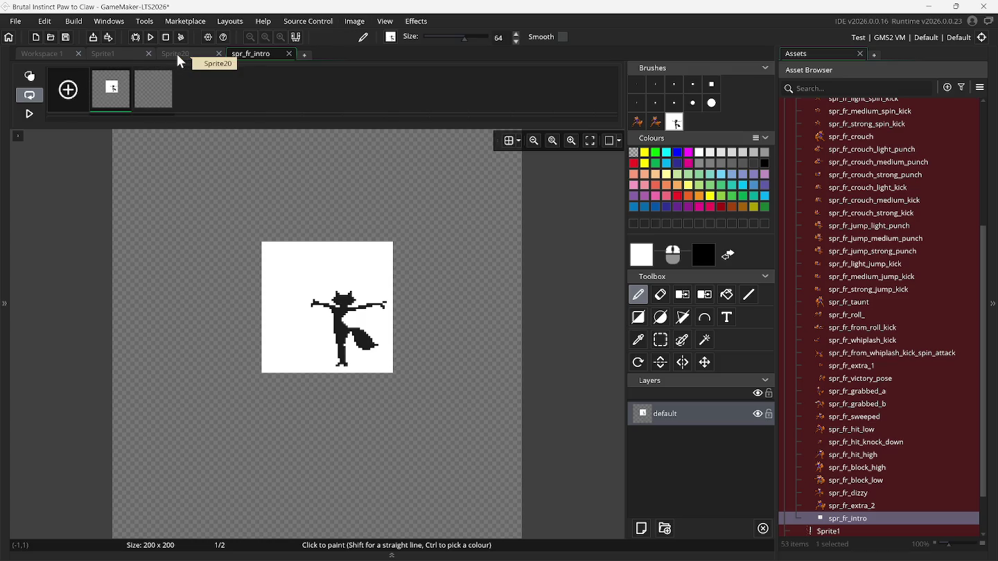
drag(260, 56, 165, 57)
click(115, 55)
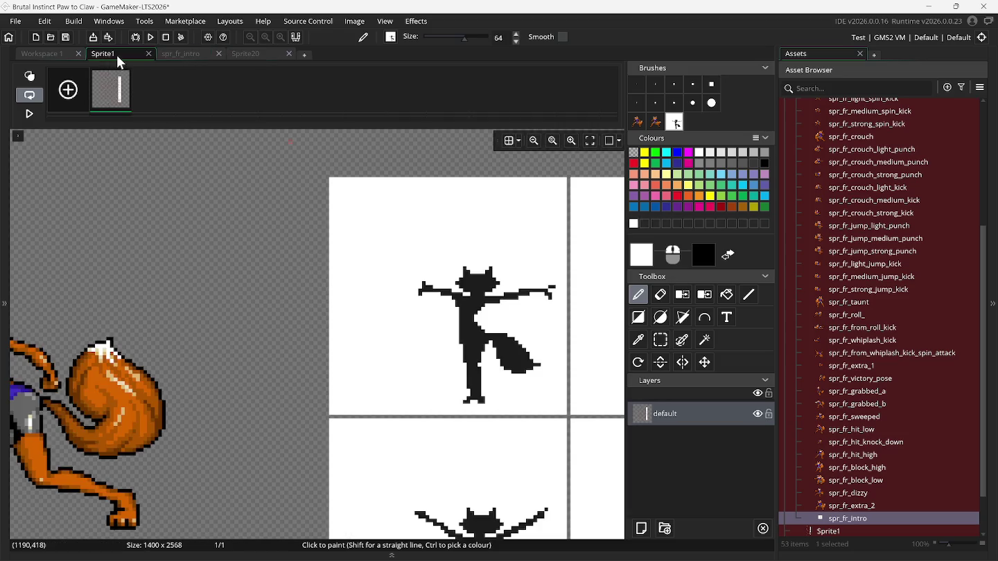
Capture the second and next fox poses from the Sprite1 sheet as custom brushes.
click(660, 340)
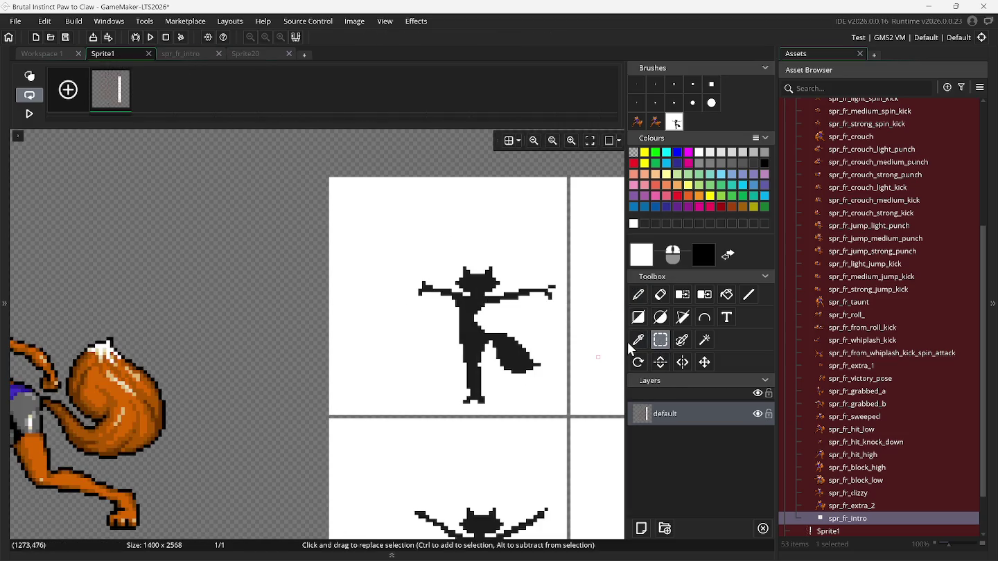
scroll(510, 323, right, 5)
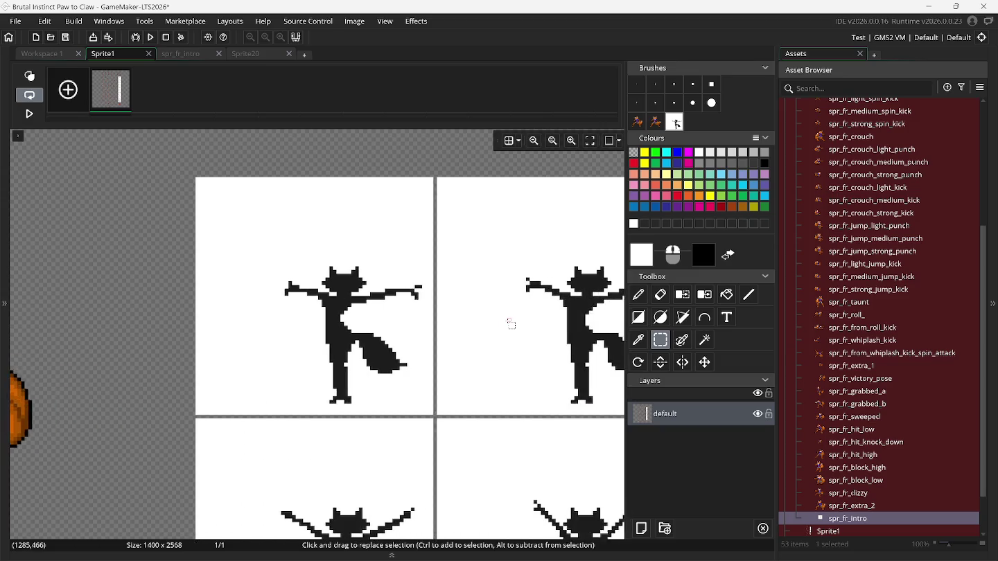
scroll(510, 323, right, 2)
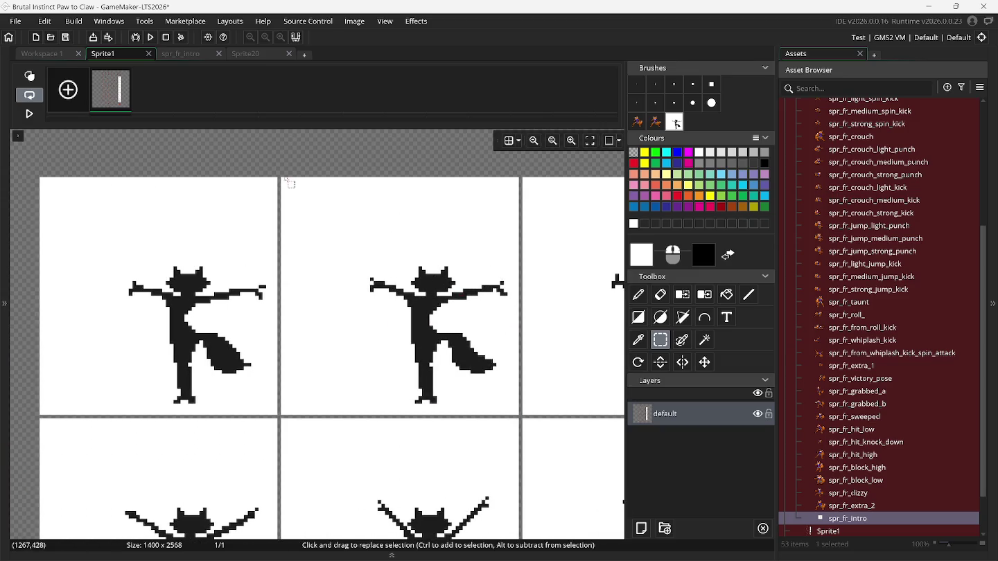
drag(281, 178, 518, 413)
key(ctrl+b)
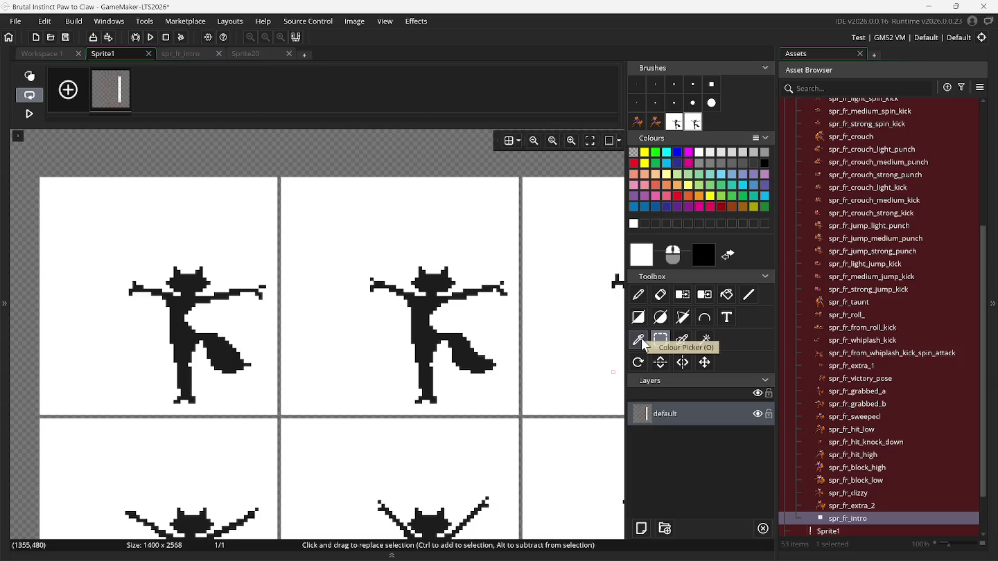
scroll(590, 333, right, 5)
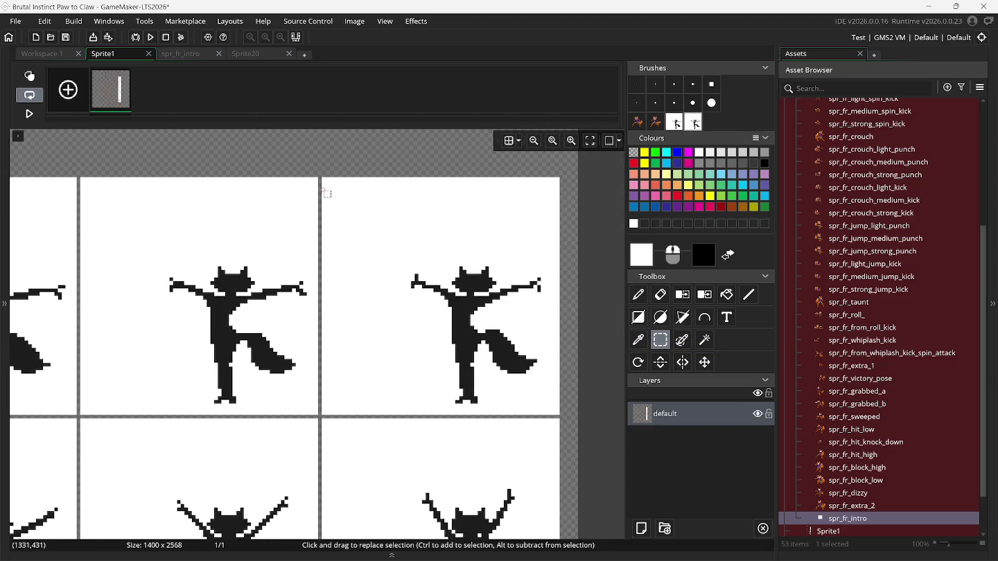
mouse_move(323, 179)
mouse_down()
mouse_move(366, 254)
mouse_move(489, 384)
mouse_move(532, 413)
mouse_move(560, 415)
mouse_up()
key(p)
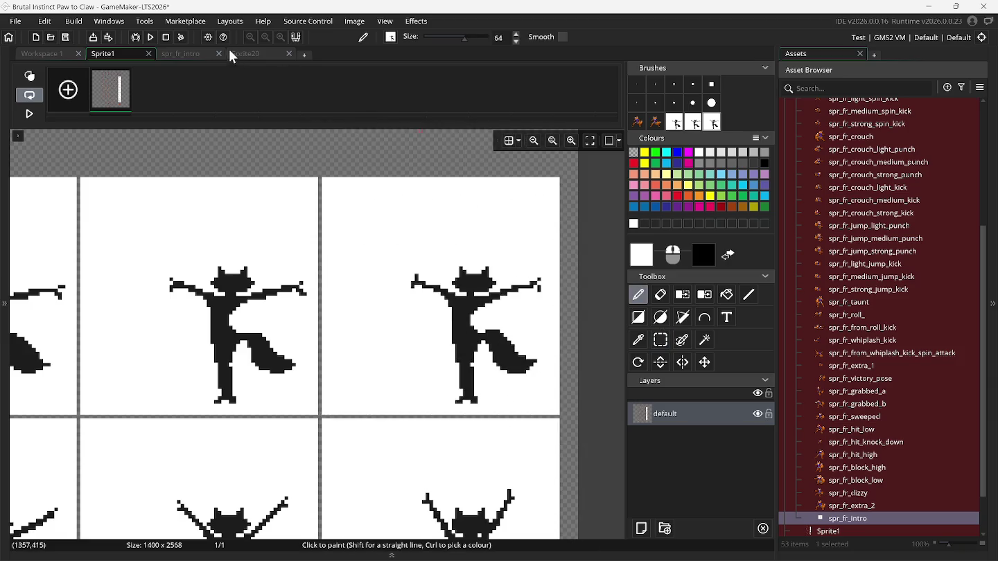
click(198, 53)
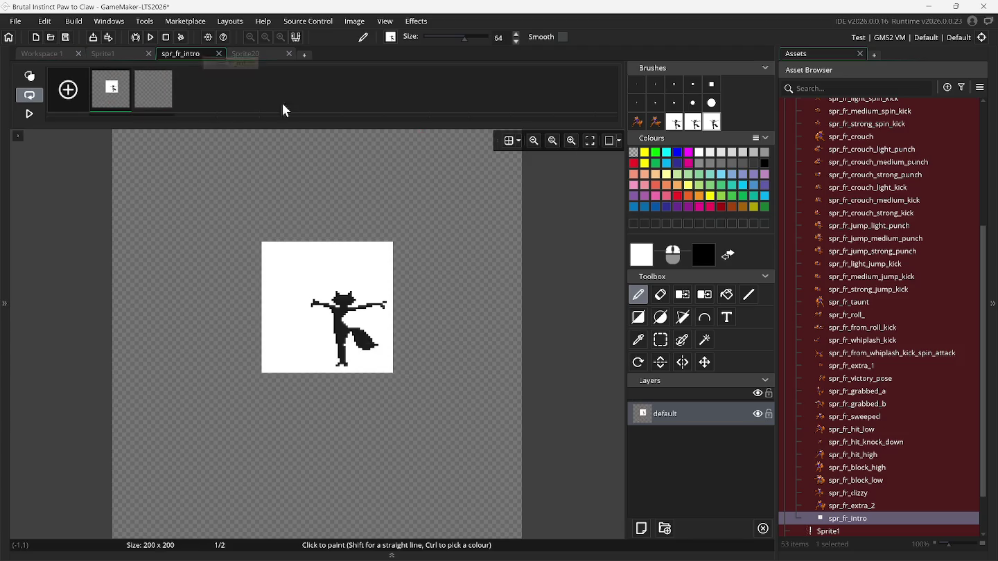
With the fox brush and onion skin on, add a frame and stamp the fox onto frame 2.
click(699, 125)
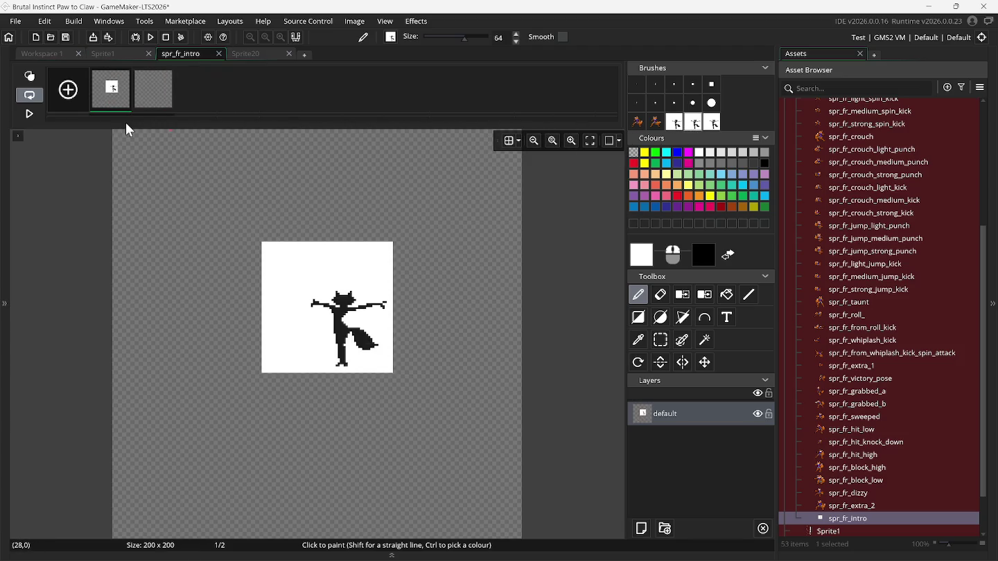
click(41, 78)
click(76, 91)
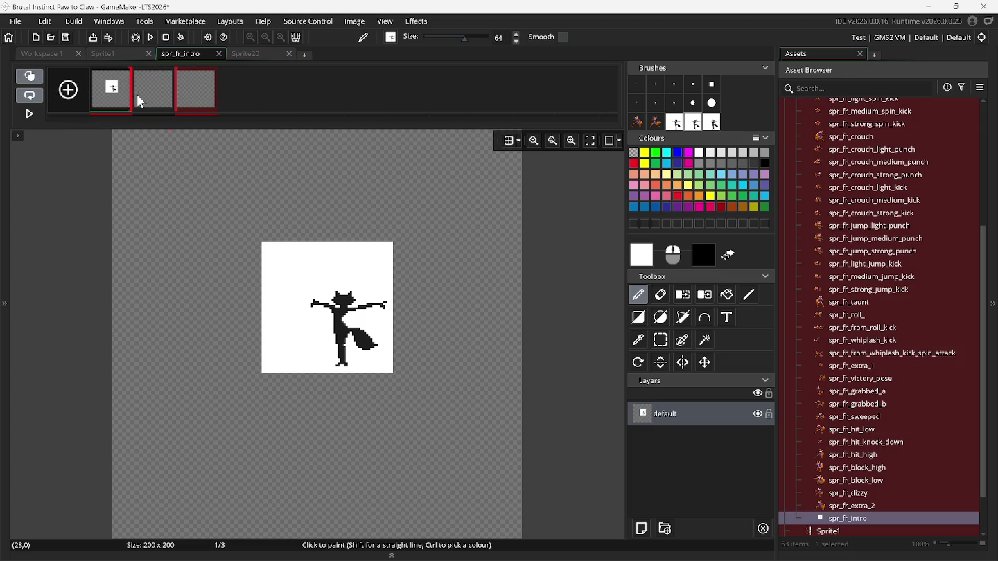
click(153, 99)
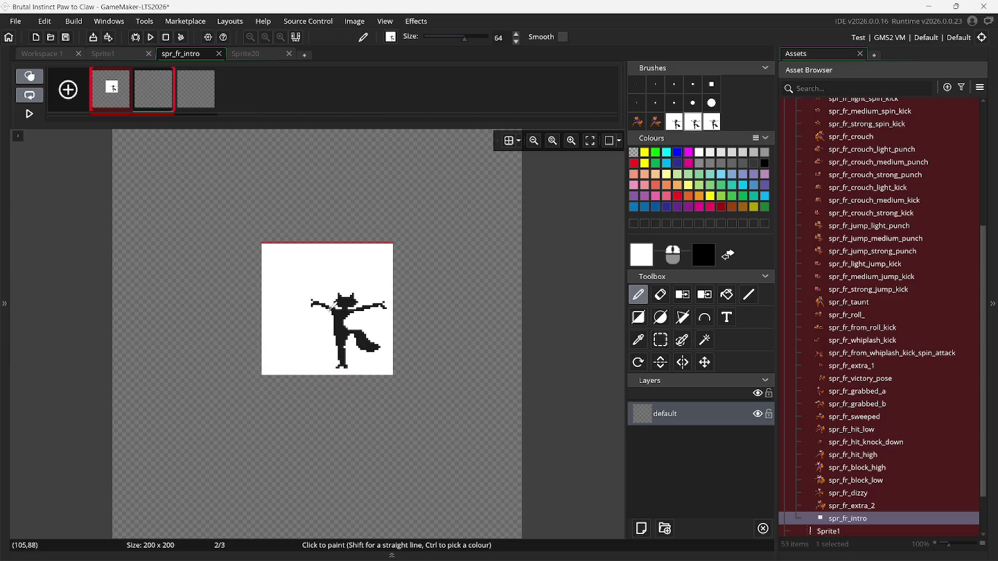
click(332, 300)
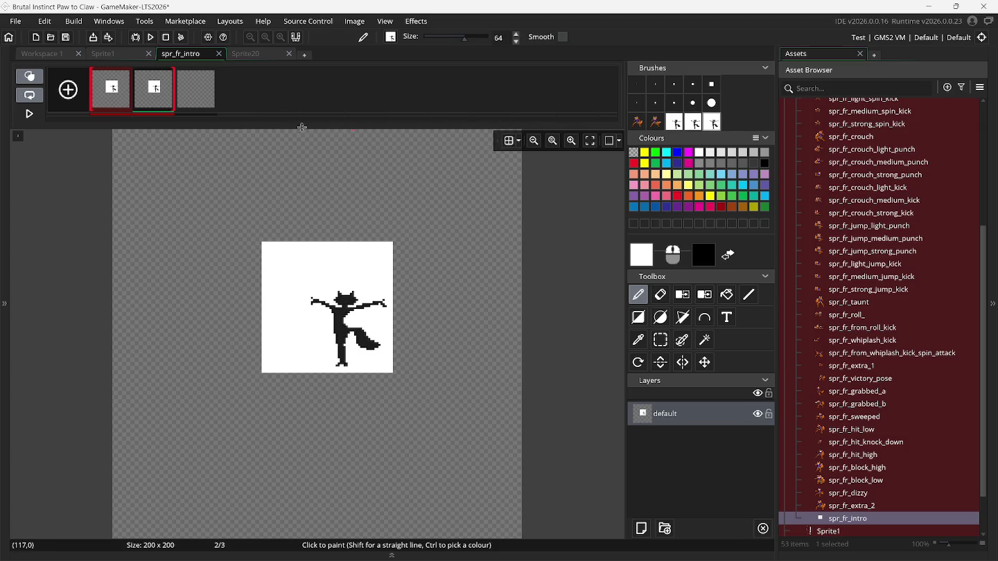
Stamp the fox onto frame 3, undoing and redoing the misplaced first attempt.
click(194, 91)
click(327, 305)
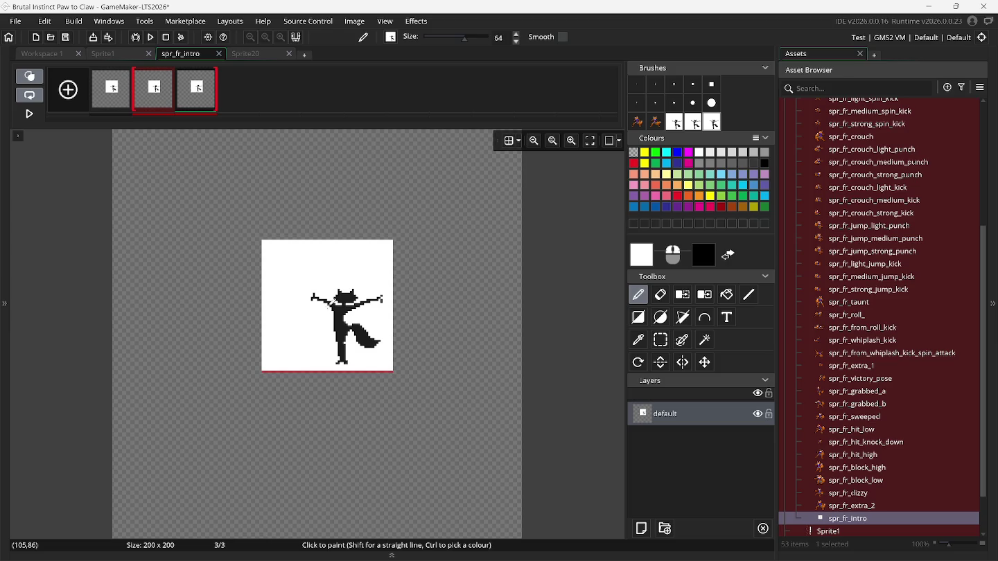
key(ctrl+z)
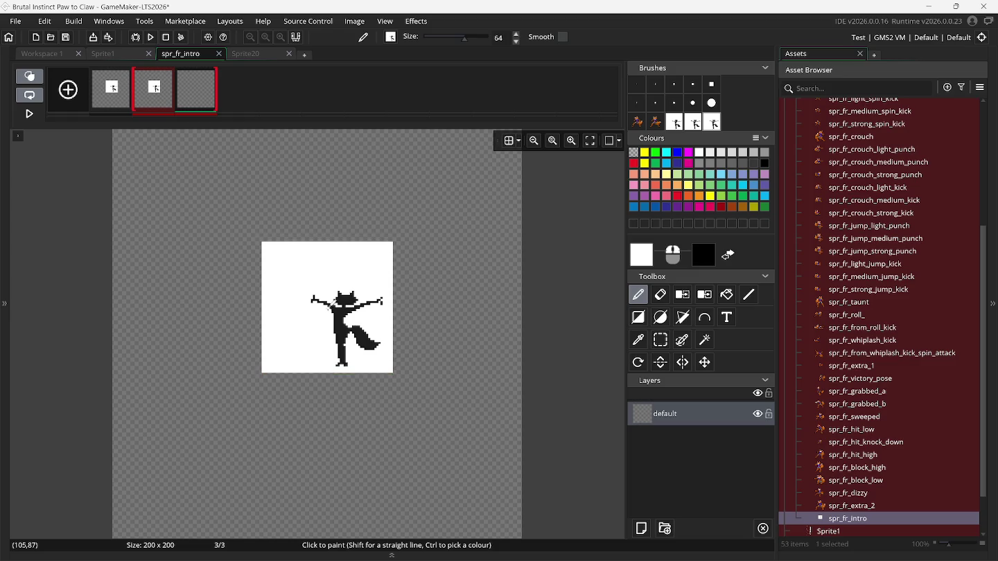
click(330, 296)
Add three more empty frames to spr_fr_intro.
click(64, 95)
click(68, 91)
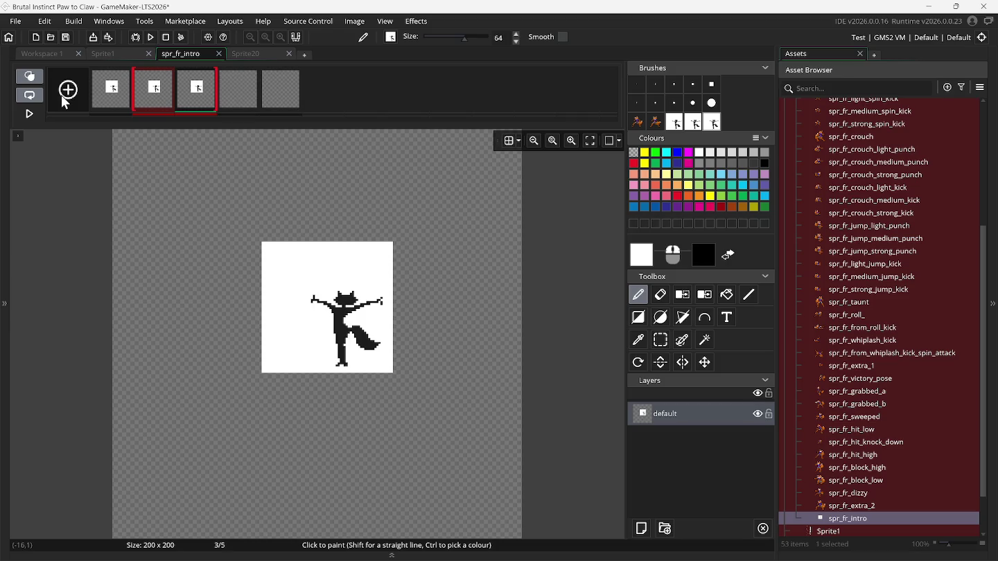
click(70, 90)
click(102, 55)
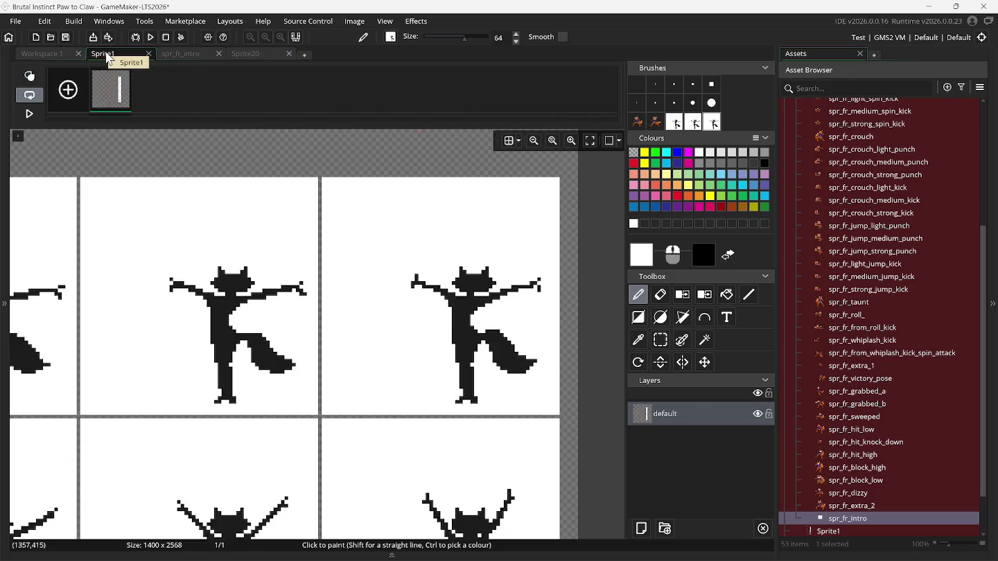
Capture the fox pose in the sheet's bottom-left cell as a custom brush.
click(660, 339)
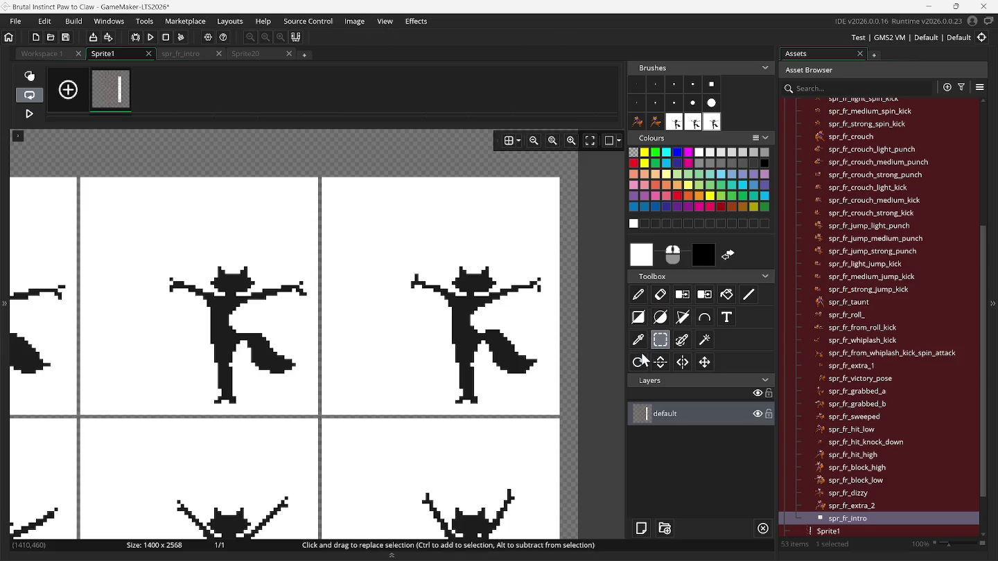
scroll(426, 359, left, 5)
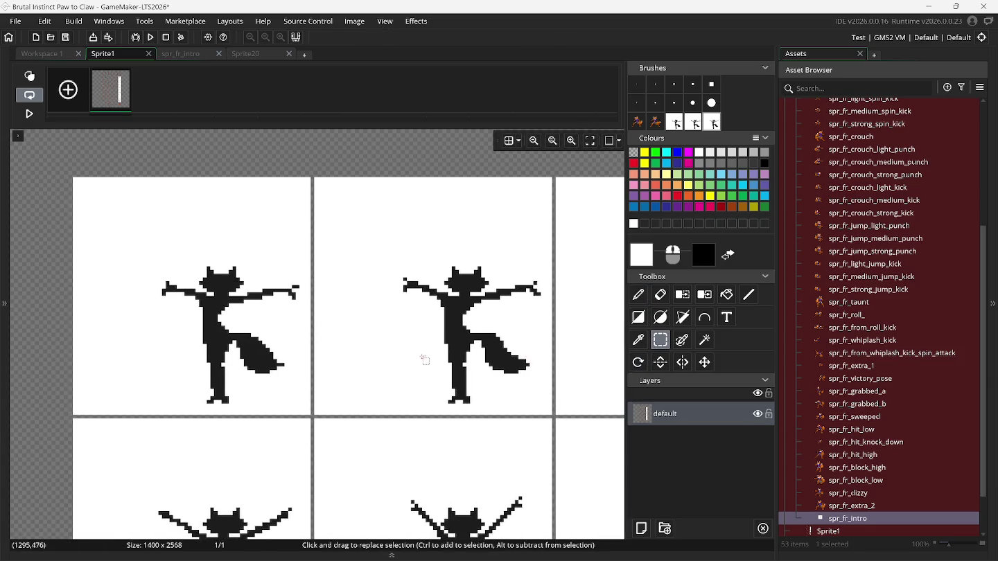
scroll(426, 359, down, 3)
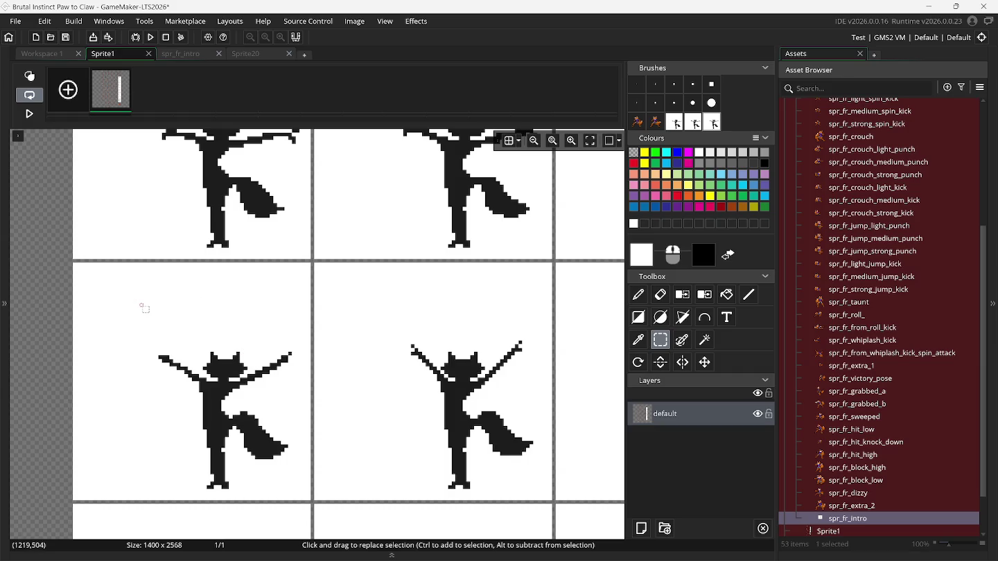
mouse_move(75, 264)
mouse_down()
mouse_move(268, 503)
mouse_move(309, 497)
mouse_up()
click(635, 123)
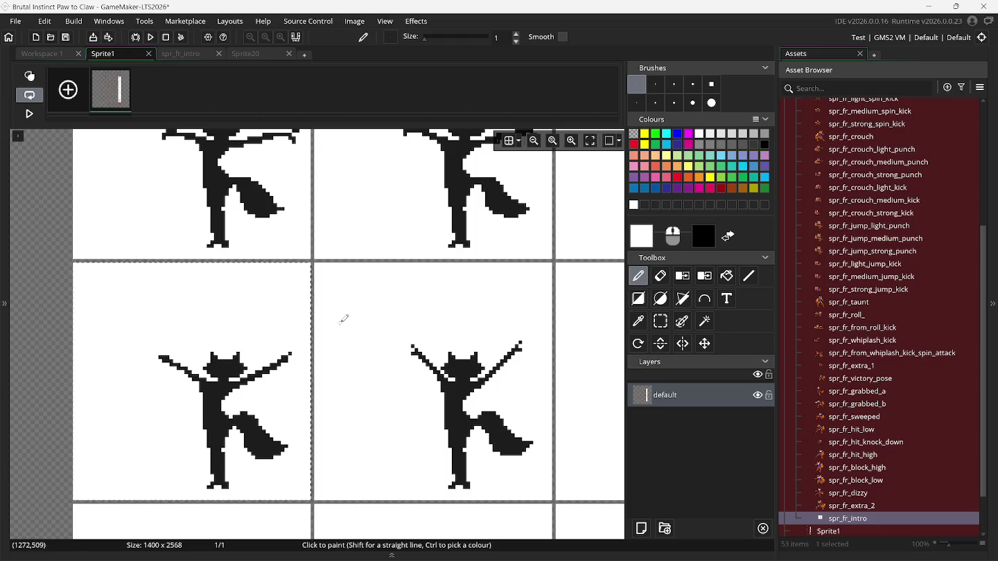
key(ctrl+b)
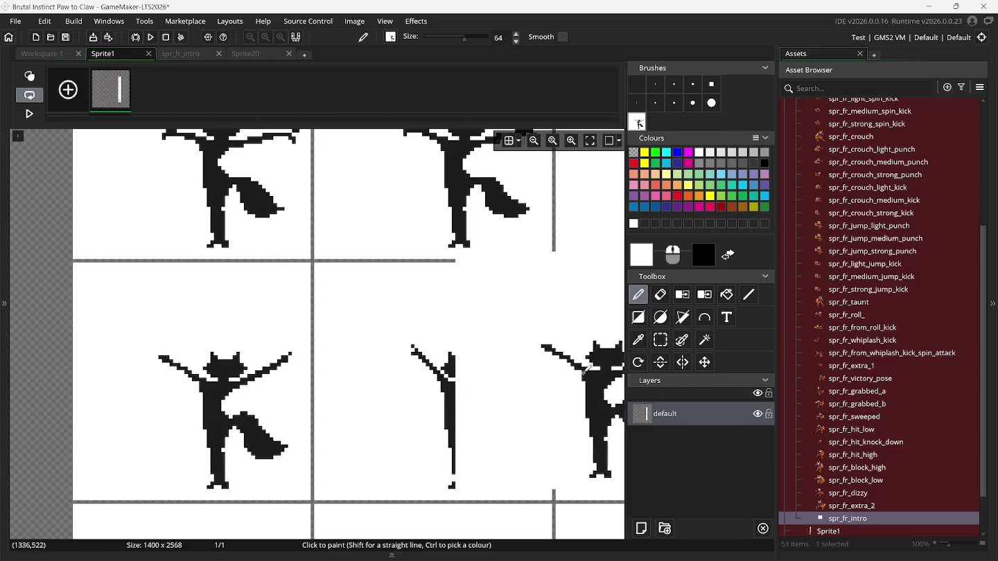
Capture the next lower-row pose and the lower-right pose as second and third brushes.
click(660, 340)
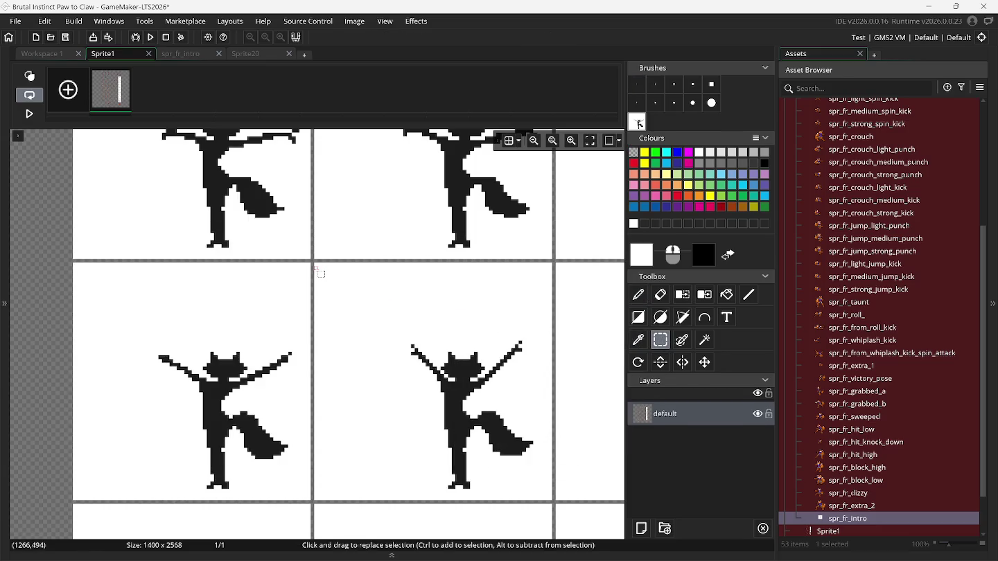
mouse_move(317, 266)
mouse_down()
mouse_move(443, 479)
mouse_move(552, 501)
mouse_up()
key(ctrl+b)
click(662, 340)
scroll(616, 345, right, 2)
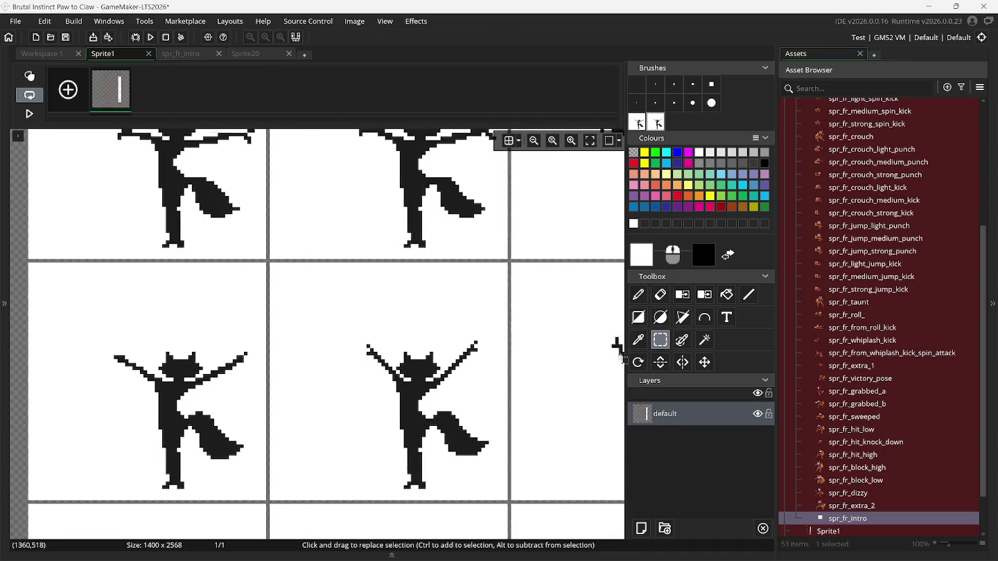
scroll(616, 346, right, 10)
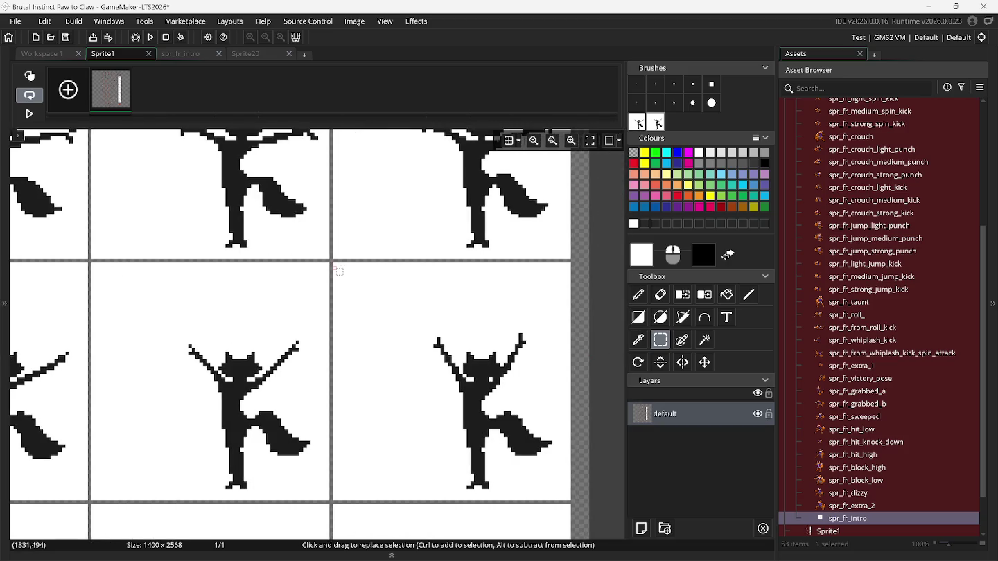
mouse_move(334, 264)
mouse_down()
mouse_move(478, 495)
mouse_move(572, 499)
mouse_up()
key(ctrl+b)
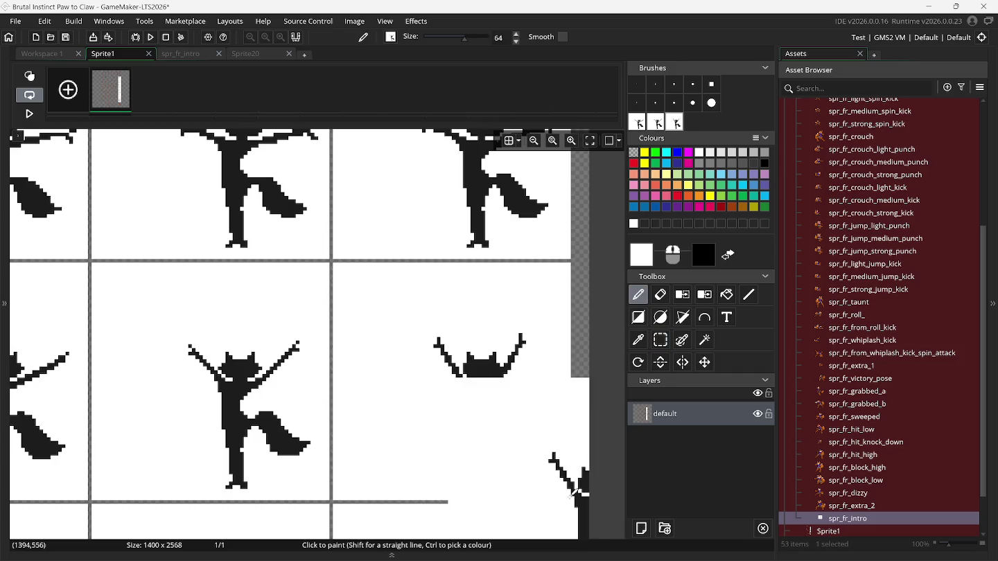
click(169, 54)
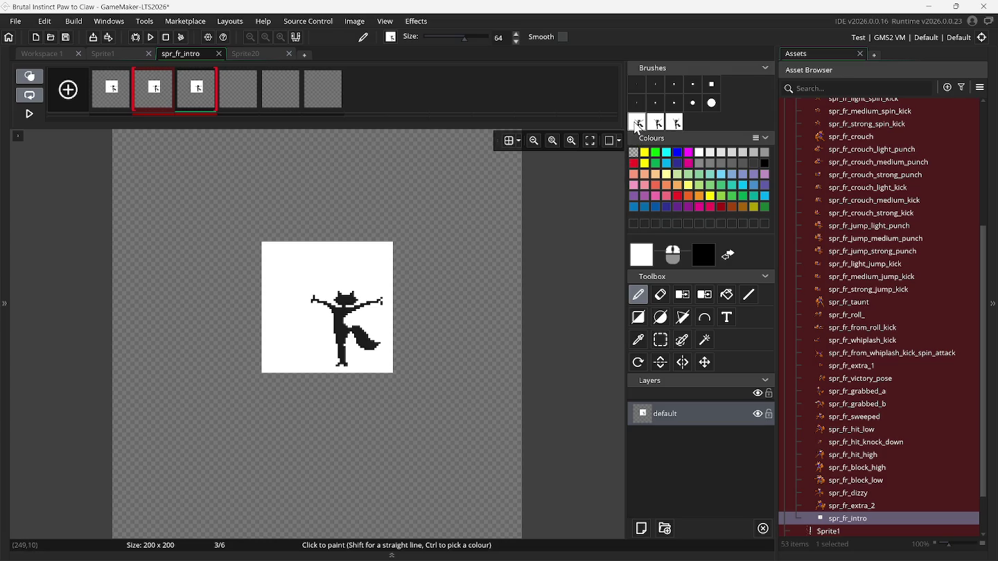
Stamp the new fox brushes onto frames 4, 5 and 6 of spr_fr_intro.
click(233, 88)
key(ctrl+v)
drag(350, 307, 331, 299)
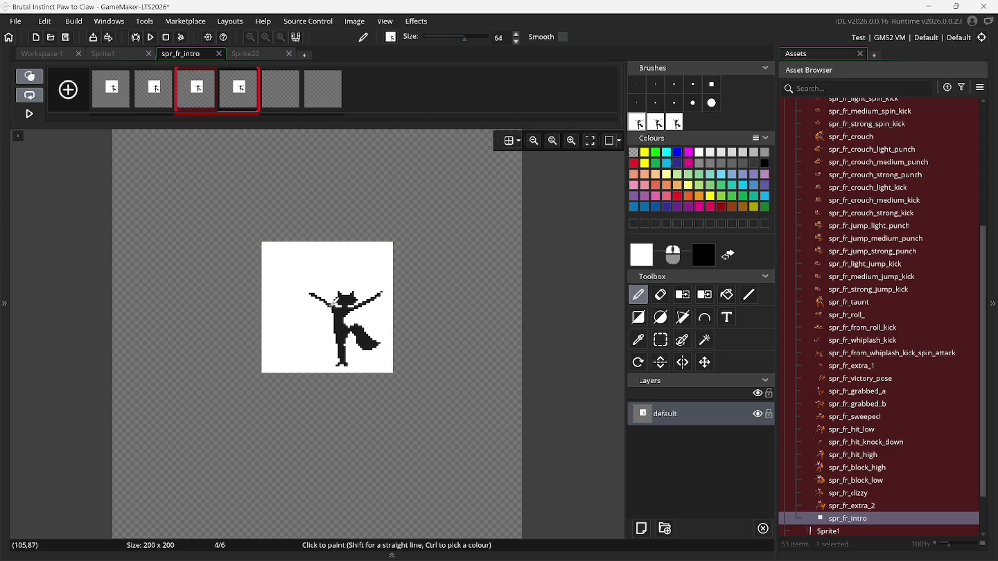
click(274, 95)
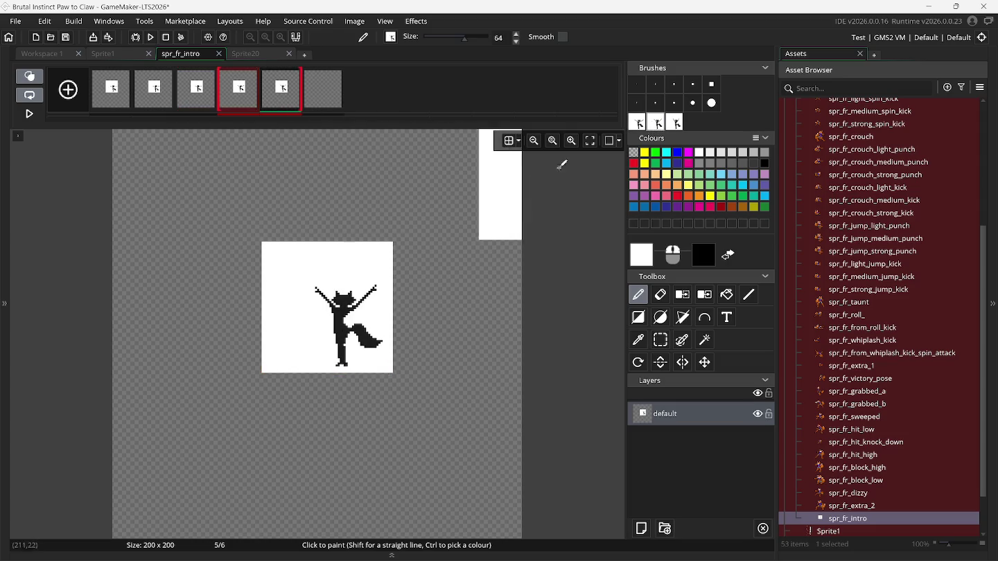
click(323, 91)
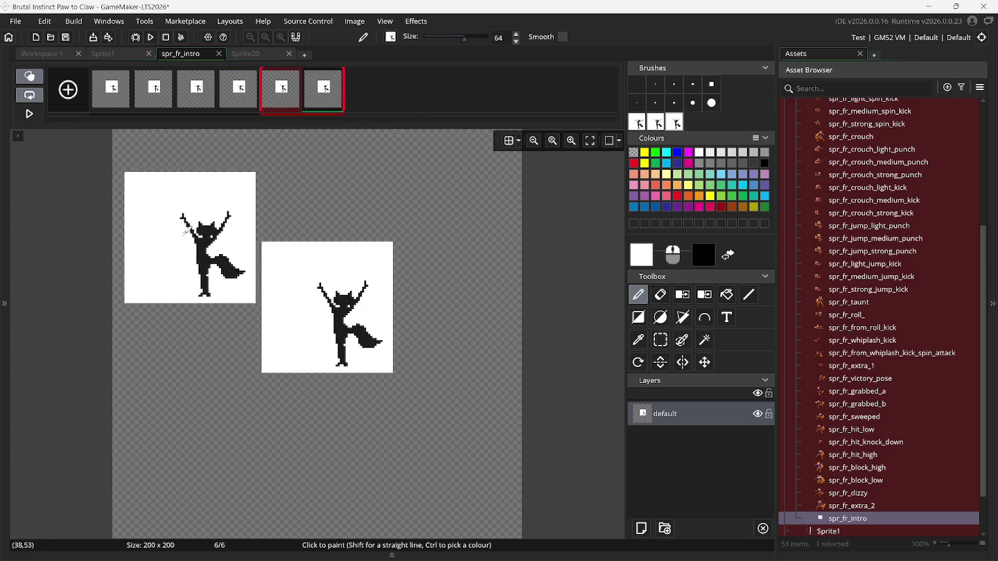
Append blank frames so spr_fr_intro has 9 frames in total.
click(65, 100)
click(66, 100)
click(69, 100)
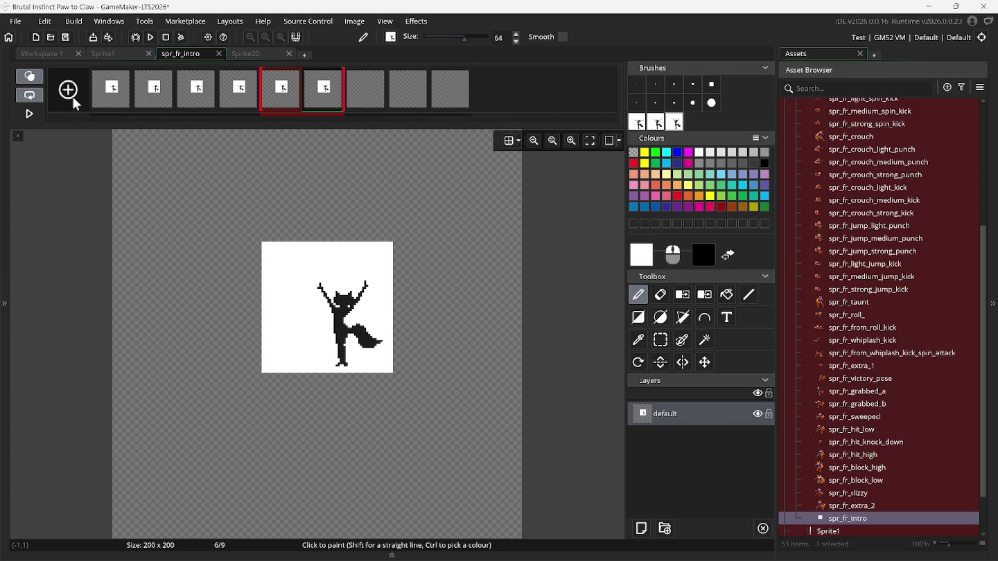
click(98, 52)
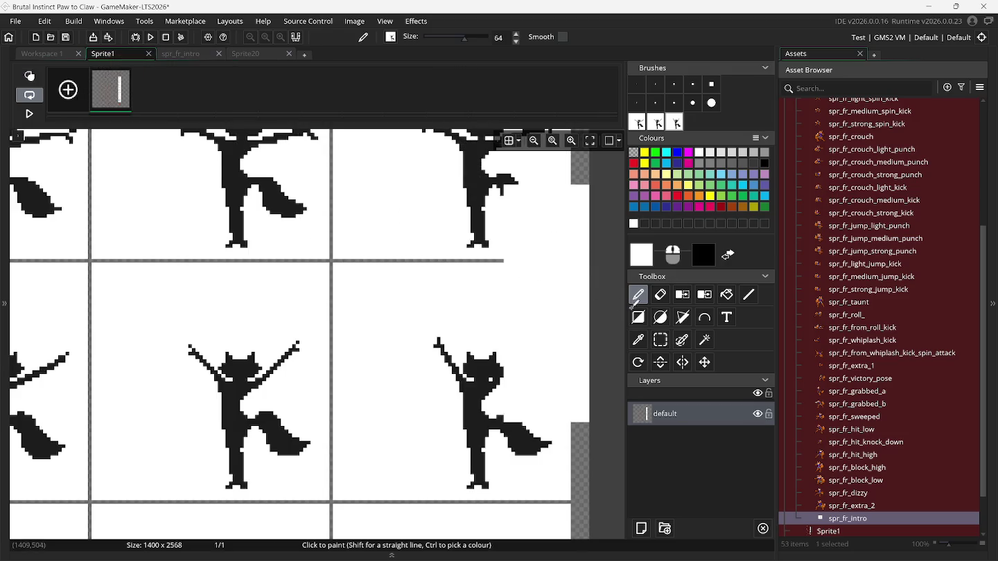
Select the top-left fox frame on Sprite1 and try capturing it as a brush.
click(658, 340)
scroll(446, 357, left, 10)
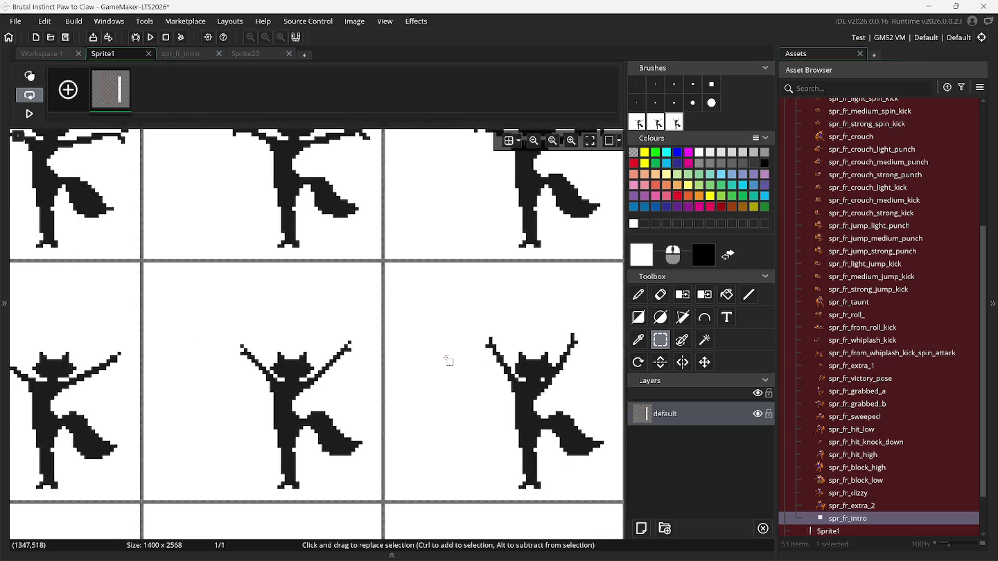
scroll(445, 364, down, 3)
scroll(445, 364, down, 3)
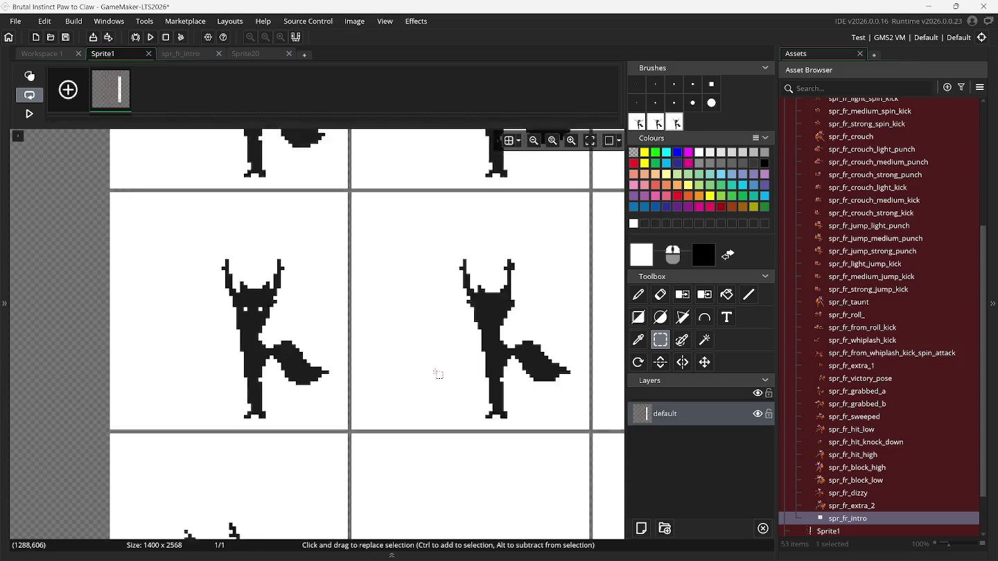
drag(111, 172, 349, 409)
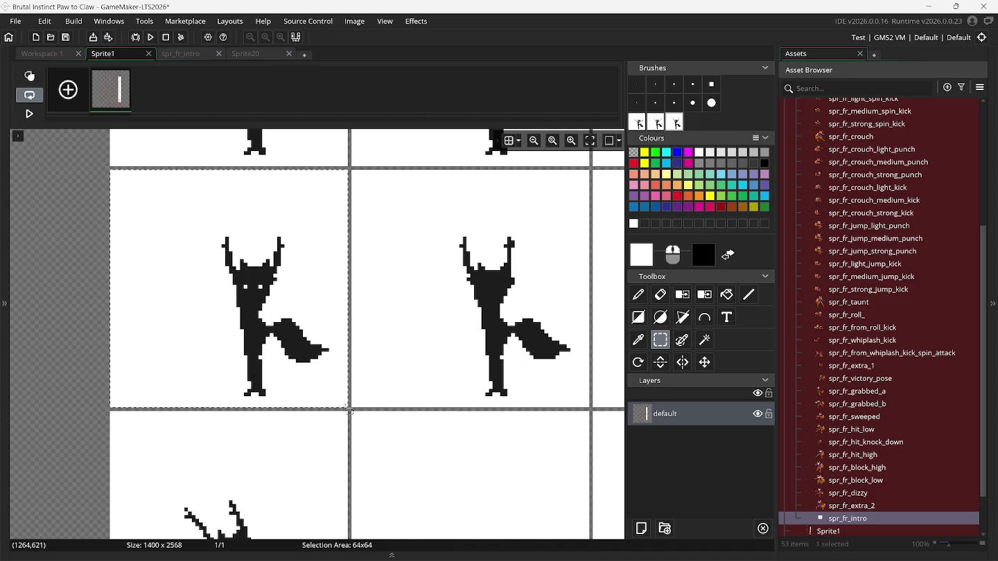
key(ctrl+c)
key(ctrl+v)
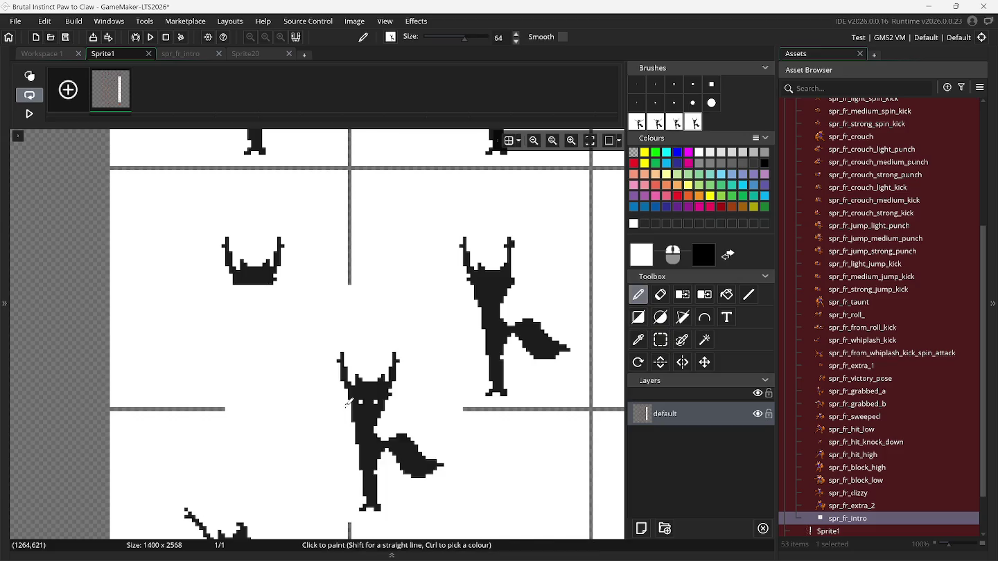
Select the middle and right-edge fox frames to capture them as more brushes.
click(661, 340)
scroll(513, 314, right, 2)
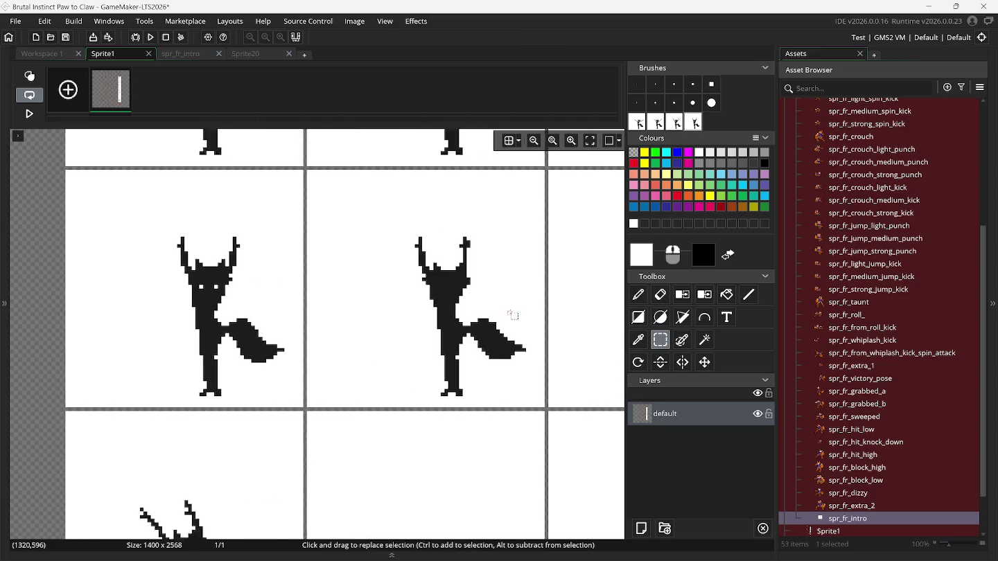
scroll(514, 314, right, 3)
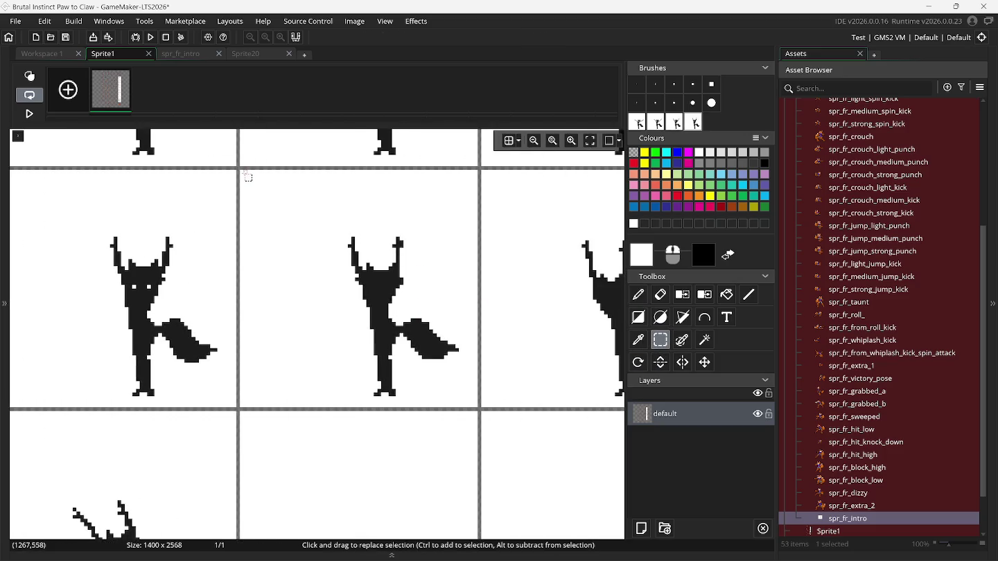
mouse_move(246, 176)
mouse_down()
mouse_move(325, 243)
mouse_move(481, 409)
mouse_move(595, 485)
mouse_move(478, 408)
mouse_up()
key(p)
click(661, 340)
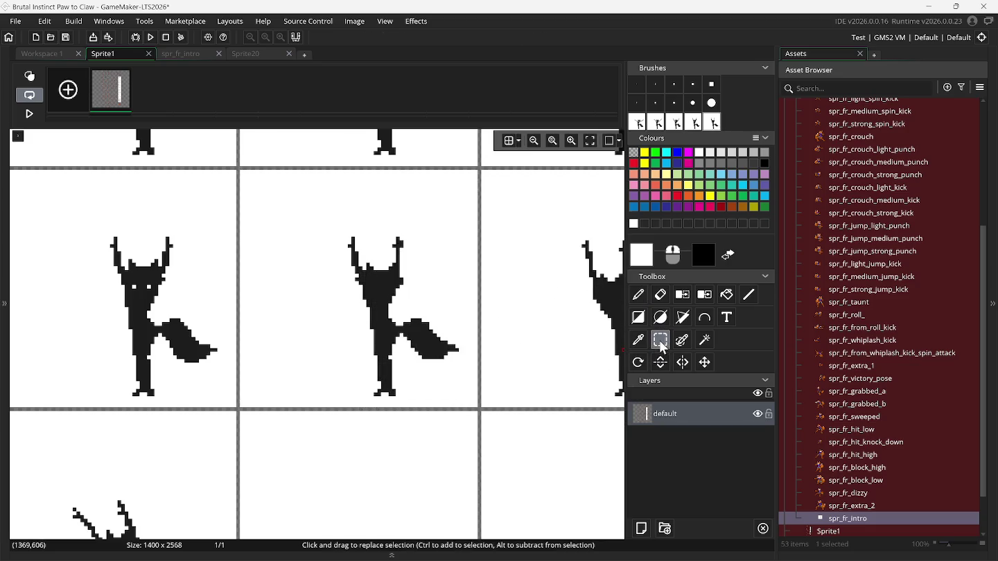
scroll(576, 340, right, 5)
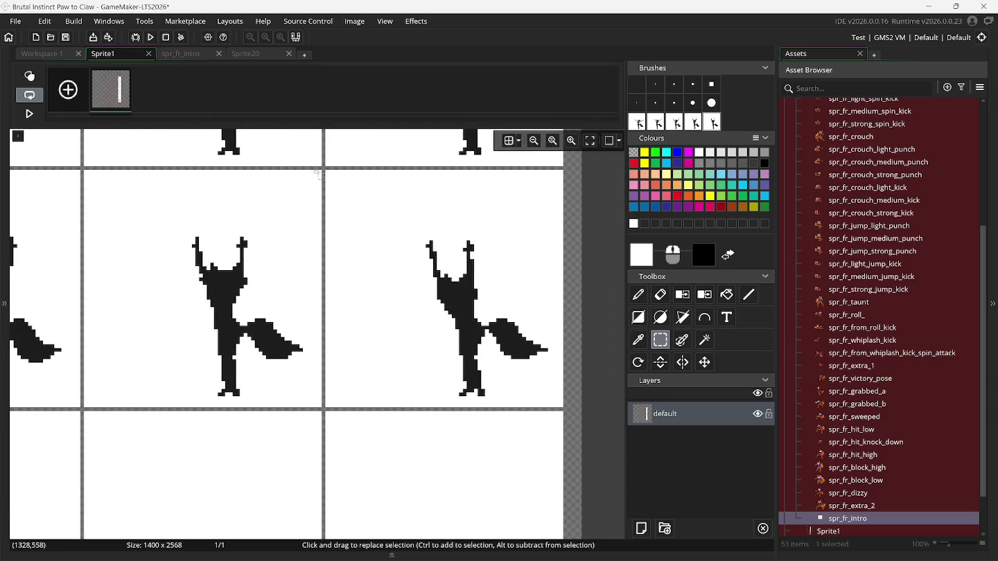
mouse_move(330, 176)
mouse_down()
mouse_move(430, 201)
mouse_move(564, 409)
mouse_up()
key(d)
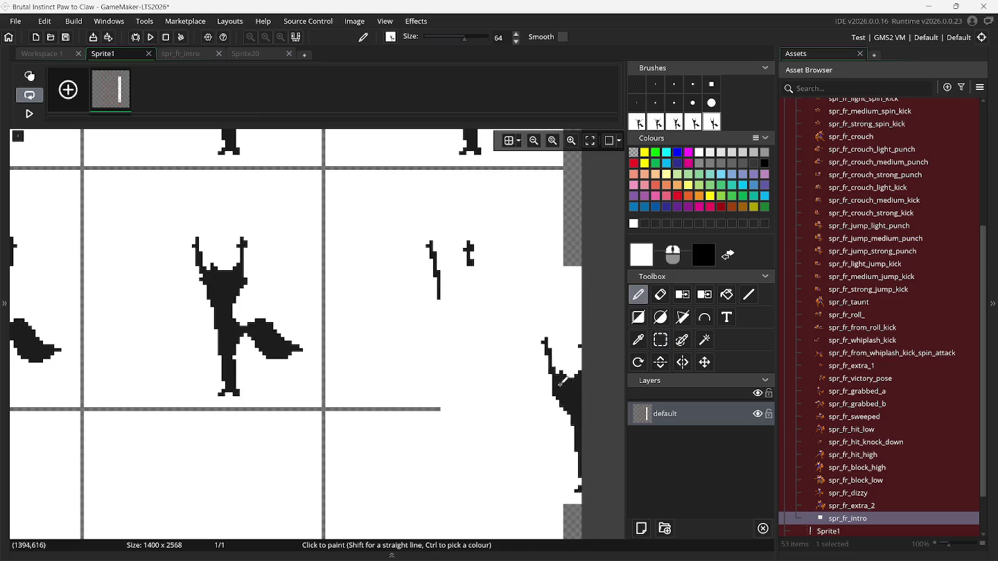
Clear all custom brushes and recapture the upper-left fox frame as a brush.
key(Delete)
key(Delete)
key(Delete)
scroll(414, 266, left, 10)
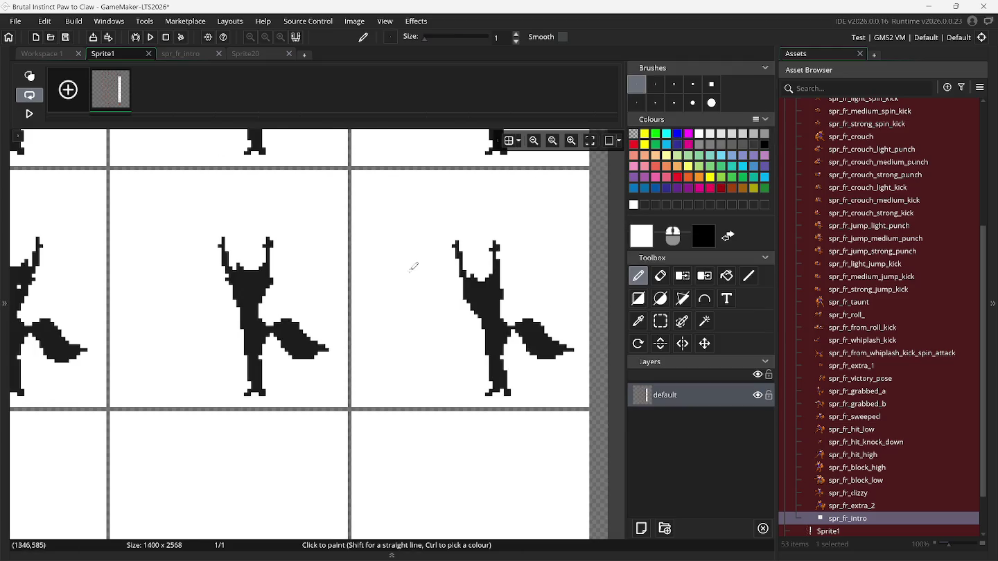
click(663, 322)
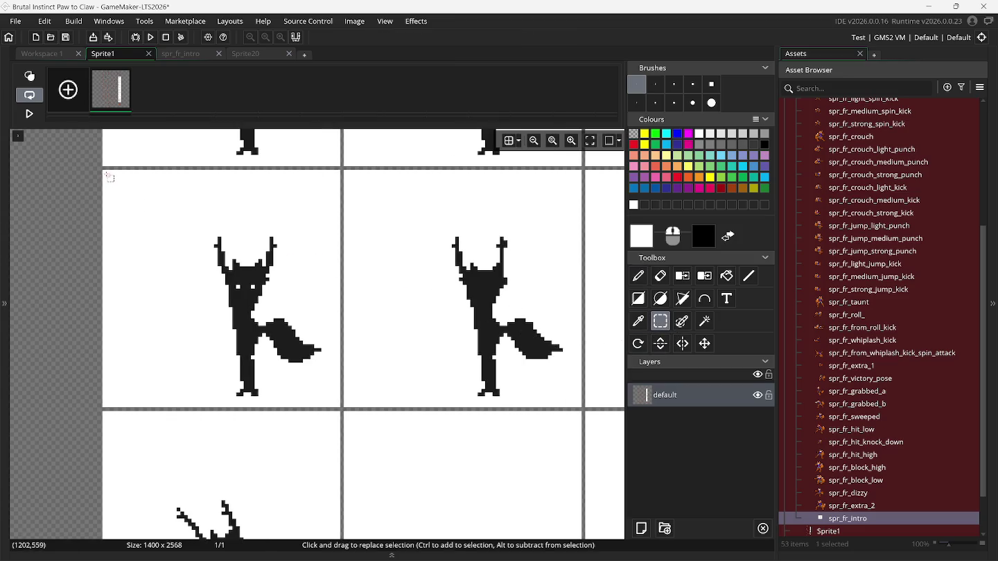
mouse_move(104, 172)
mouse_down()
mouse_move(275, 369)
mouse_move(338, 407)
mouse_up()
key(ctrl+b)
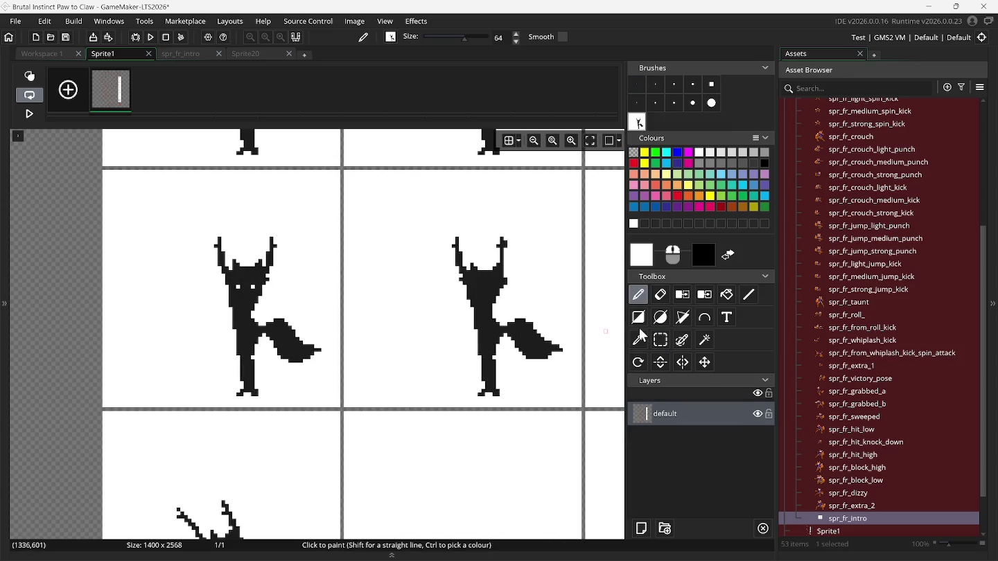
Capture the upper-right fox frame and the next one as second and third brushes.
click(663, 342)
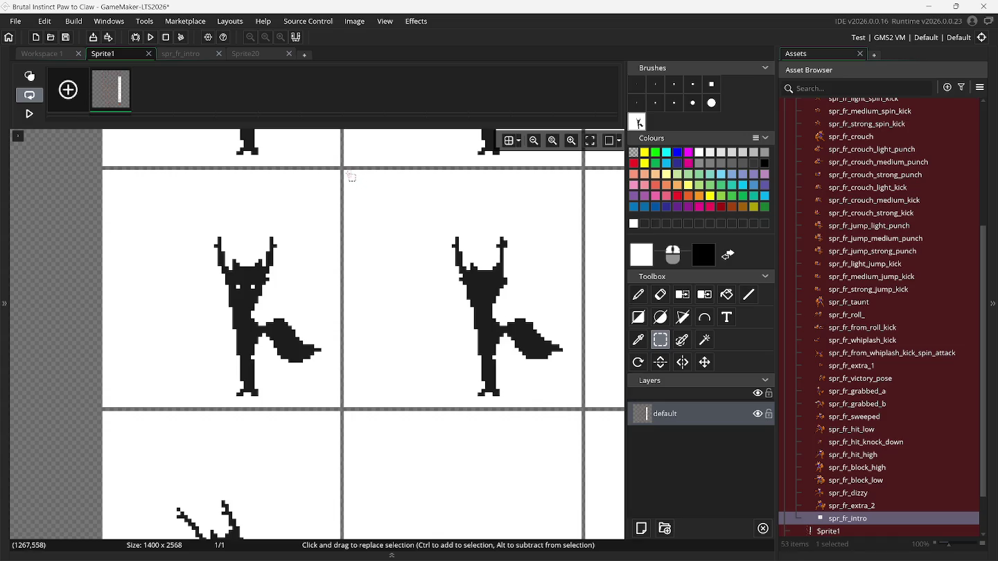
mouse_move(346, 174)
mouse_down()
mouse_move(420, 183)
mouse_move(579, 406)
mouse_up()
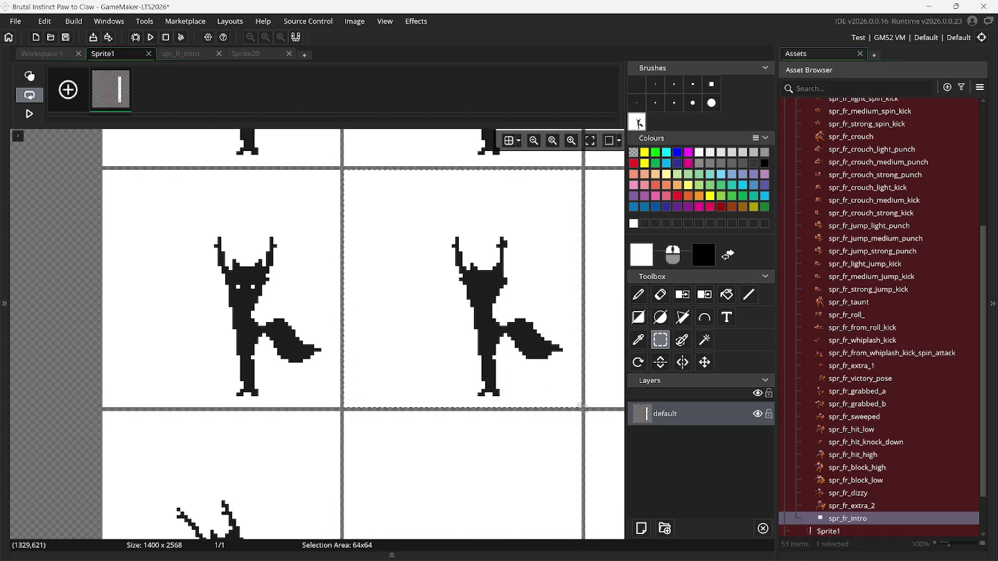
key(ctrl+b)
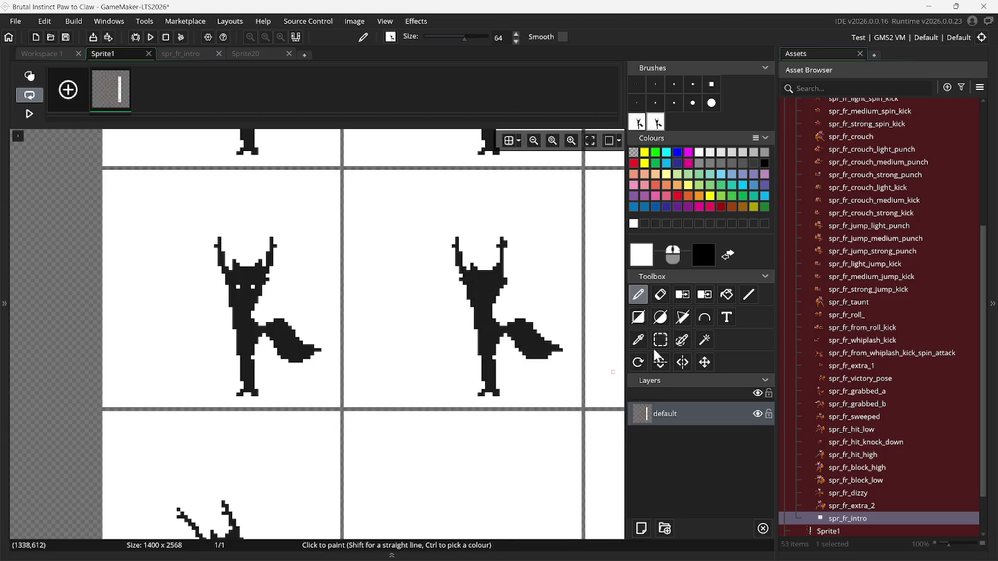
click(658, 339)
scroll(595, 334, right, 5)
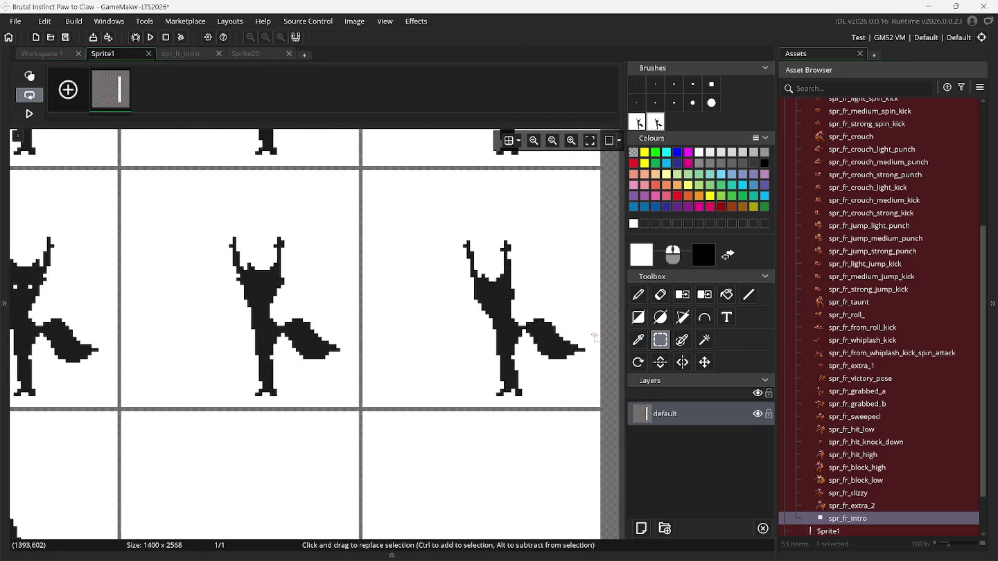
mouse_move(347, 178)
mouse_down()
mouse_move(498, 180)
mouse_move(577, 199)
mouse_move(576, 404)
mouse_up()
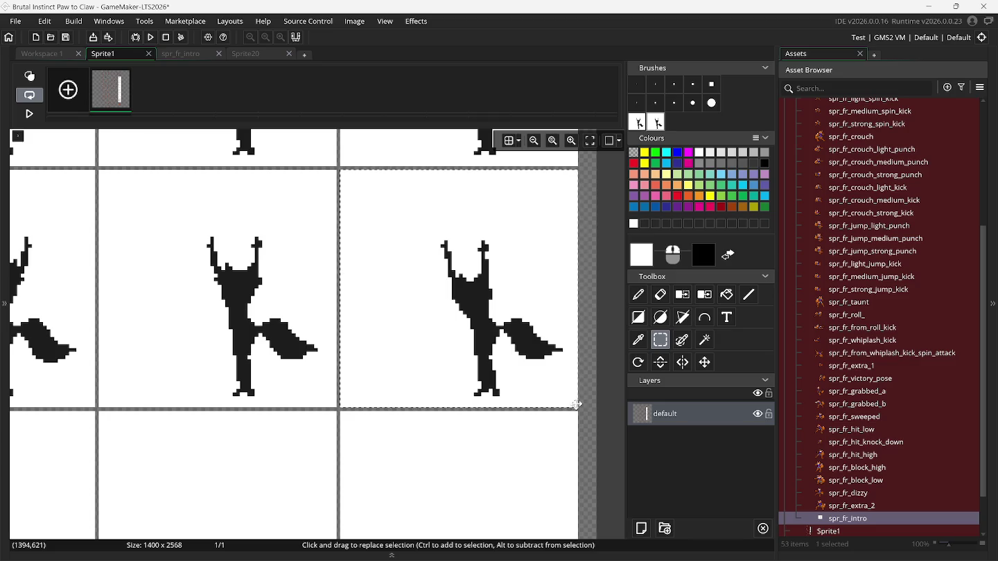
key(ctrl+b)
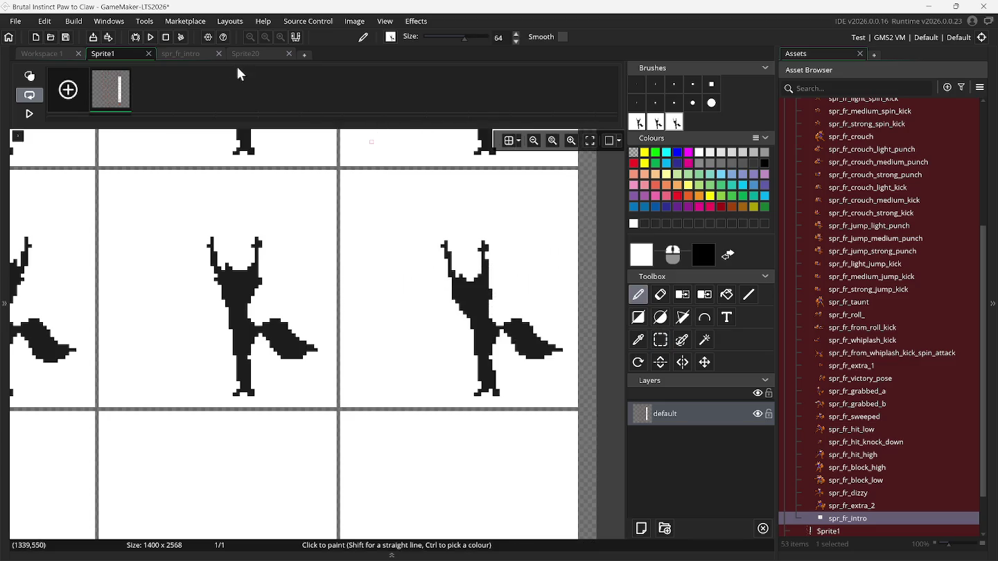
click(190, 54)
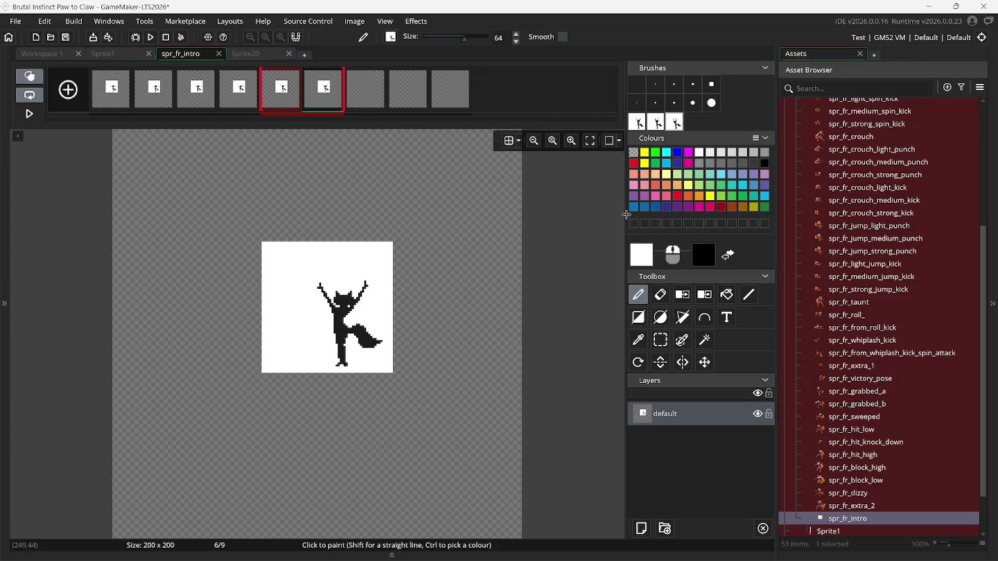
Stamp fox poses onto frames 7, 8 and 9 of spr_fr_intro.
click(378, 91)
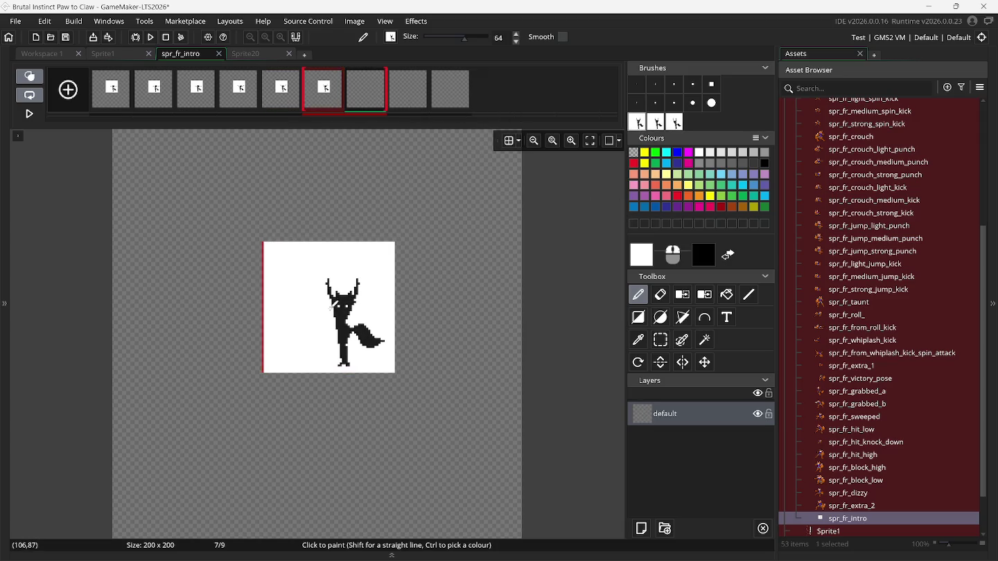
click(331, 300)
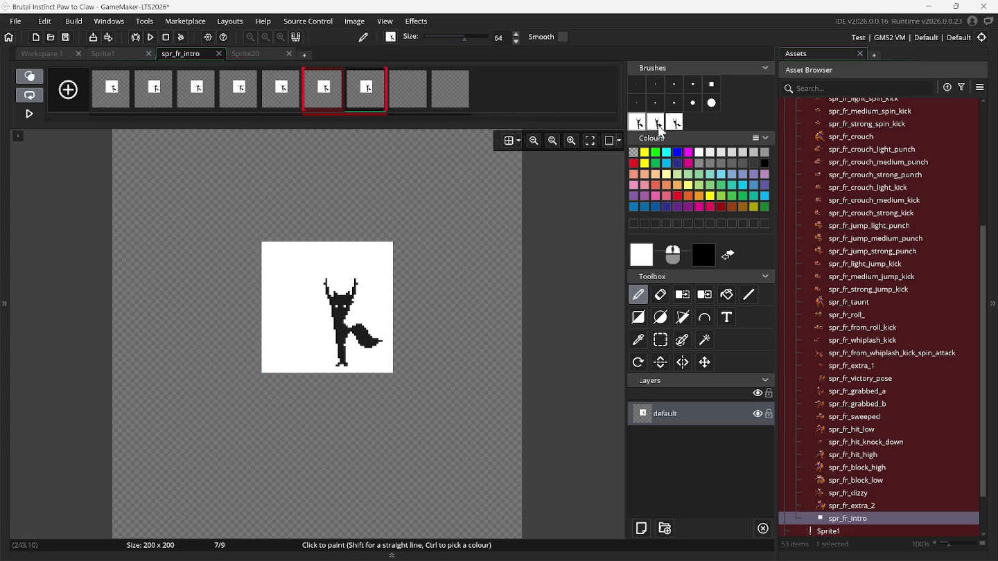
click(409, 97)
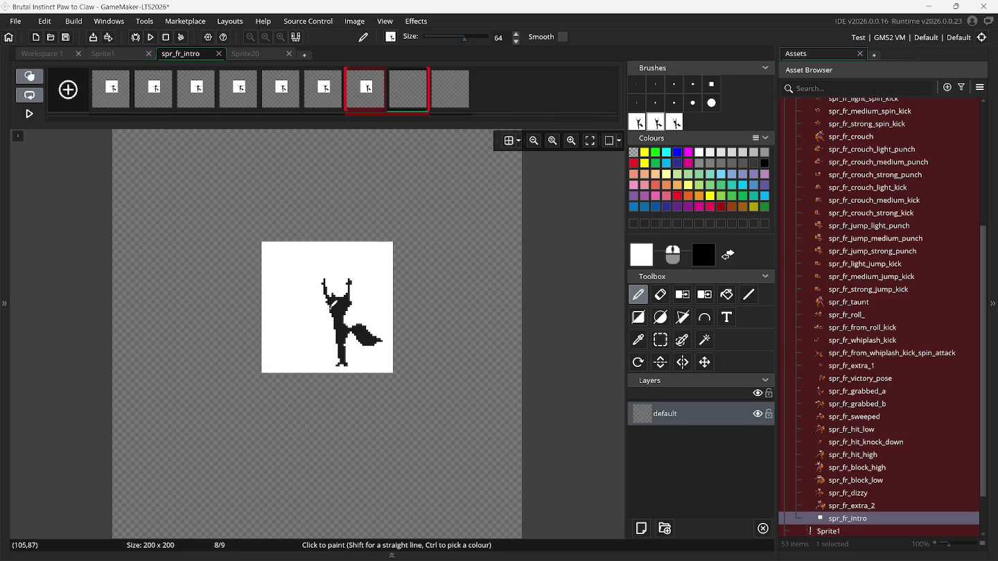
click(448, 103)
key(ctrl+v)
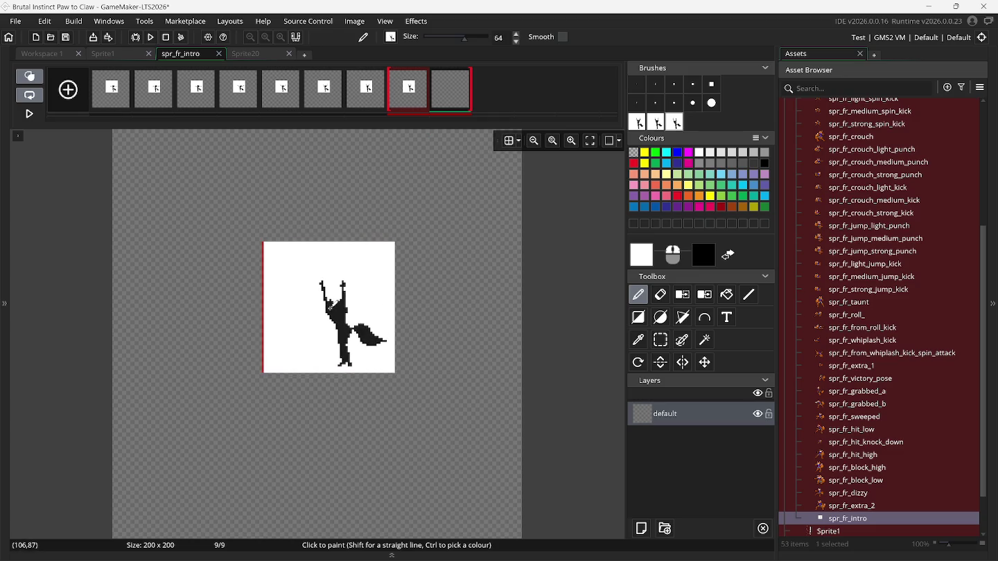
click(328, 305)
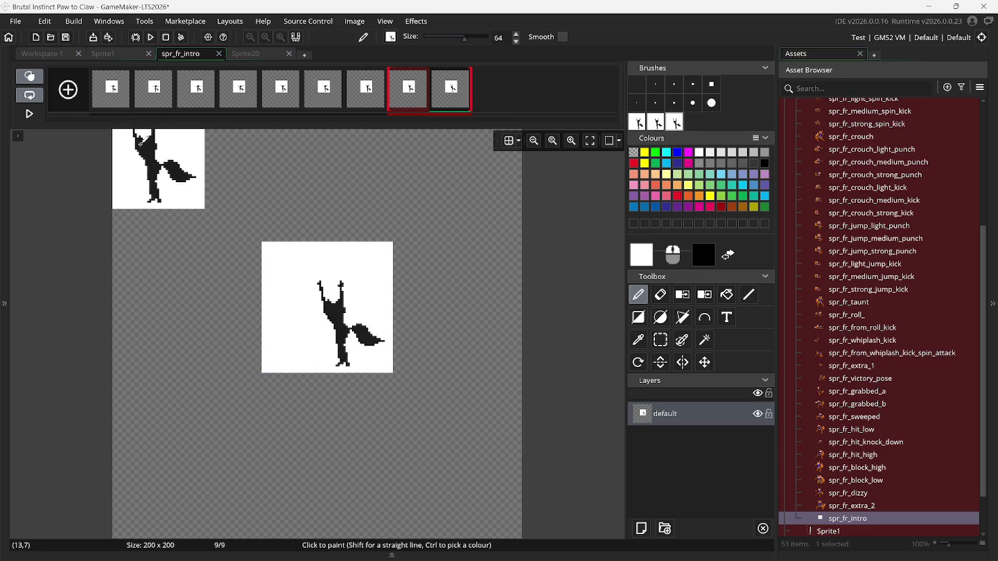
Append empty frames to reach 12 and reset the brush to 1px.
click(68, 90)
click(68, 90)
click(68, 90)
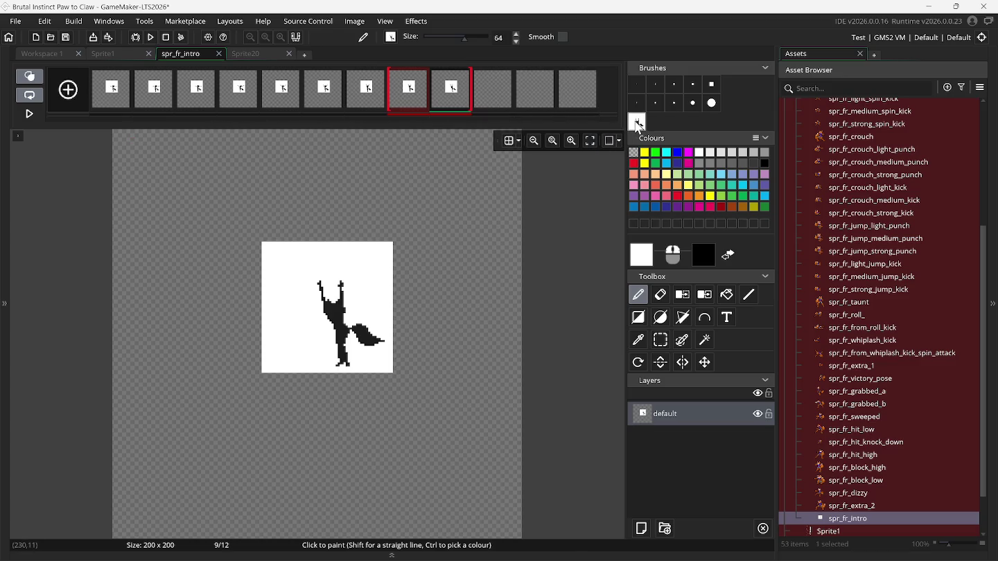
click(638, 122)
click(127, 56)
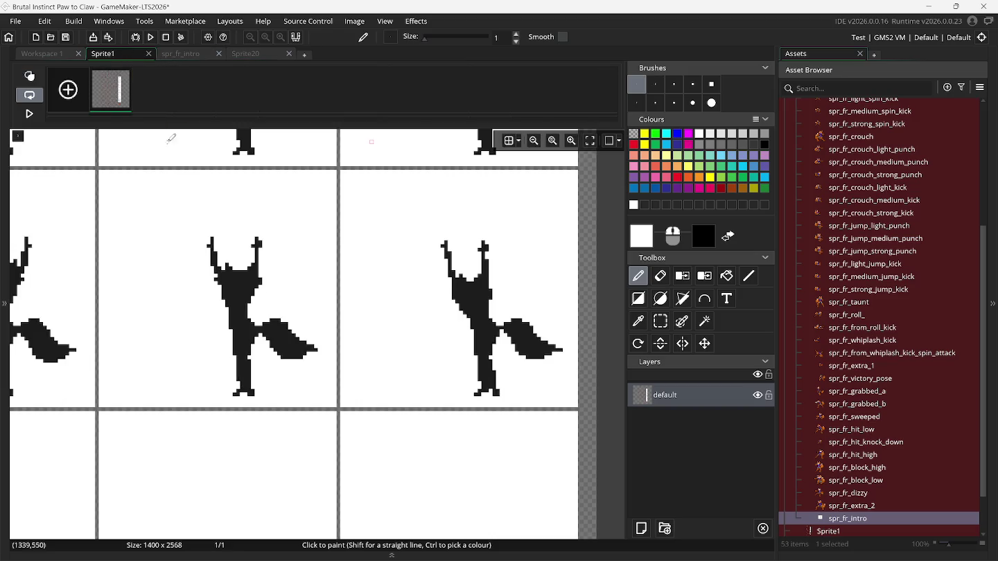
Select the next fox frame on the Sprite1 sheet and capture it as a custom brush.
click(659, 321)
scroll(333, 331, down, 3)
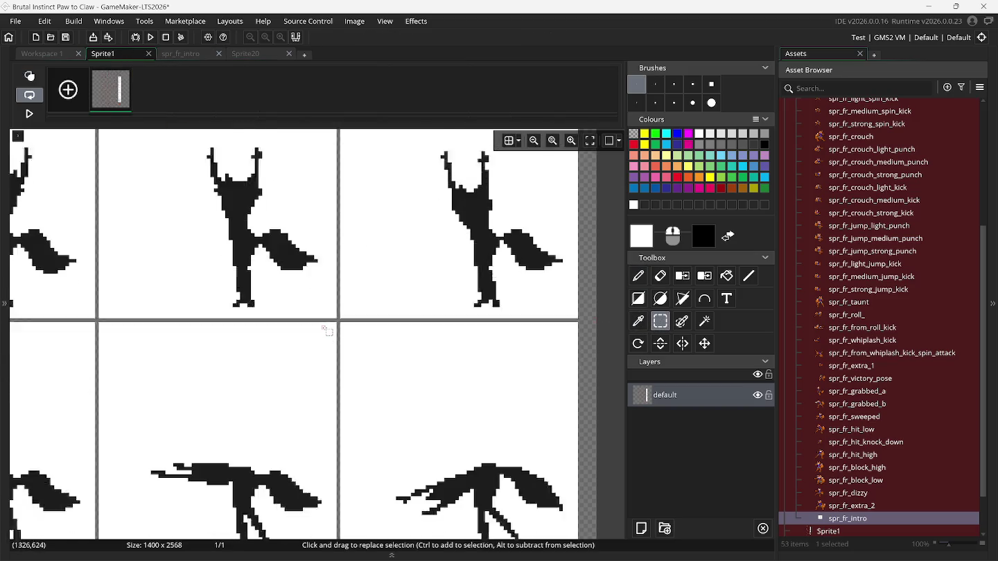
scroll(323, 330, left, 5)
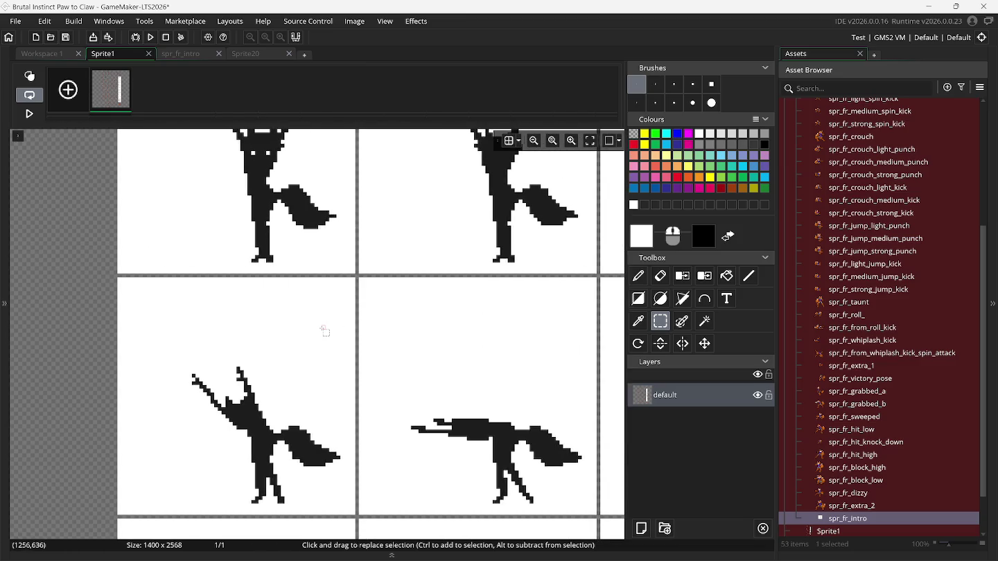
scroll(142, 264, down, 1)
drag(121, 238, 191, 327)
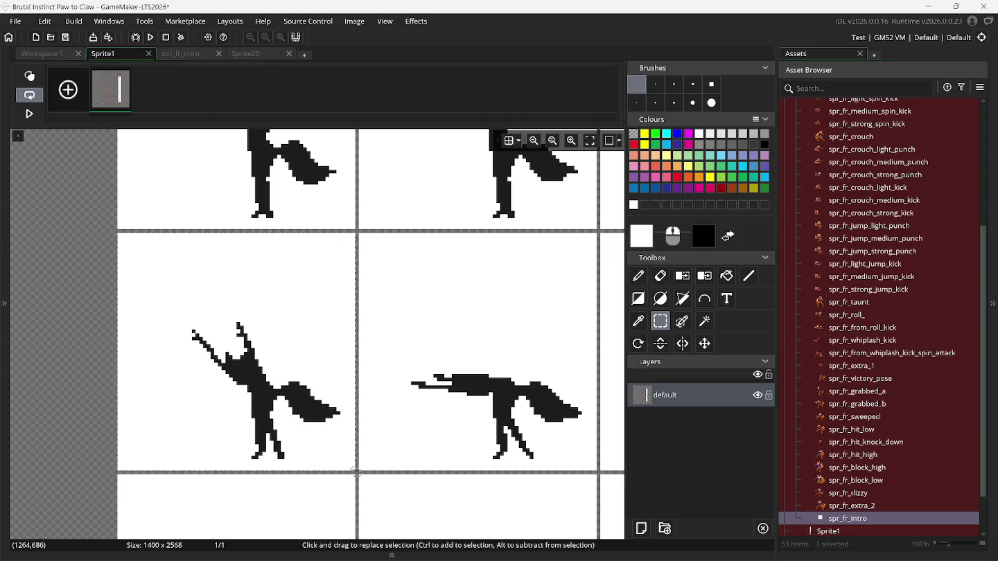
key(ctrl+v)
Reselect the fox pose in the middle cell and turn it into a brush.
click(661, 340)
scroll(571, 368, right, 2)
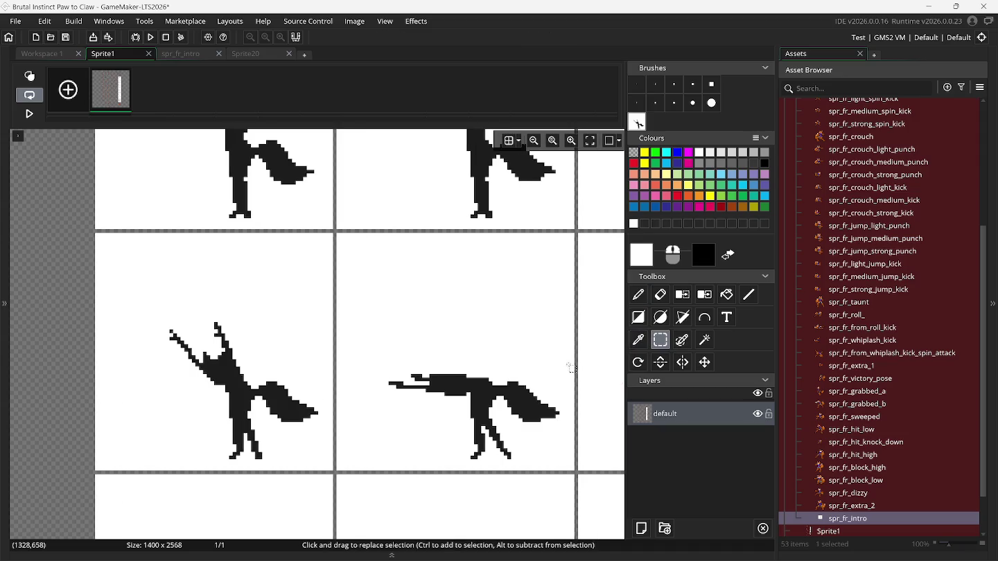
scroll(571, 367, right, 1)
drag(271, 235, 419, 441)
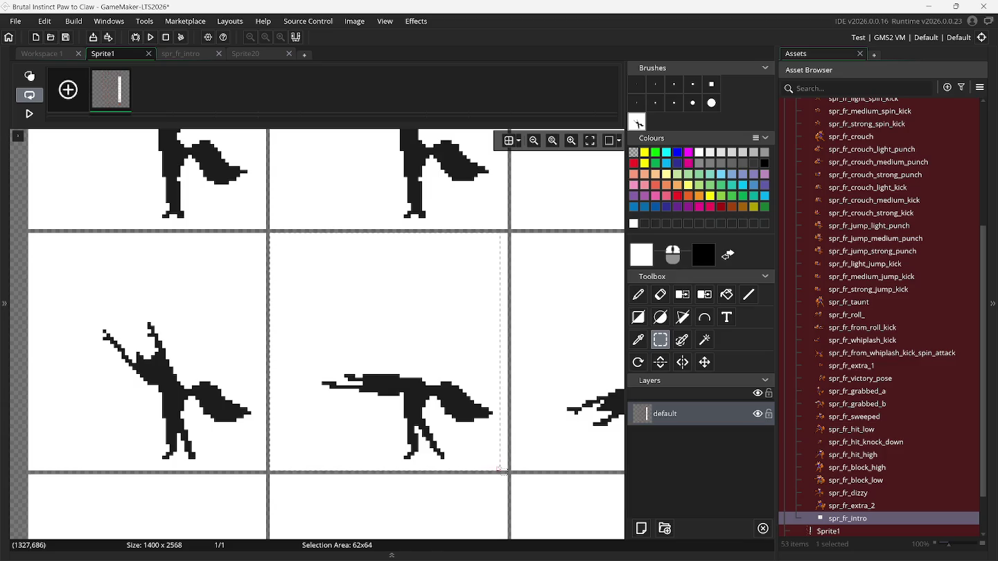
drag(501, 471, 499, 469)
click(205, 269)
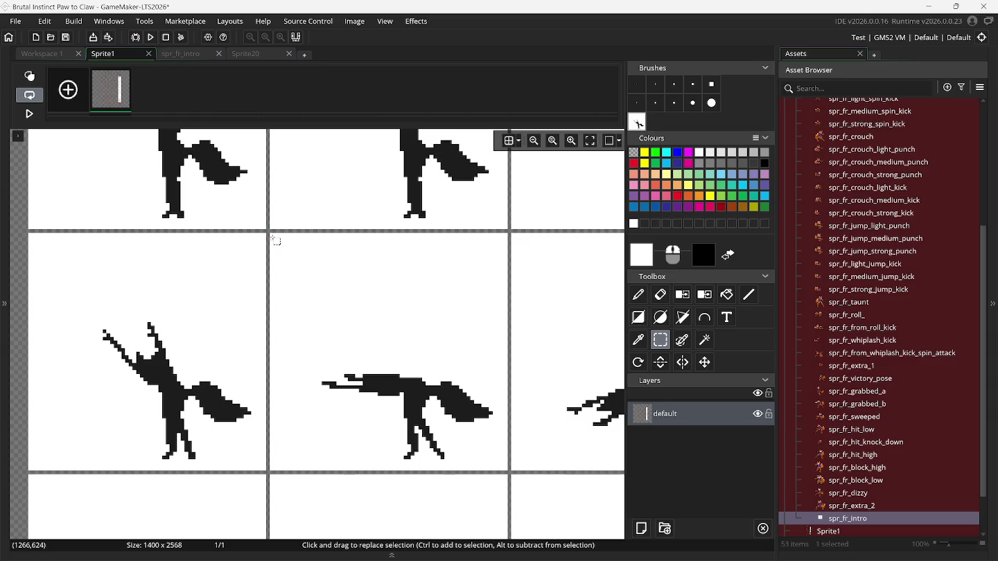
mouse_move(275, 238)
mouse_down()
mouse_move(382, 374)
mouse_move(516, 494)
mouse_move(507, 471)
mouse_up()
key(ctrl+b)
Select the next fox pose's cell and return to spr_fr_intro.
scroll(548, 381, right, 5)
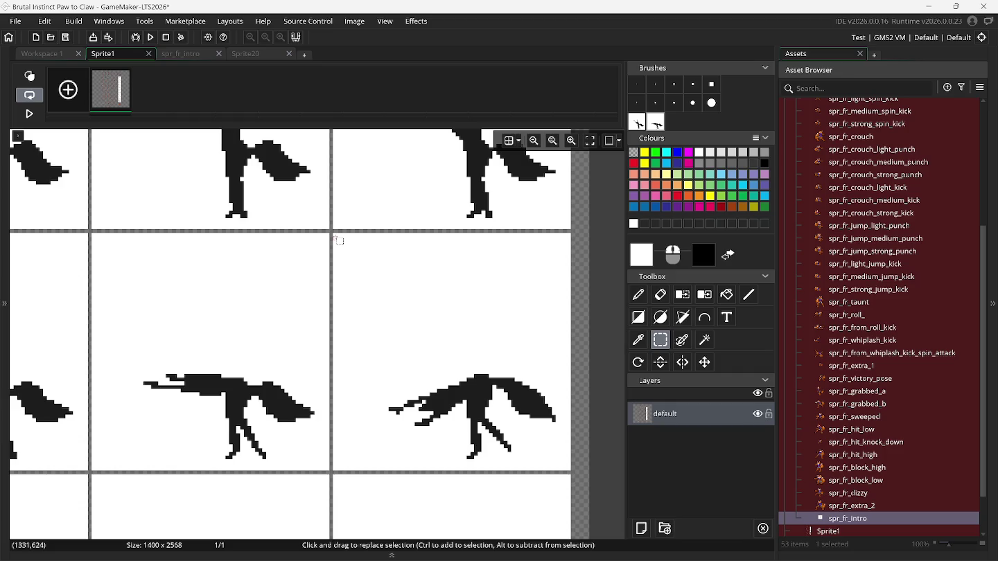
mouse_move(334, 234)
mouse_down()
mouse_move(350, 263)
mouse_move(568, 470)
mouse_up()
click(179, 52)
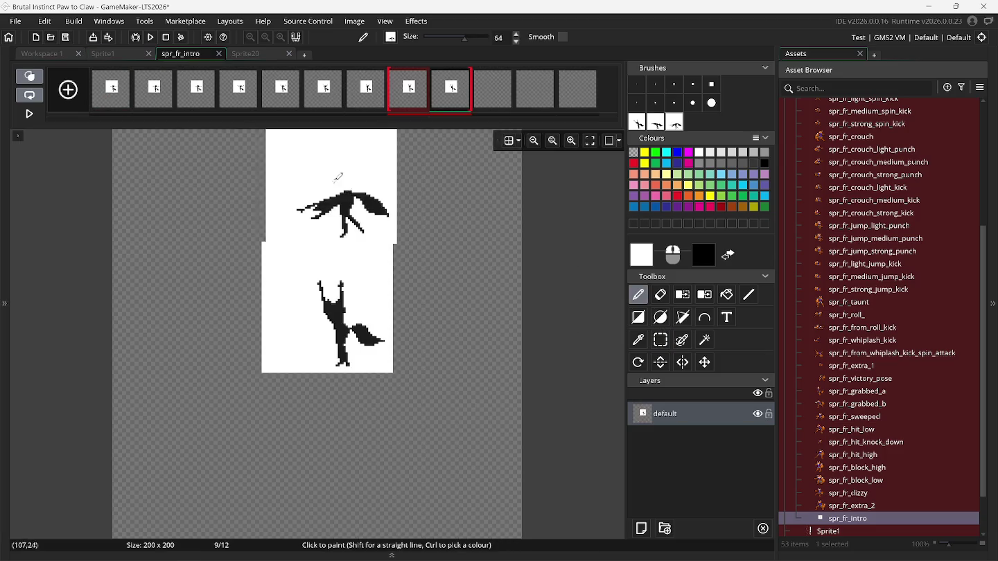
Stamp the captured fox brushes into frames 10, 11 and 12.
click(499, 111)
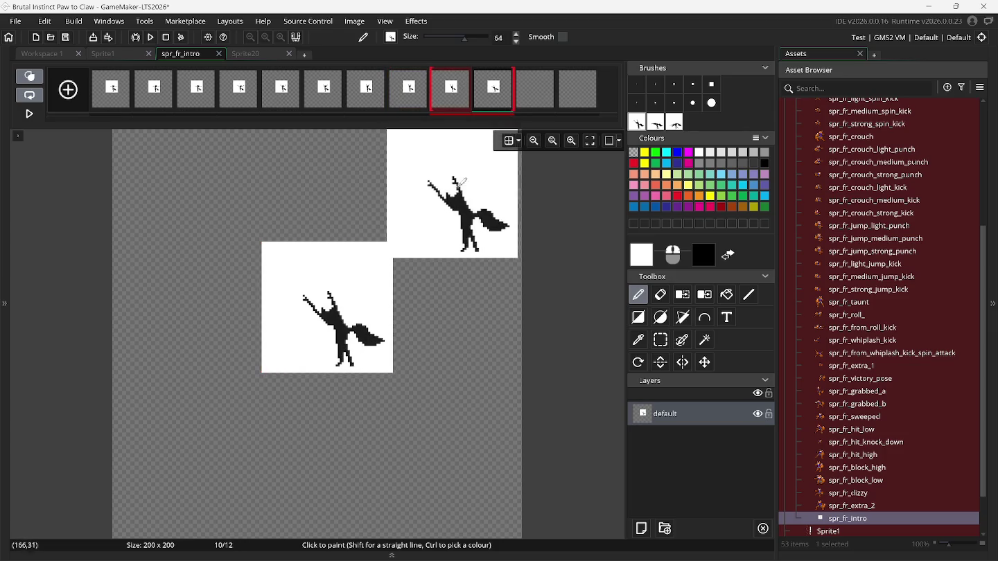
click(524, 108)
click(657, 124)
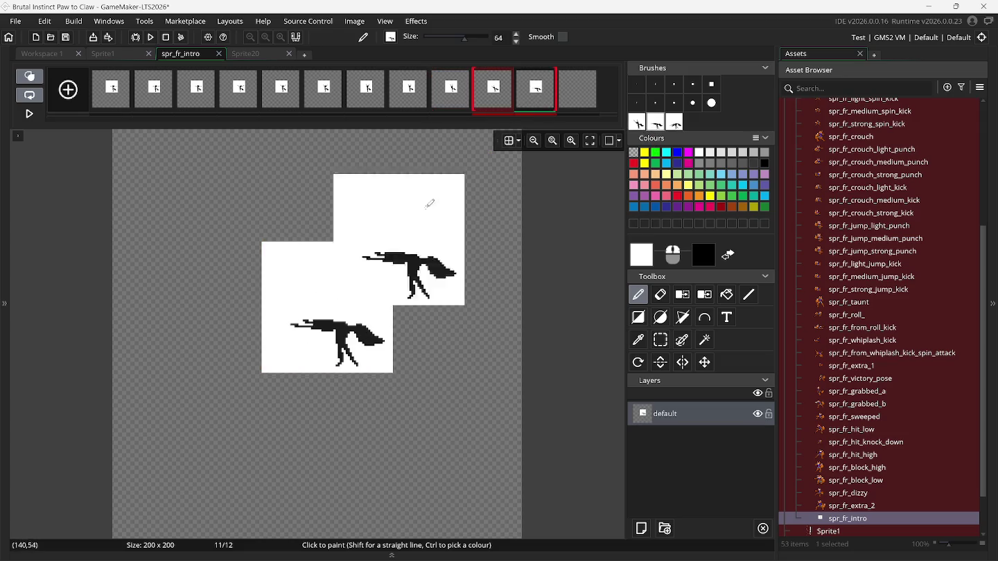
click(578, 89)
click(677, 122)
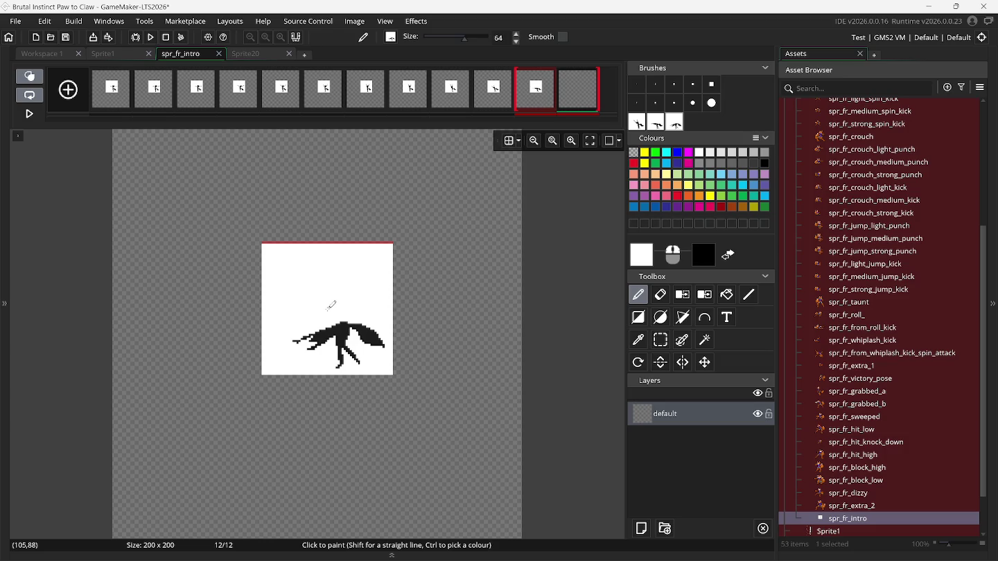
click(331, 305)
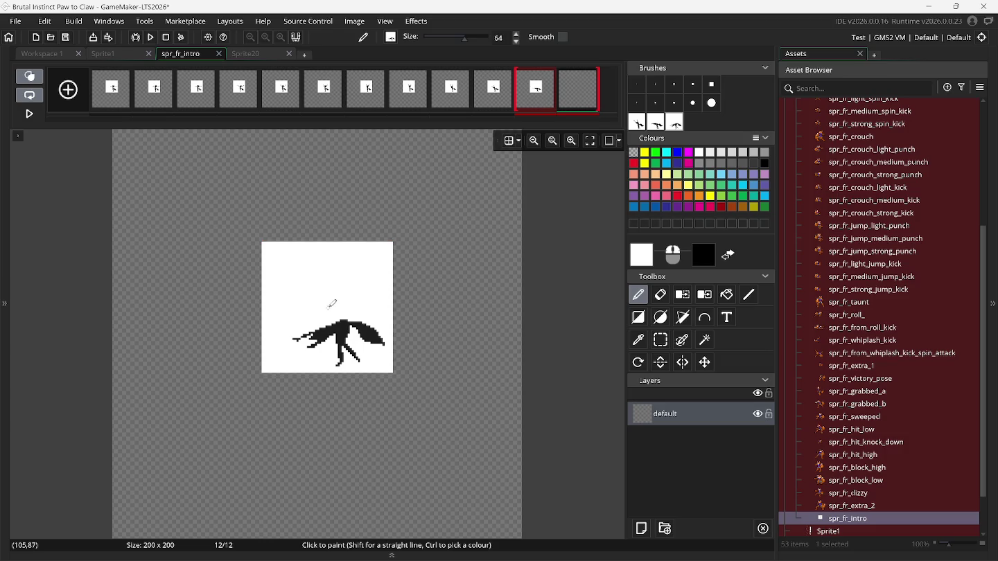
Add three empty frames and clear the custom fox brushes.
click(67, 88)
click(66, 88)
click(67, 87)
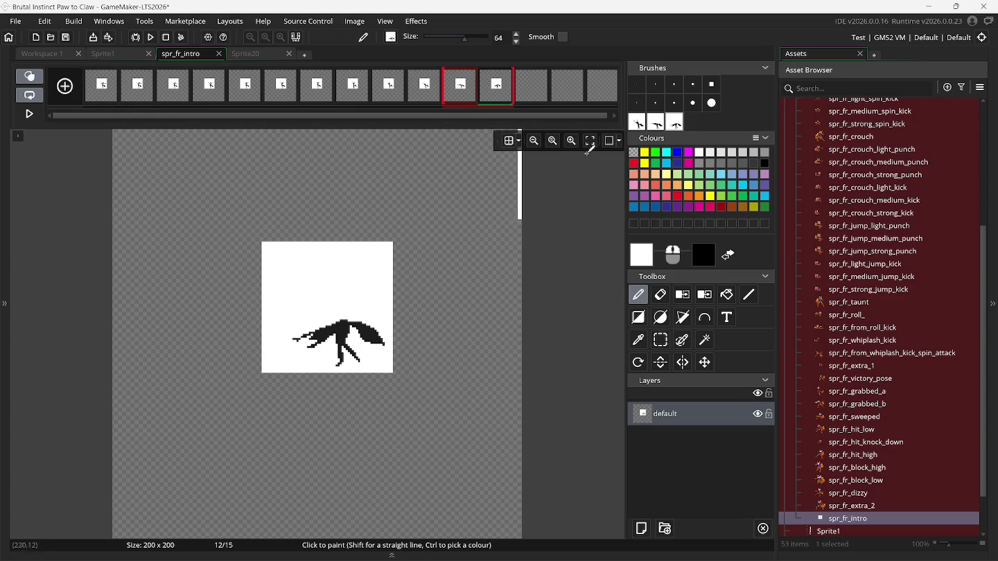
key(Delete)
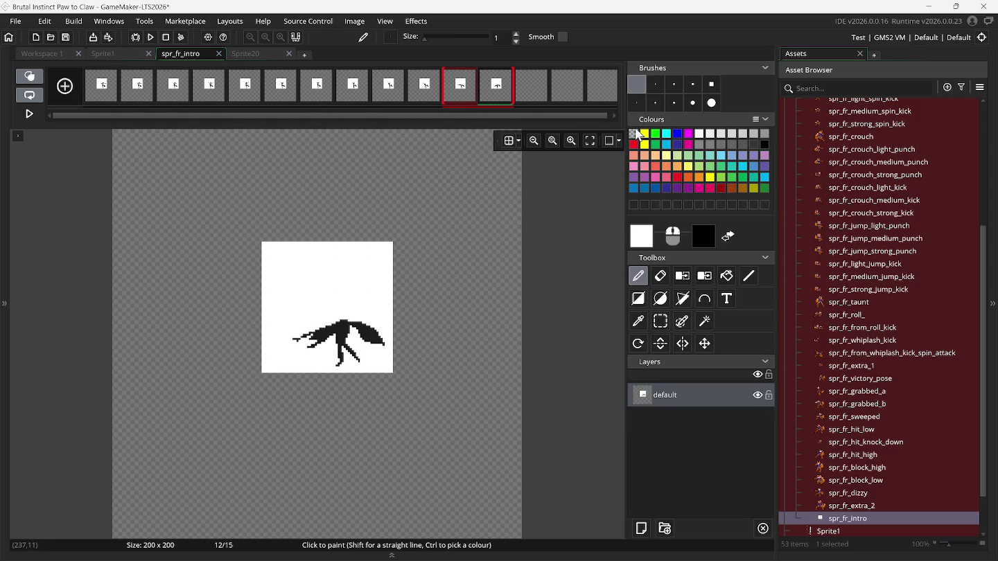
On the Sprite1 sheet, capture the first creature pose's cell as a brush.
click(110, 55)
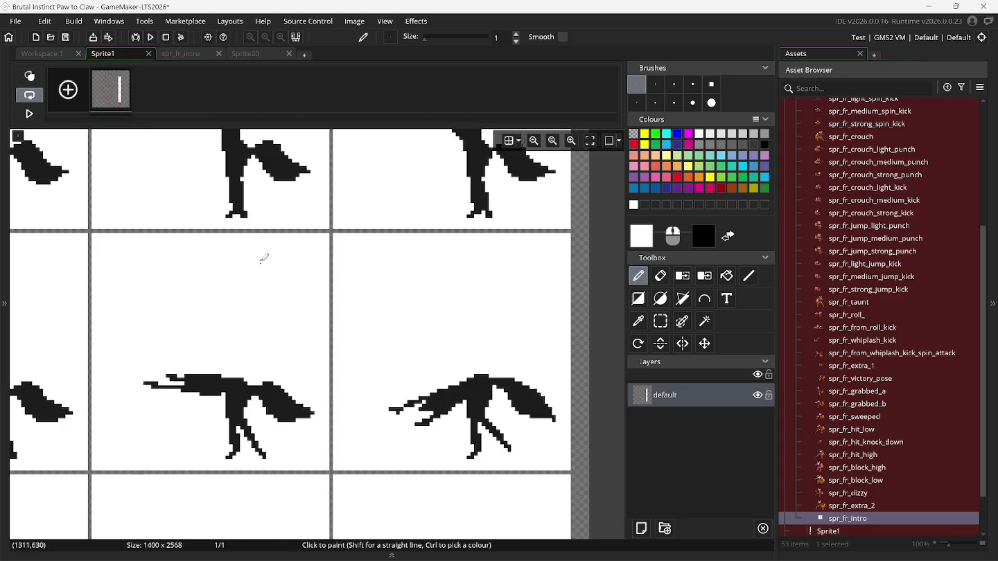
scroll(264, 258, down, 5)
click(661, 321)
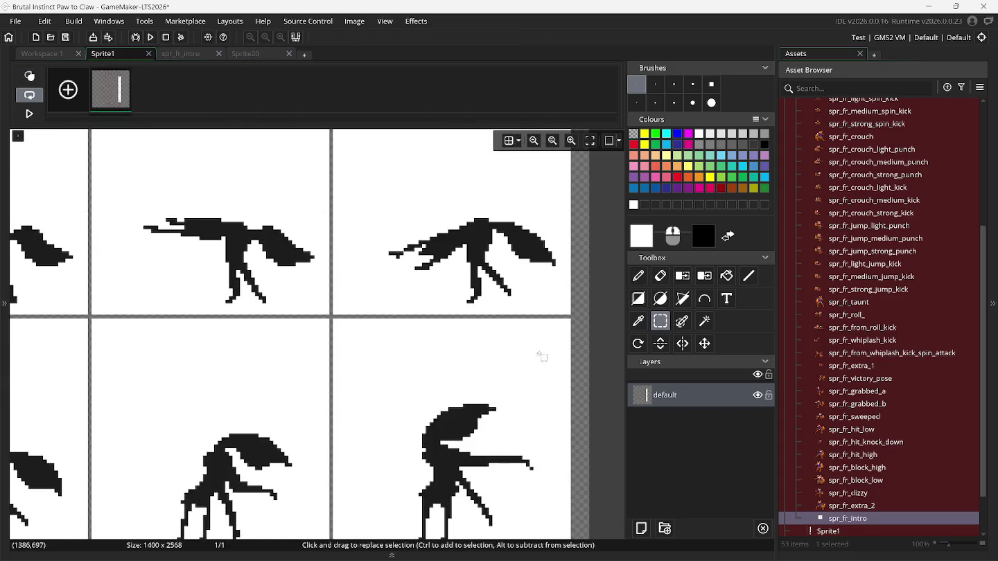
scroll(544, 356, down, 3)
scroll(511, 356, left, 3)
scroll(512, 353, down, 2)
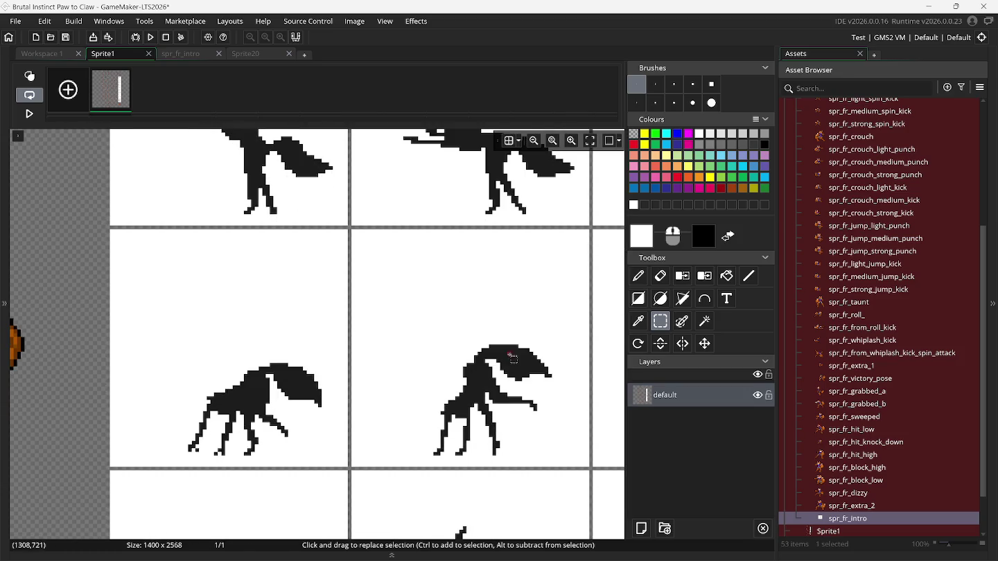
mouse_move(111, 230)
mouse_down()
mouse_move(330, 432)
mouse_move(348, 469)
mouse_up()
key(ctrl+b)
Capture the next creature pose as a second brush.
click(660, 340)
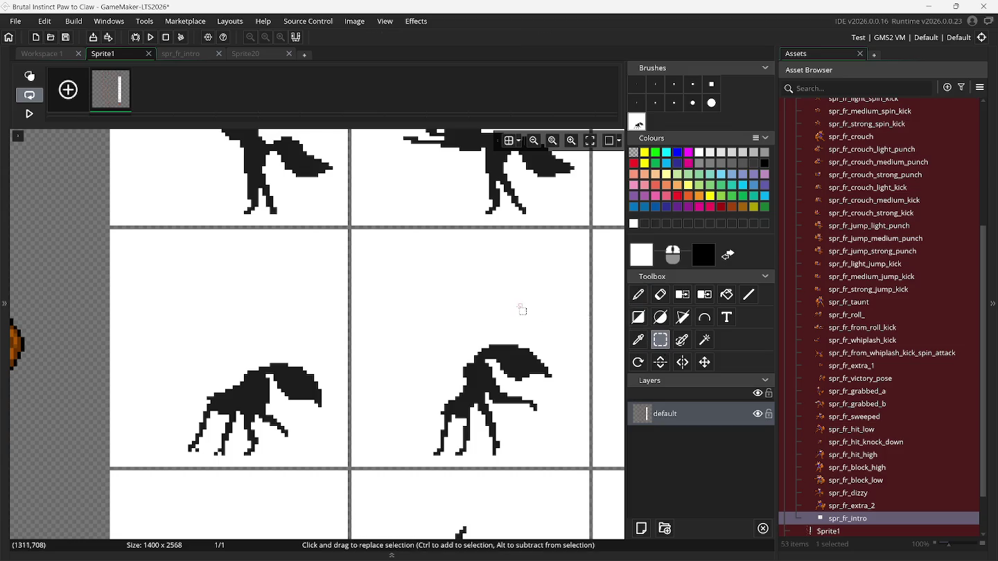
scroll(521, 309, right, 3)
drag(283, 228, 524, 469)
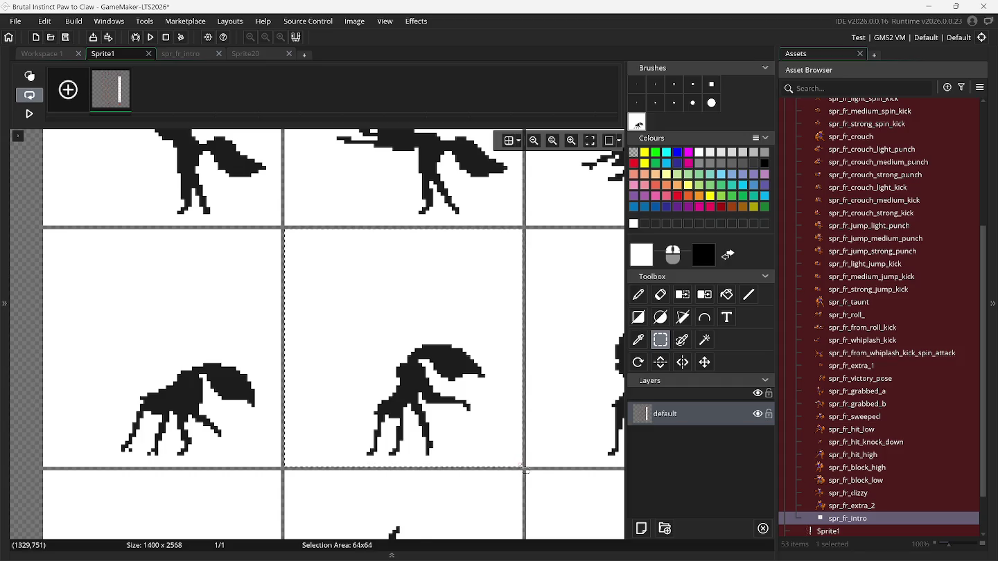
key(ctrl+b)
Capture the outstretched-arm creature pose as a third brush, then go back to spr_fr_intro.
click(403, 348)
click(660, 340)
scroll(587, 324, right, 3)
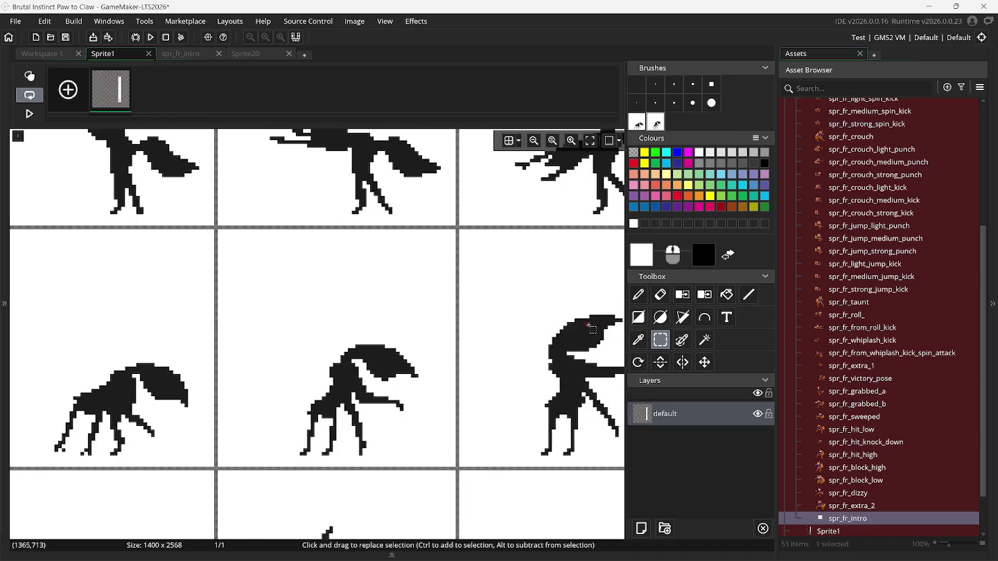
scroll(589, 327, right, 5)
drag(350, 232, 584, 465)
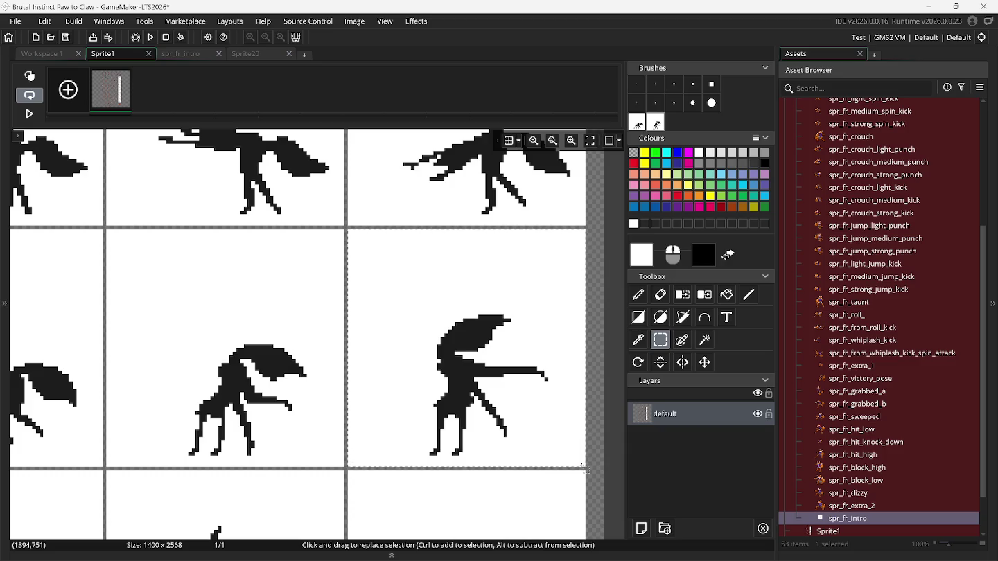
key(ctrl+b)
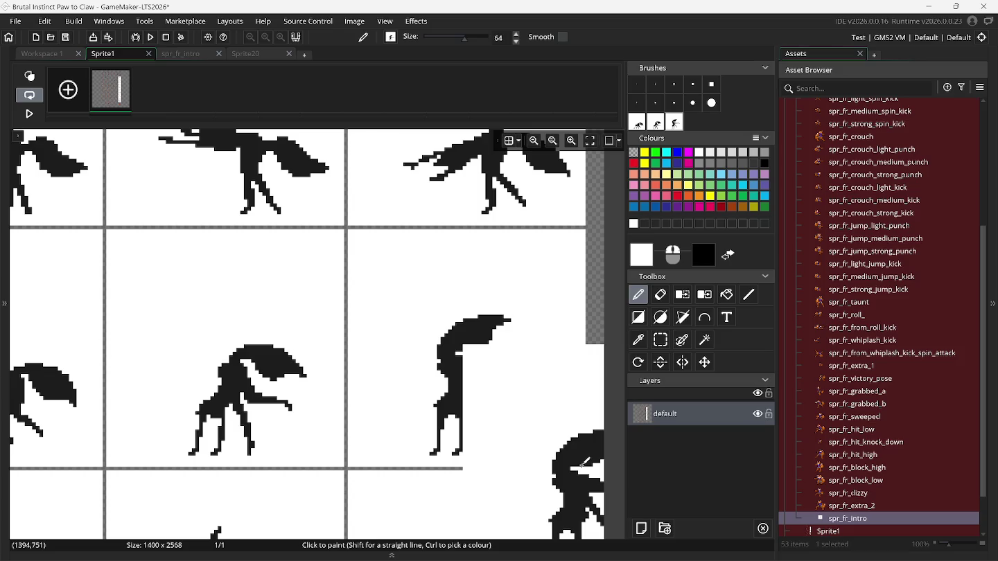
click(463, 350)
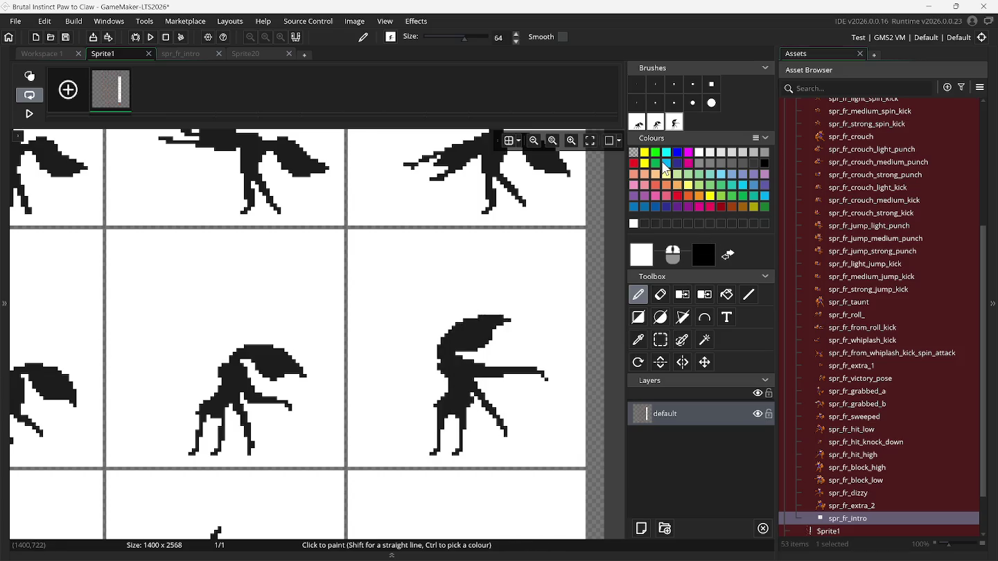
click(169, 53)
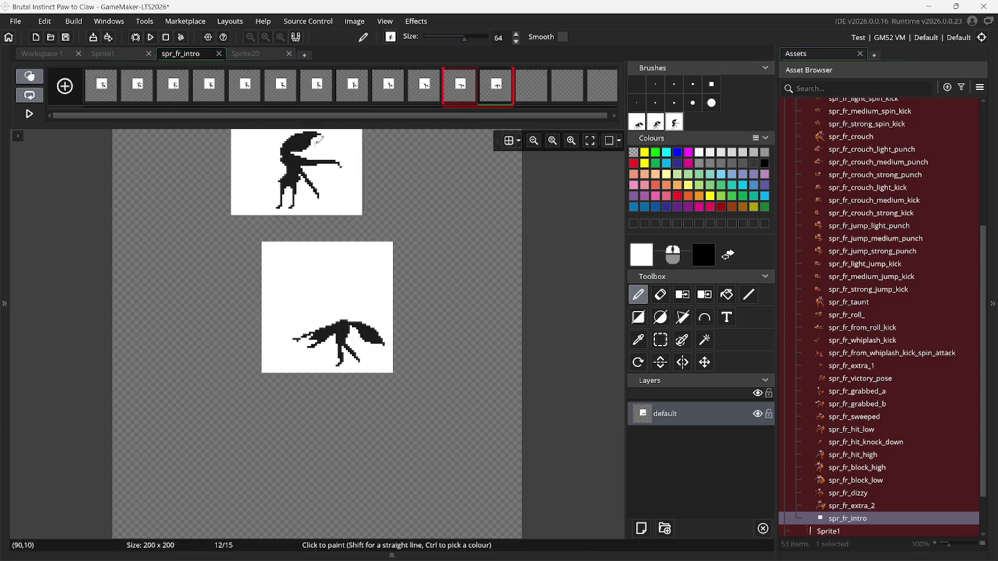
Stamp the creature brushes into frames 13, 14 and 15.
click(534, 86)
click(637, 122)
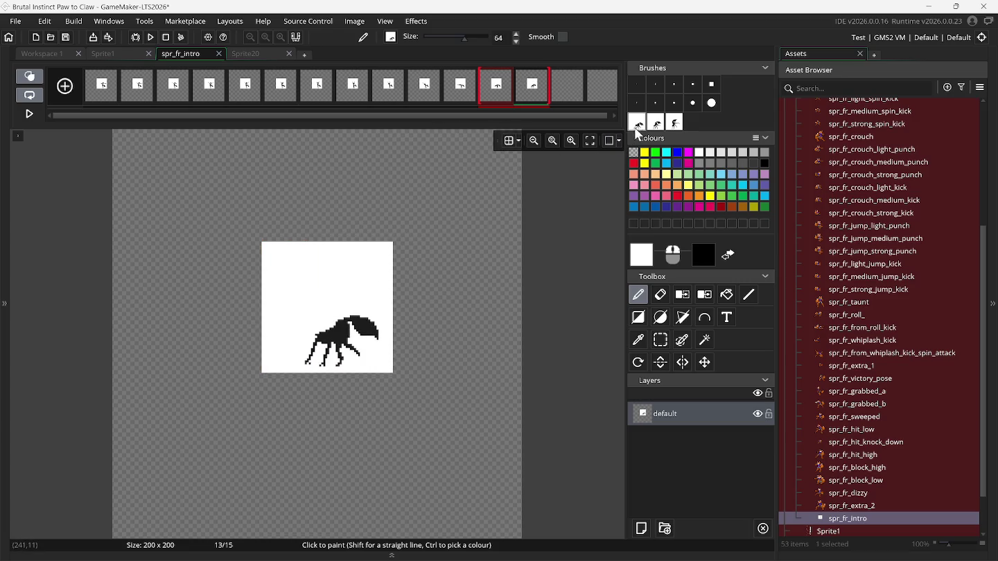
key(Right)
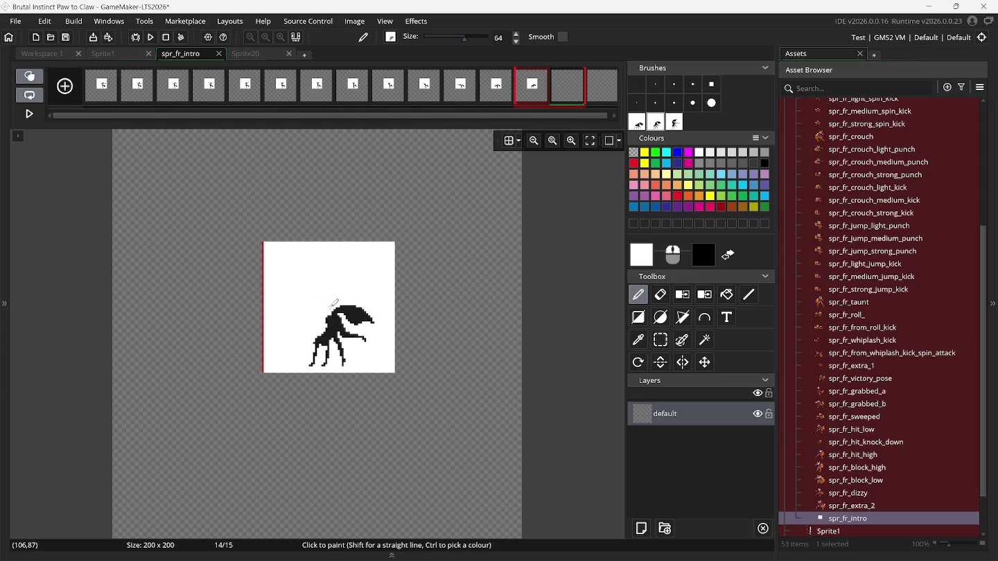
click(598, 89)
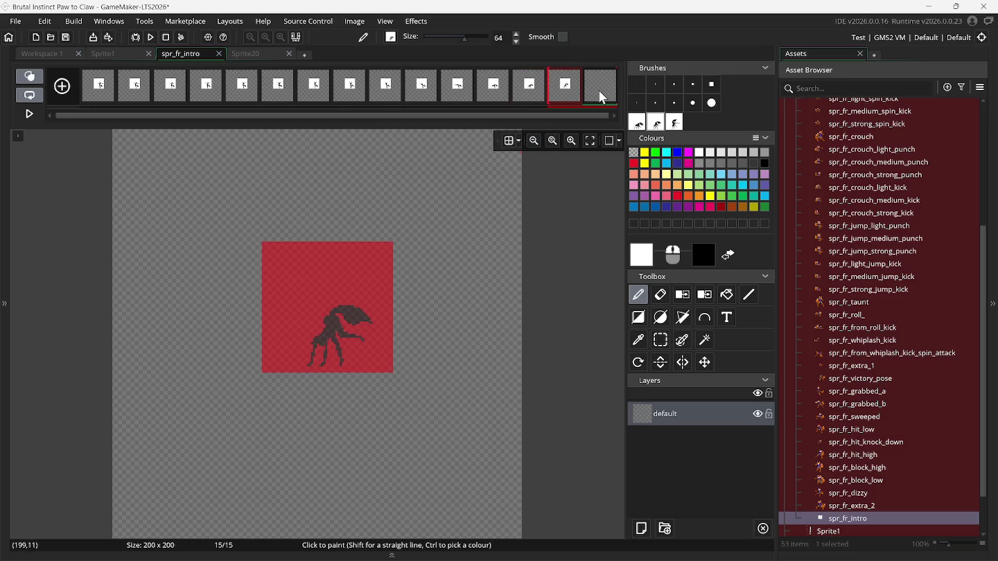
click(674, 122)
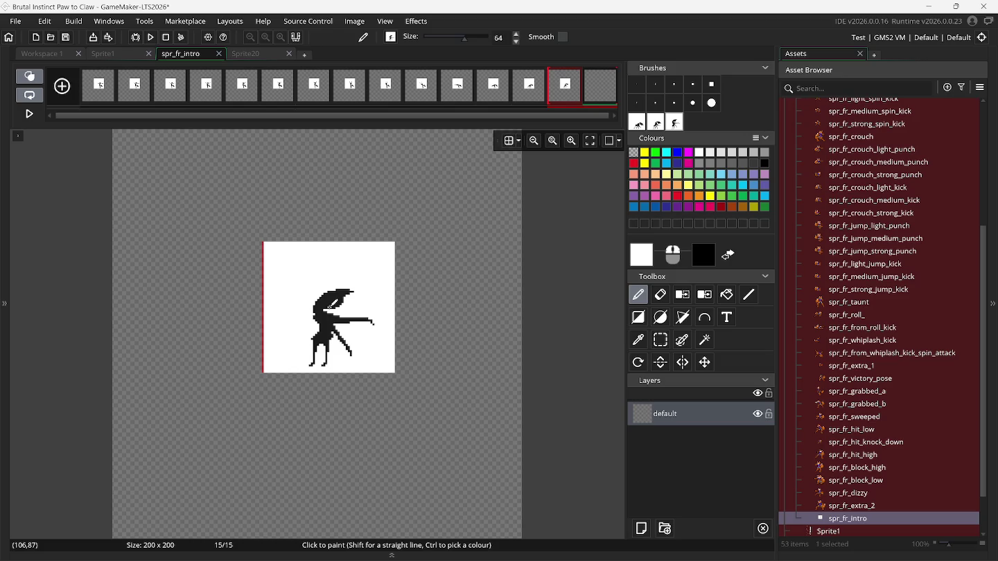
click(332, 304)
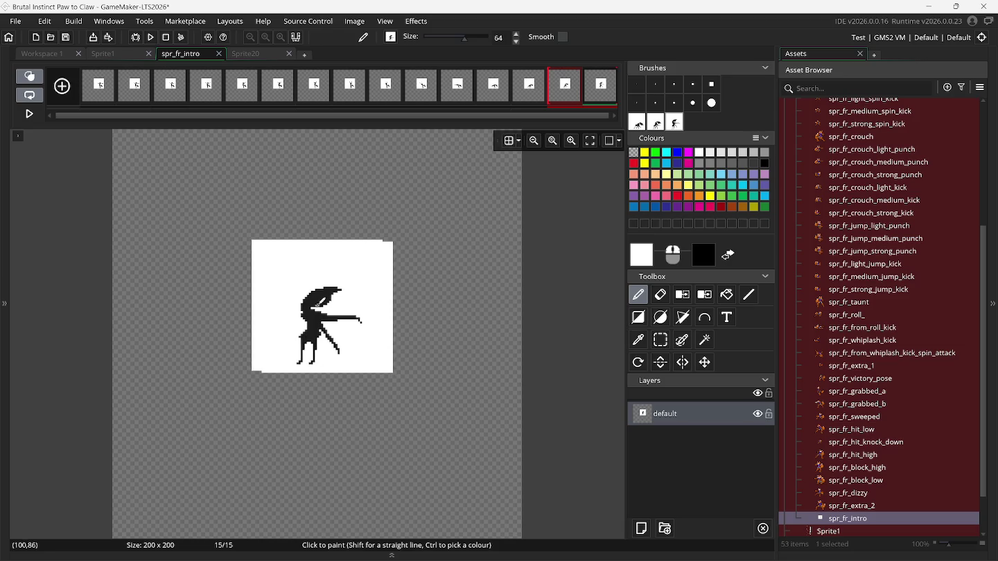
Add more empty frames and clear the custom creature brushes.
drag(89, 113, 132, 114)
click(60, 87)
drag(376, 117, 526, 122)
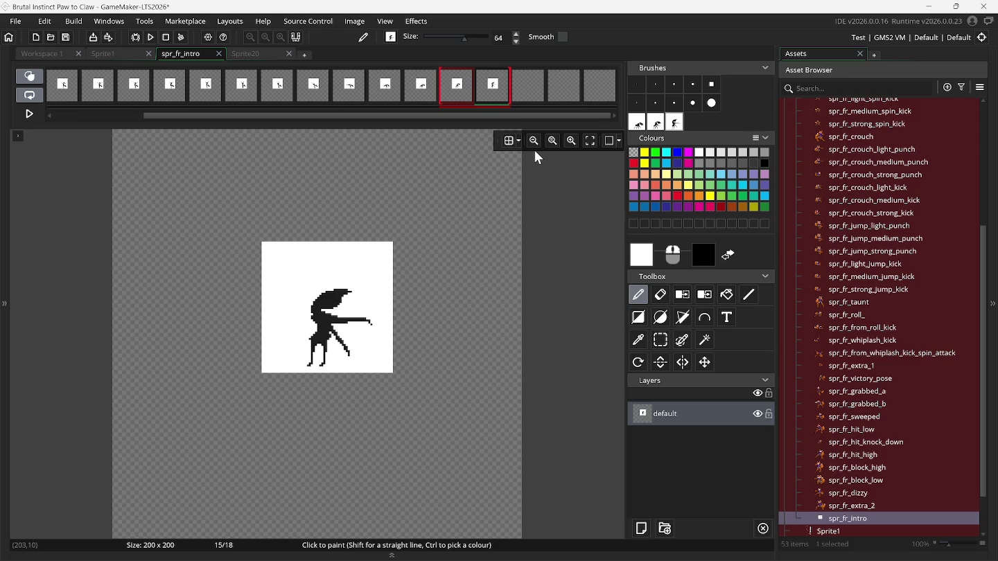
click(640, 120)
key(Delete)
key(Delete)
key(Delete)
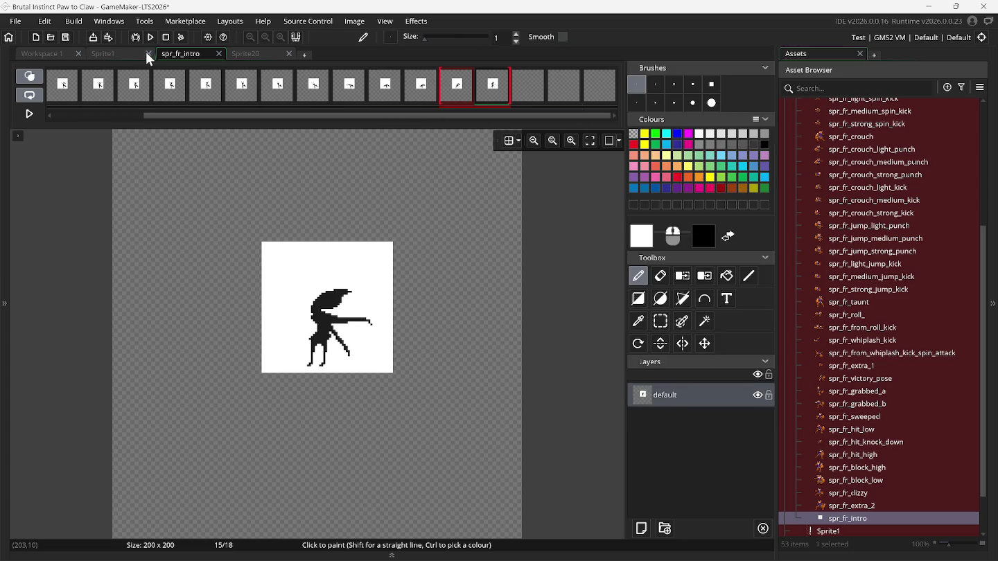
On the Sprite1 sheet, capture the first fox pose as a stamp brush.
click(141, 54)
scroll(197, 266, down, 2)
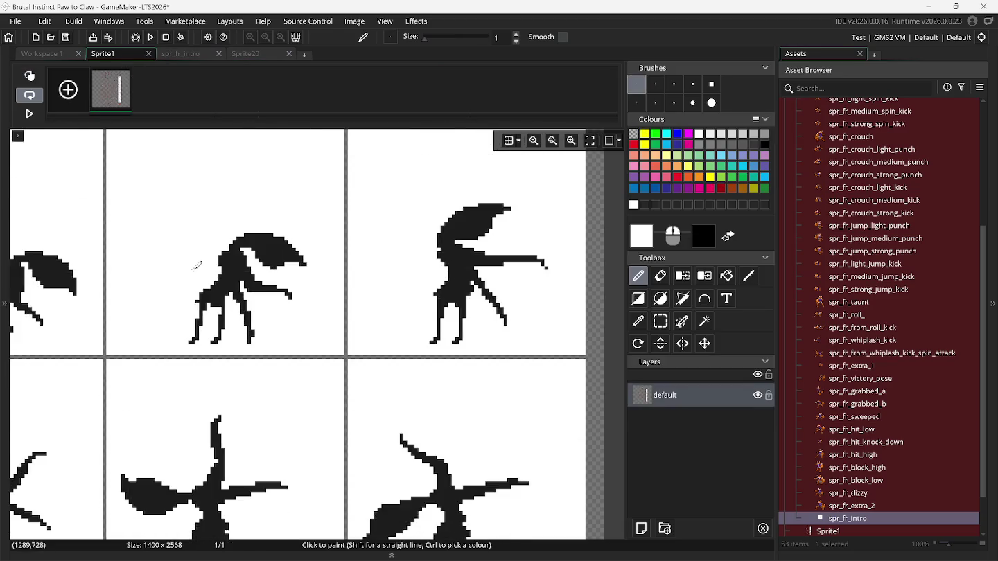
scroll(196, 266, down, 1)
click(664, 322)
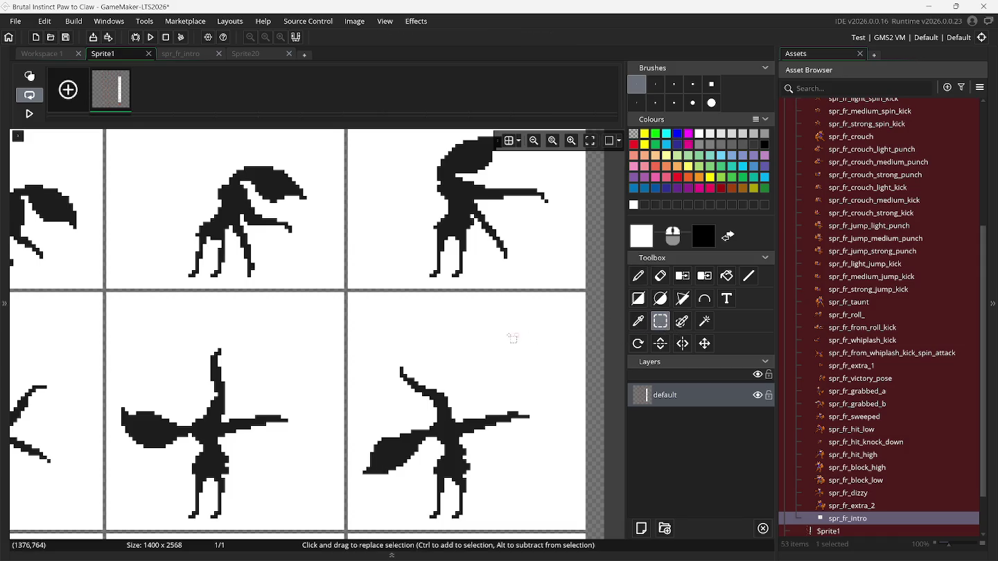
scroll(517, 334, left, 8)
scroll(502, 339, down, 1)
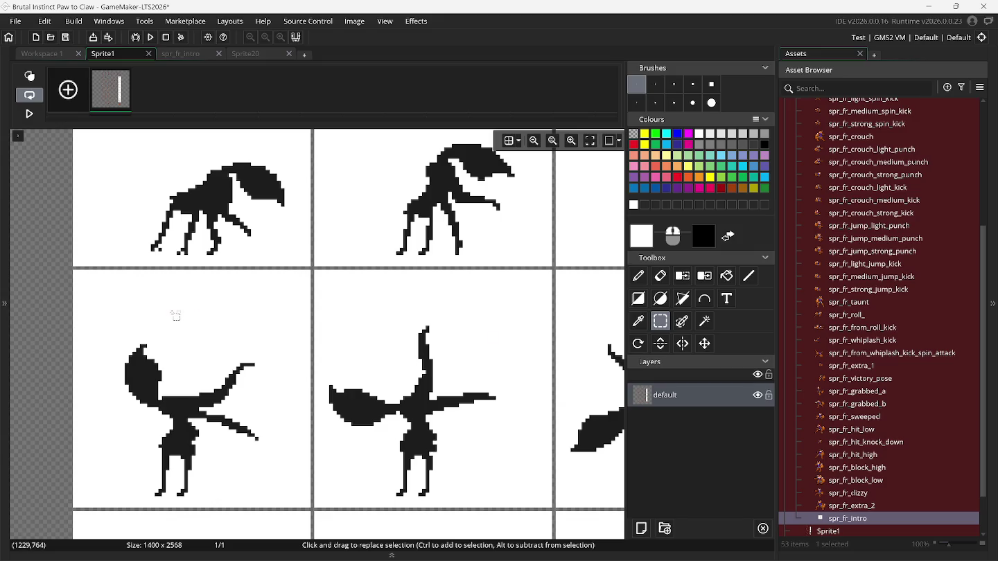
drag(75, 272, 310, 511)
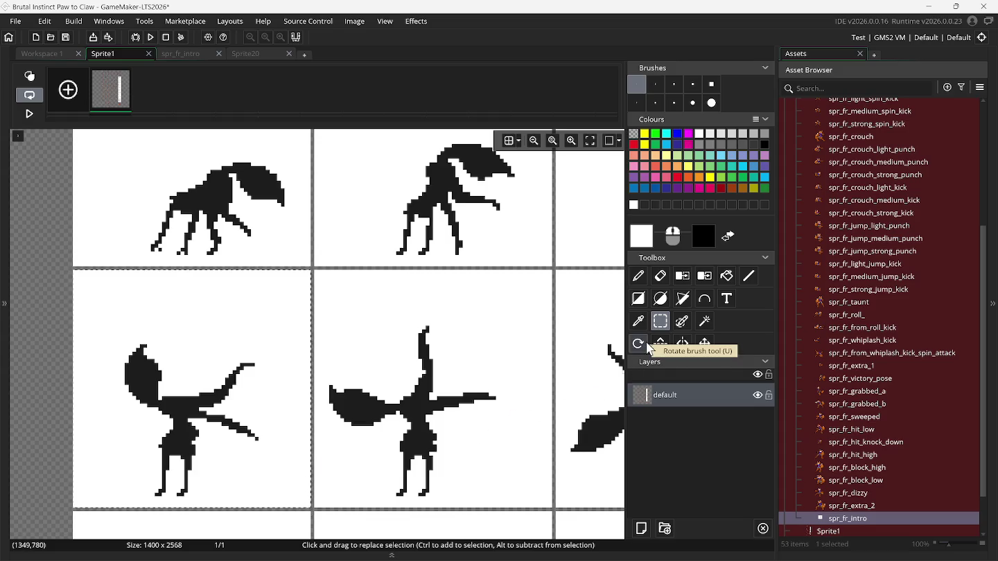
key(ctrl+b)
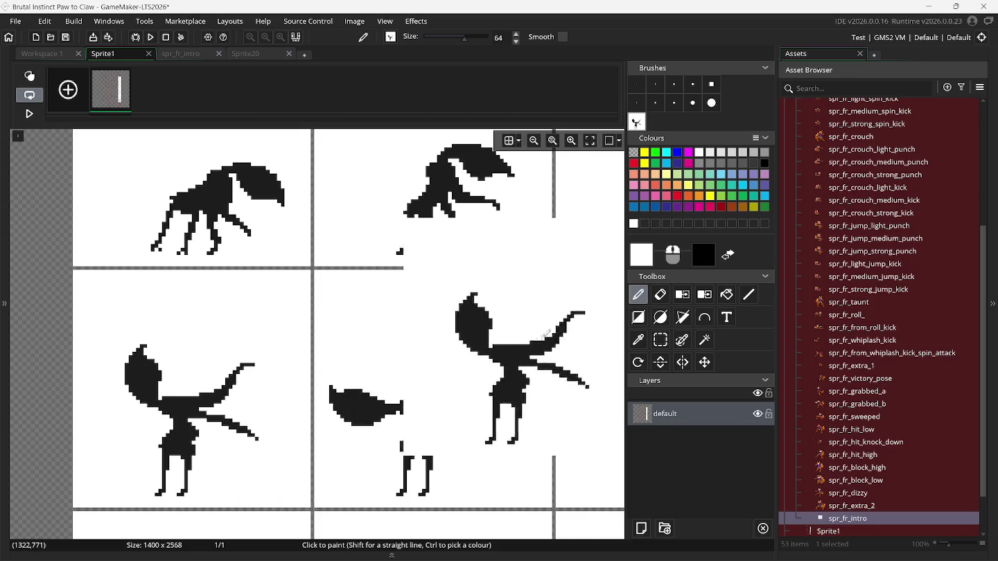
Capture the middle-row centre fox pose as a second brush.
click(661, 341)
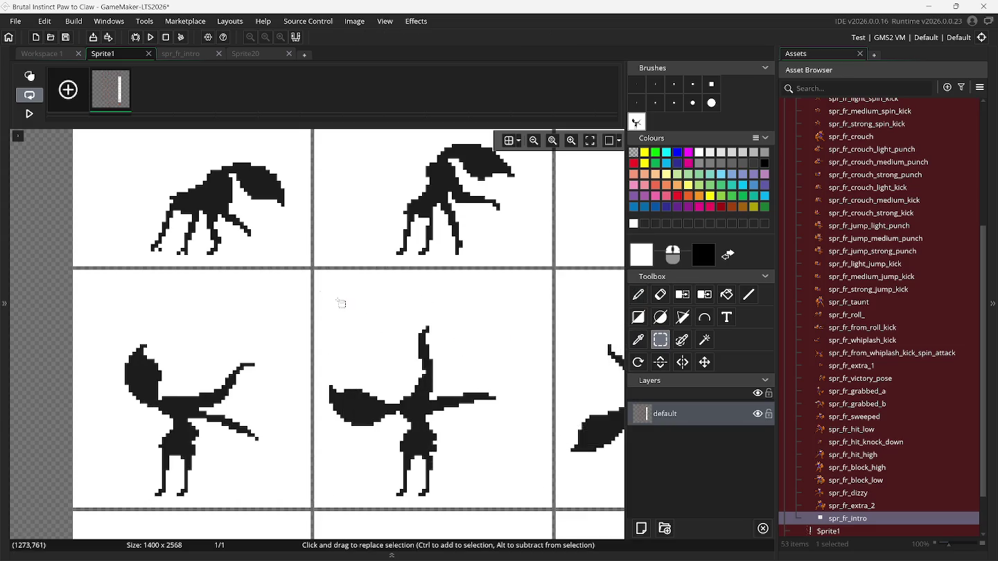
drag(315, 277, 552, 508)
key(ctrl+b)
Capture the lower-right fox pose as a third brush and return to spr_fr_intro.
click(661, 341)
scroll(578, 375, right, 3)
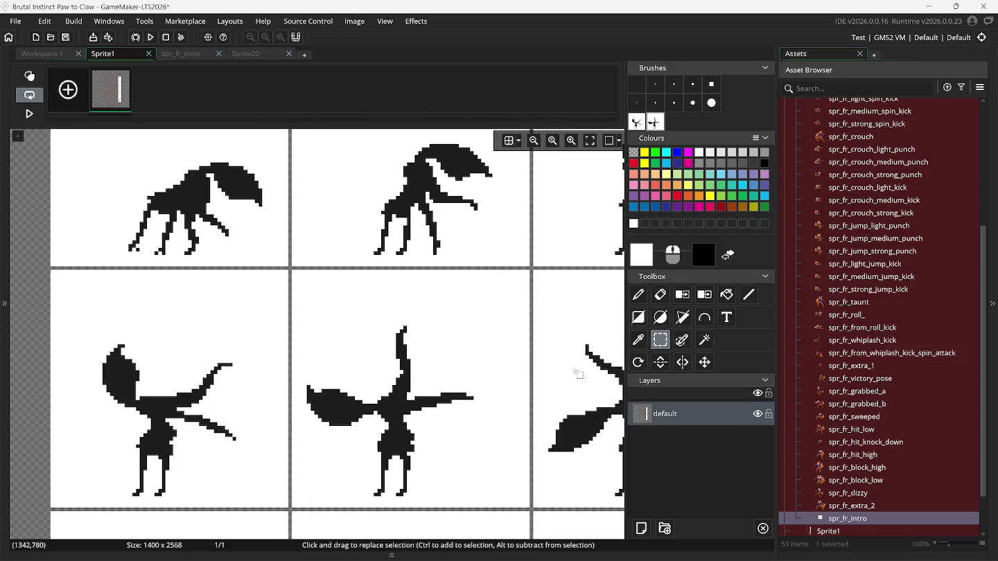
scroll(578, 374, right, 2)
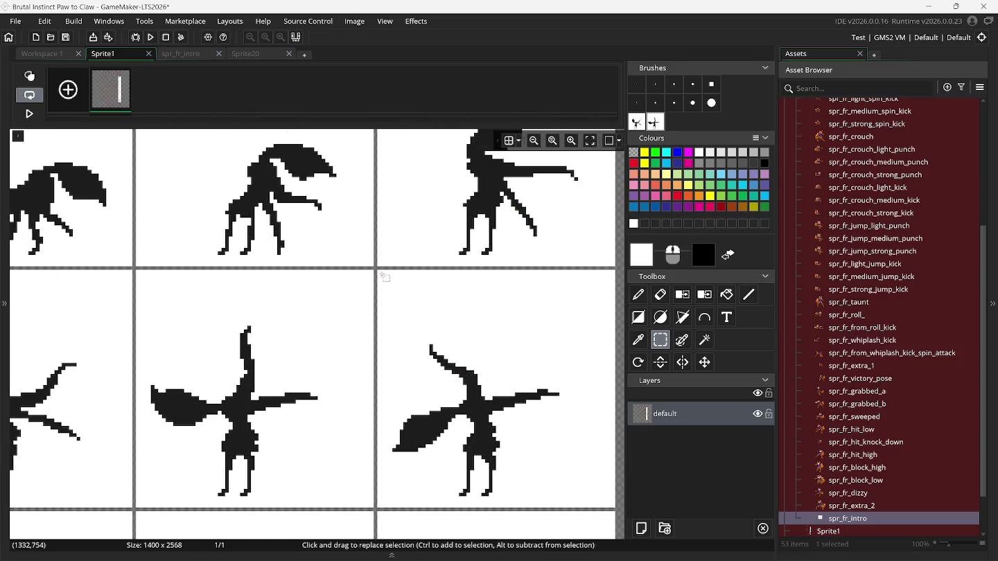
mouse_move(379, 272)
mouse_down()
mouse_move(543, 478)
mouse_move(615, 506)
mouse_up()
key(ctrl+b)
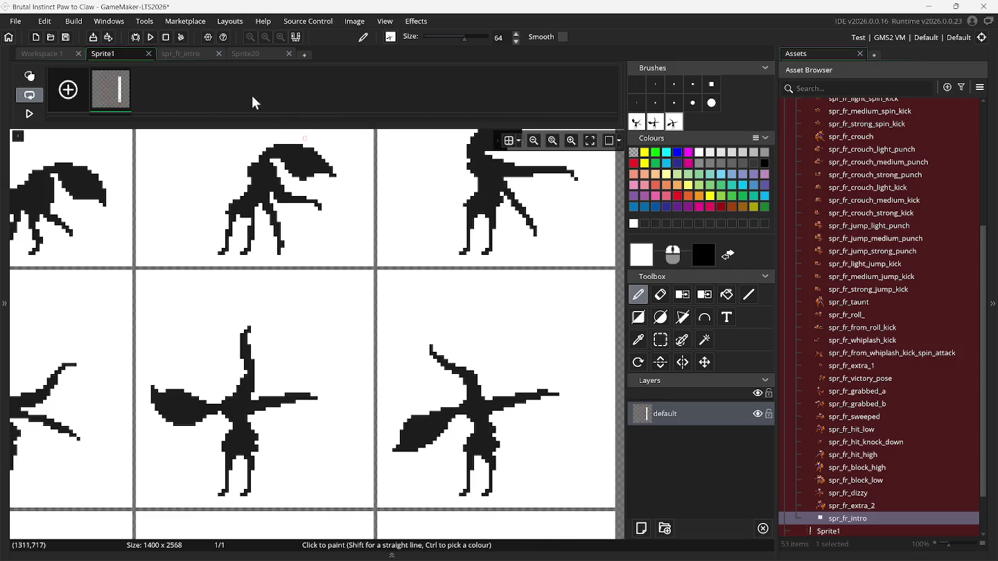
click(199, 53)
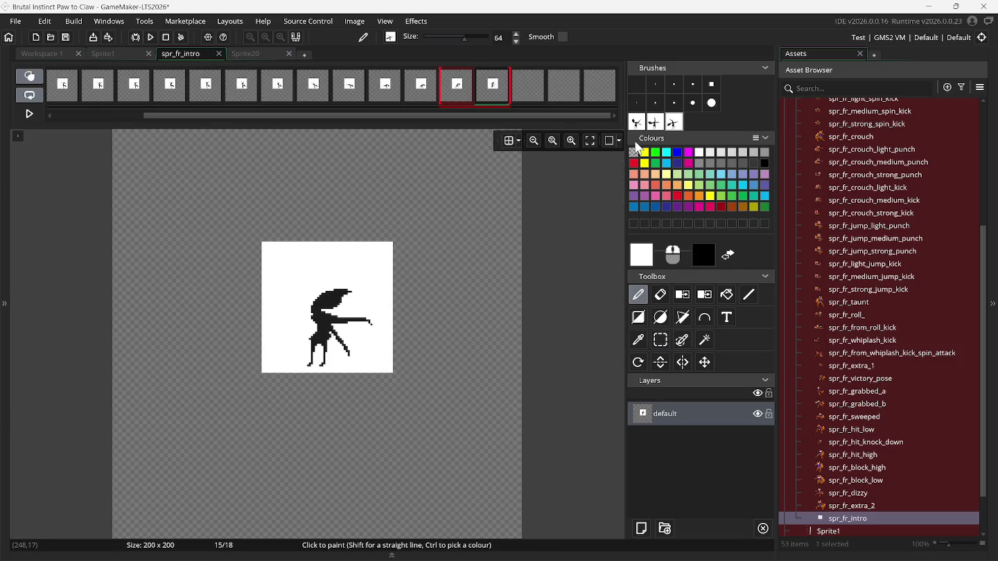
Stamp the three captured fox poses onto frames 16, 17 and 18.
click(527, 85)
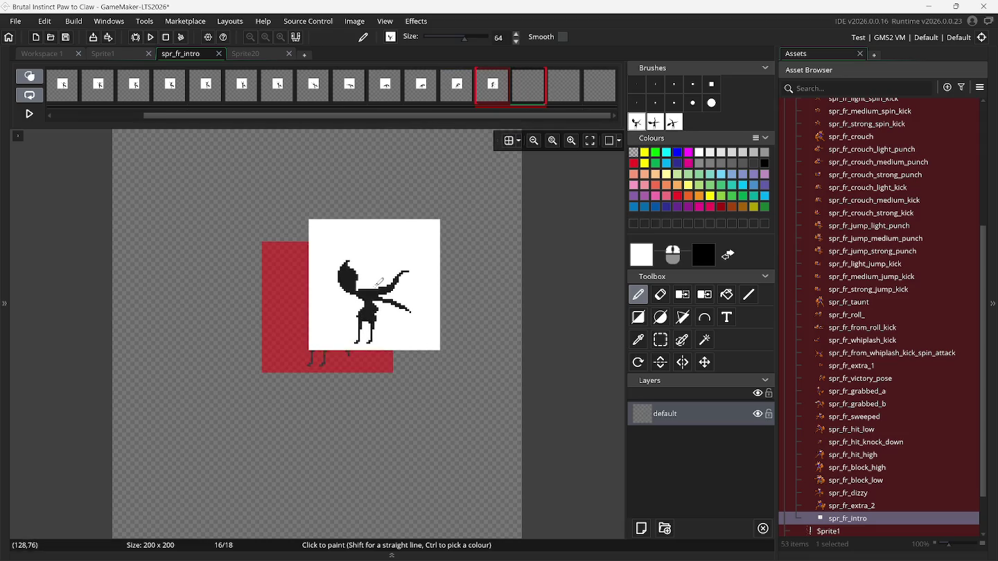
click(334, 305)
key(Right)
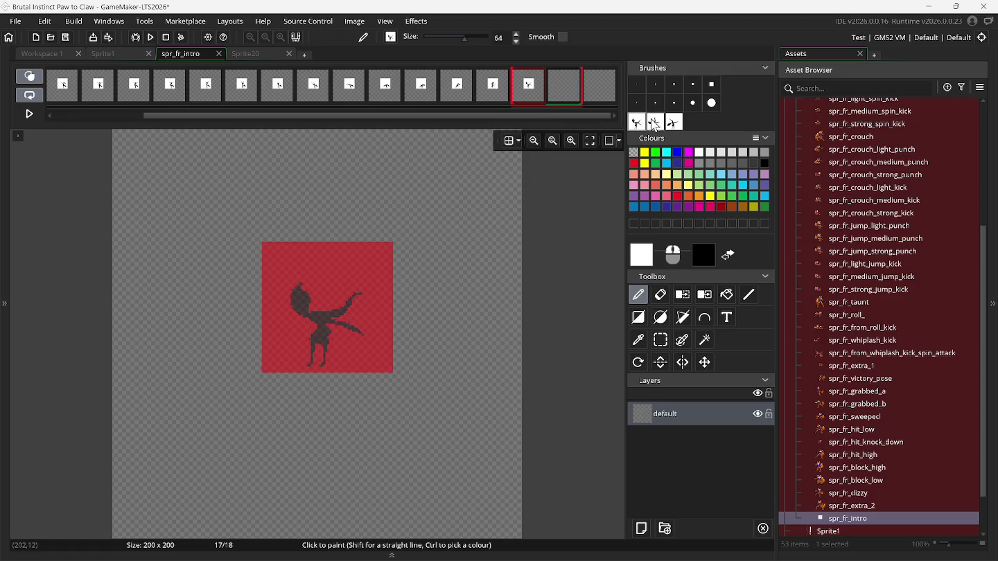
click(654, 122)
click(334, 305)
click(606, 85)
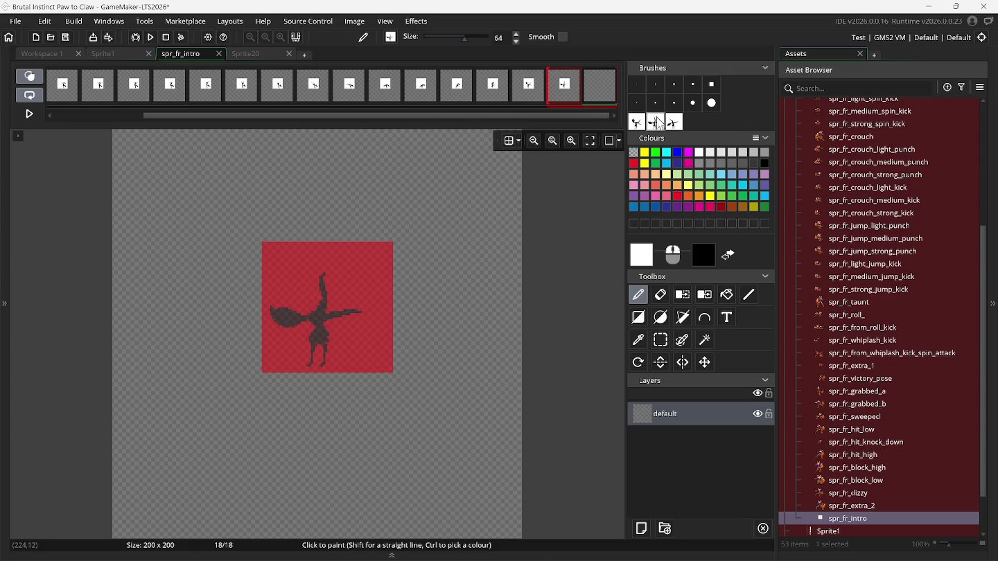
click(672, 124)
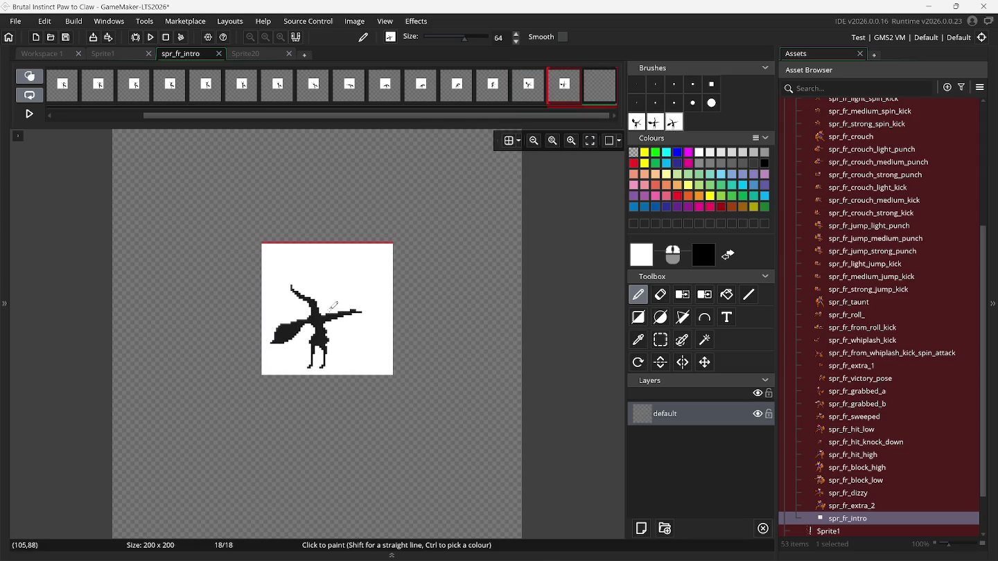
click(331, 303)
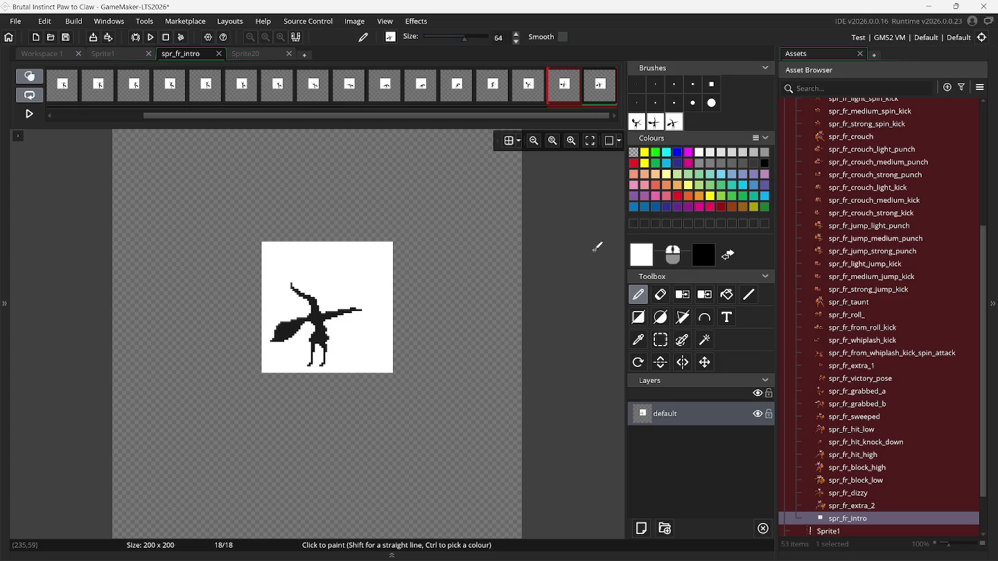
Delete the temporary fox brushes and add two more empty frames.
key(Delete)
key(Delete)
key(Delete)
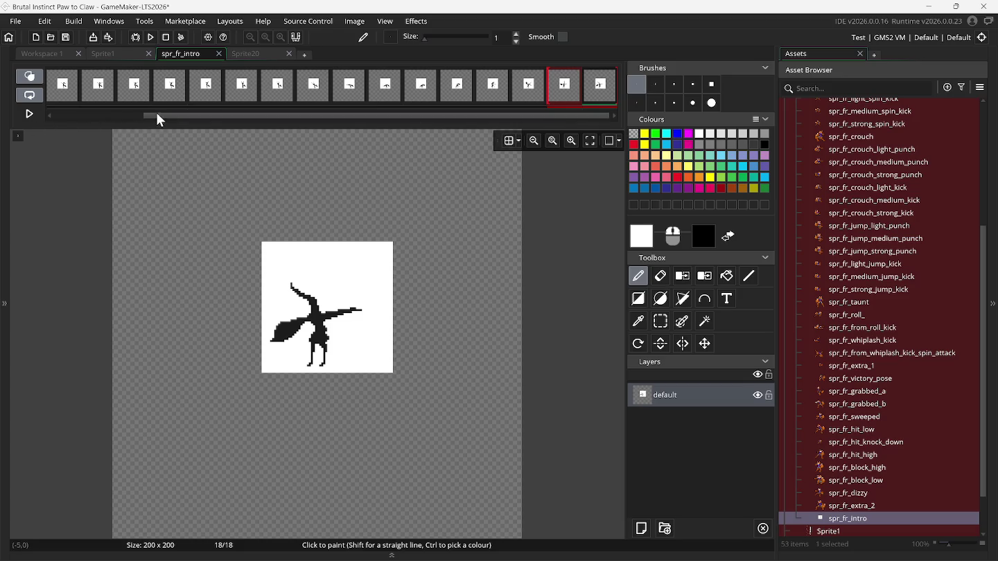
drag(176, 118, 90, 117)
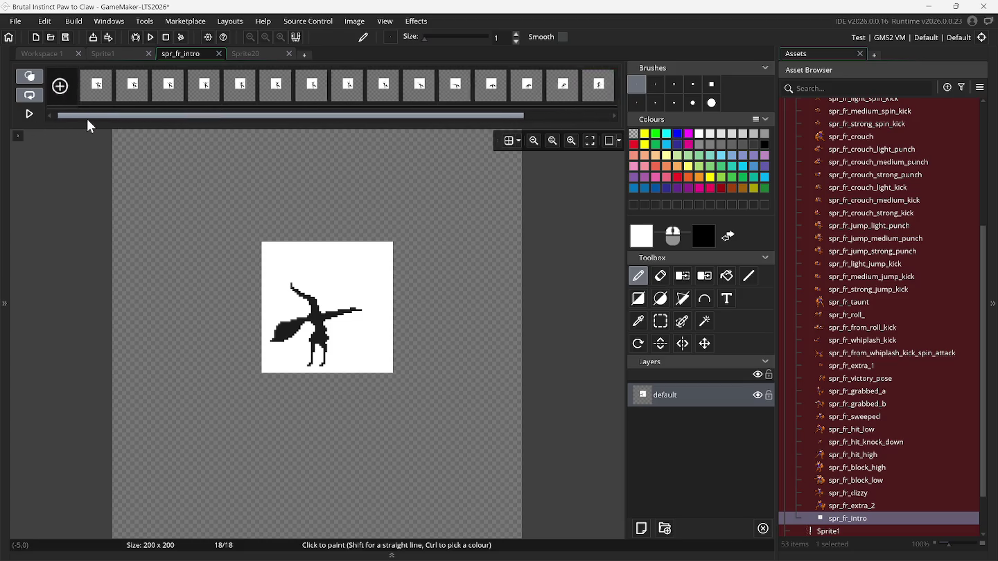
click(64, 89)
mouse_move(172, 114)
mouse_down()
mouse_move(283, 119)
mouse_move(129, 123)
mouse_move(64, 97)
mouse_up()
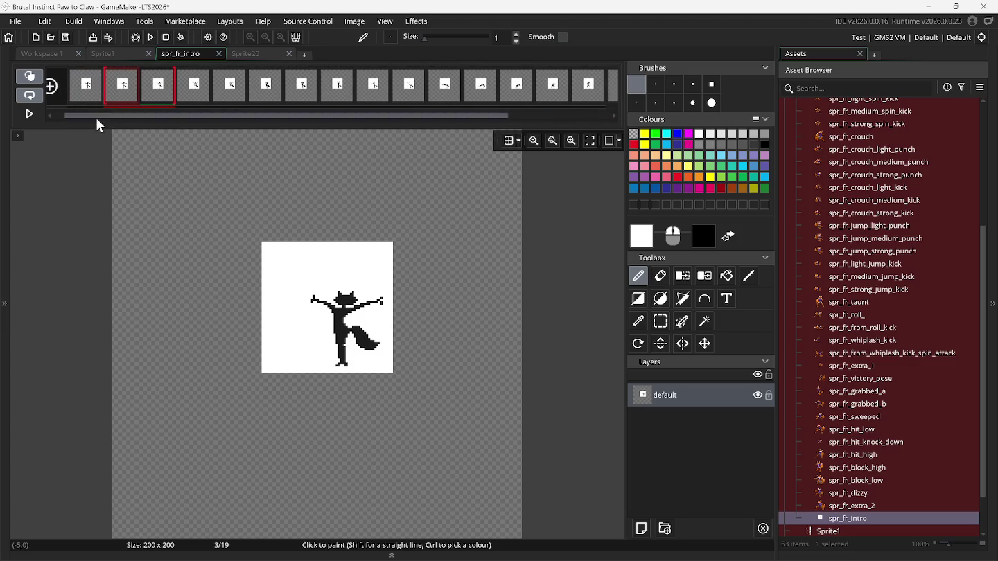
mouse_move(115, 117)
mouse_down()
mouse_move(82, 112)
mouse_move(363, 128)
mouse_up()
click(65, 91)
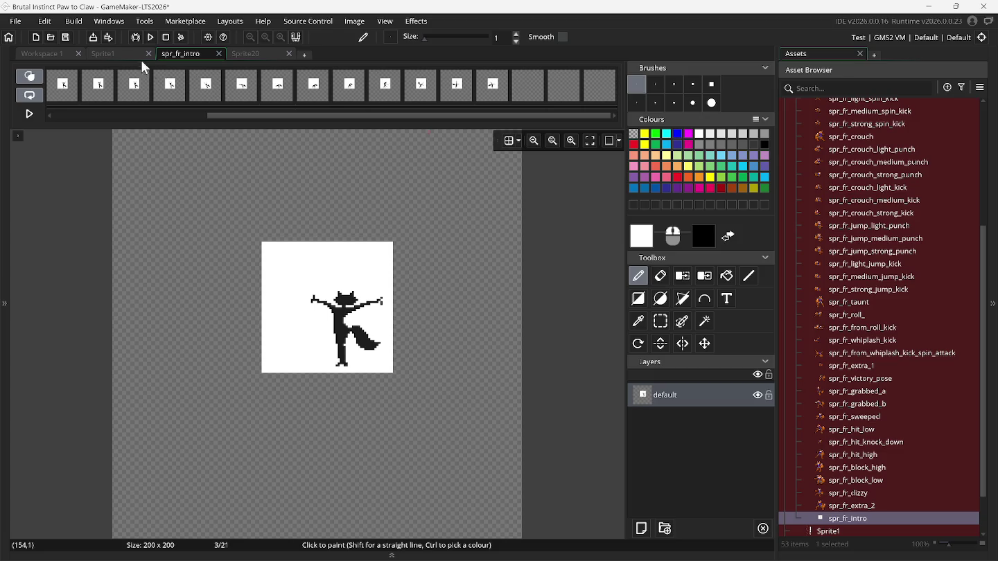
click(116, 55)
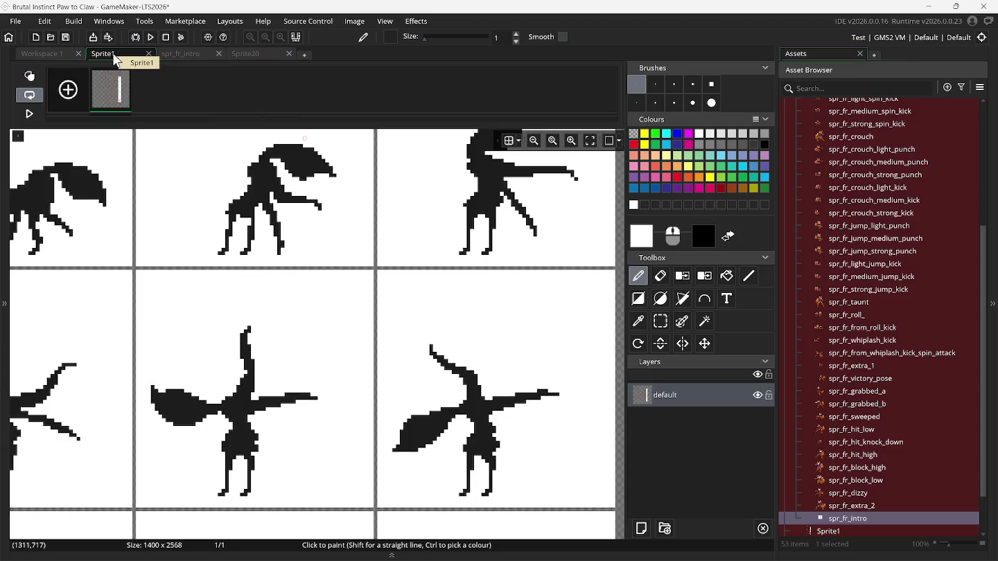
Capture the lower-left fox pose on the Sprite1 sheet as a stamp brush.
click(661, 323)
scroll(167, 338, down, 5)
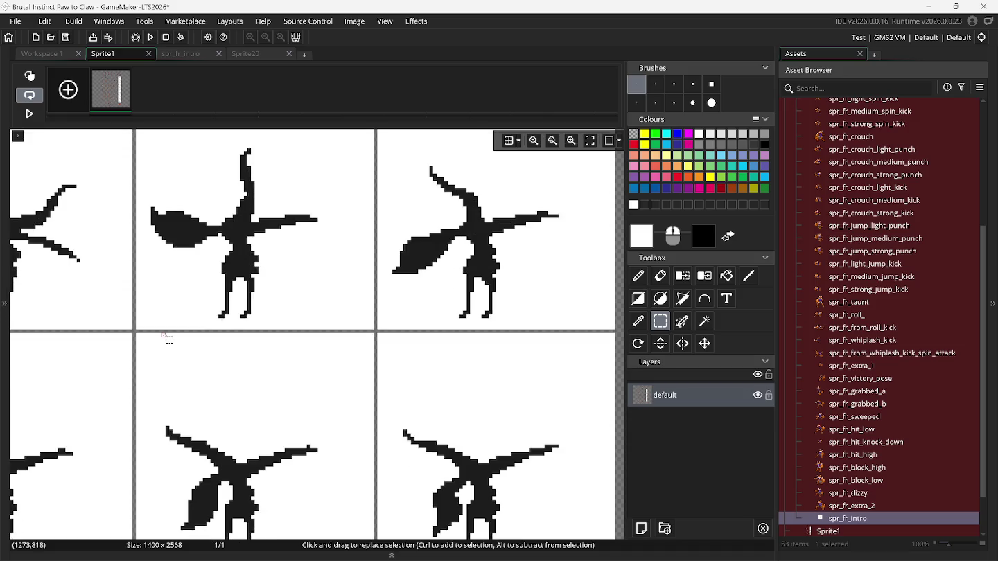
scroll(166, 338, left, 5)
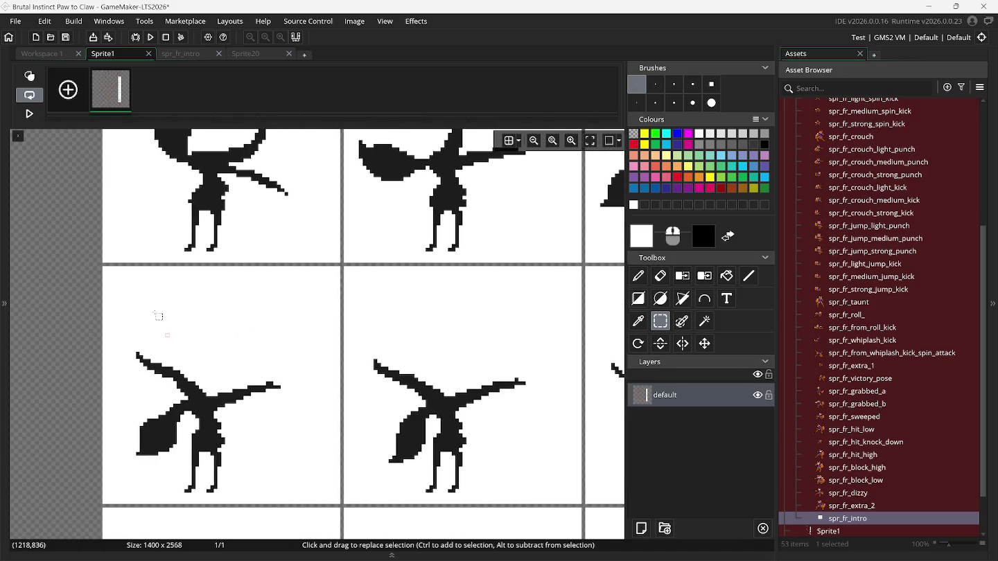
mouse_move(103, 268)
mouse_down()
mouse_move(184, 313)
mouse_move(341, 505)
mouse_up()
key(ctrl+b)
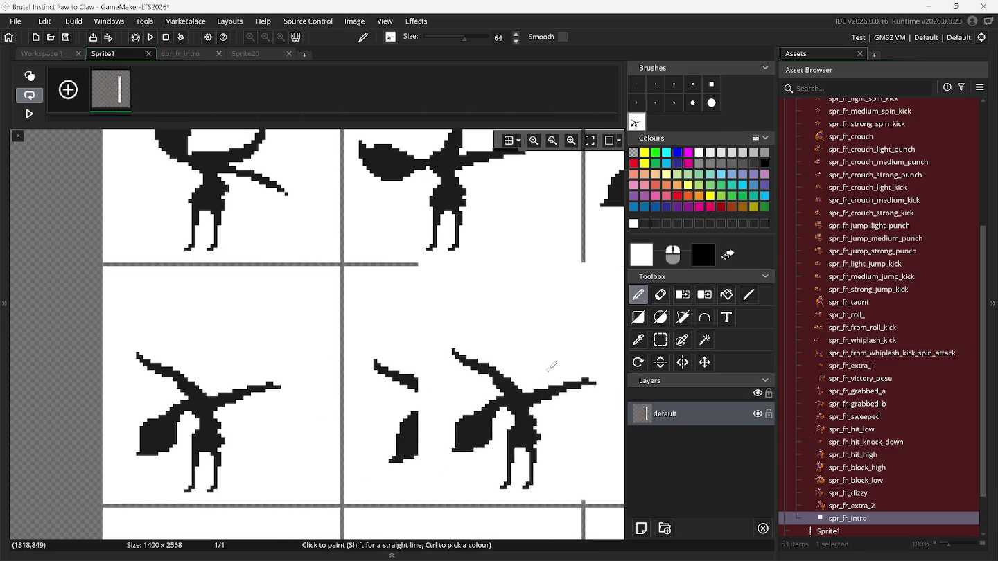
Capture the middle-cell fox pose as a second brush.
click(661, 340)
scroll(373, 325, right, 1)
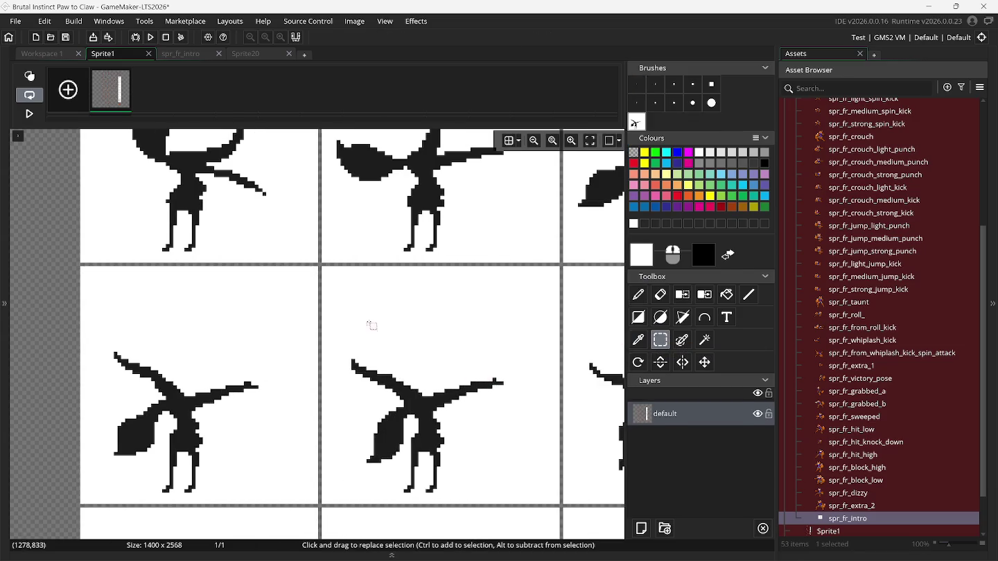
drag(324, 269, 560, 504)
key(ctrl+b)
Capture the lower-right fox pose as a third brush and return to spr_fr_intro.
click(660, 340)
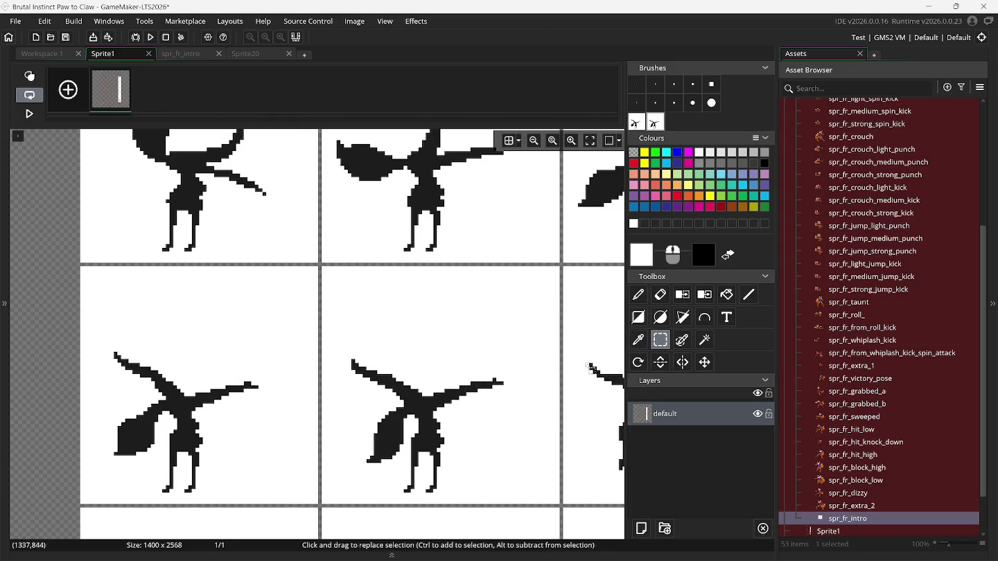
scroll(589, 370, right, 7)
scroll(589, 370, right, 3)
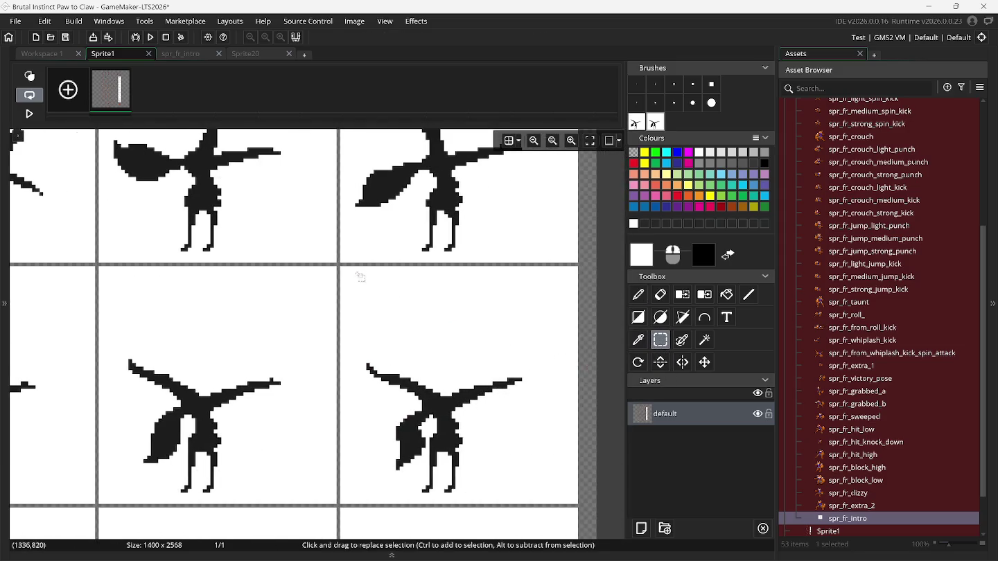
mouse_move(340, 266)
mouse_down()
mouse_move(539, 449)
mouse_move(579, 504)
mouse_up()
key(ctrl+c)
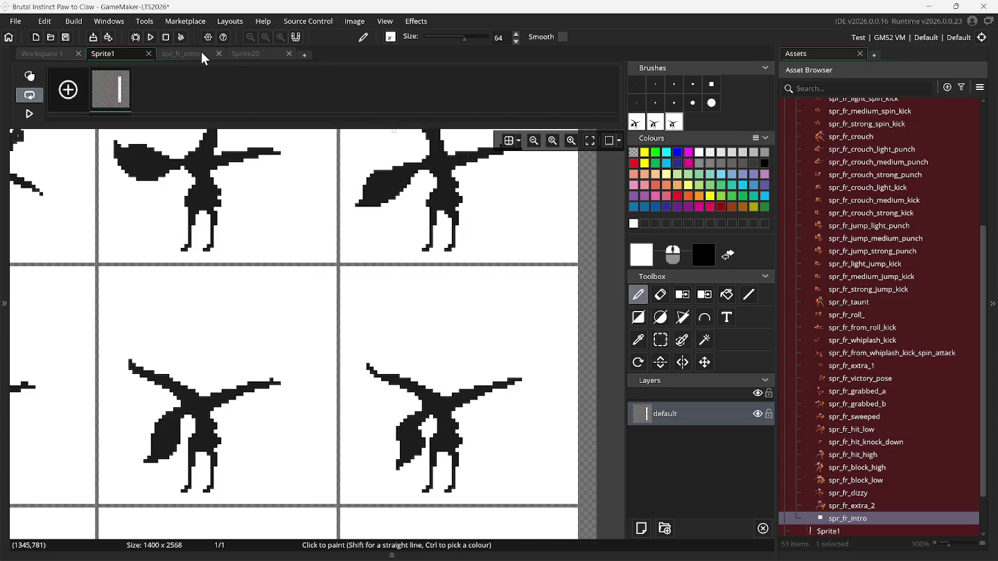
click(202, 53)
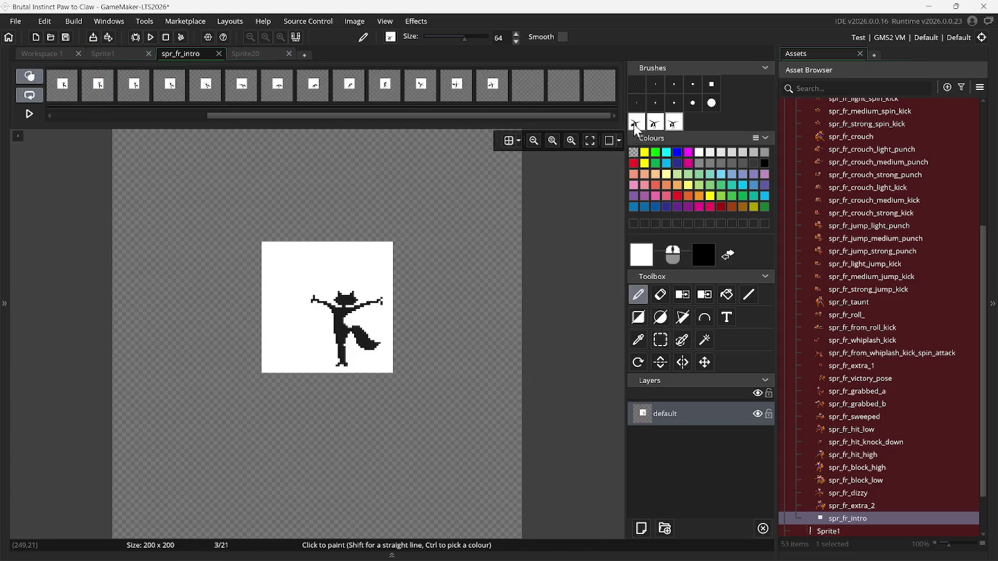
Stamp the new fox poses onto frames 19, 20 and 21.
click(520, 88)
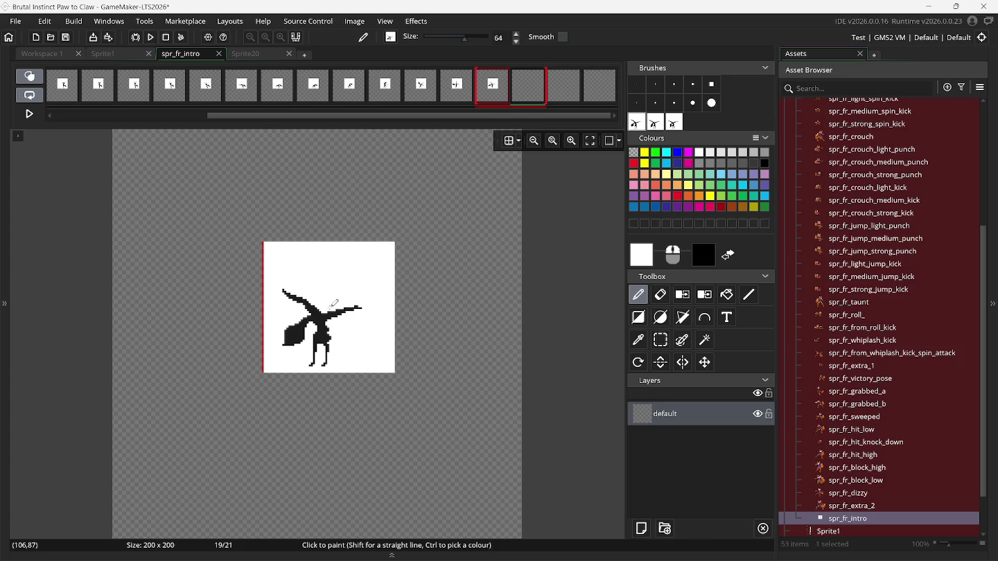
click(332, 303)
click(556, 85)
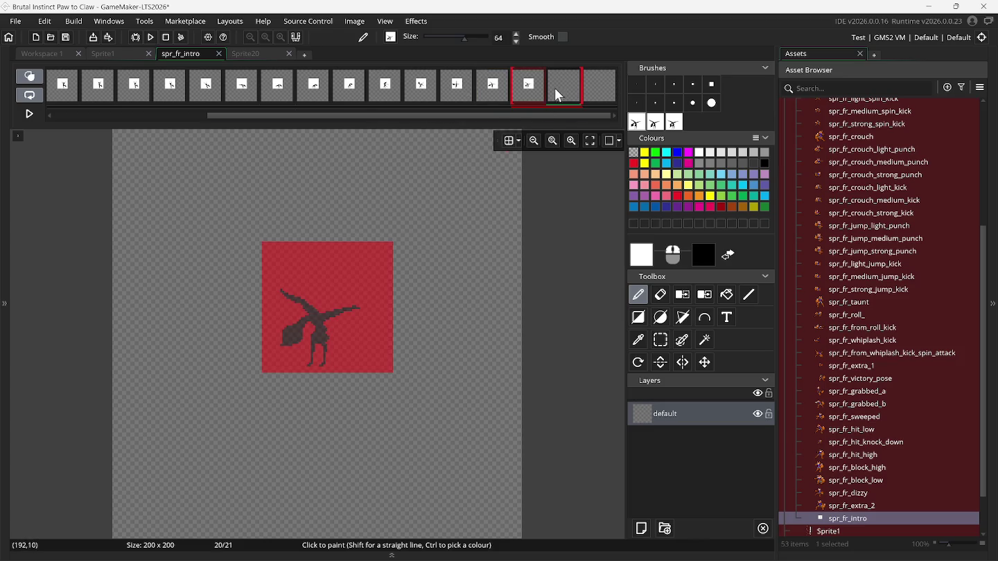
click(654, 121)
click(332, 306)
click(604, 88)
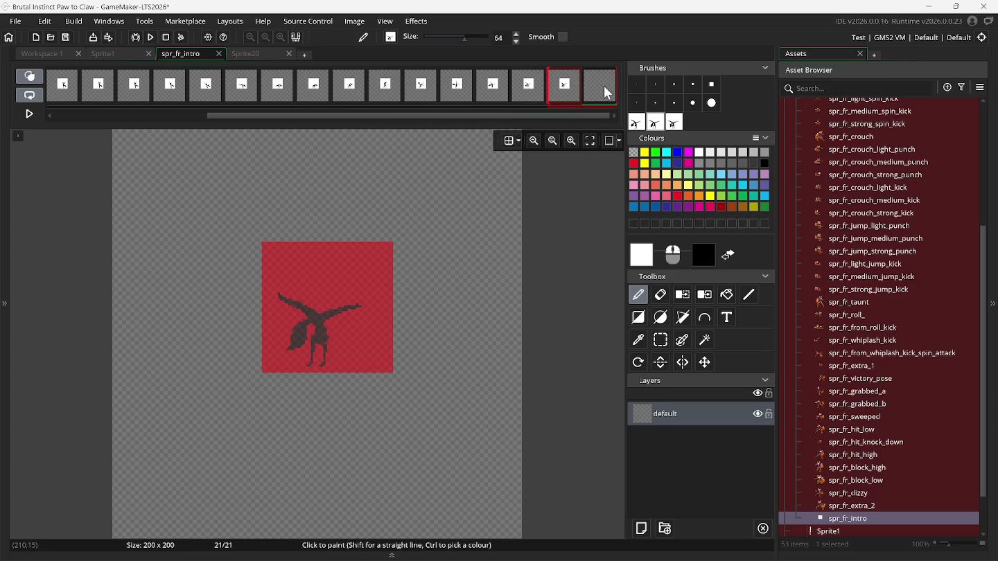
click(333, 305)
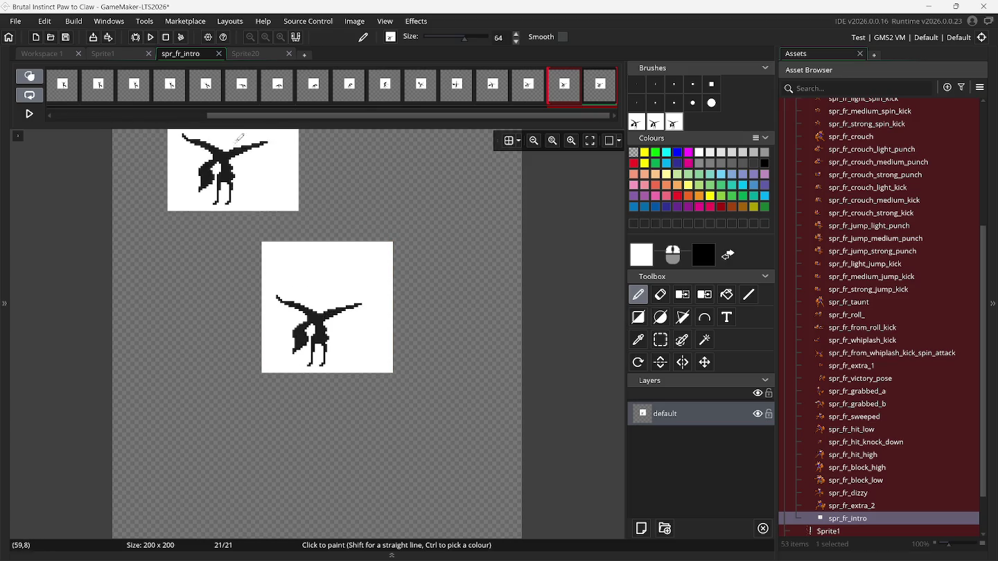
Add empty frames up to 24 via + and Insert Frame, and clear the custom brushes.
drag(239, 115, 80, 115)
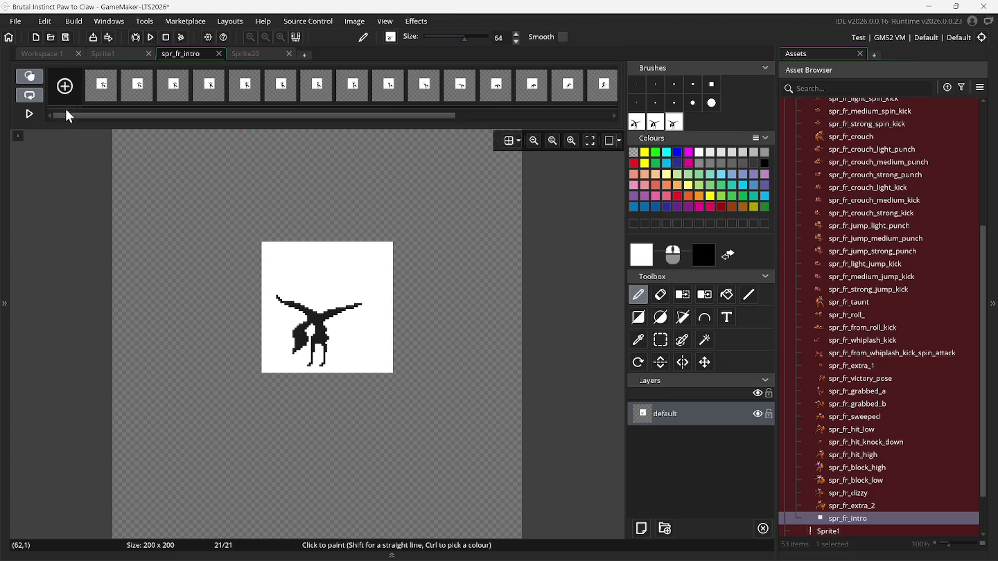
click(64, 85)
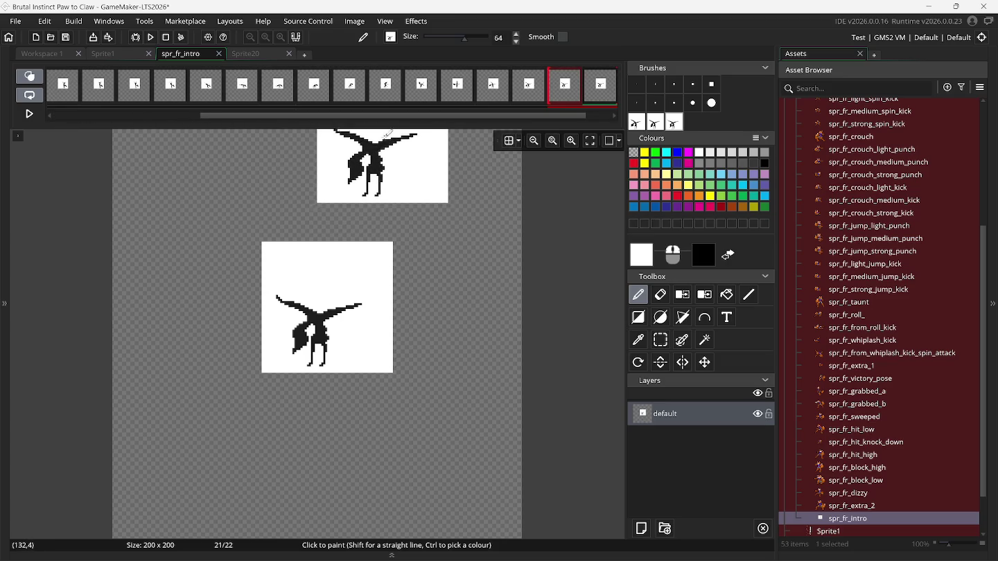
drag(377, 116, 409, 115)
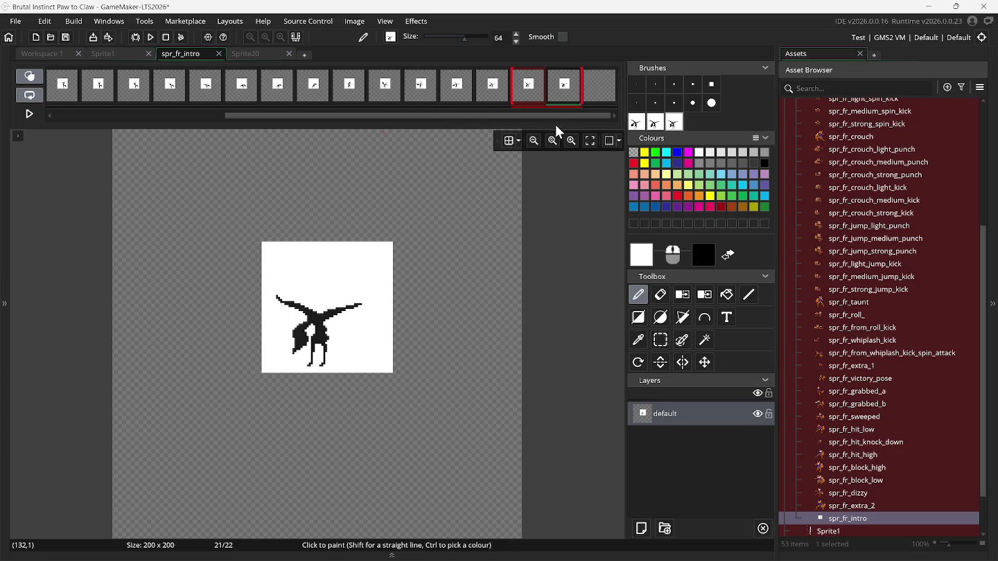
right_click(586, 94)
click(594, 95)
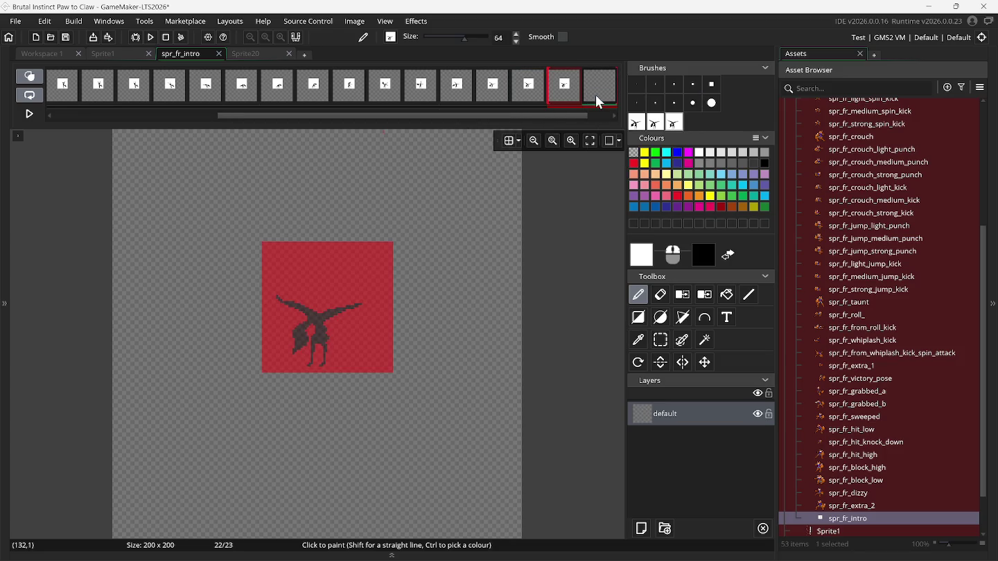
click(591, 95)
right_click(596, 90)
click(607, 93)
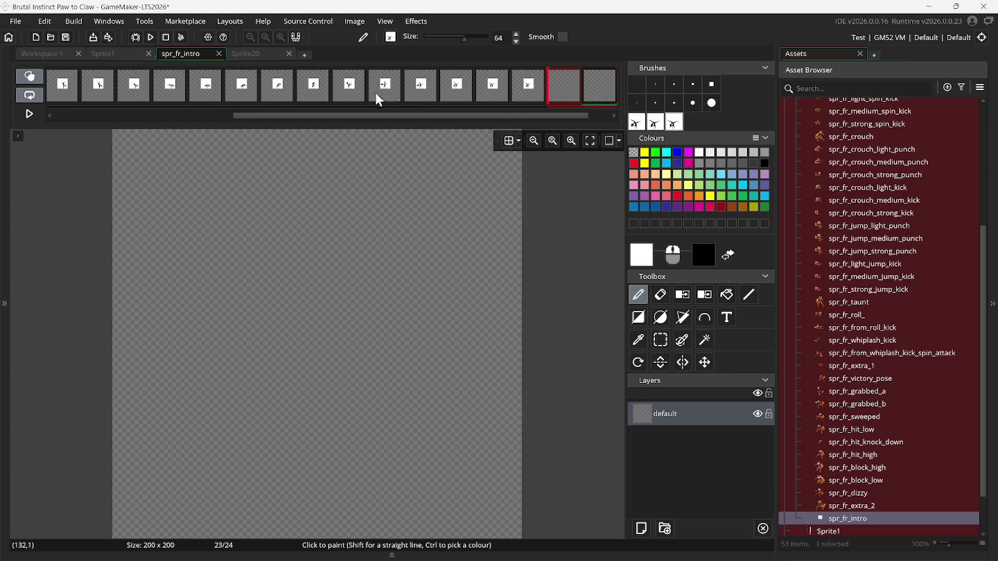
right_click(638, 125)
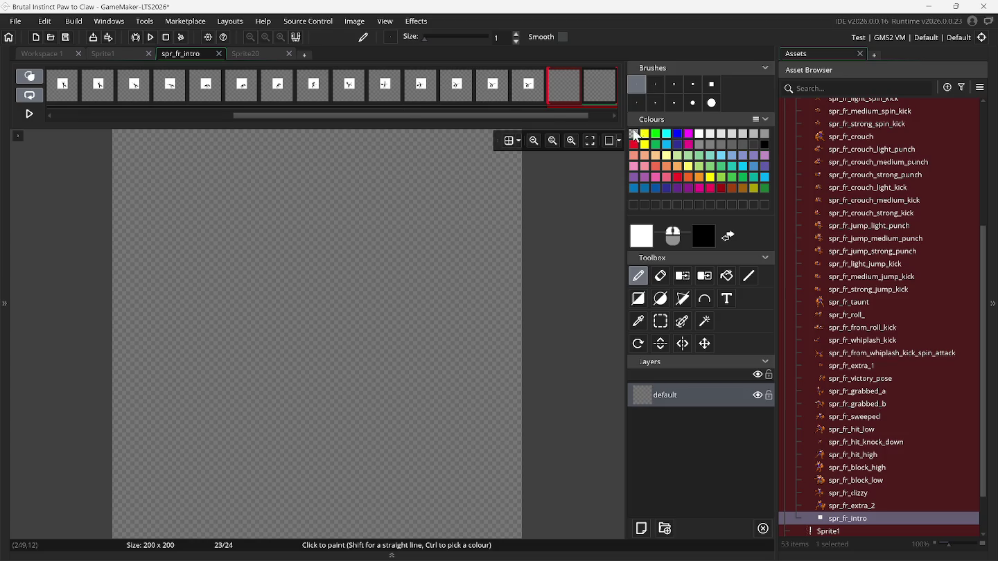
click(123, 62)
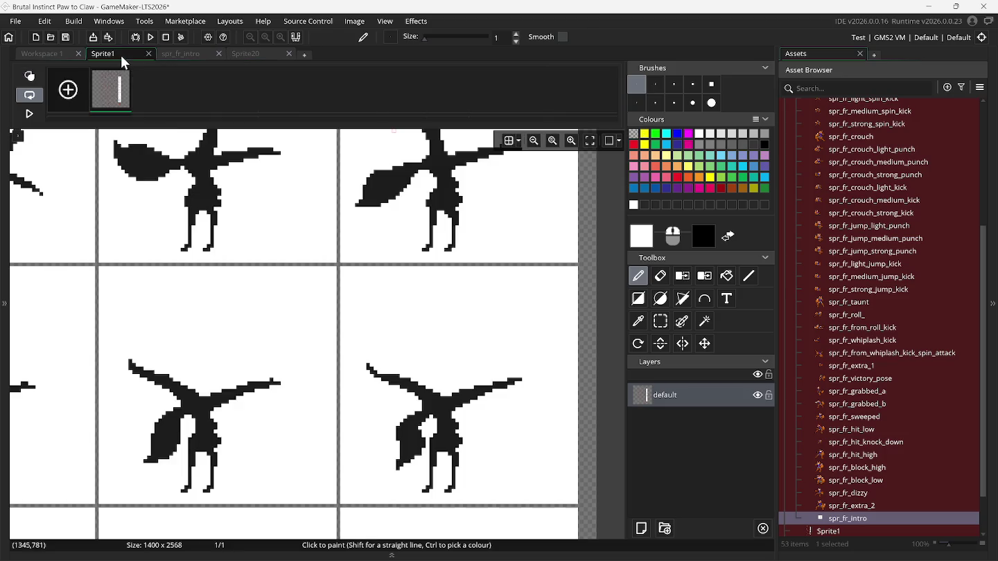
Select the middle-left fox on the Sprite1 sheet to make a custom brush.
click(660, 322)
scroll(187, 346, down, 3)
scroll(192, 358, left, 5)
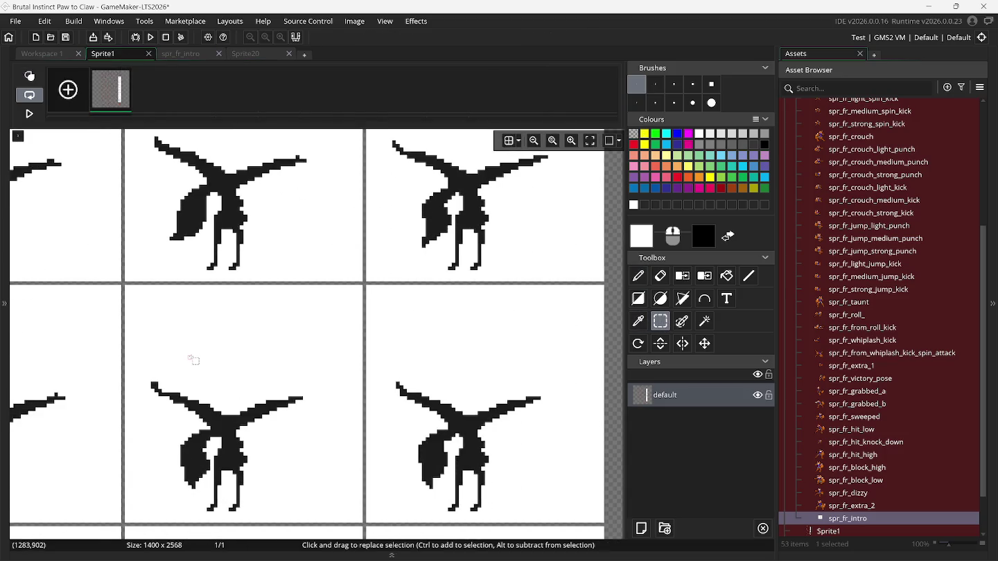
scroll(197, 359, down, 1)
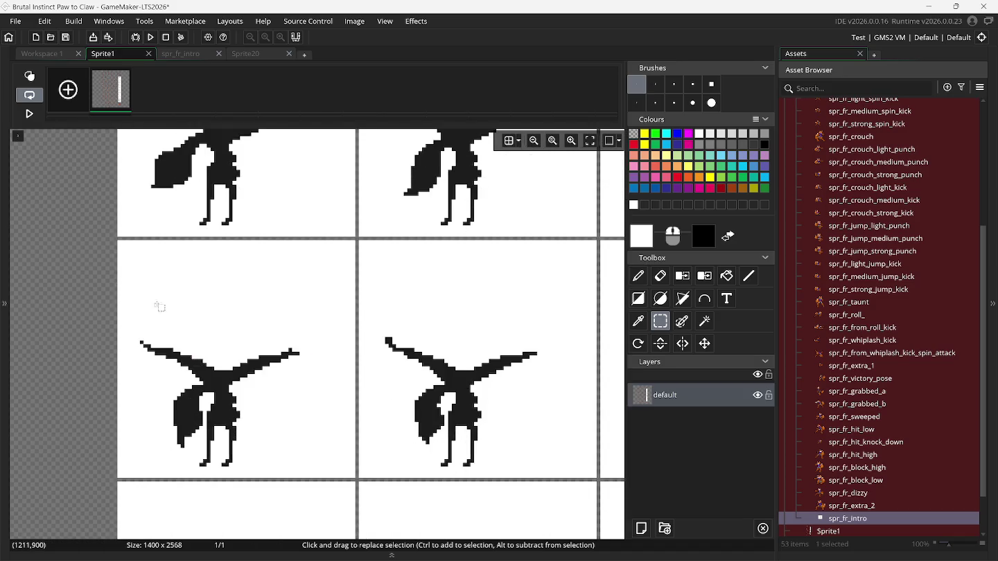
drag(122, 246, 355, 479)
key(ctrl+c)
click(480, 354)
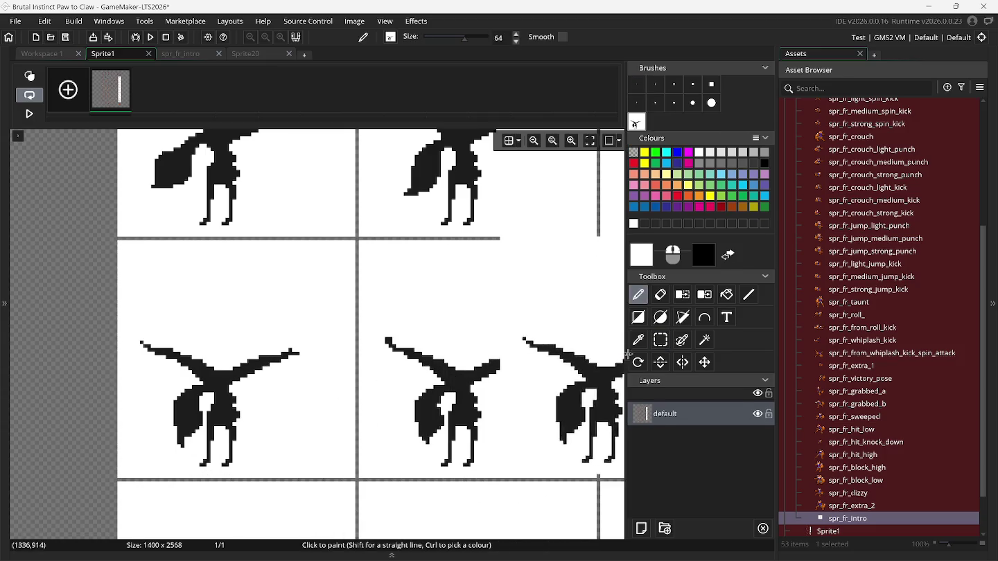
Capture the middle-right fox as a second custom brush.
click(659, 341)
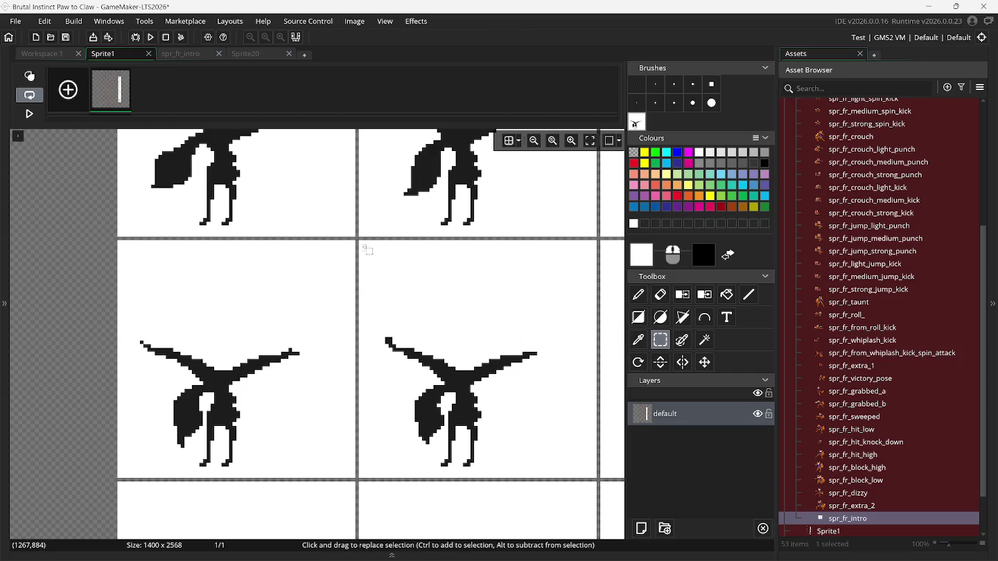
drag(359, 242, 597, 481)
key(ctrl+b)
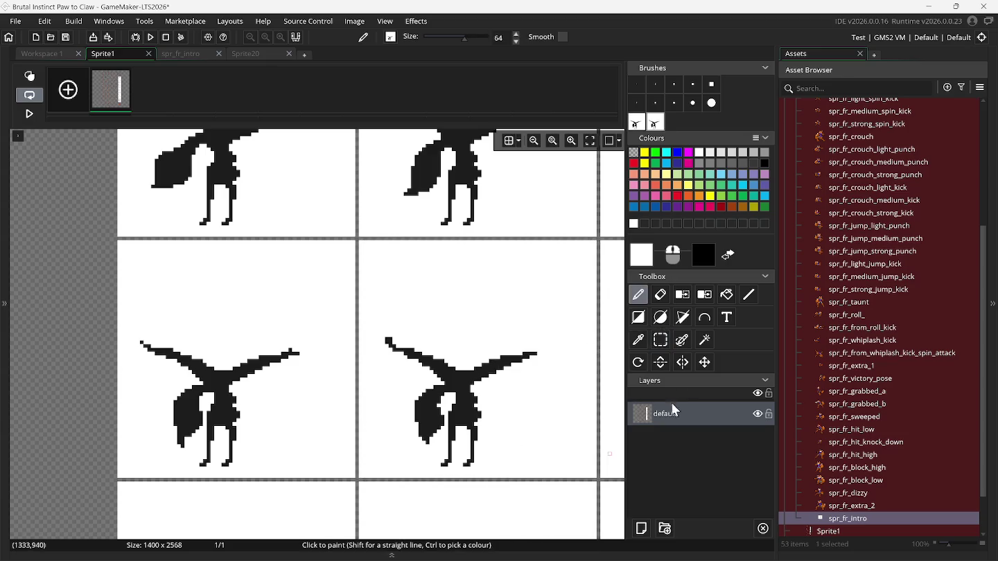
Capture the bottom-right fox as a third brush and return to spr_fr_intro.
scroll(588, 357, right, 10)
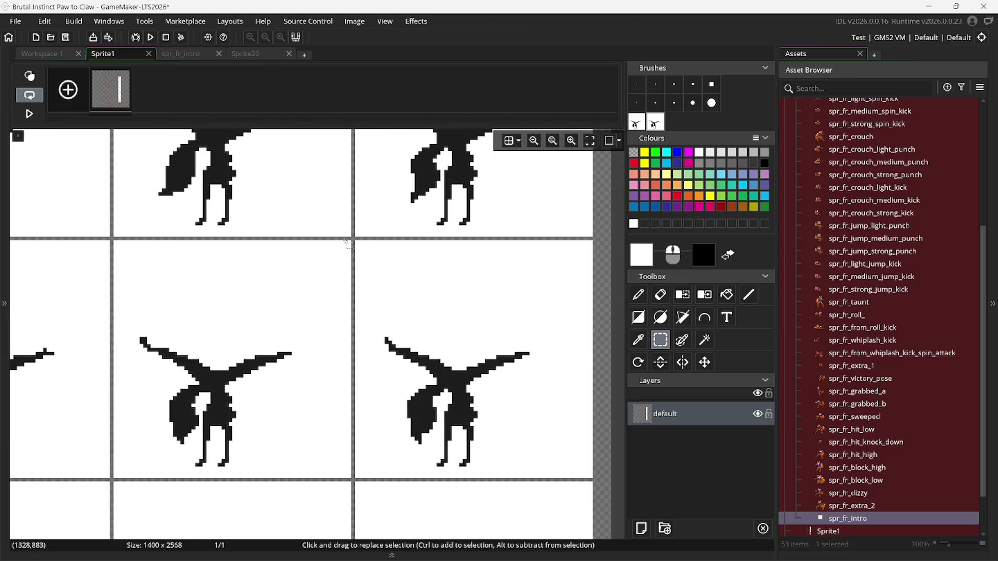
mouse_move(355, 241)
mouse_down()
mouse_move(531, 435)
mouse_move(593, 478)
mouse_up()
key(ctrl+b)
click(187, 53)
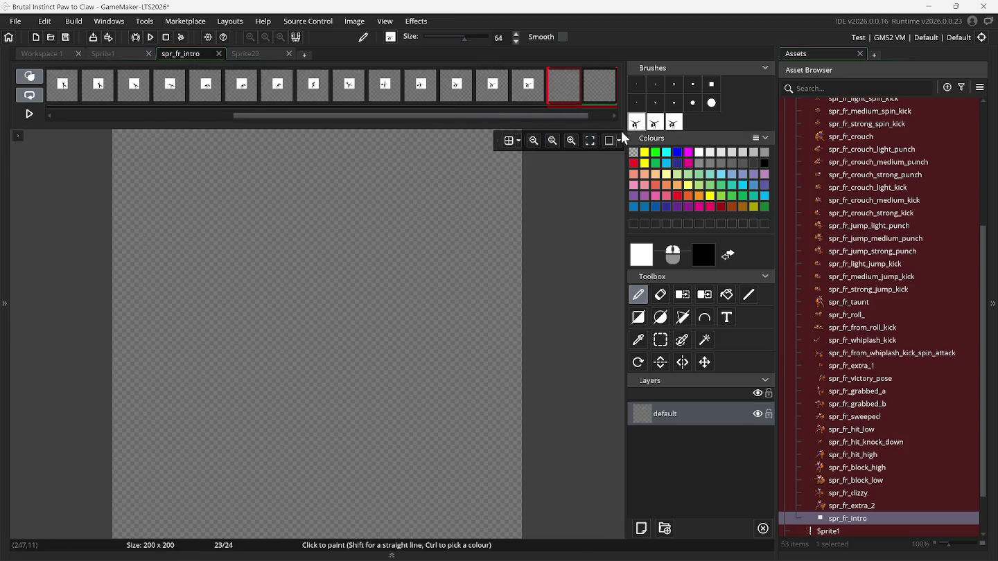
Stamp the captured fox silhouettes onto frames 22, 23 and 24 of spr_fr_intro.
click(494, 86)
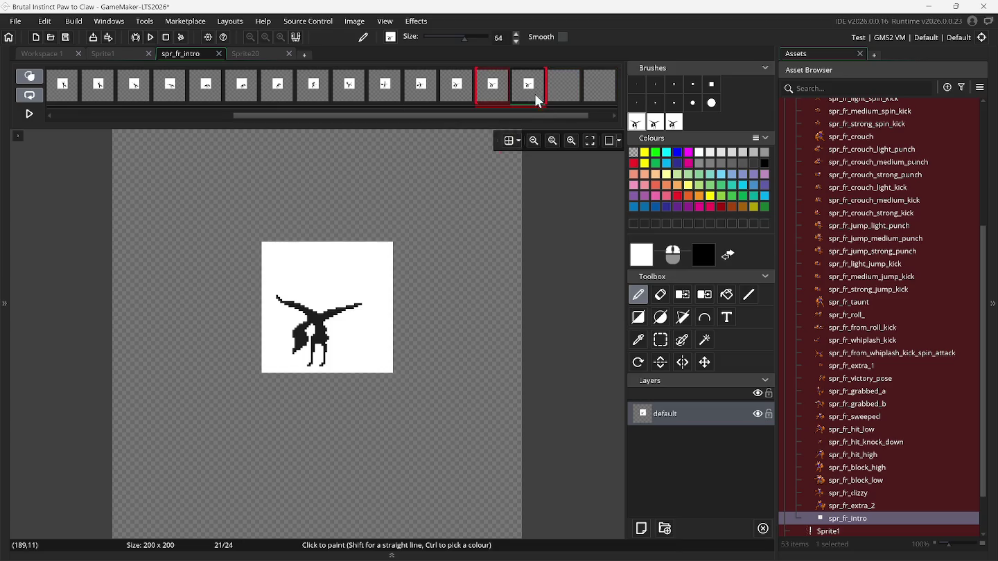
click(544, 101)
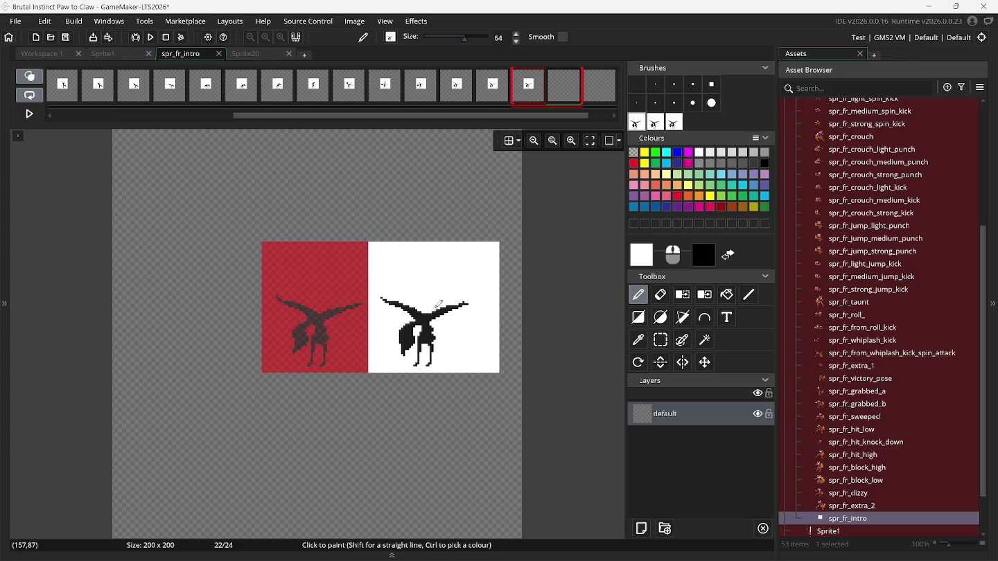
drag(331, 304, 337, 291)
click(576, 101)
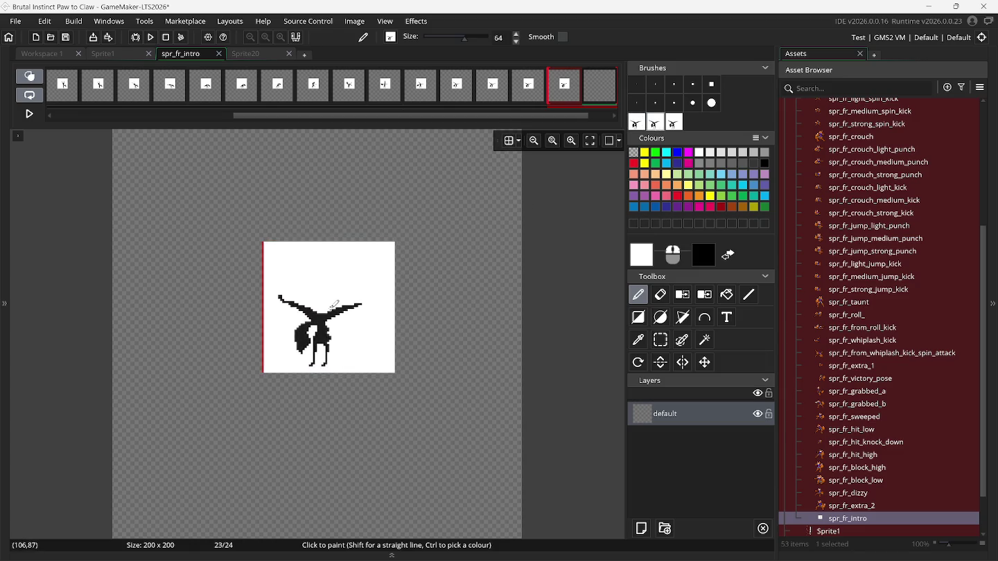
click(334, 305)
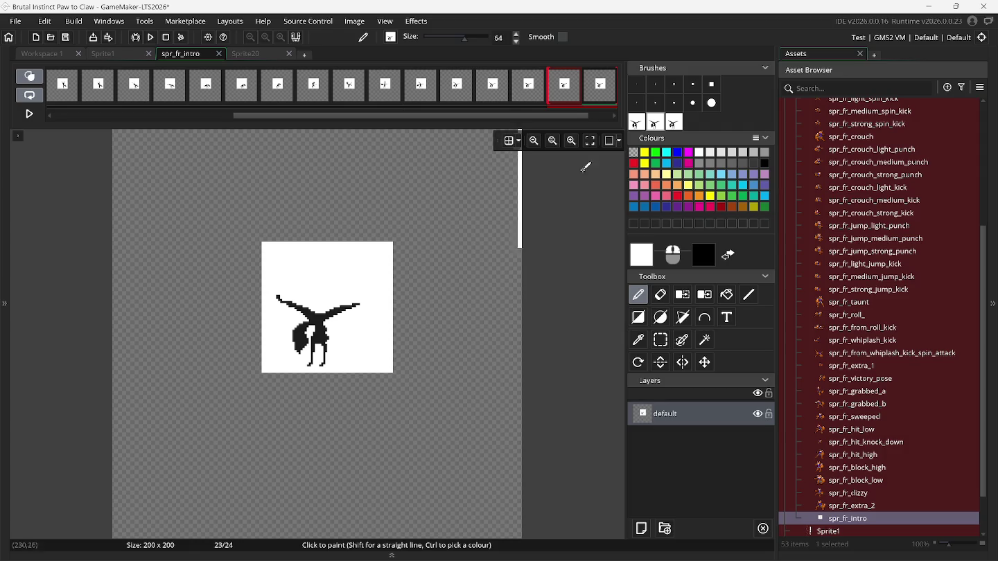
drag(561, 116, 590, 115)
click(598, 85)
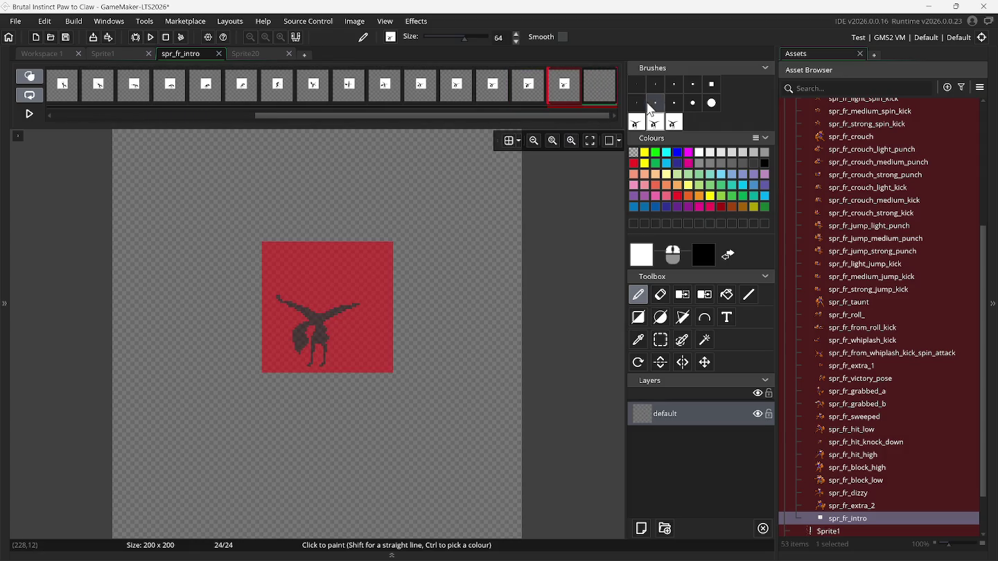
click(334, 305)
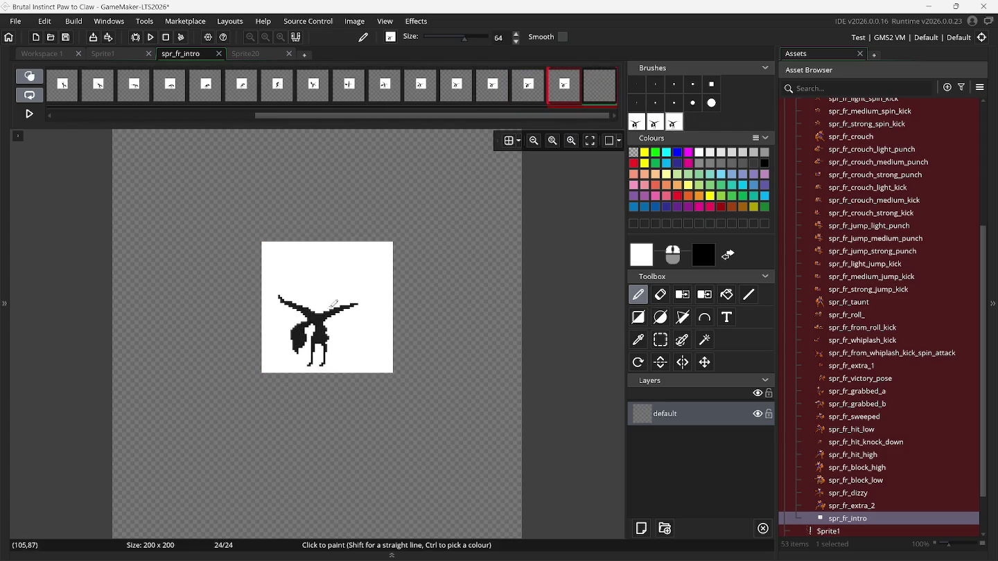
Add empty frames to bring the sprite to 27 frames, then delete the custom brushes.
drag(276, 115, 65, 115)
click(59, 86)
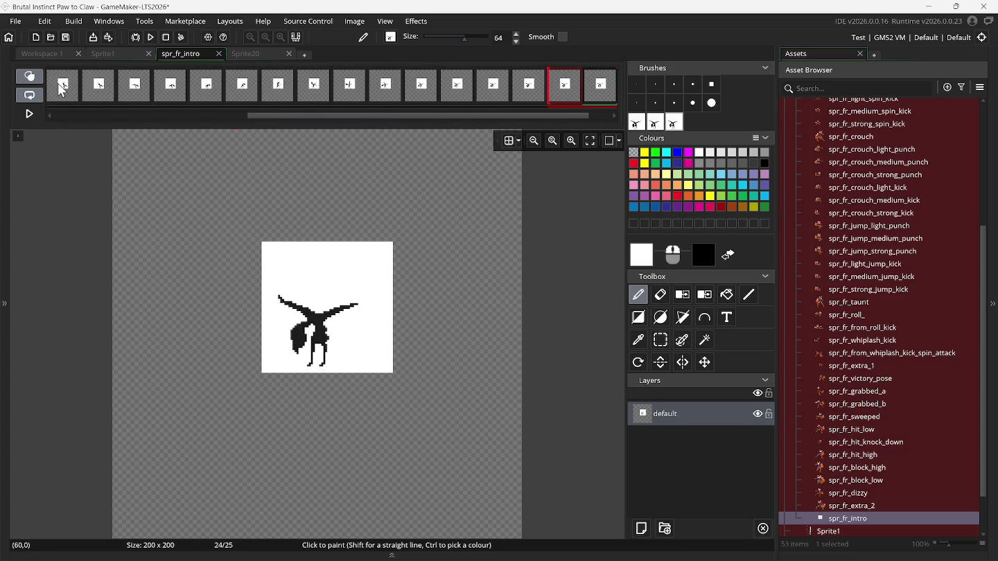
drag(340, 116, 494, 118)
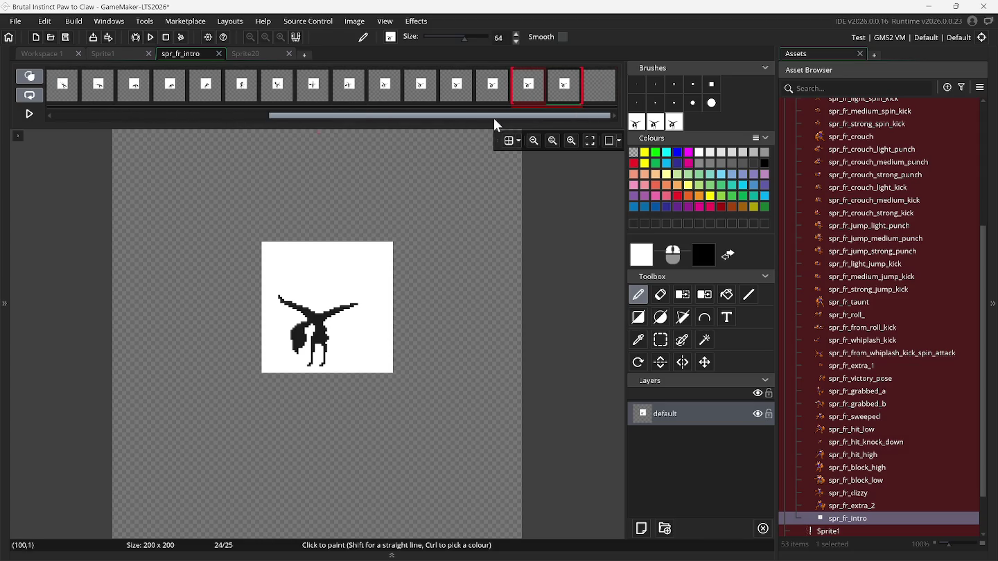
click(597, 85)
right_click(595, 88)
key(Escape)
right_click(595, 89)
click(638, 94)
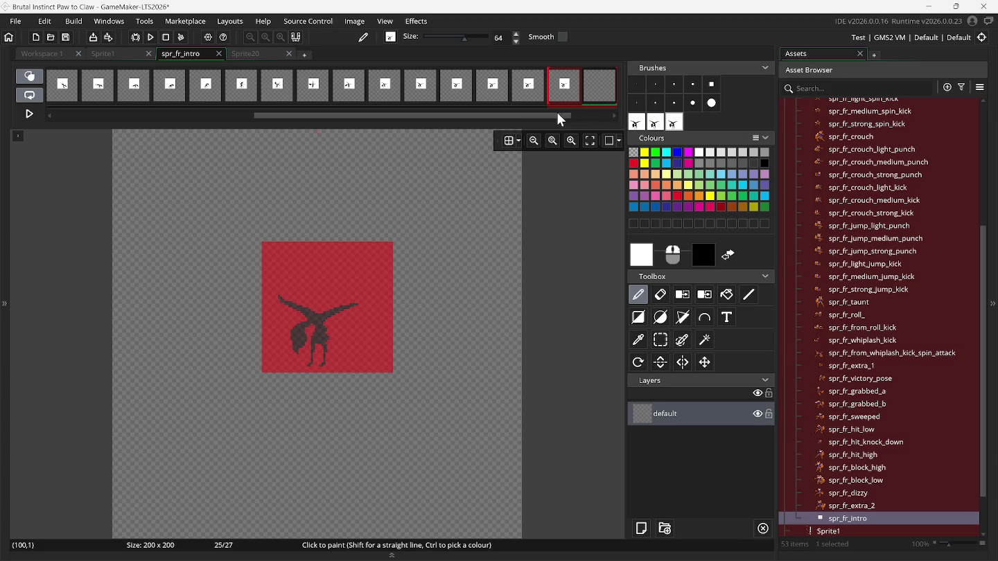
click(588, 118)
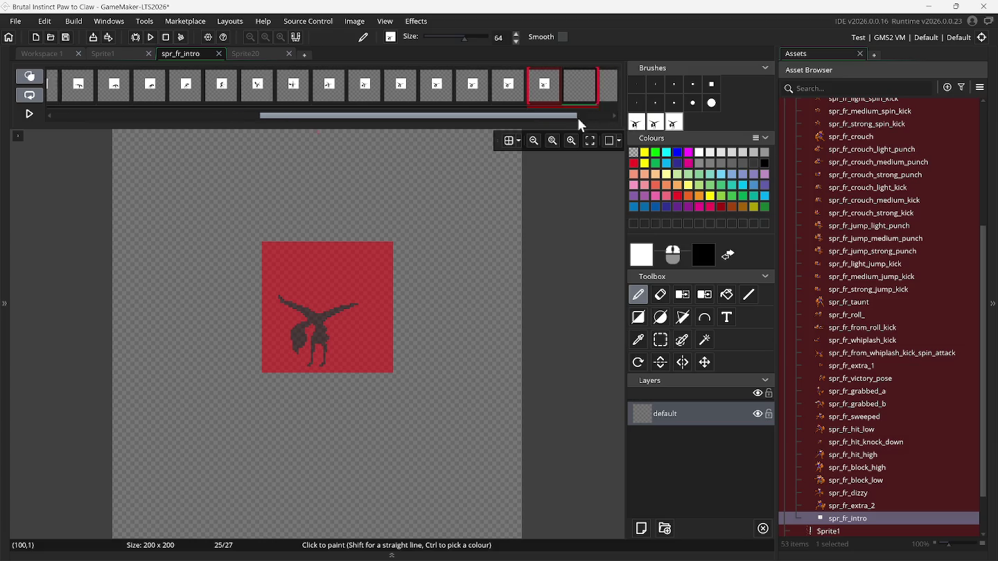
click(638, 125)
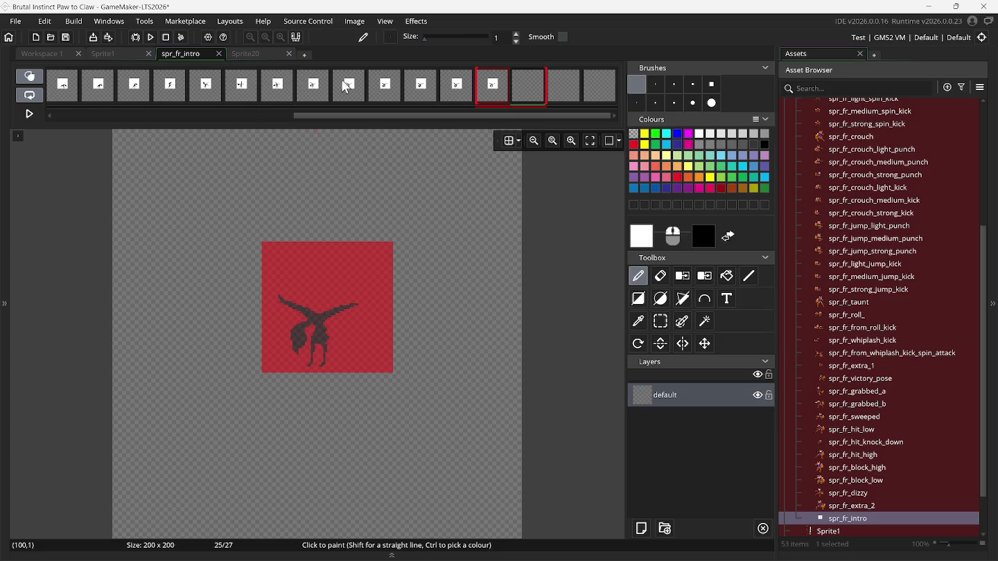
On the Sprite1 sheet, capture two fox silhouette cells as brushes with Rectangle Select.
click(114, 55)
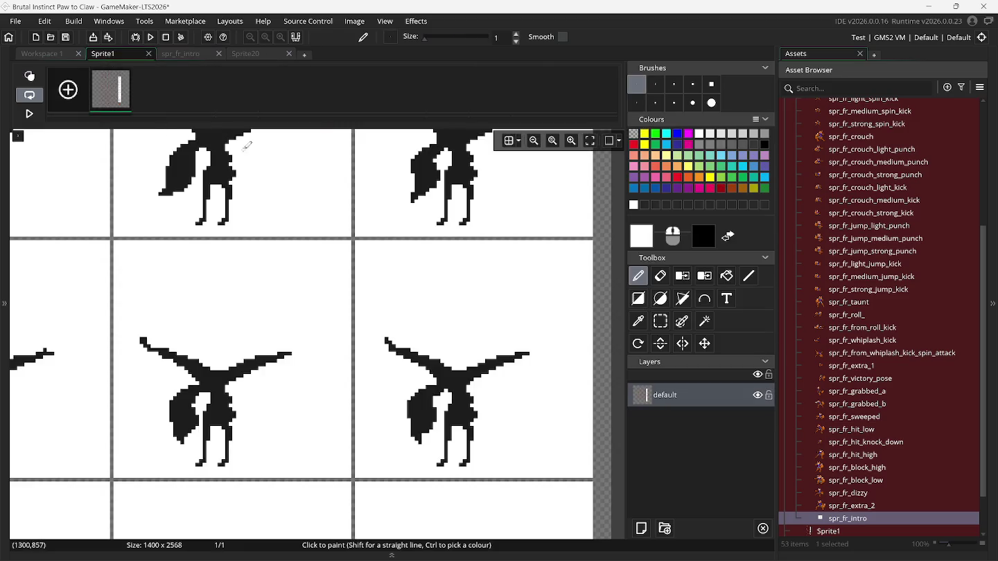
scroll(271, 236, up, 3)
scroll(269, 243, down, 1)
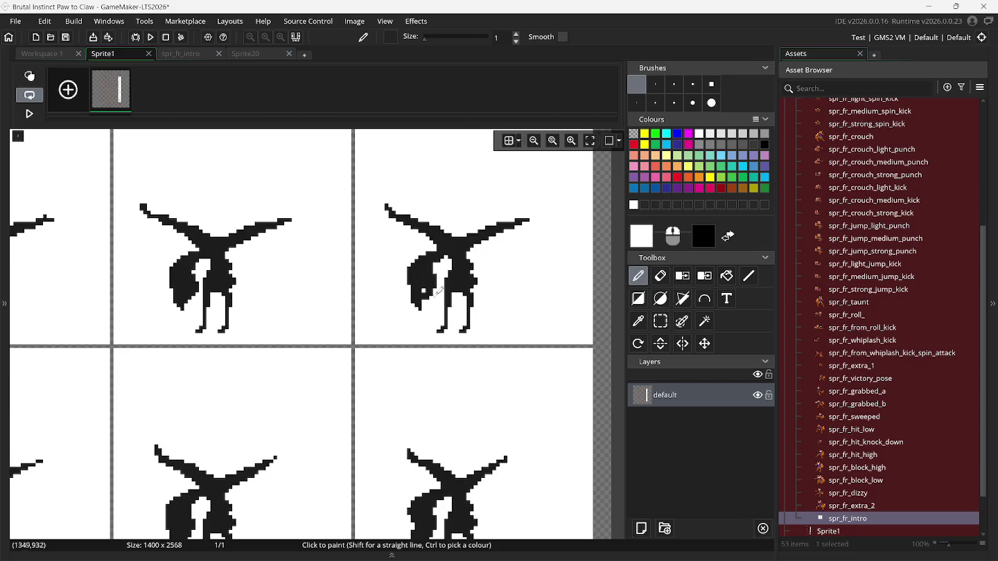
click(665, 324)
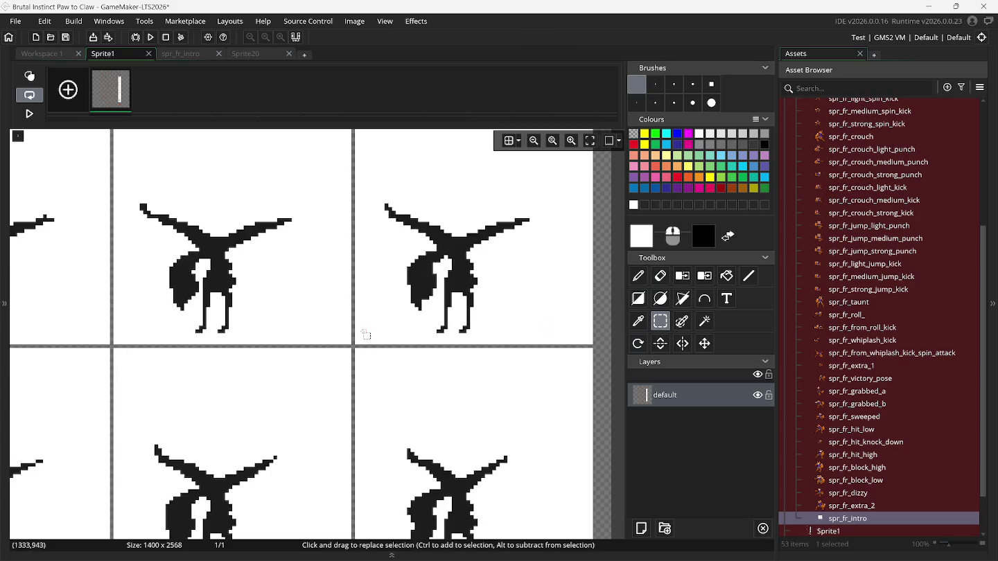
scroll(366, 335, left, 10)
scroll(364, 335, down, 3)
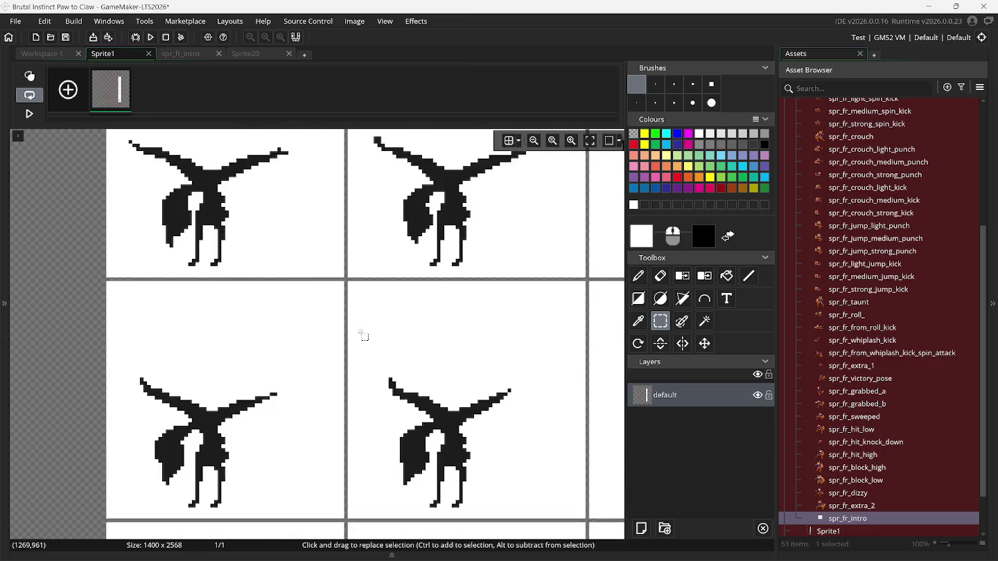
scroll(365, 334, down, 1)
mouse_move(110, 265)
mouse_down()
mouse_move(277, 444)
mouse_move(342, 496)
mouse_up()
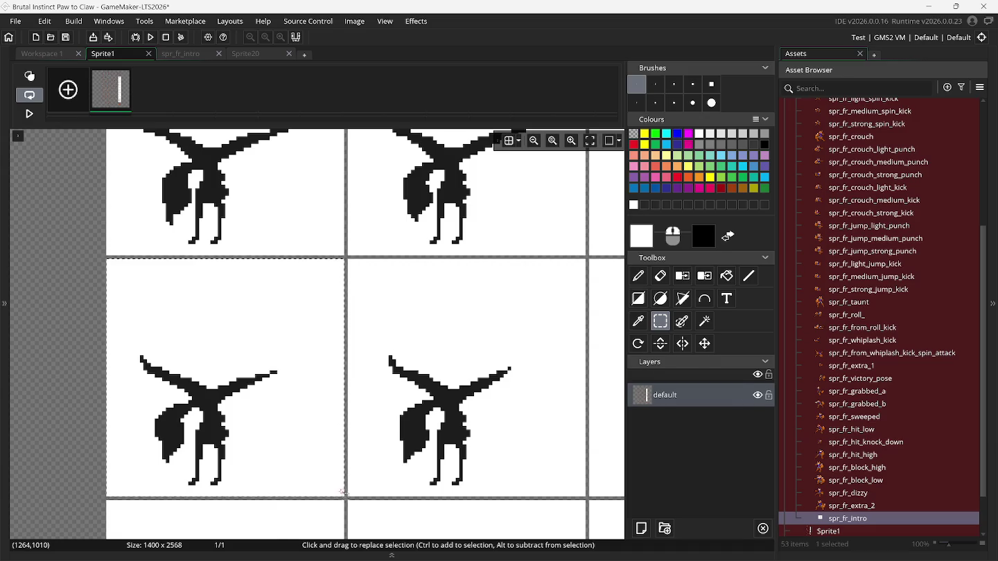
key(ctrl+b)
click(662, 340)
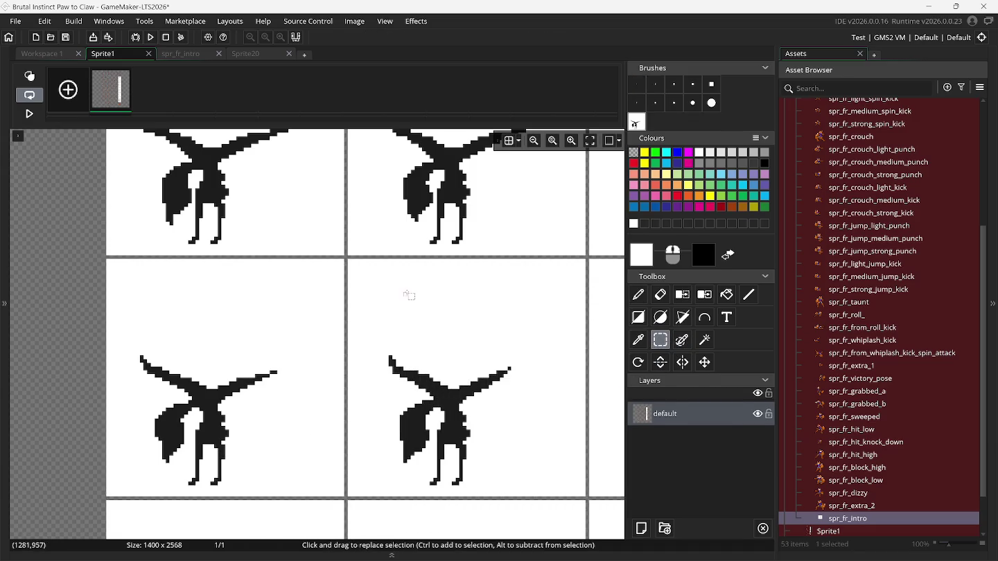
mouse_move(352, 263)
mouse_down()
mouse_move(412, 345)
mouse_move(581, 496)
mouse_up()
key(ctrl+b)
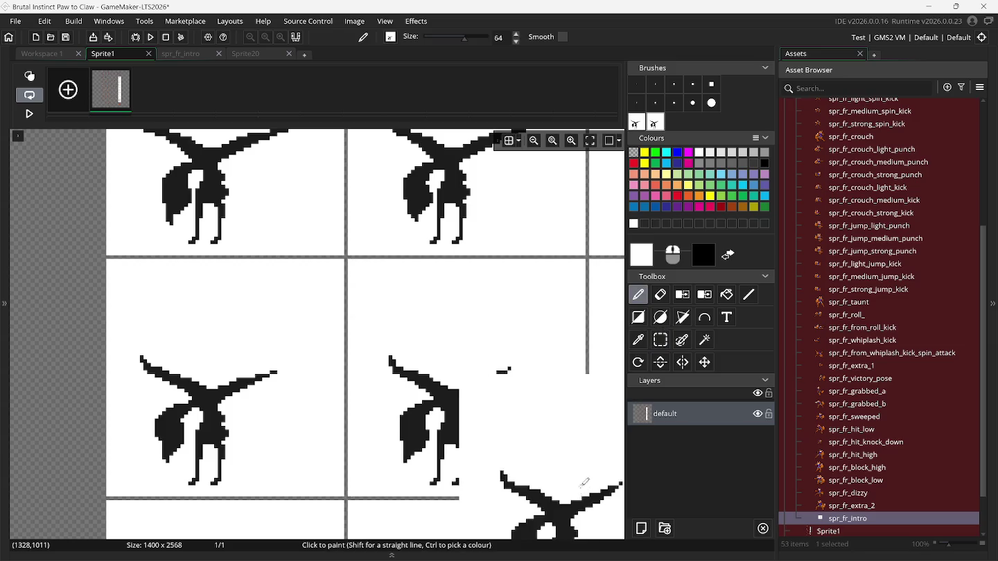
Select a third fox cell on the sheet's lower right, then return to spr_fr_intro.
click(661, 342)
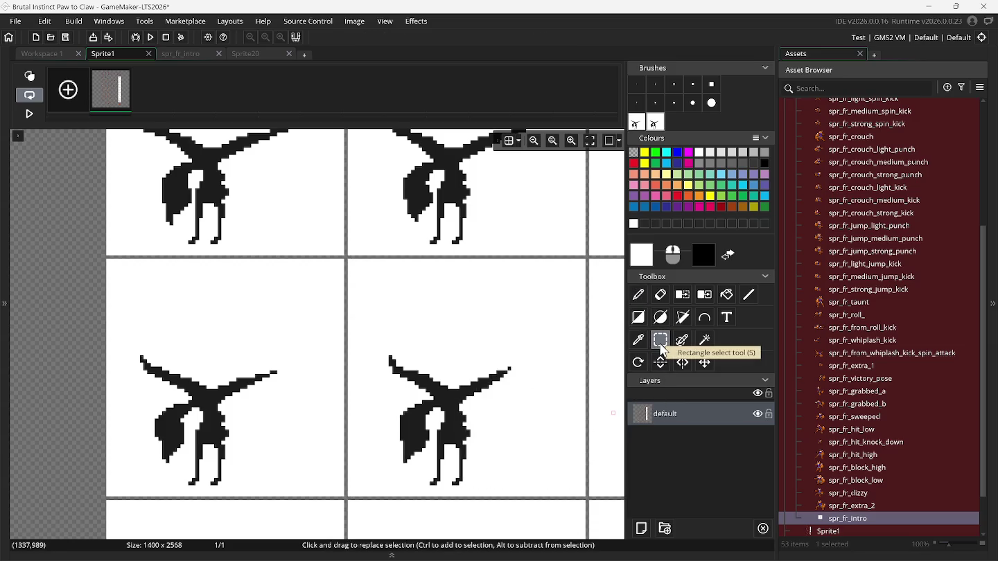
scroll(575, 348, right, 2)
scroll(575, 348, right, 7)
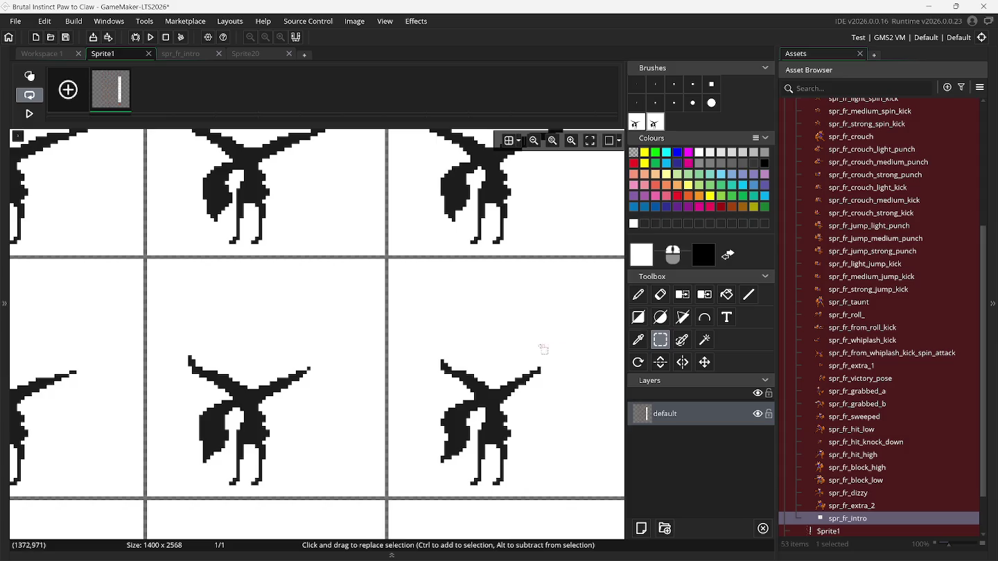
scroll(508, 341, right, 1)
mouse_move(366, 259)
mouse_down()
mouse_move(602, 496)
mouse_move(681, 552)
mouse_move(615, 386)
mouse_move(603, 496)
mouse_up()
click(194, 54)
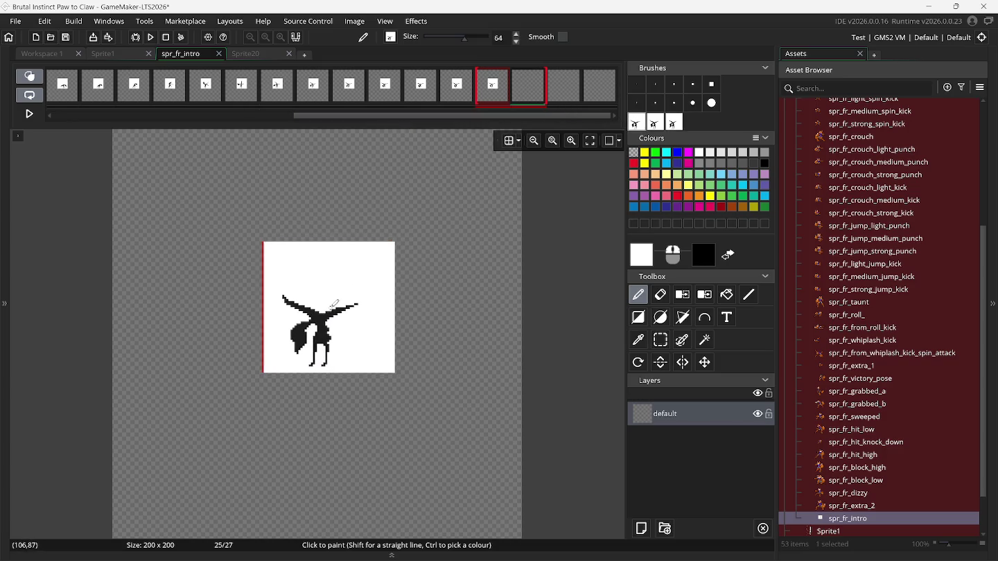
Stamp the fox silhouette onto the current, next and last frames through frame 27.
click(333, 304)
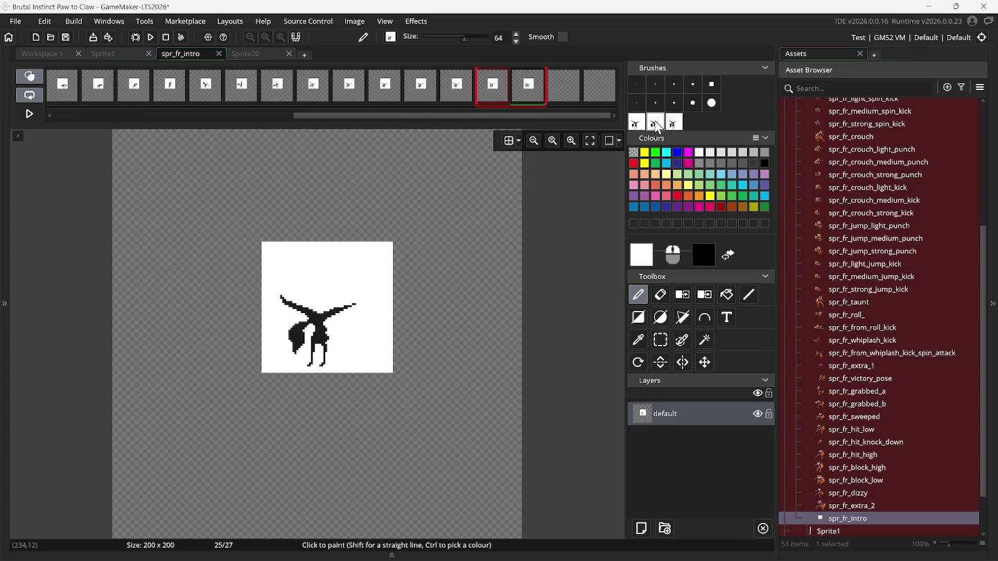
click(572, 89)
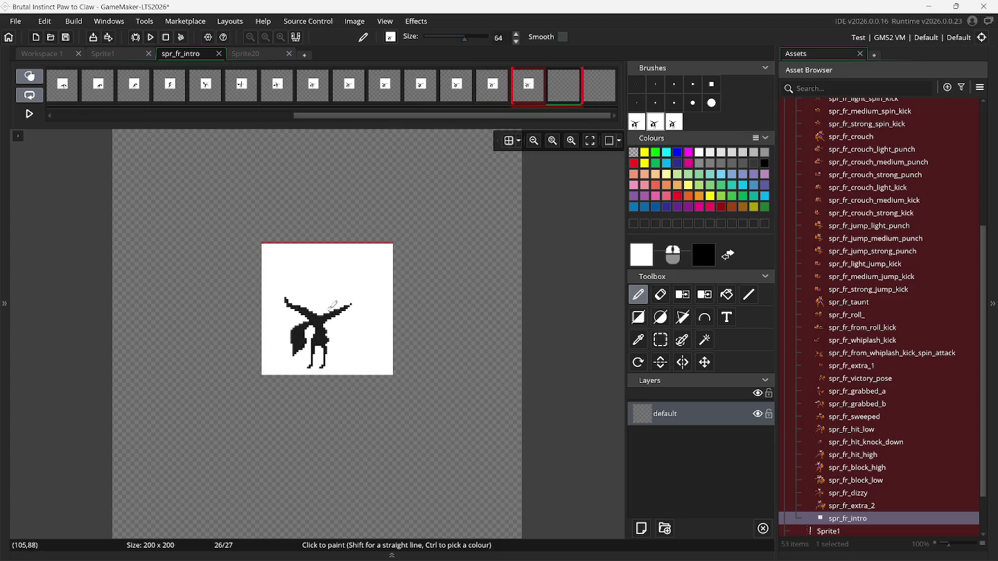
click(332, 304)
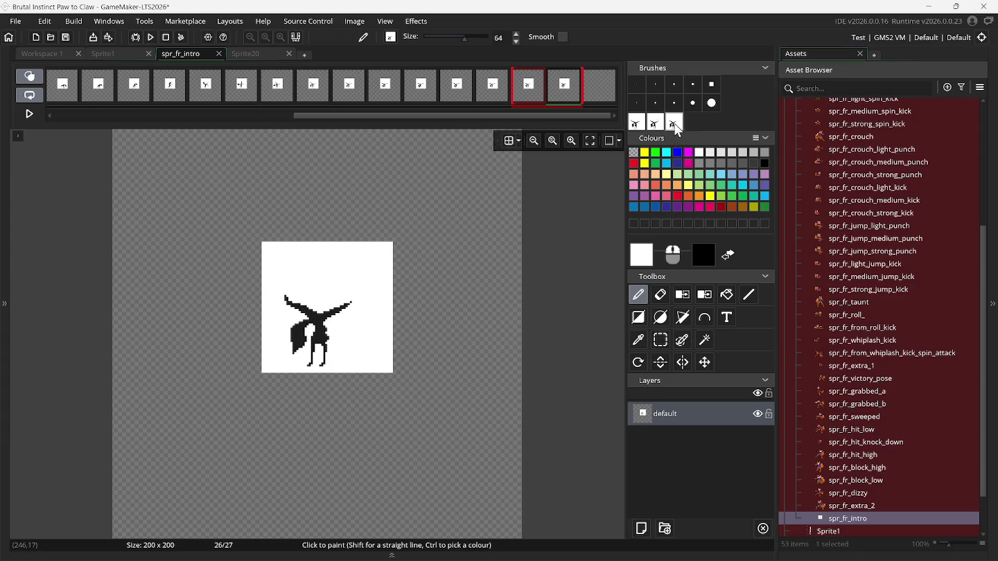
click(606, 90)
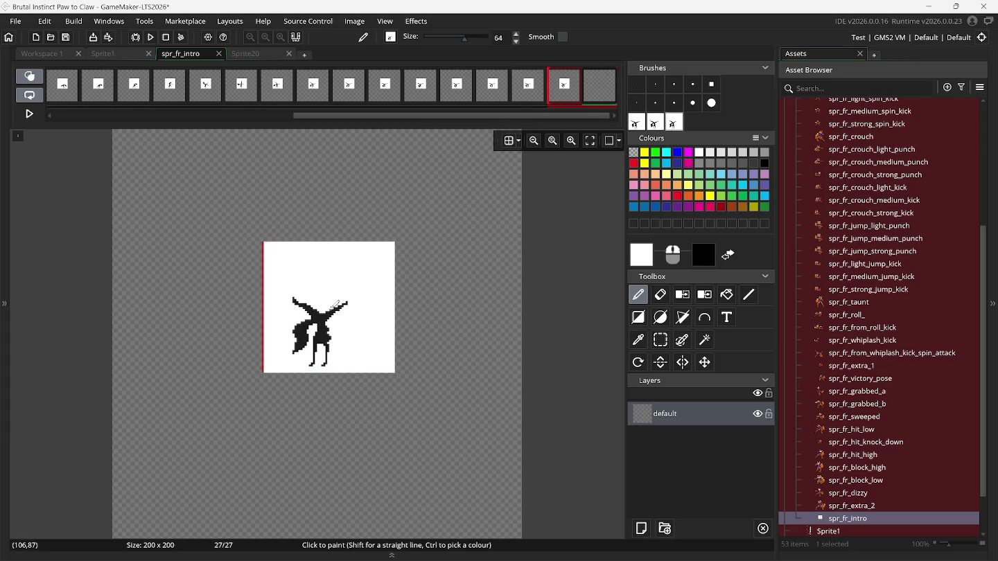
click(334, 305)
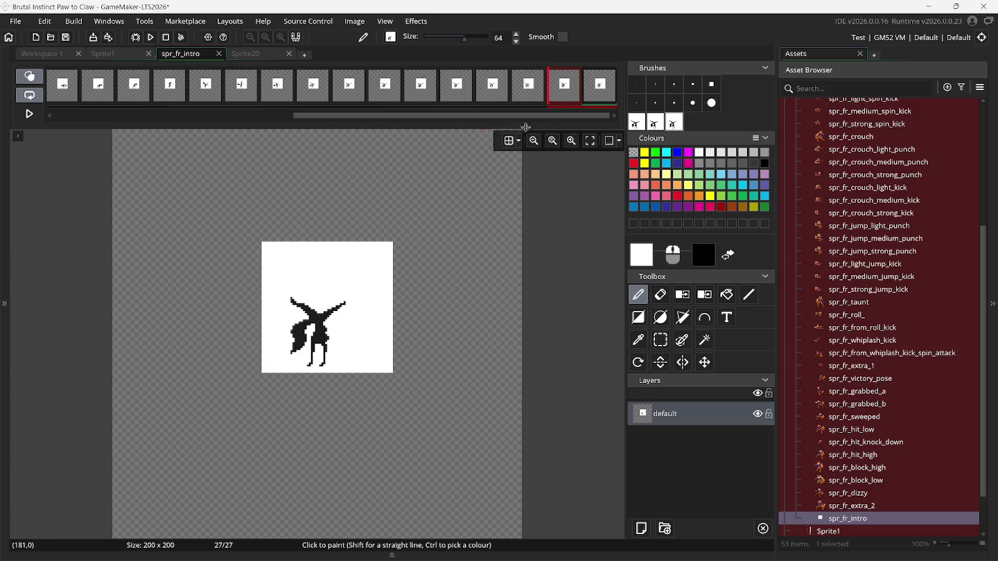
Add three empty frames for 30 in total and clear the captured fox brushes.
right_click(596, 84)
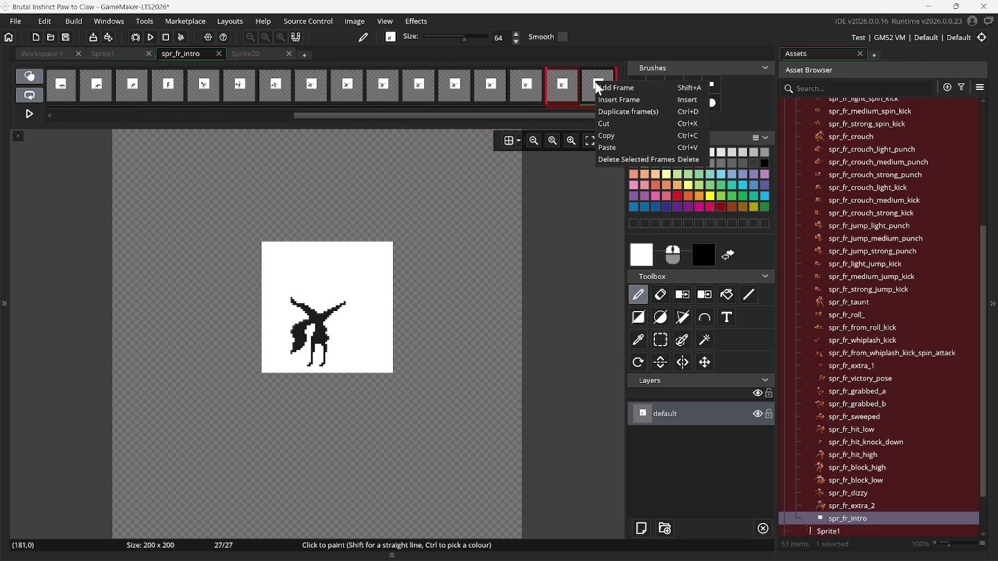
click(604, 89)
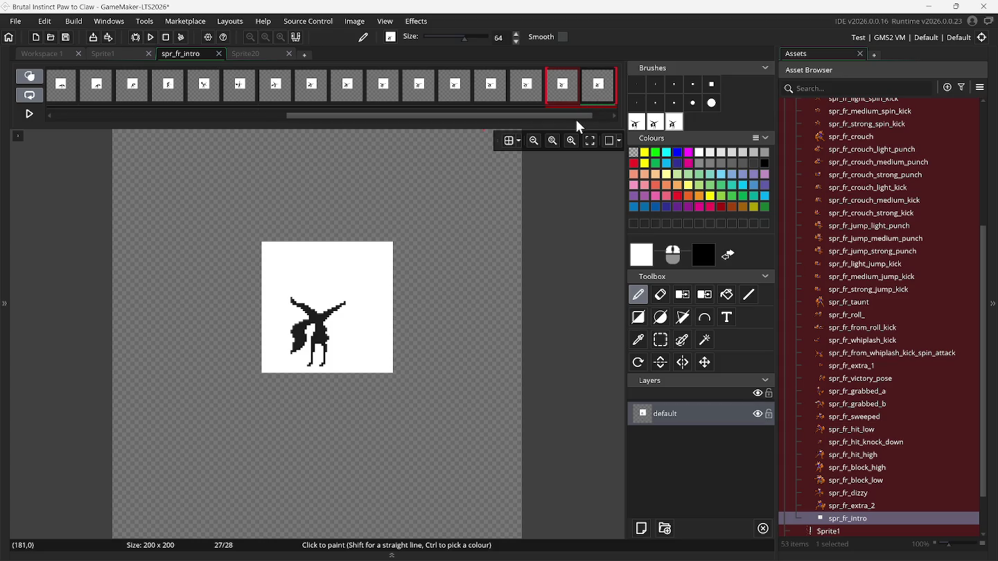
drag(577, 117, 614, 120)
click(601, 90)
right_click(602, 89)
click(610, 96)
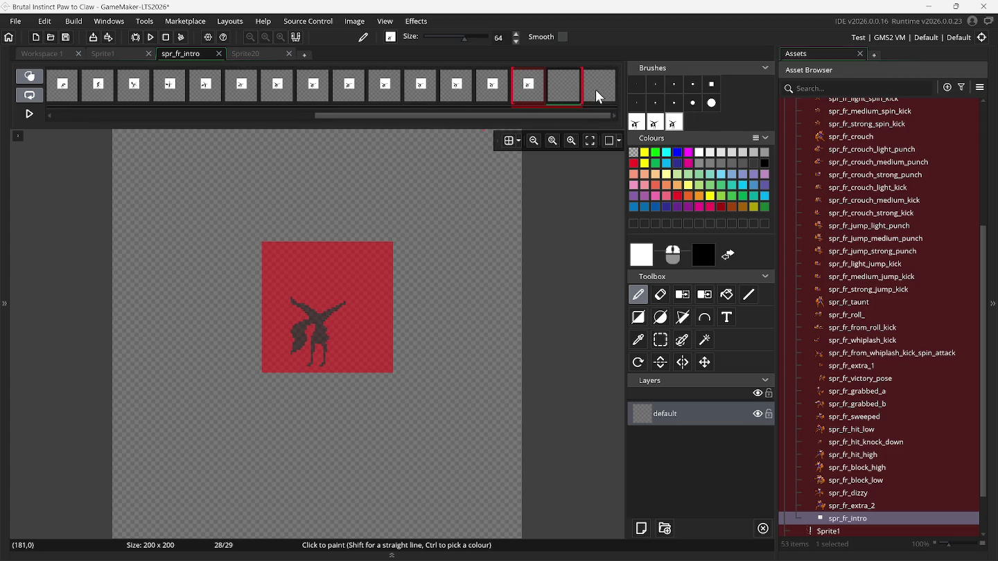
right_click(596, 90)
click(600, 95)
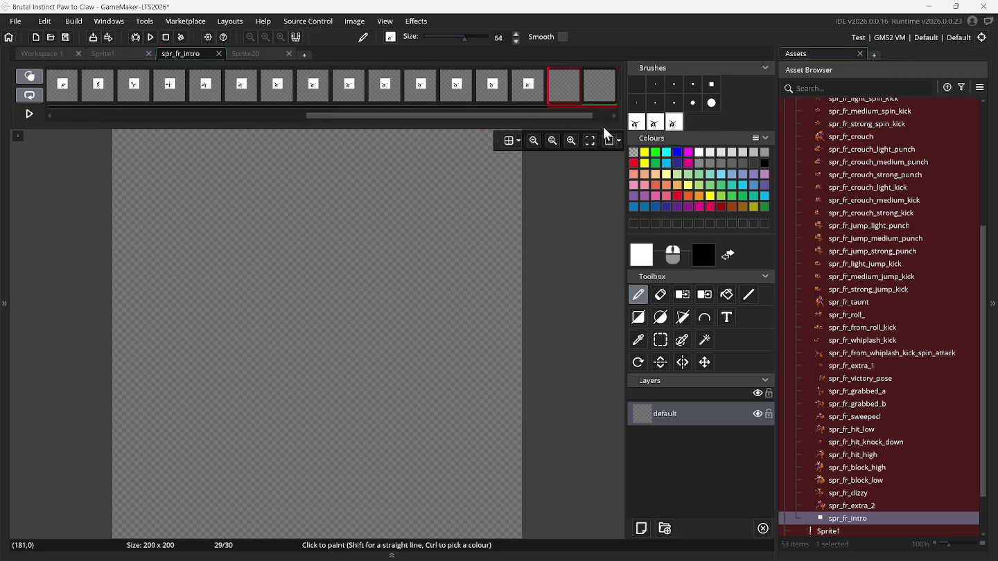
right_click(638, 127)
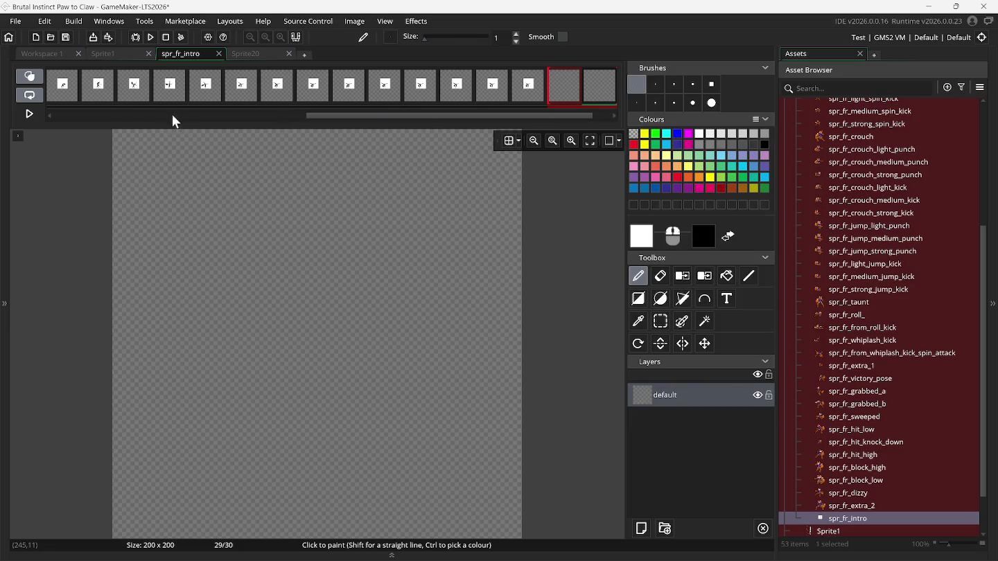
click(121, 59)
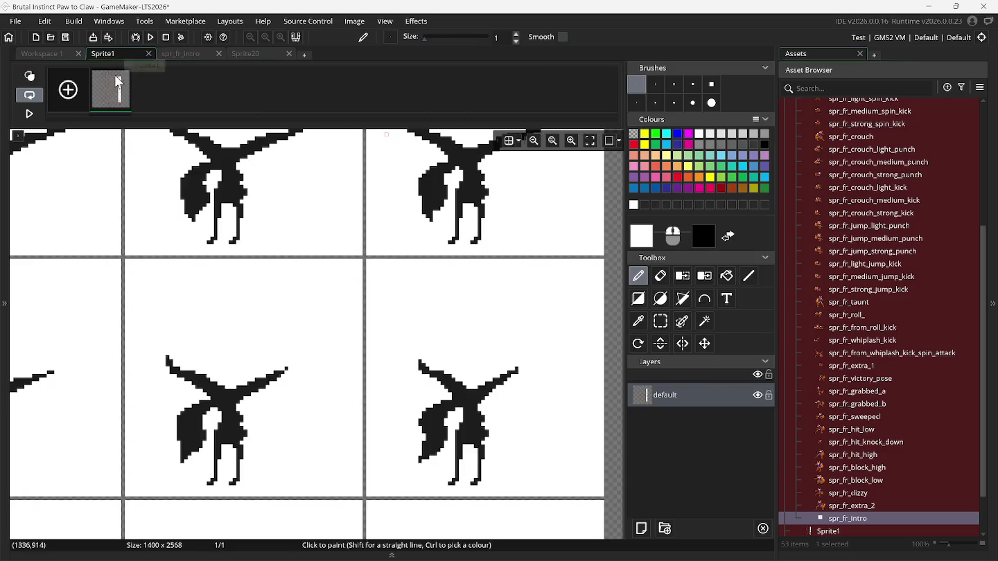
Capture the next fox frame cell from Sprite1 as a custom brush.
click(657, 322)
scroll(259, 346, down, 5)
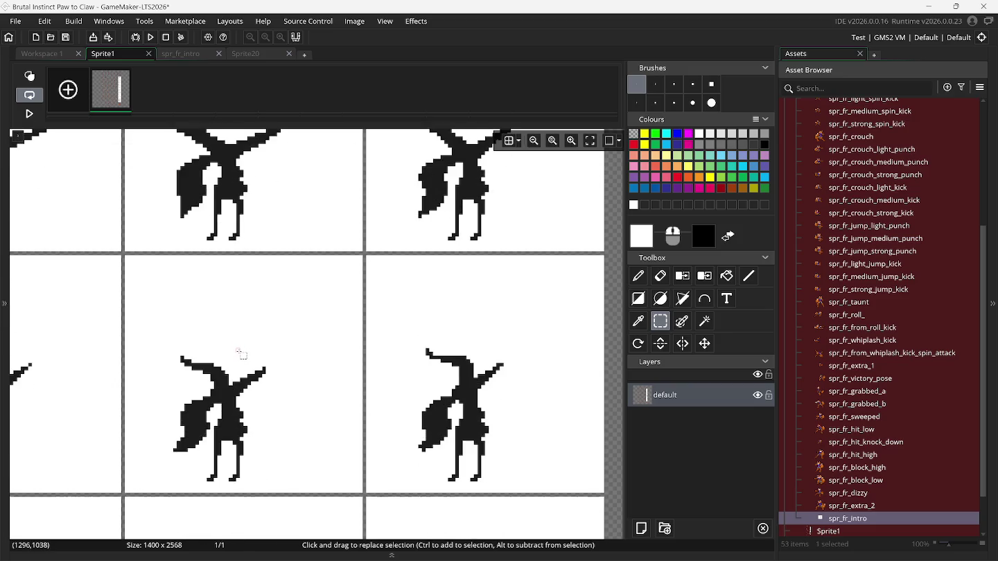
scroll(235, 355, left, 3)
scroll(234, 356, left, 4)
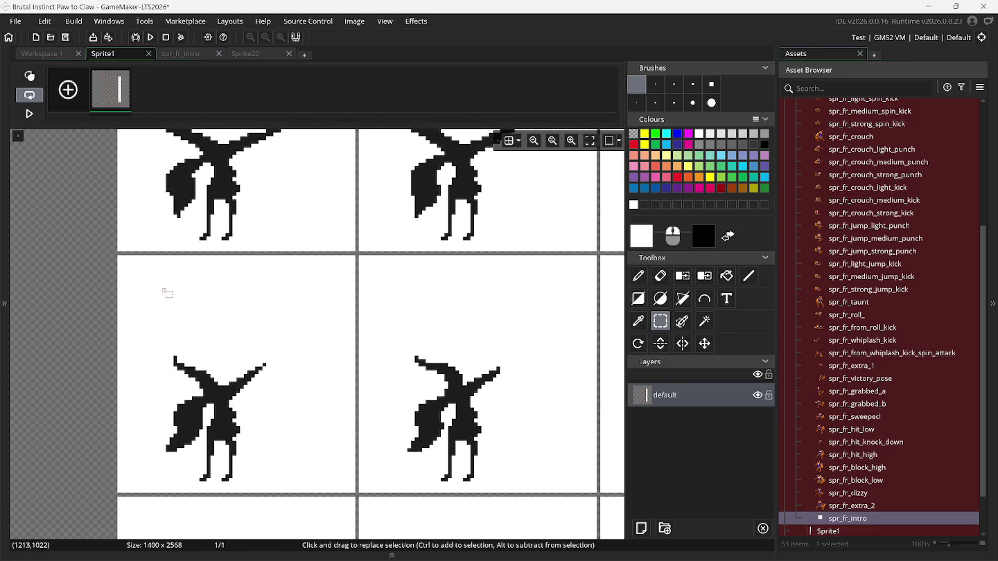
drag(119, 257, 220, 376)
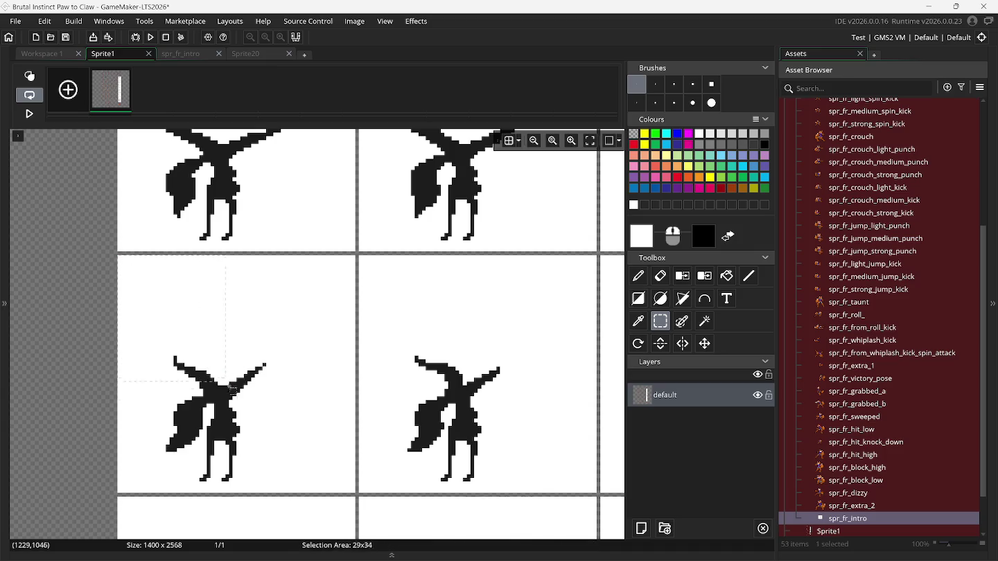
drag(354, 495, 354, 495)
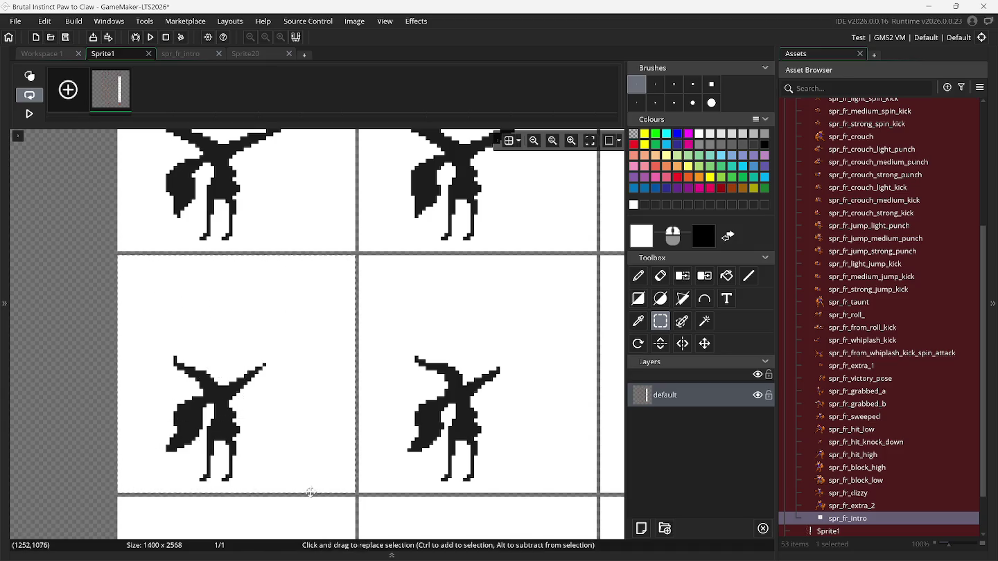
key(ctrl+b)
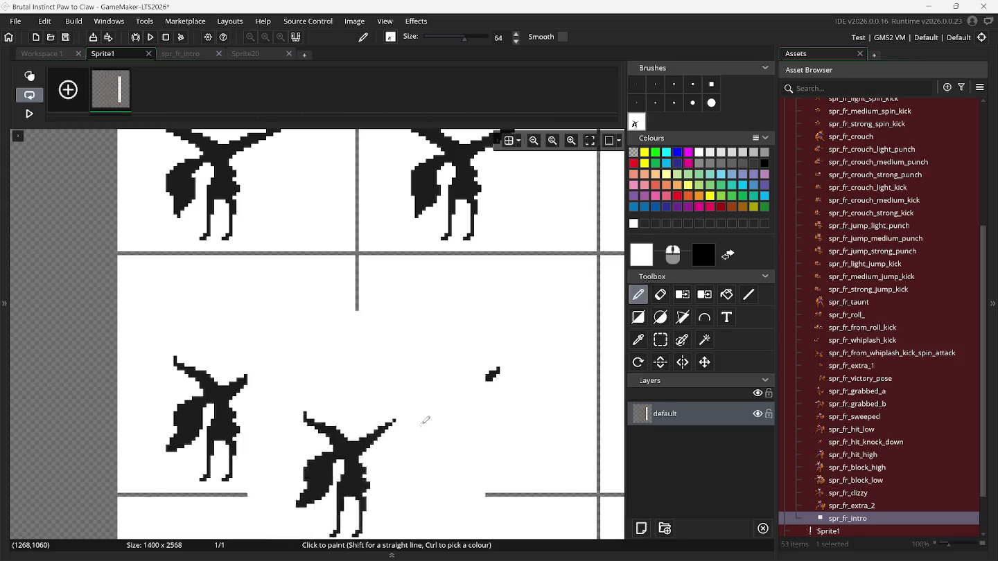
Capture two more fox cells, including the lower-right one, as second and third brushes.
click(657, 345)
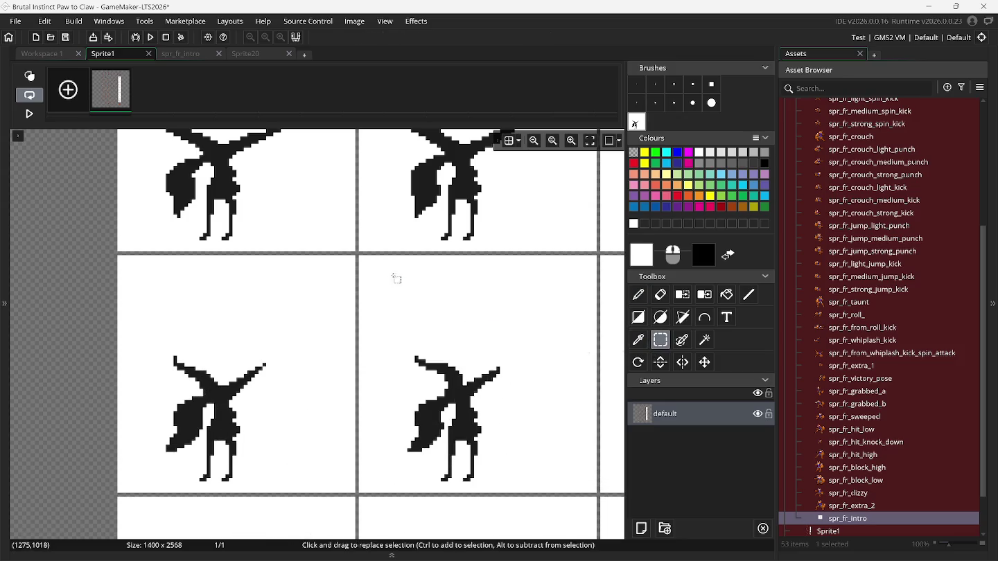
click(360, 257)
drag(543, 442, 594, 493)
key(ctrl+b)
click(665, 340)
scroll(616, 351, right, 6)
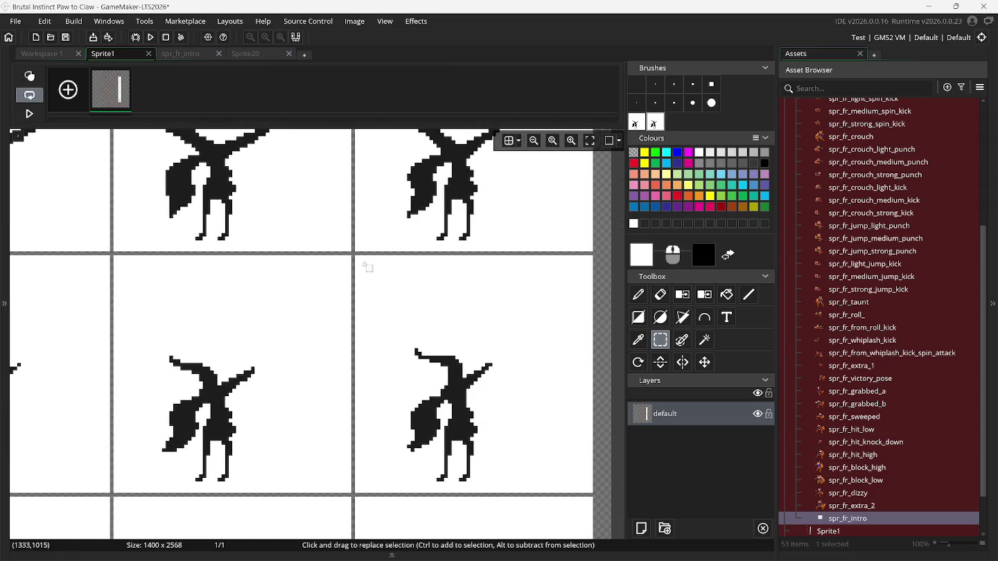
drag(355, 257, 553, 471)
key(ctrl+b)
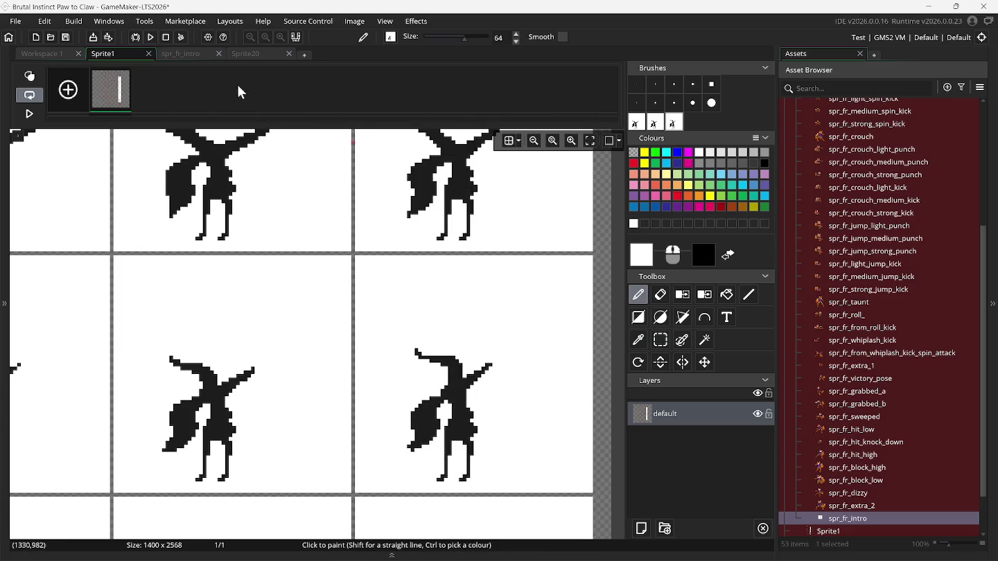
Back in spr_fr_intro, stamp the fox poses onto frames 28 to 30.
click(194, 55)
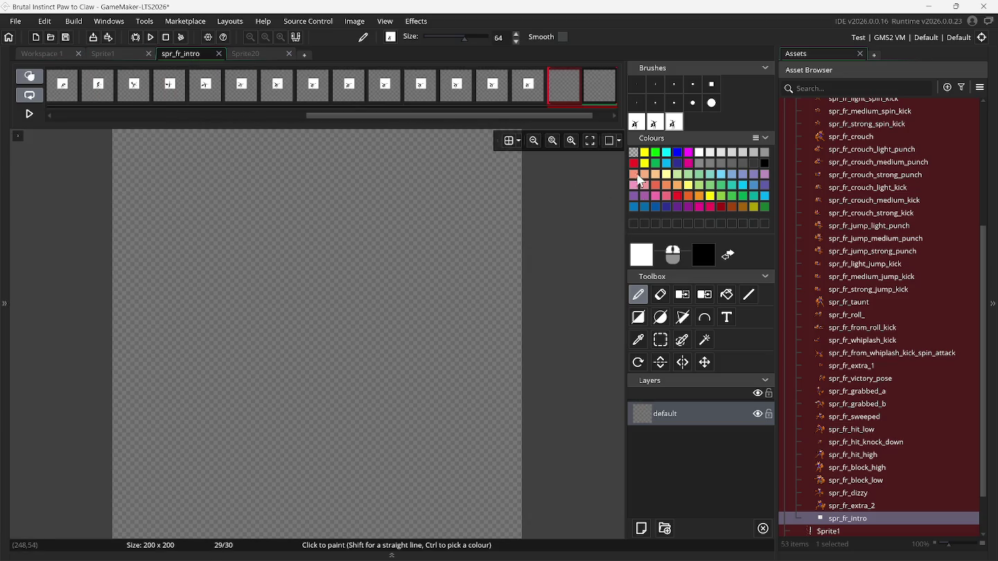
click(536, 90)
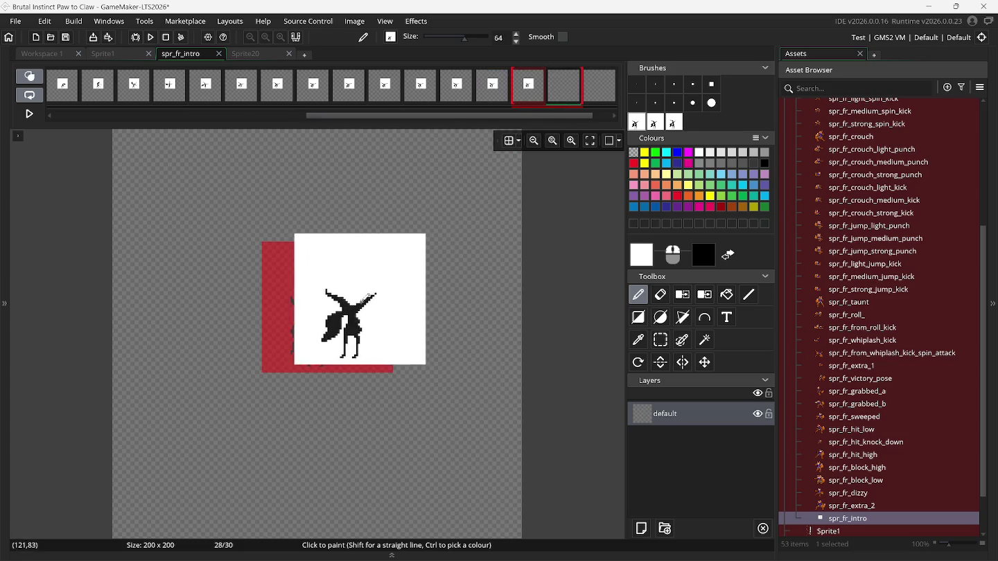
drag(350, 303, 333, 305)
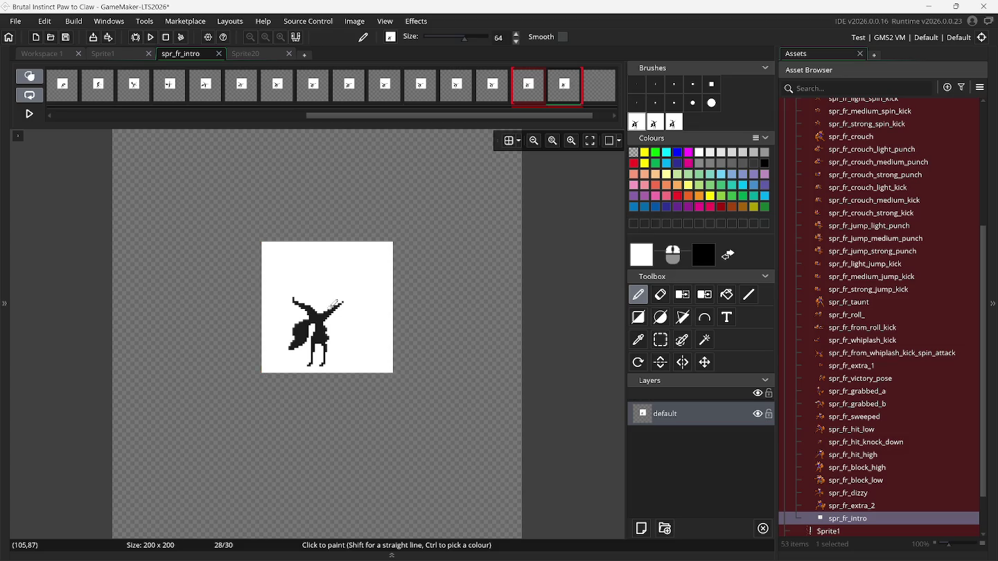
drag(584, 115, 601, 115)
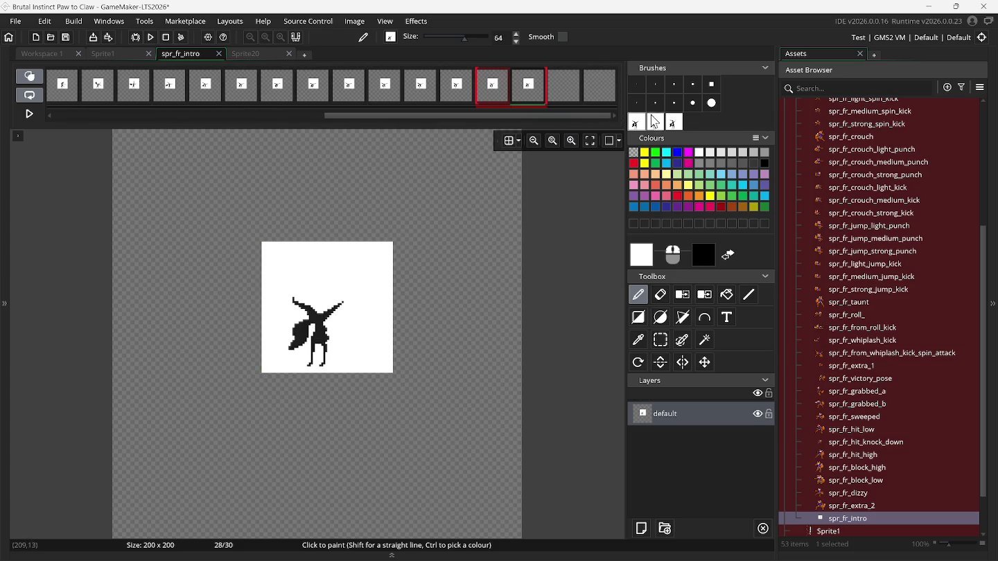
click(528, 85)
mouse_move(334, 303)
mouse_down()
mouse_move(440, 246)
mouse_move(355, 304)
mouse_move(334, 302)
mouse_move(457, 302)
mouse_move(333, 302)
mouse_up()
click(337, 303)
click(565, 85)
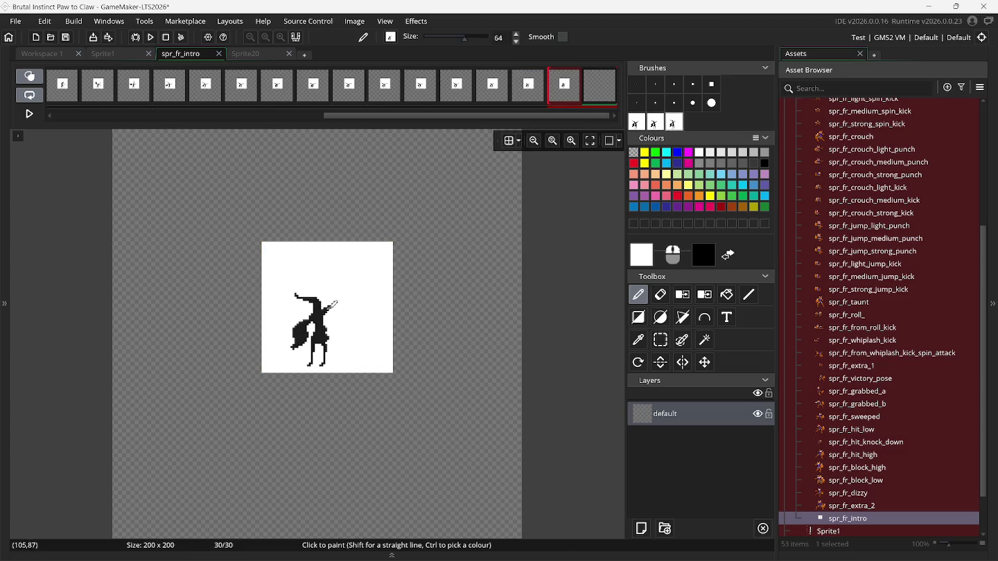
Add three empty frames for 33 in total and delete the captured fox brushes.
right_click(602, 93)
click(607, 97)
right_click(604, 93)
click(608, 97)
right_click(607, 97)
click(607, 96)
drag(554, 115, 621, 115)
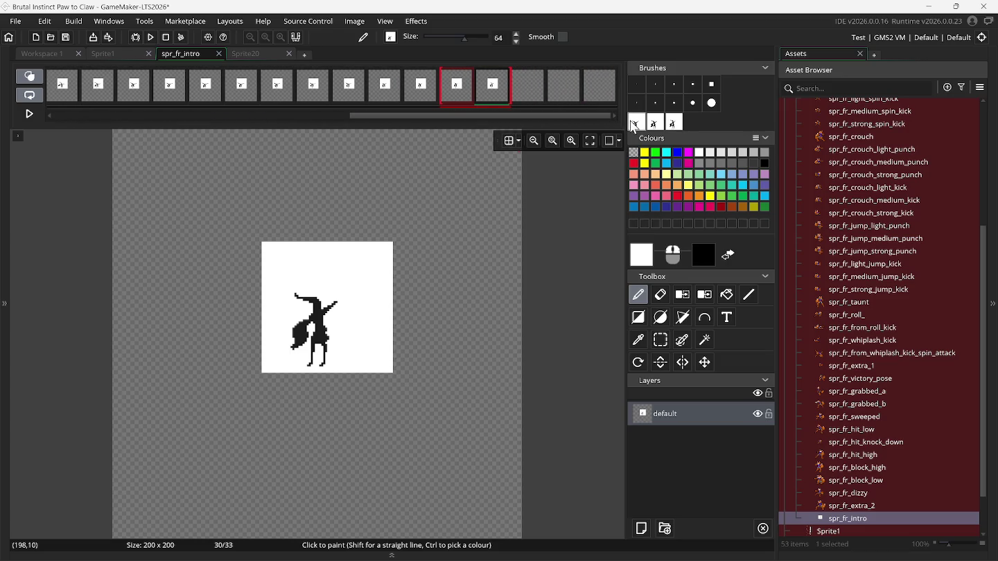
click(632, 124)
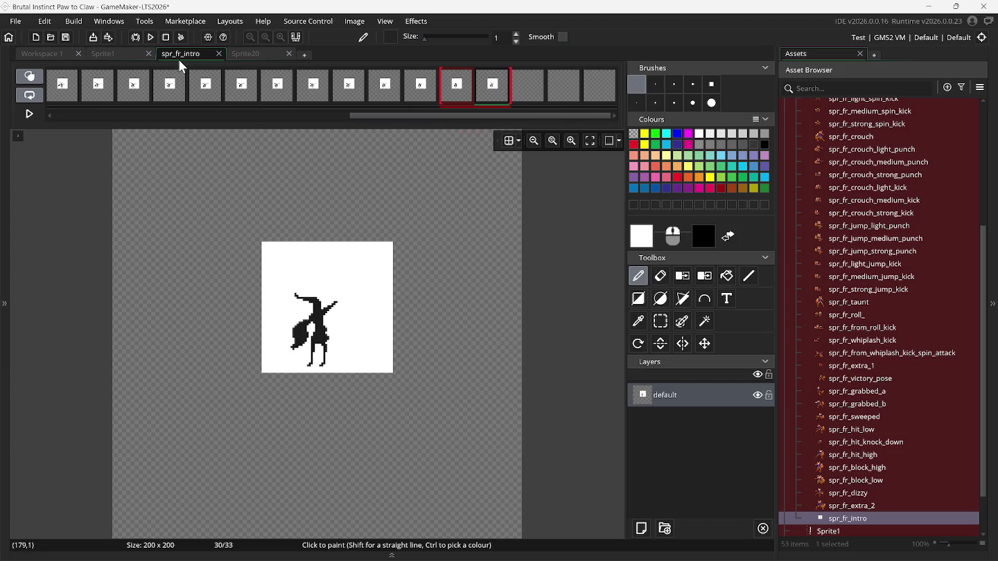
click(111, 54)
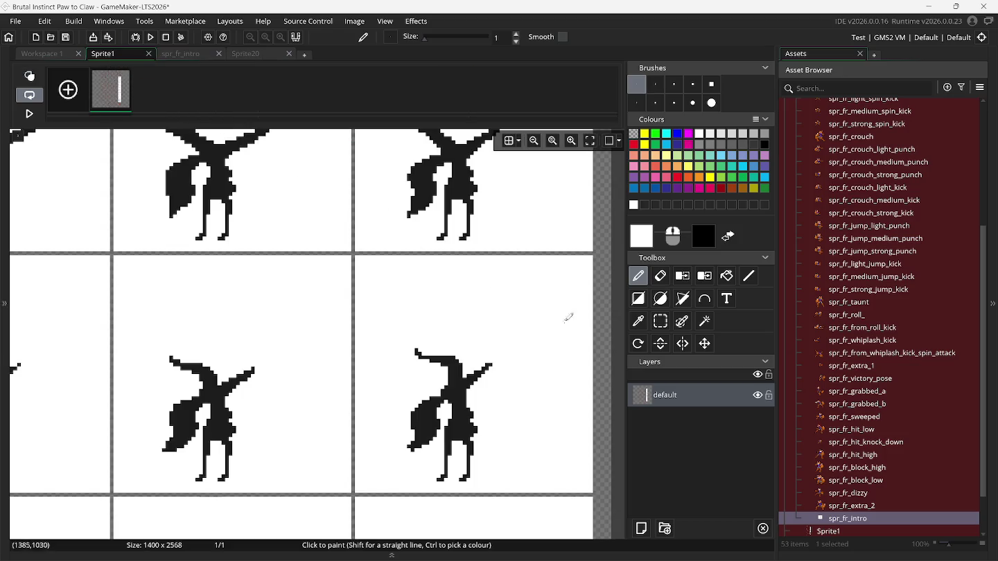
Capture the middle-left handstand pose from Sprite1 as a brush.
click(660, 321)
scroll(451, 323, left, 3)
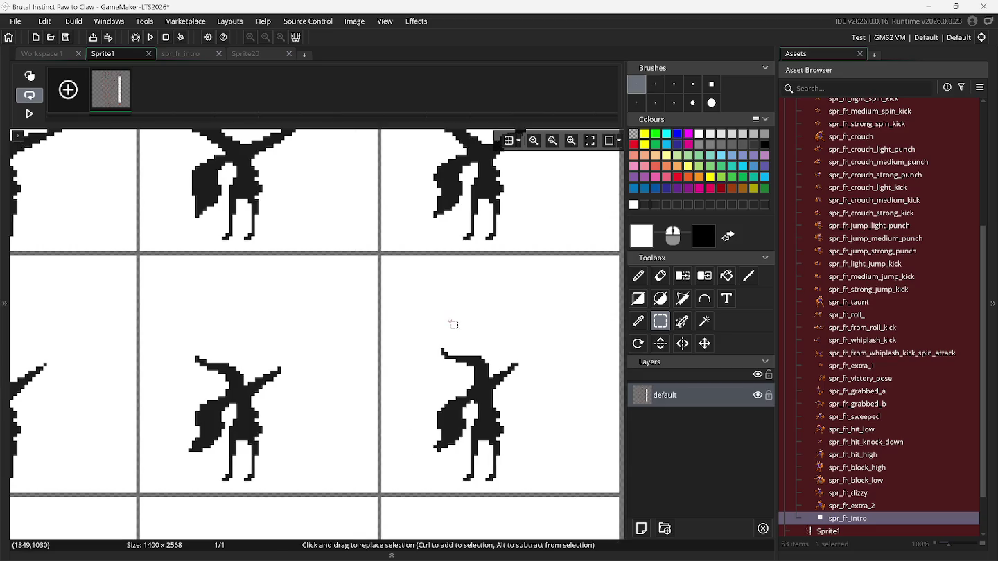
scroll(453, 323, left, 3)
scroll(451, 324, down, 10)
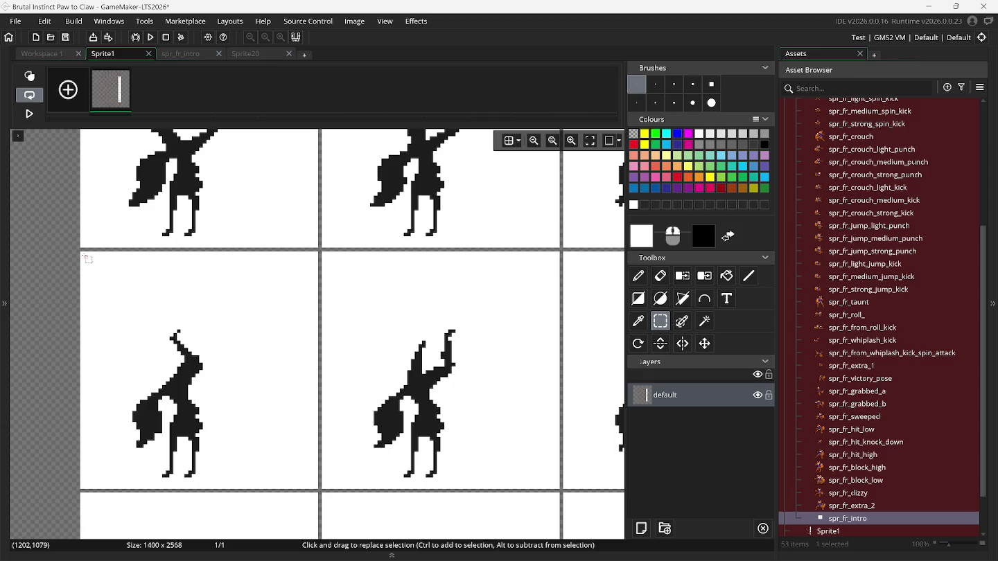
drag(82, 252, 315, 489)
key(ctrl+b)
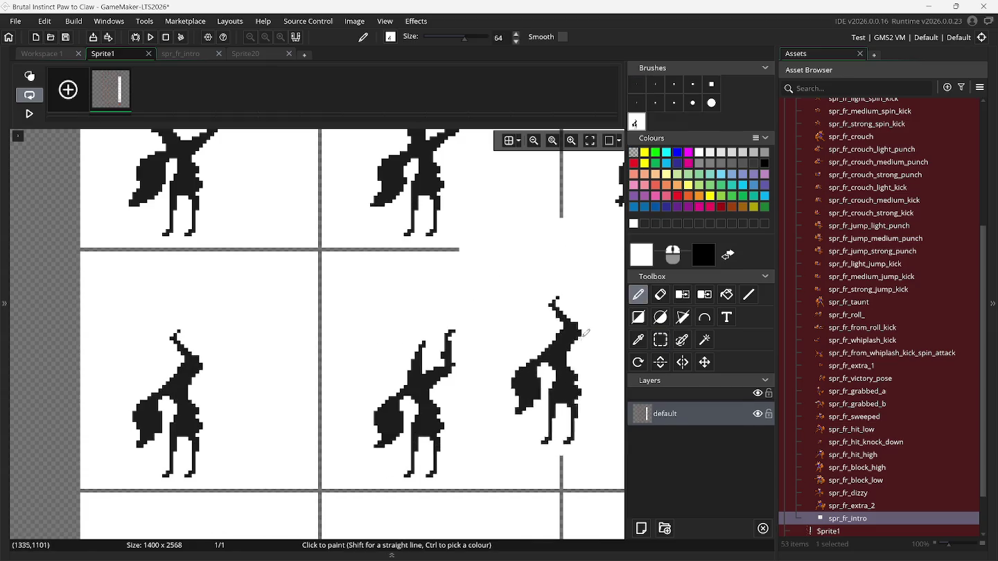
Capture the middle handstand pose and the leg-out pose on the right as more brushes.
click(657, 341)
click(322, 254)
mouse_move(487, 412)
mouse_down()
mouse_move(565, 474)
mouse_move(558, 489)
mouse_up()
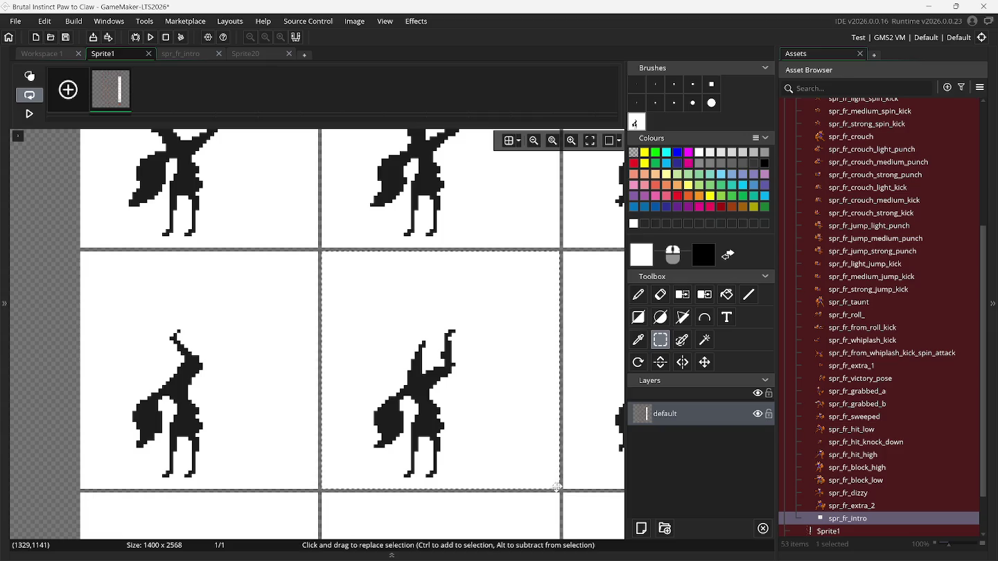
key(ctrl+c)
key(ctrl+v)
click(660, 340)
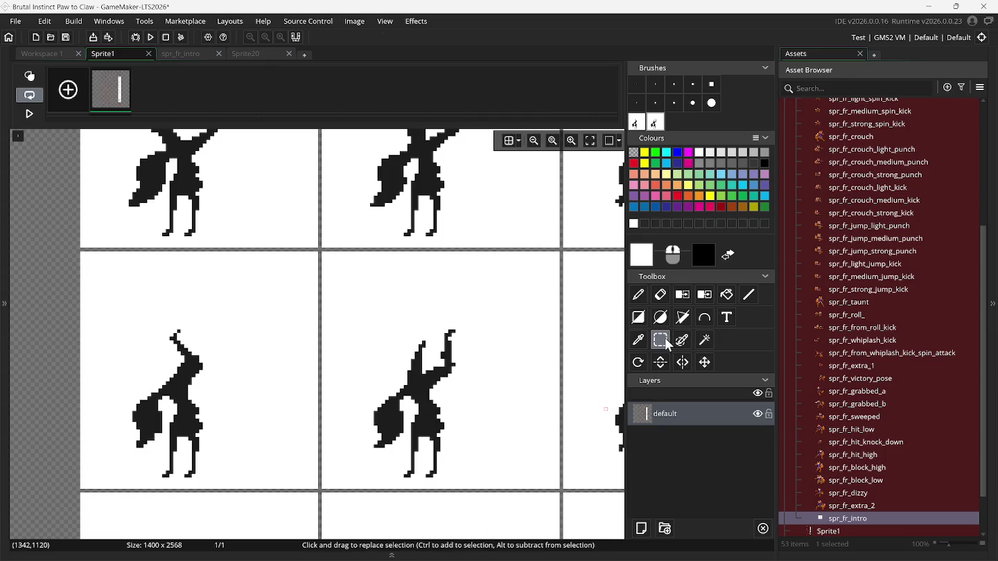
scroll(610, 341, right, 3)
scroll(610, 341, right, 6)
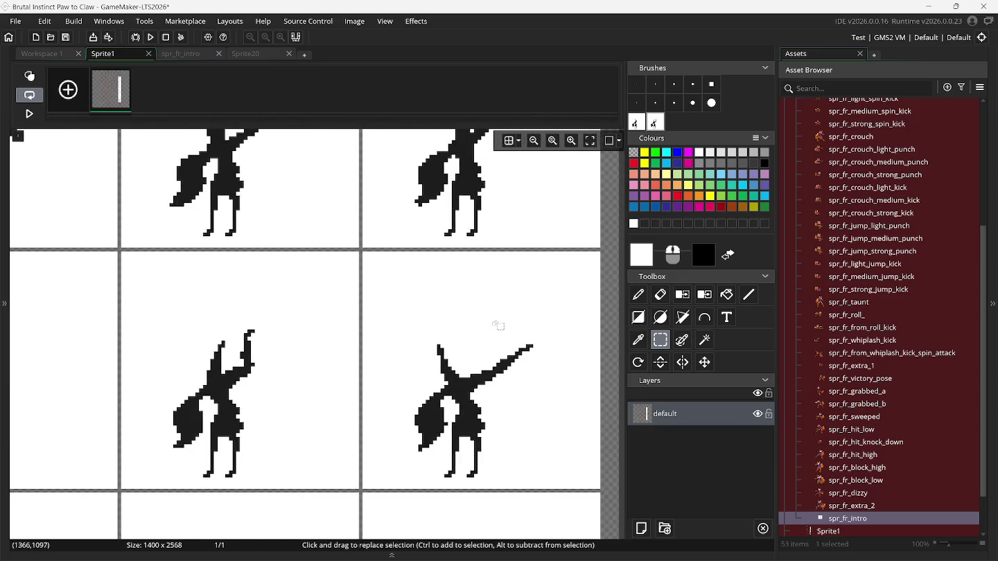
drag(364, 253, 384, 273)
key(ctrl+b)
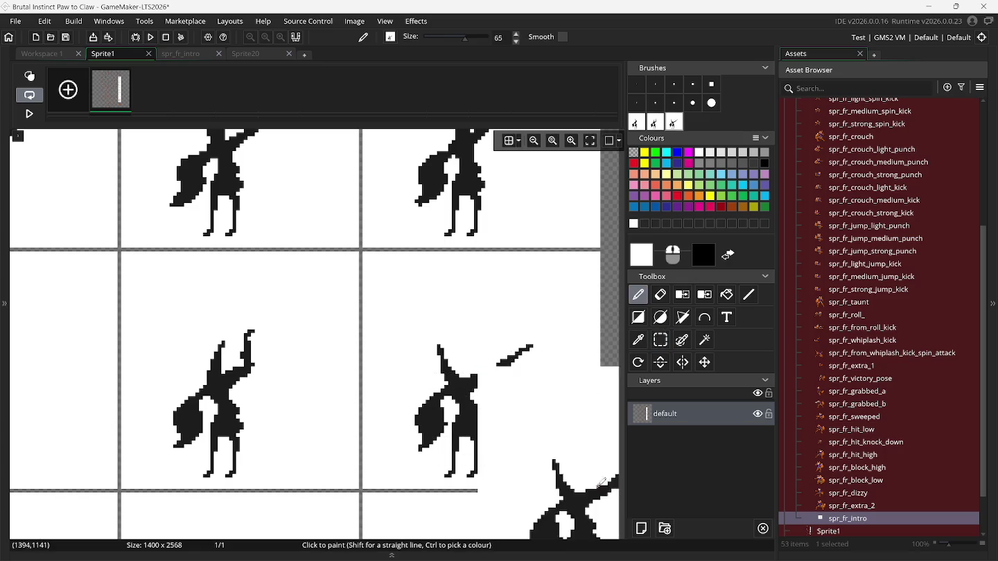
Stamp the handstand pose onto frame 31 and the leg-out pose onto frame 33 of spr_fr_intro.
click(200, 53)
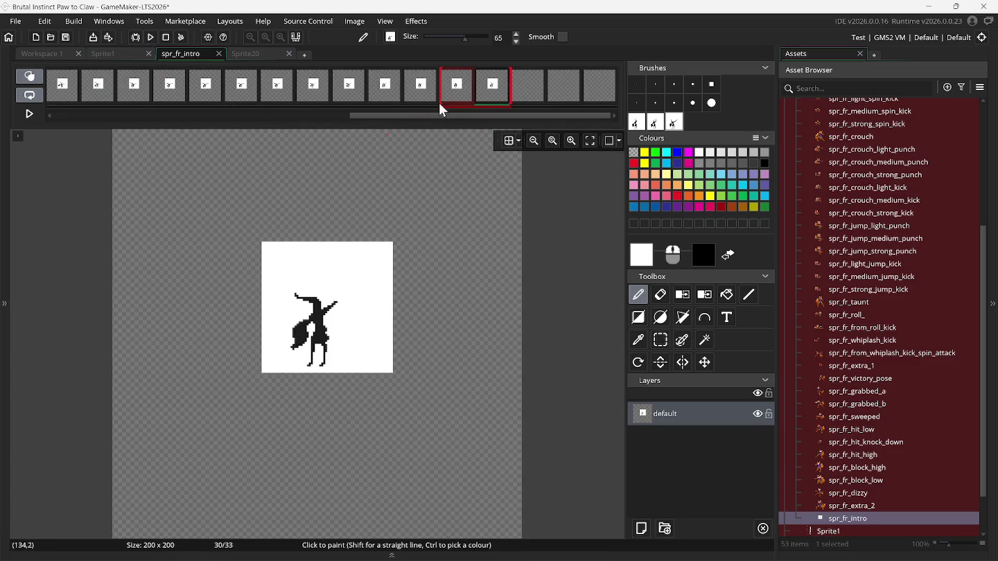
click(525, 84)
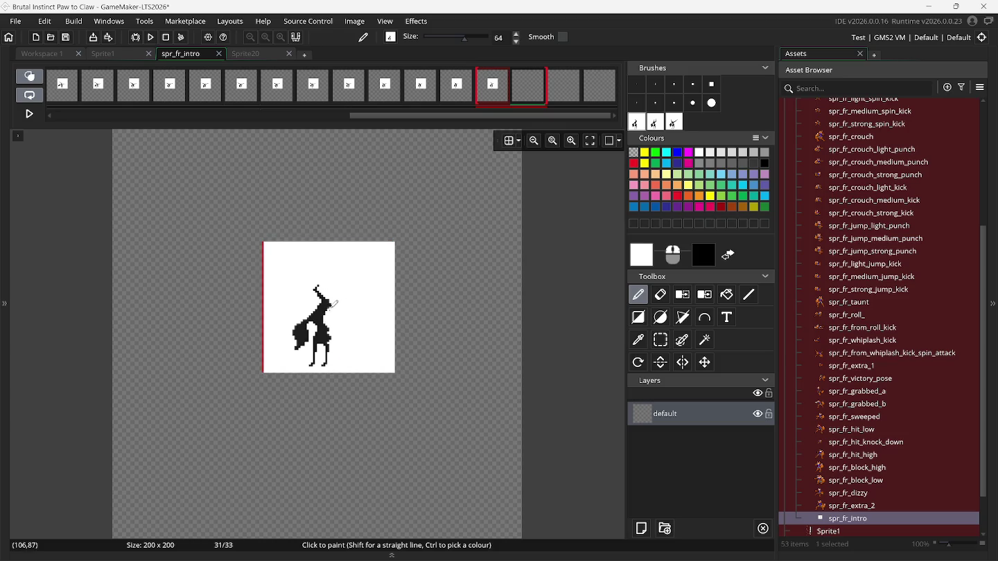
click(334, 303)
click(599, 84)
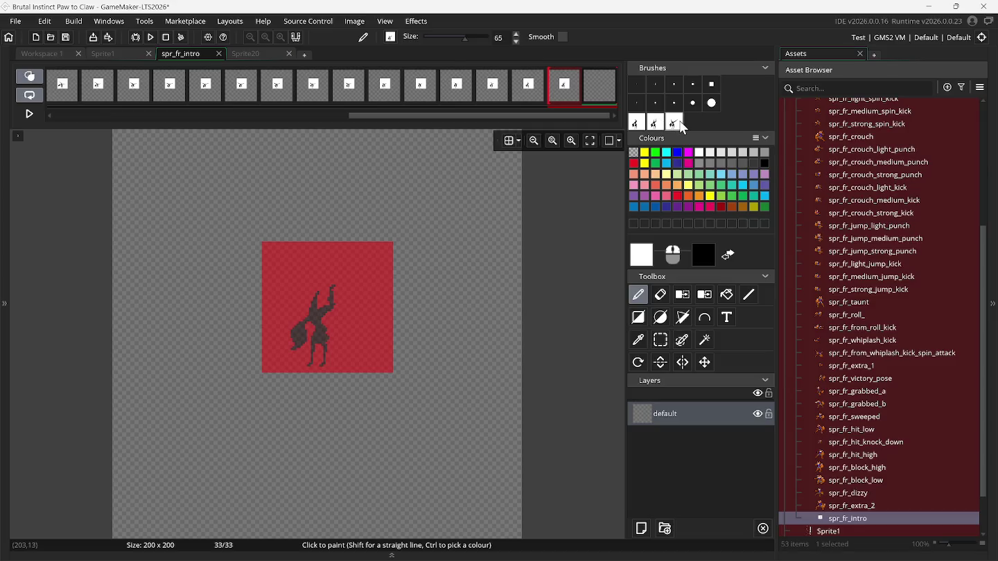
click(331, 302)
Add three empty frames for 36 in total, delete the pose brushes, and return to Sprite1.
right_click(603, 89)
click(607, 91)
right_click(608, 91)
click(606, 90)
right_click(605, 90)
click(631, 104)
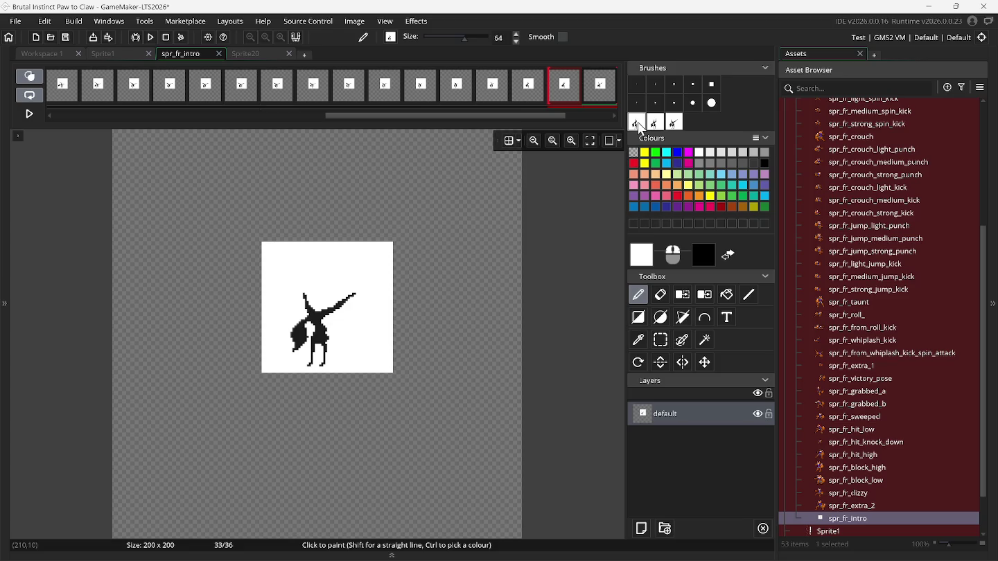
key(Delete)
key(Delete)
key(Delete)
drag(548, 118, 594, 117)
click(534, 92)
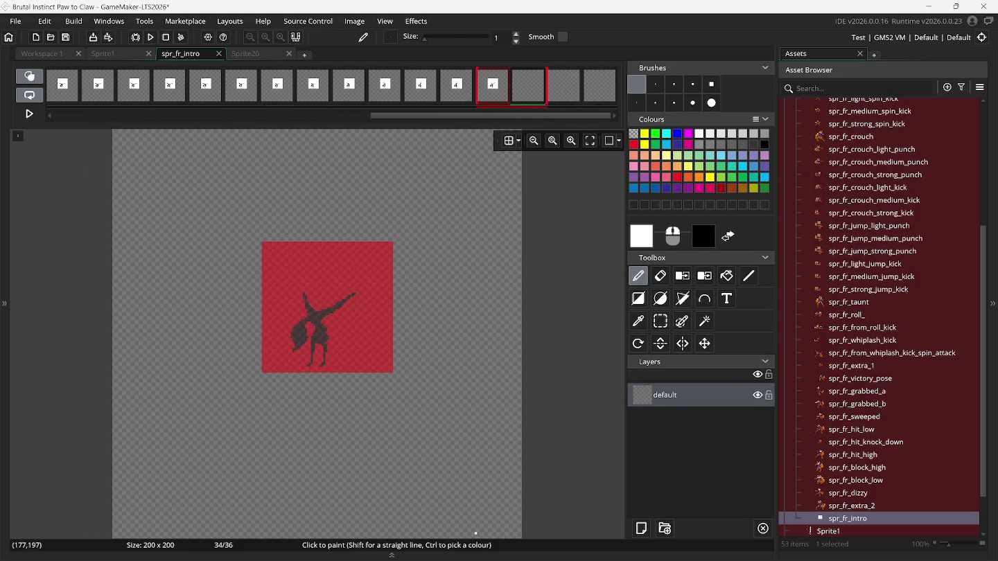
mouse_move(402, 558)
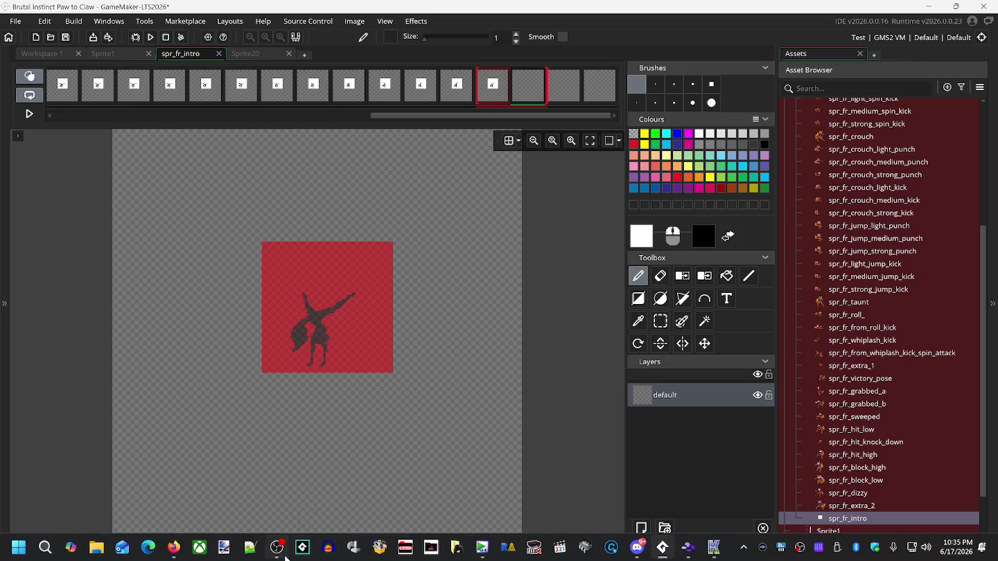
click(108, 54)
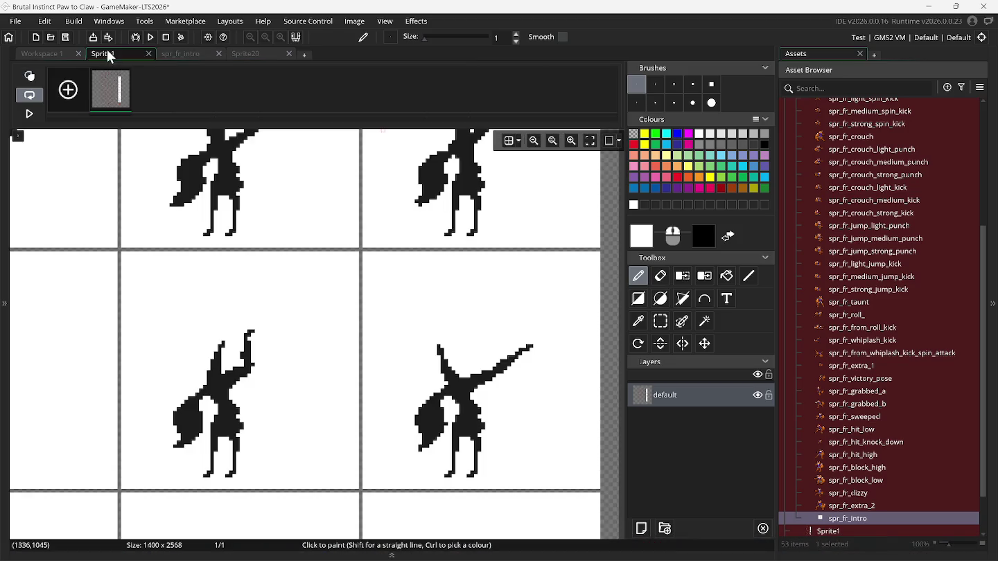
Capture the bottom-left leg-out handstand pose on Sprite1 as a brush.
click(656, 323)
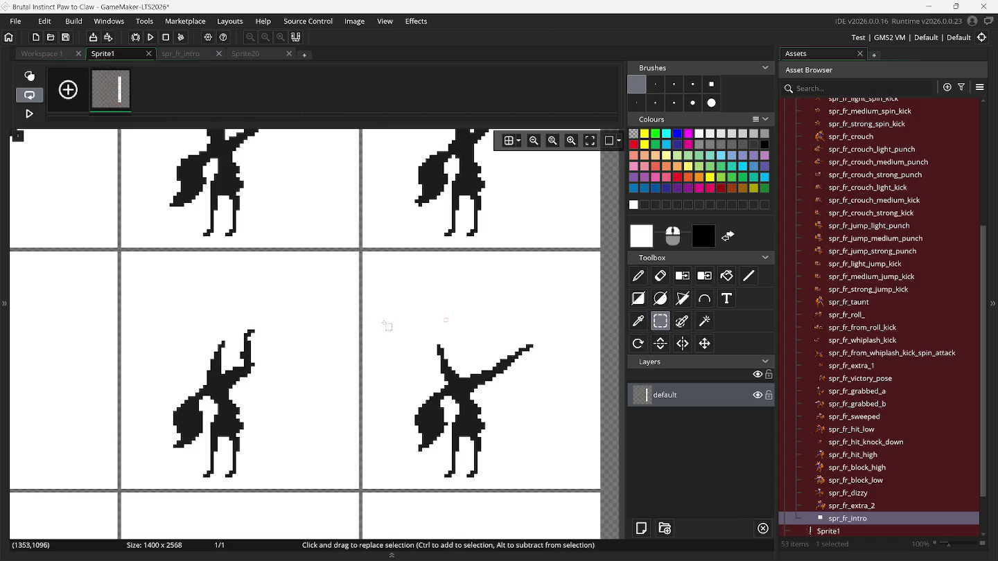
scroll(259, 336, down, 5)
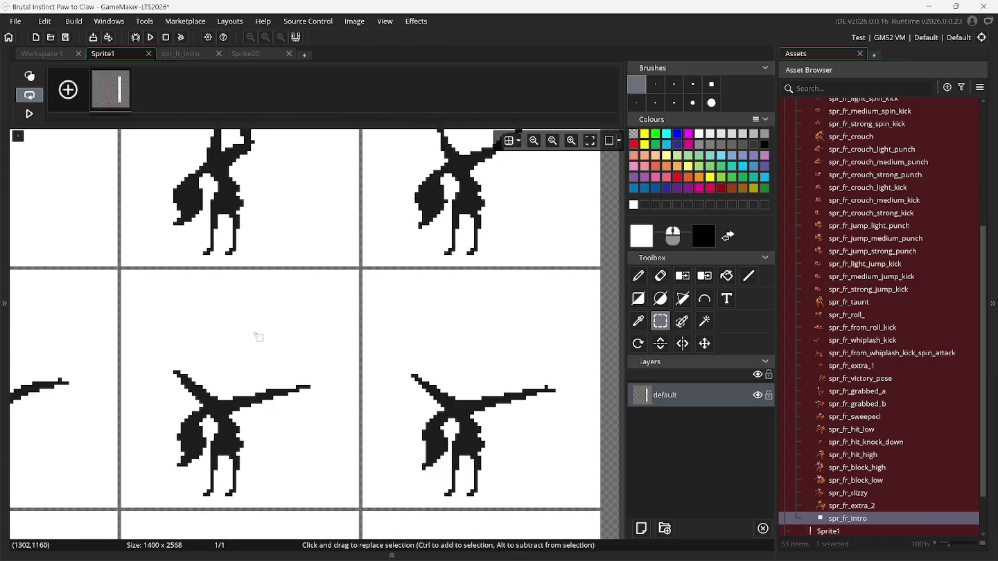
scroll(258, 337, left, 5)
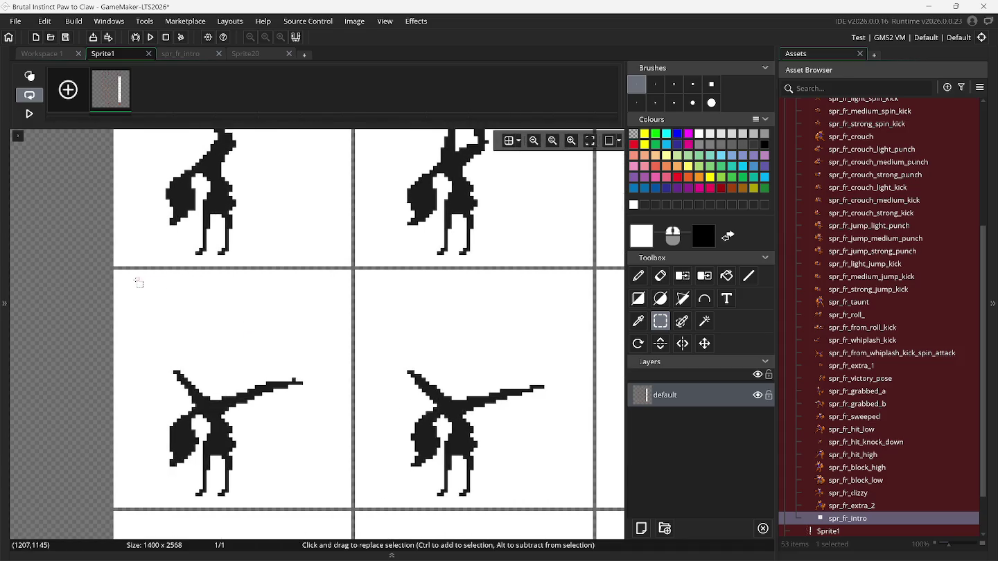
click(121, 276)
click(110, 274)
click(119, 278)
drag(321, 483, 351, 504)
click(348, 493)
mouse_move(119, 276)
mouse_down()
mouse_move(356, 509)
mouse_move(347, 507)
mouse_up()
key(ctrl+b)
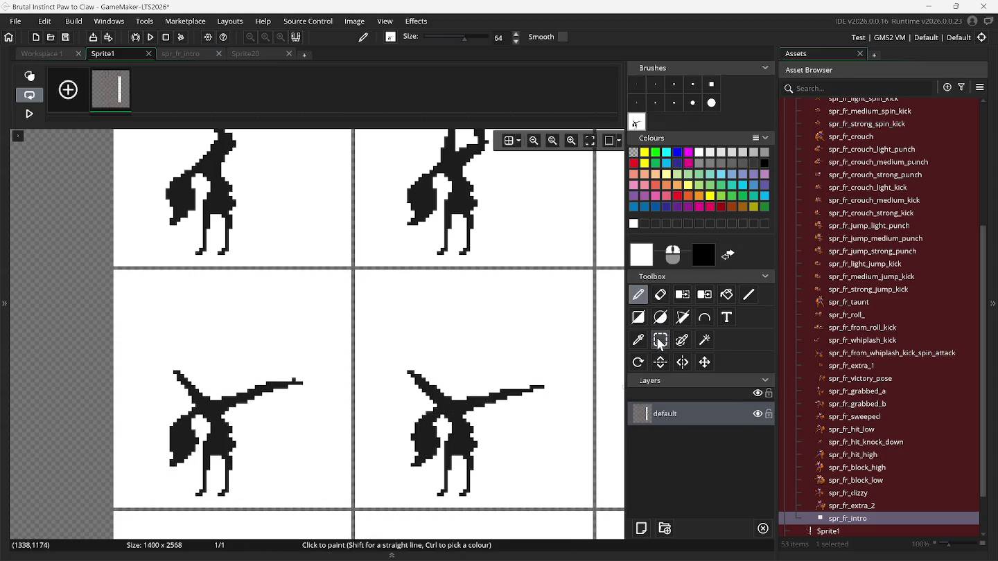
Capture the bottom-right and lower-right leg-out poses as brushes, then reopen spr_fr_intro.
click(659, 340)
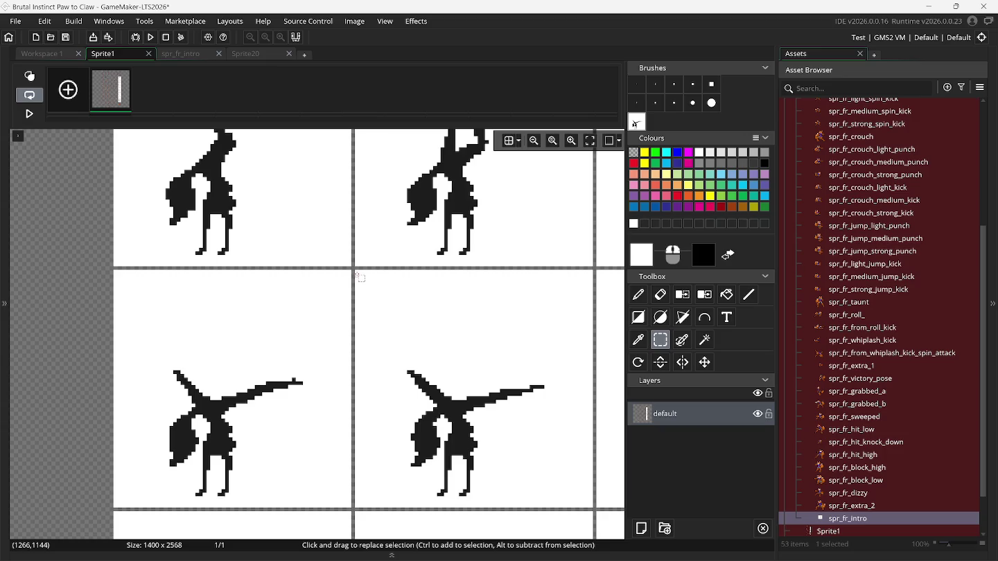
drag(355, 272, 590, 507)
key(ctrl+b)
scroll(596, 489, right, 5)
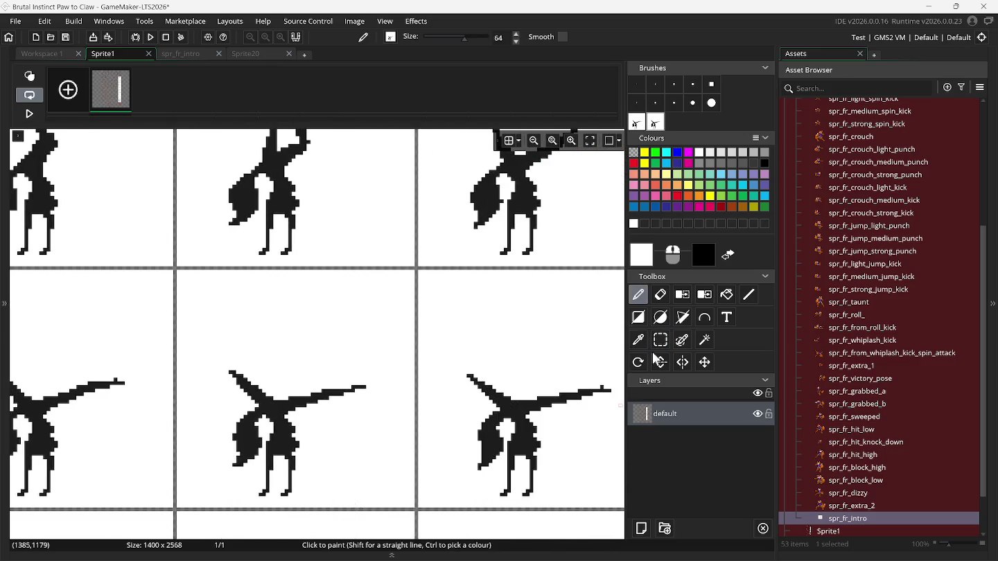
click(660, 340)
scroll(591, 377, right, 3)
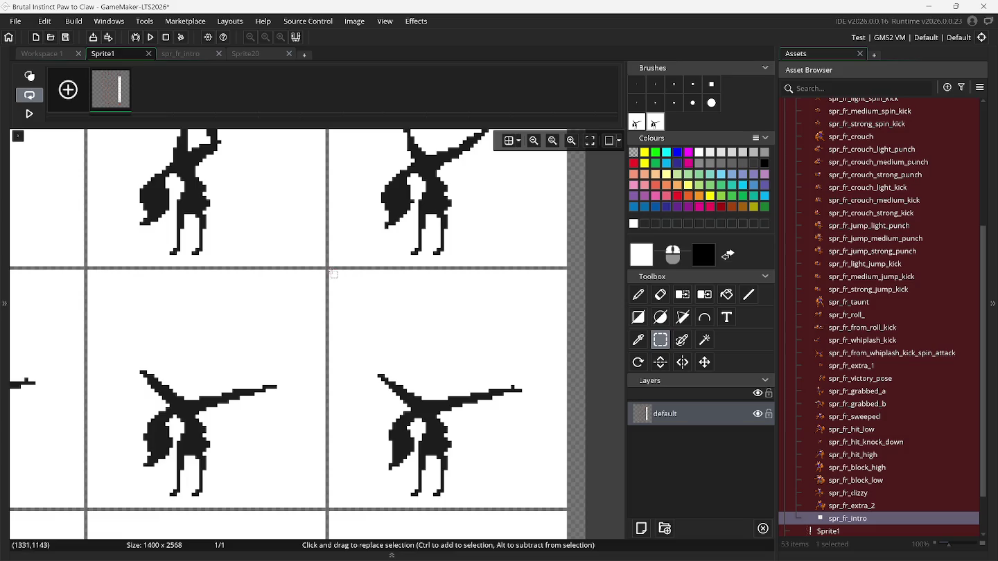
mouse_move(331, 274)
mouse_down()
mouse_move(457, 422)
mouse_move(564, 506)
mouse_up()
key(ctrl+b)
click(185, 53)
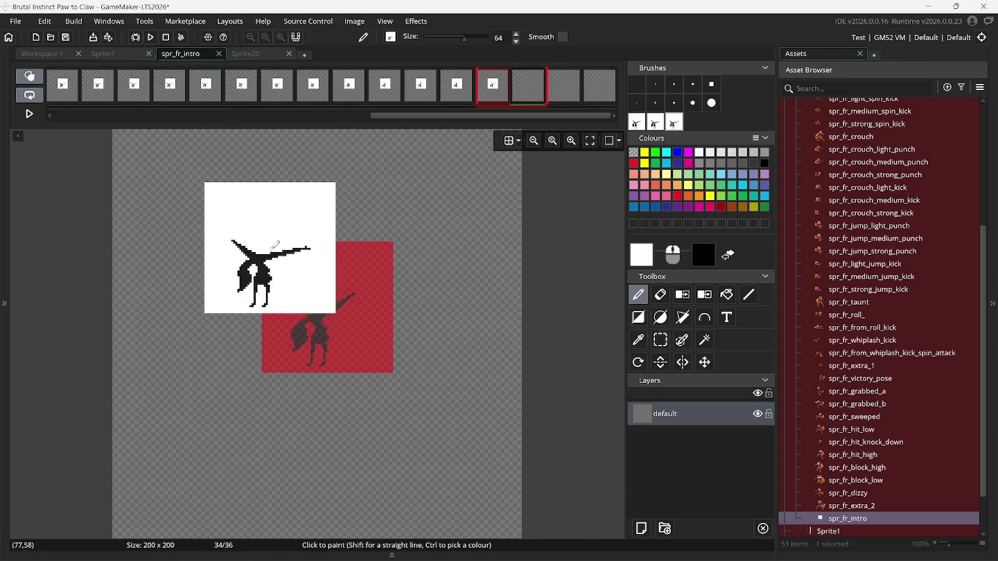
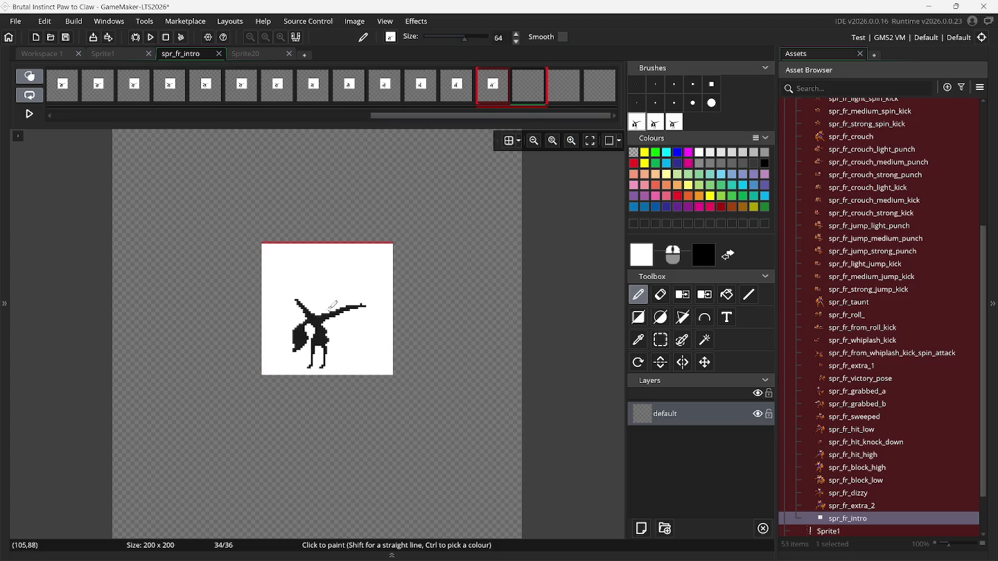
Stamp fox poses onto frames 34, 35 and 36 of spr_fr_intro.
click(330, 307)
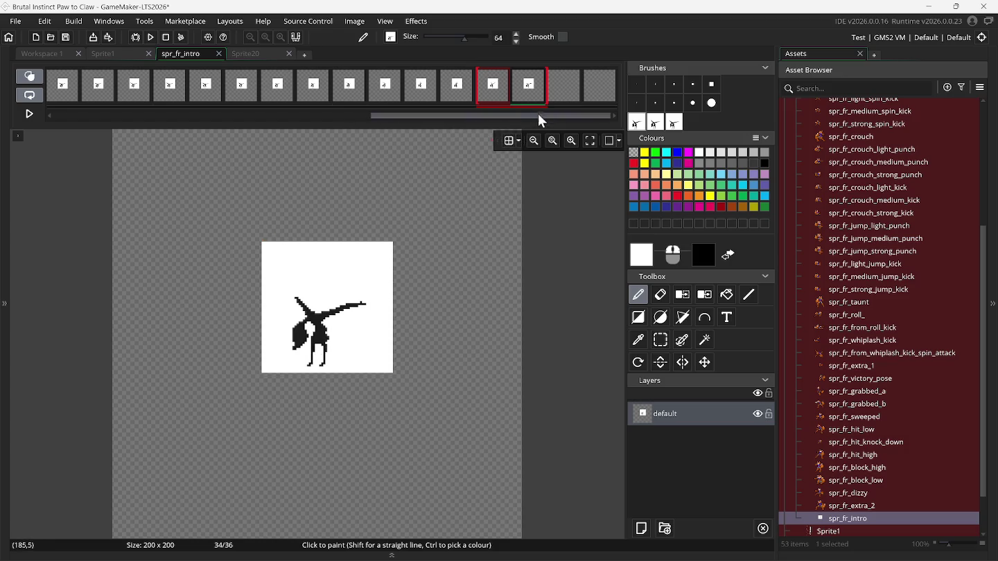
click(563, 87)
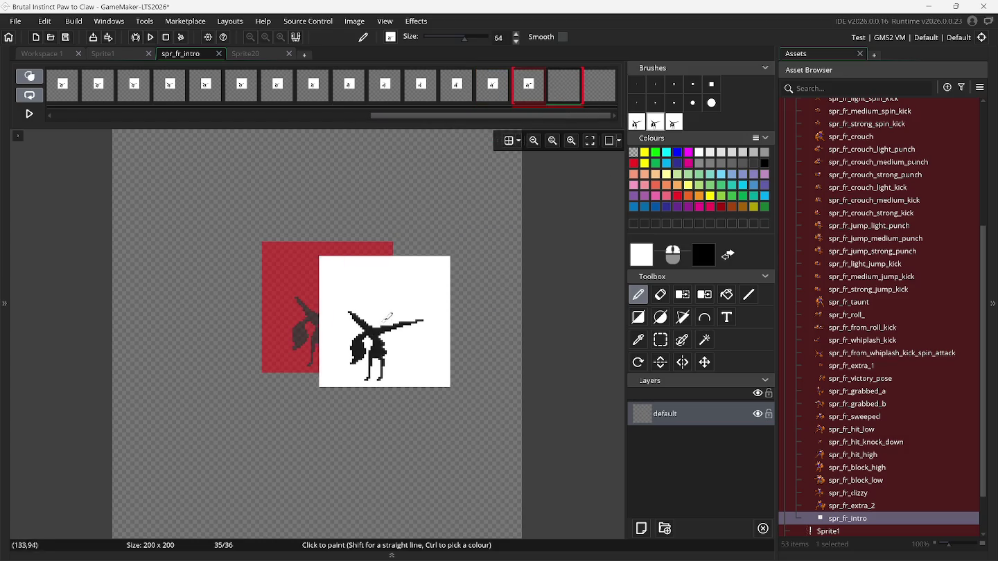
click(328, 307)
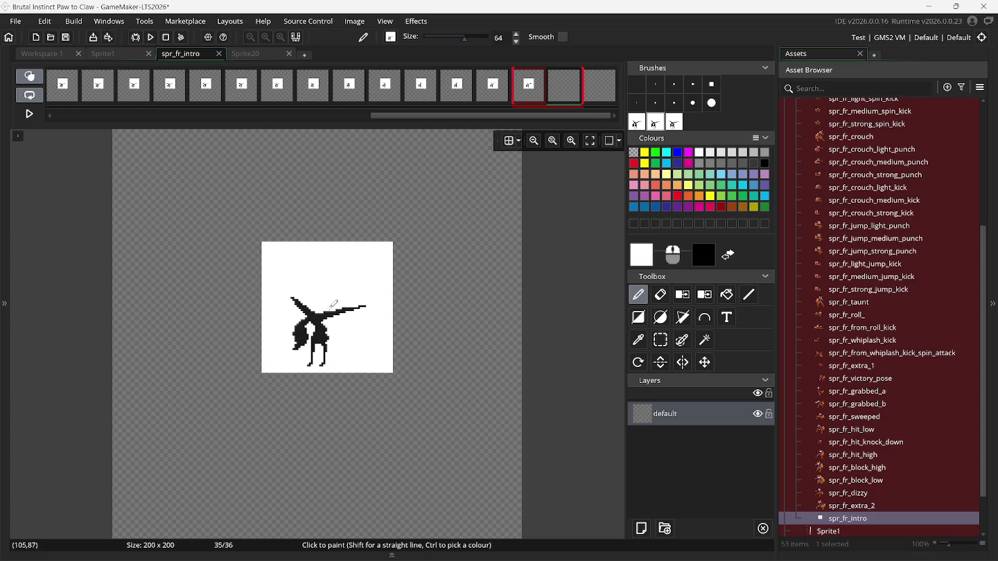
click(596, 92)
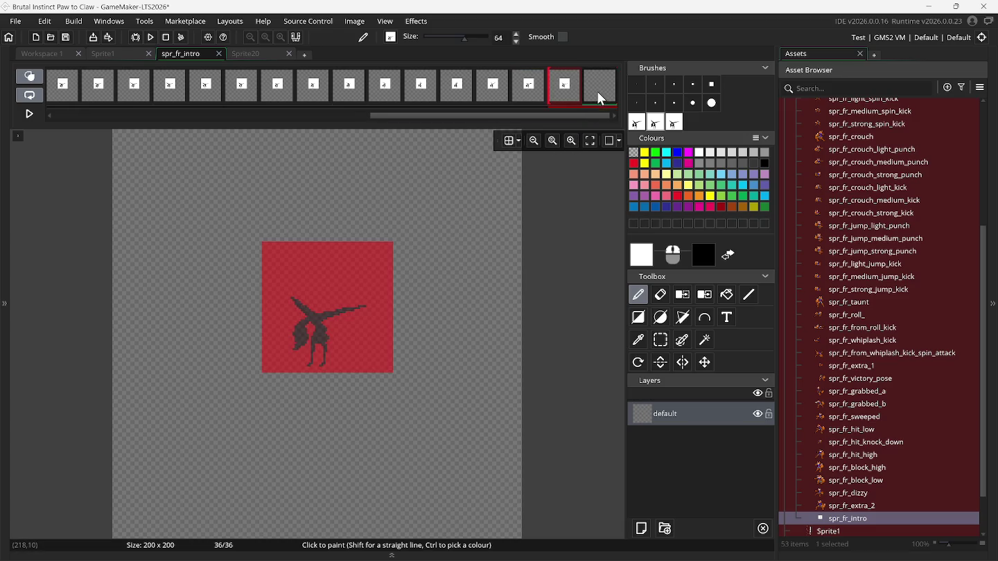
click(670, 119)
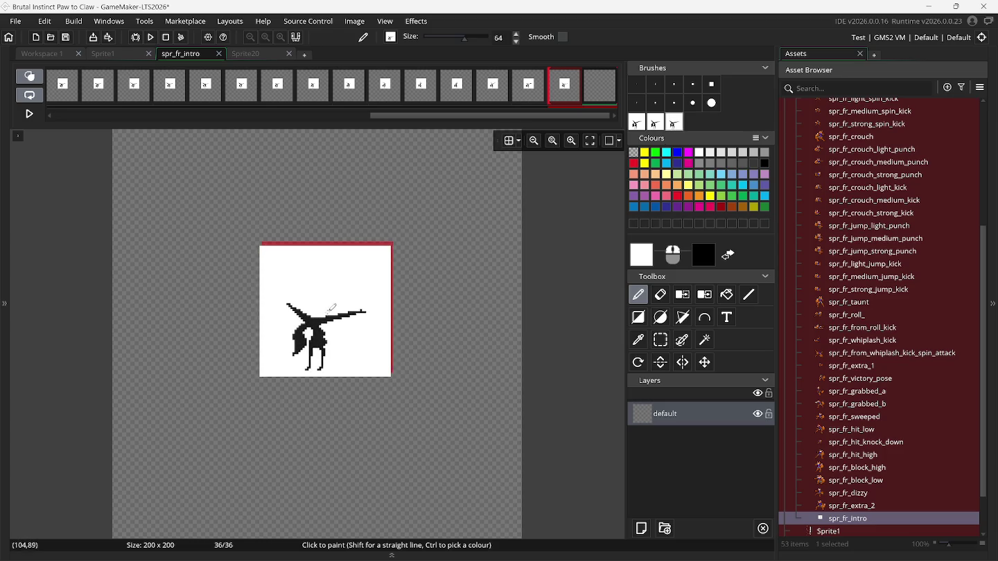
click(332, 304)
Append three empty frames after the last frame.
right_click(597, 91)
click(608, 95)
right_click(607, 92)
click(609, 97)
right_click(602, 90)
click(607, 93)
Delete the custom fox pose brushes.
drag(545, 113, 616, 112)
click(634, 123)
key(Delete)
key(Delete)
key(Delete)
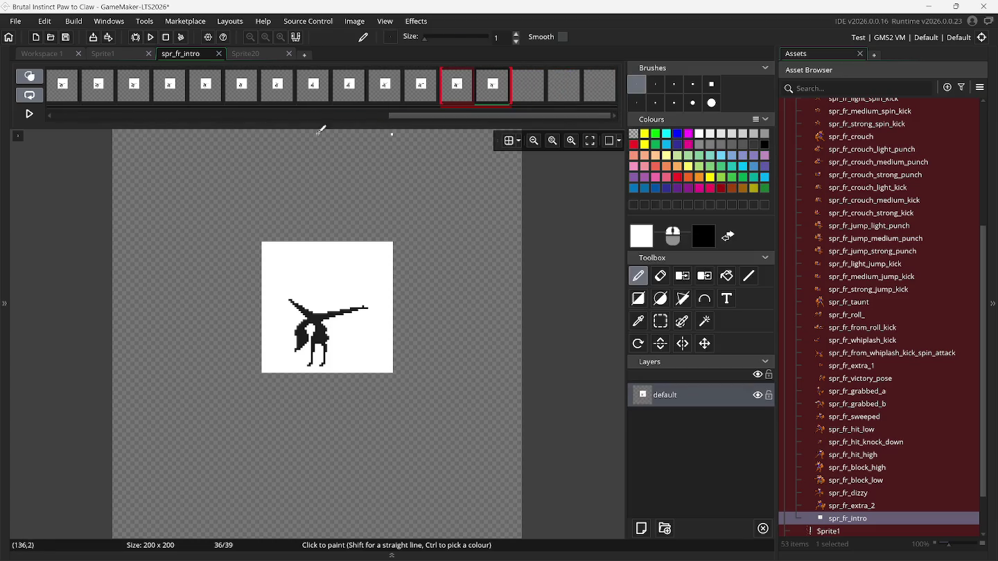
click(107, 55)
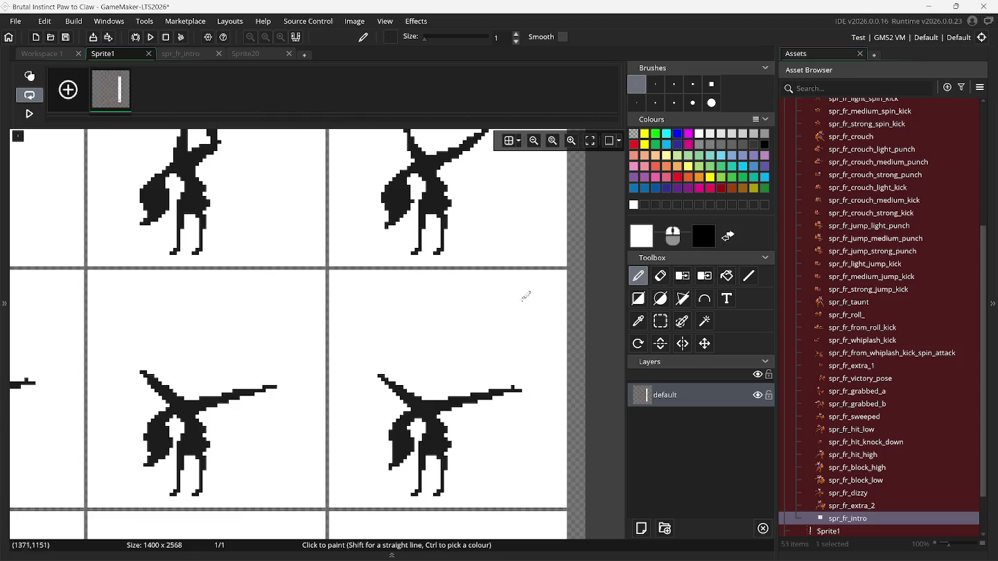
Capture the left fox frame cell on Sprite1 as a stamping brush with Ctrl+B.
click(660, 321)
scroll(288, 341, down, 5)
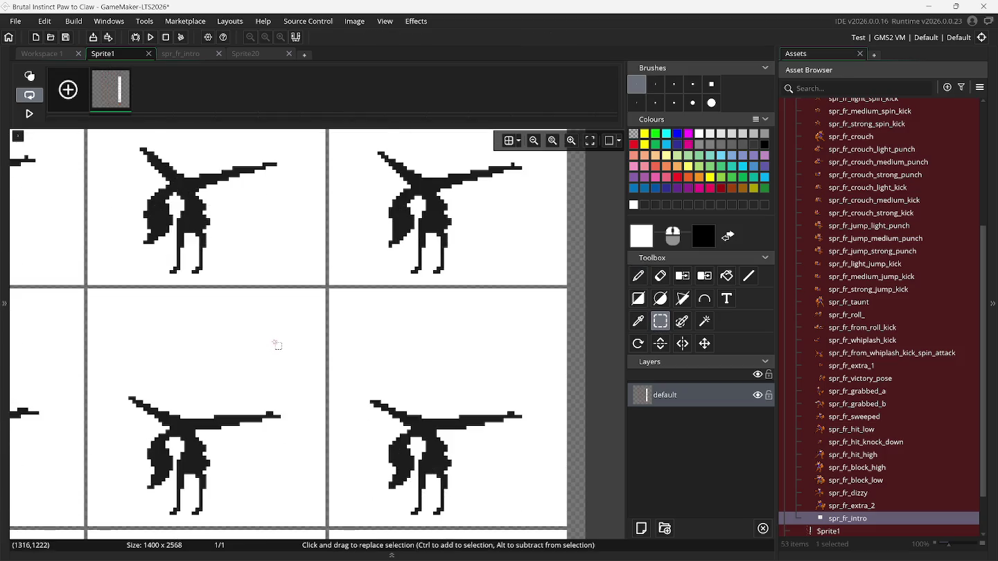
scroll(276, 345, left, 8)
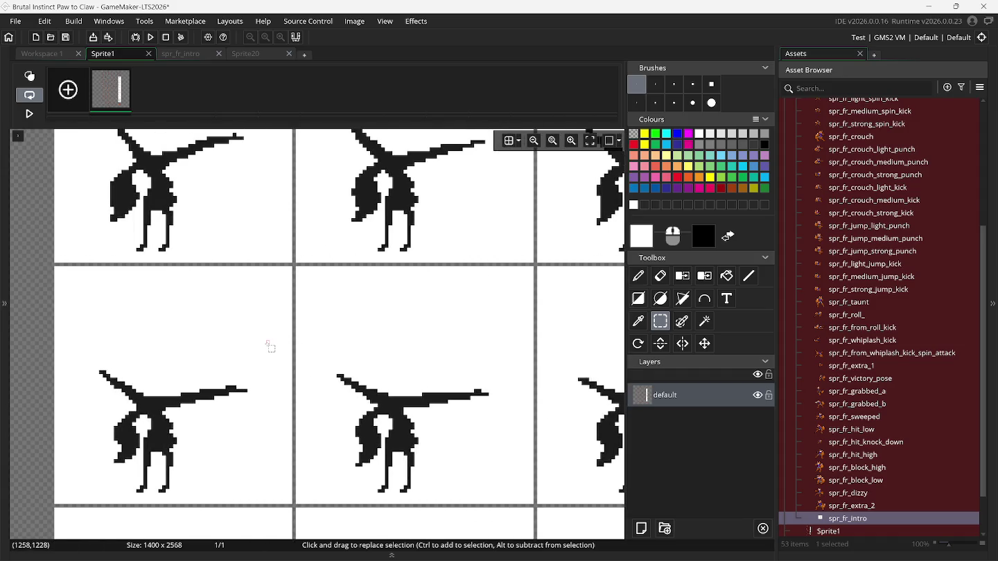
scroll(269, 345, down, 1)
click(58, 224)
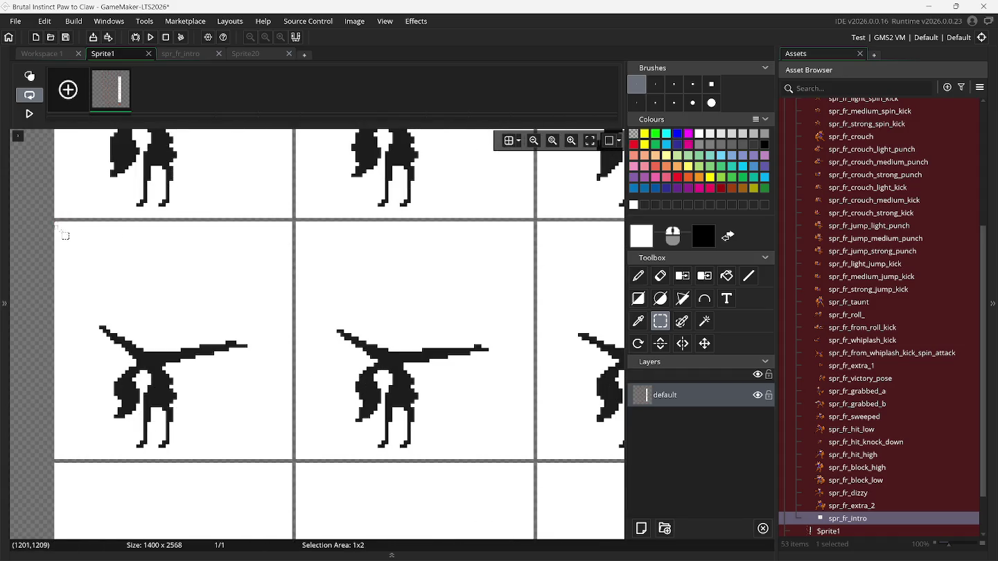
drag(229, 410, 289, 458)
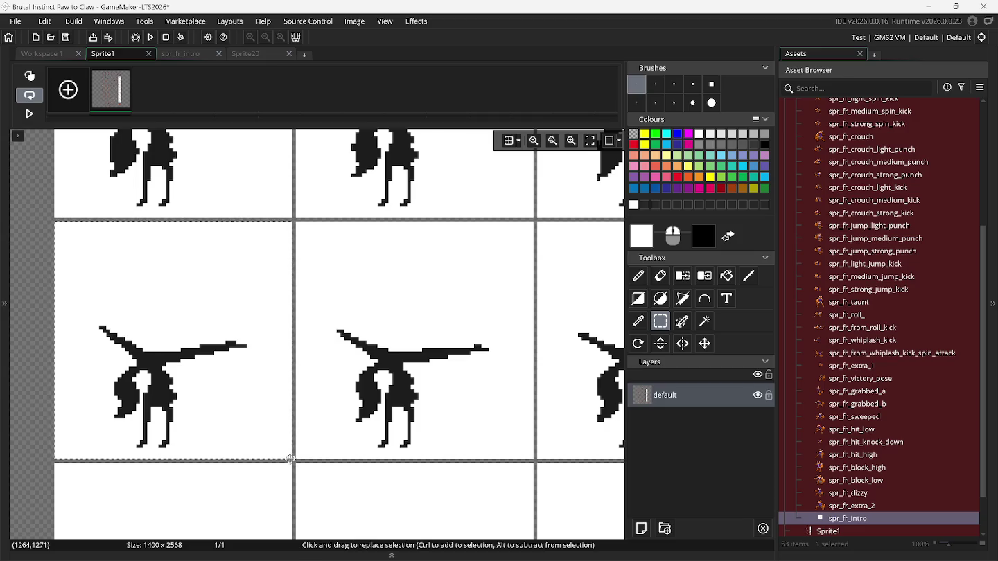
key(ctrl+b)
Capture the middle and right fox cells as a second and third brush.
key(s)
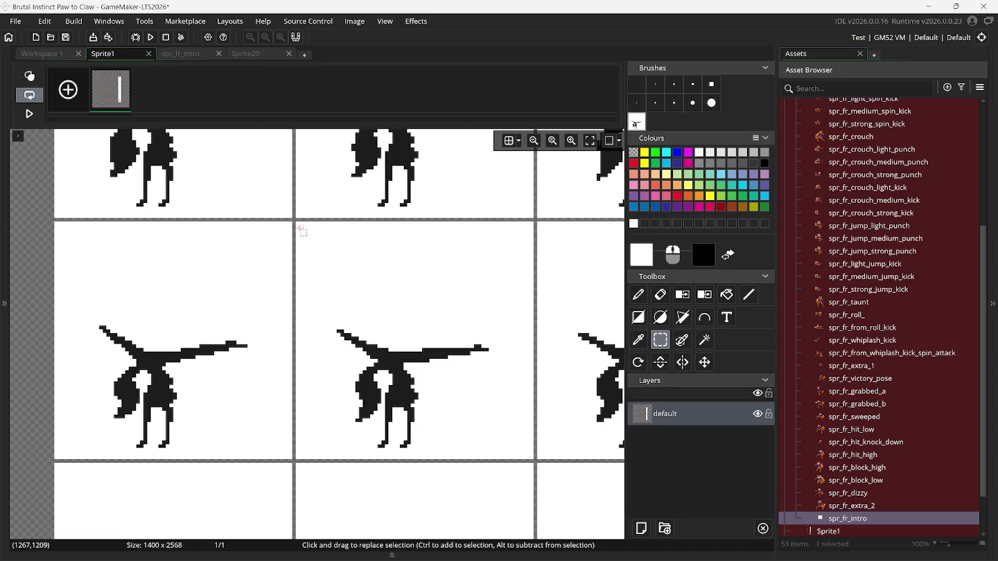
drag(298, 224, 533, 460)
key(ctrl+b)
key(s)
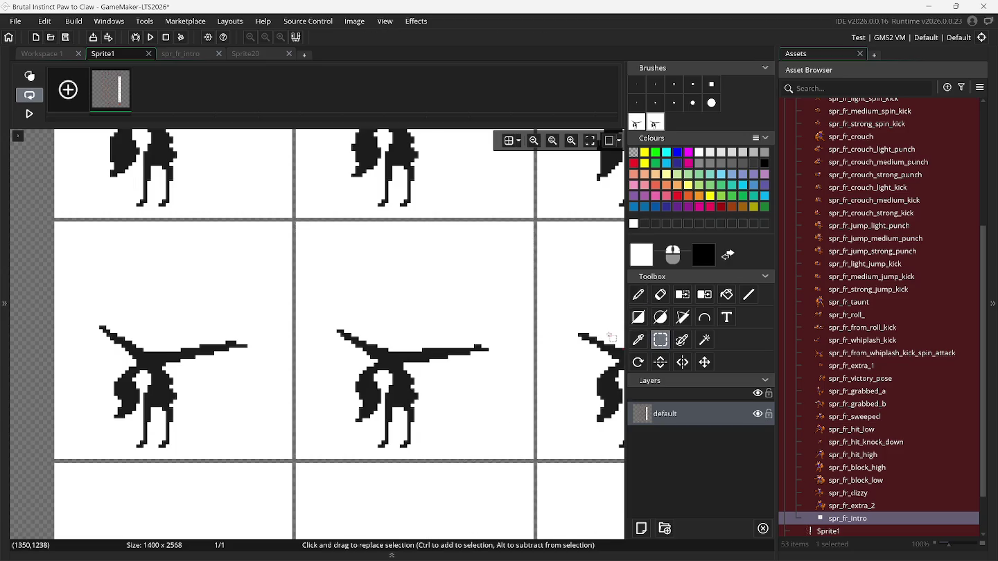
scroll(610, 337, right, 3)
scroll(459, 257, right, 1)
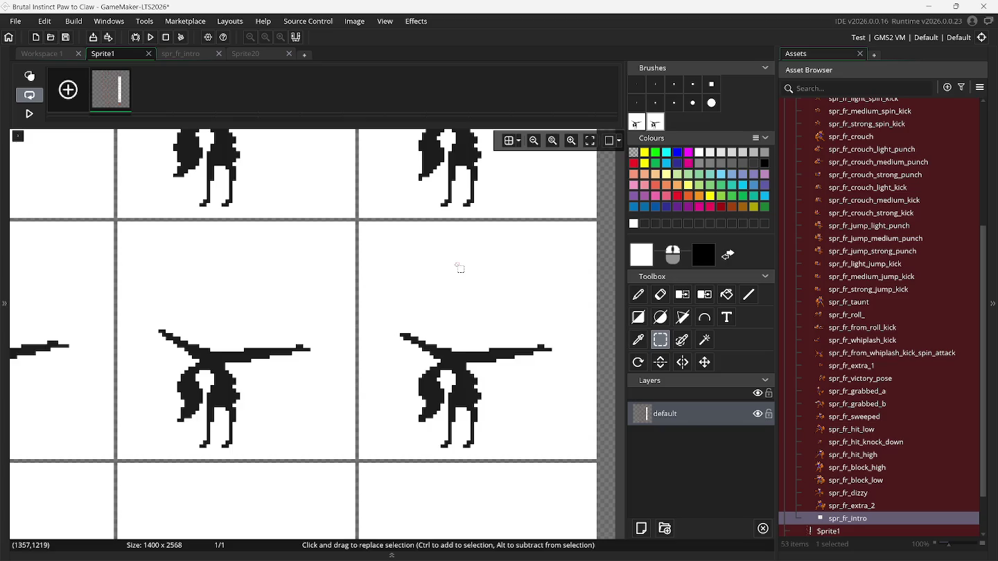
mouse_move(358, 223)
mouse_down()
mouse_move(551, 434)
mouse_move(592, 455)
mouse_up()
key(ctrl+b)
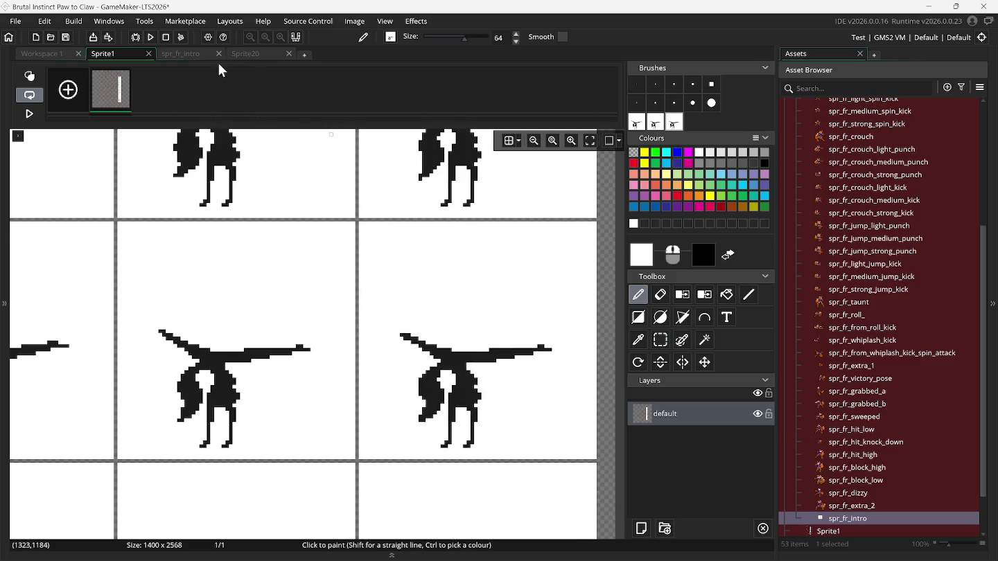
click(192, 53)
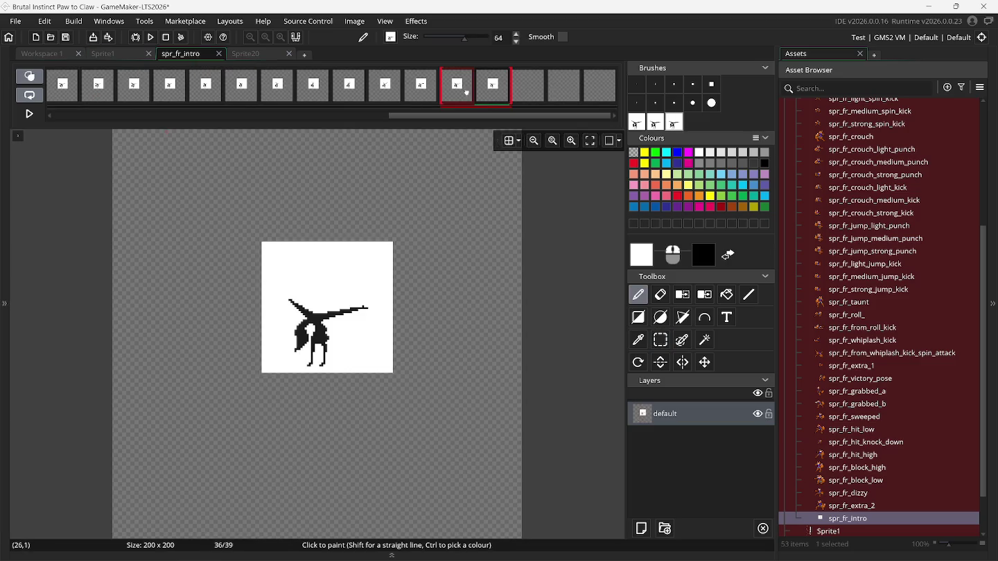
Stamp fox poses onto frames 37, 38 and 39 of spr_fr_intro.
click(537, 88)
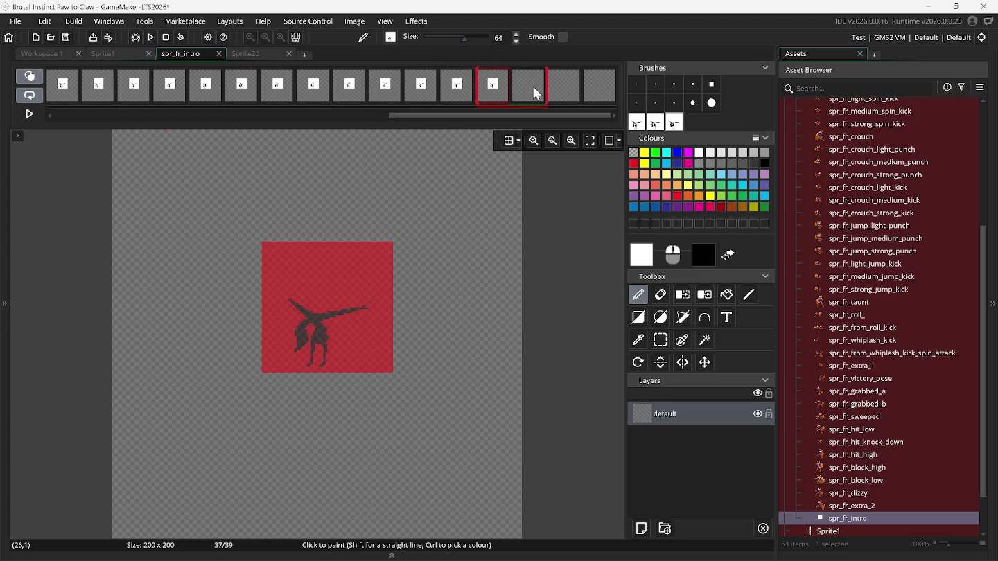
click(639, 124)
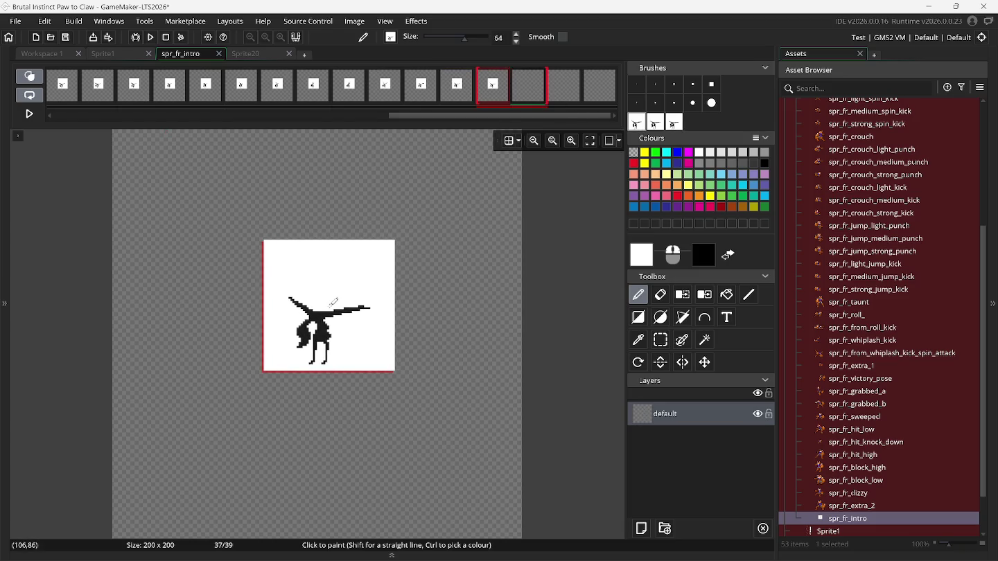
click(571, 90)
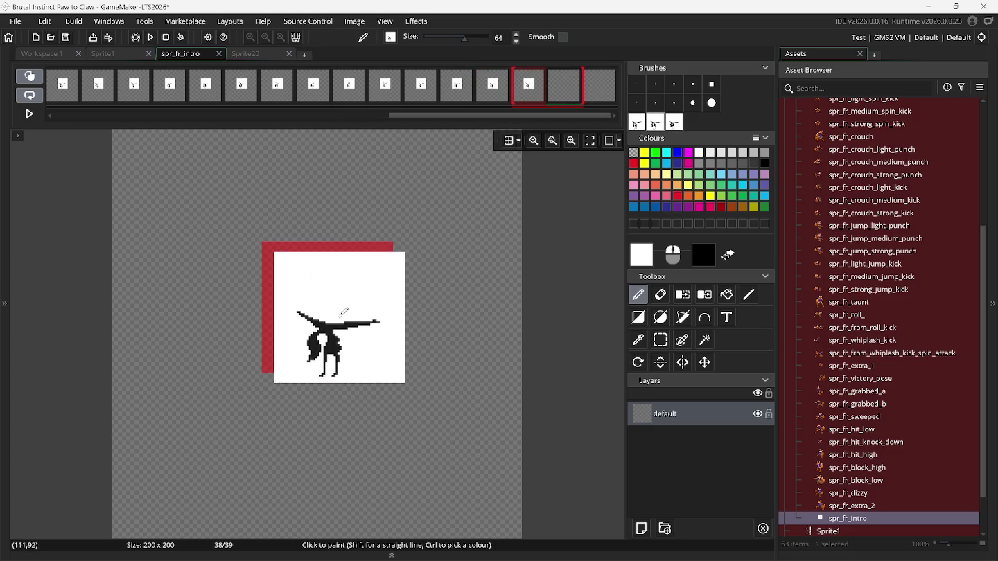
click(334, 303)
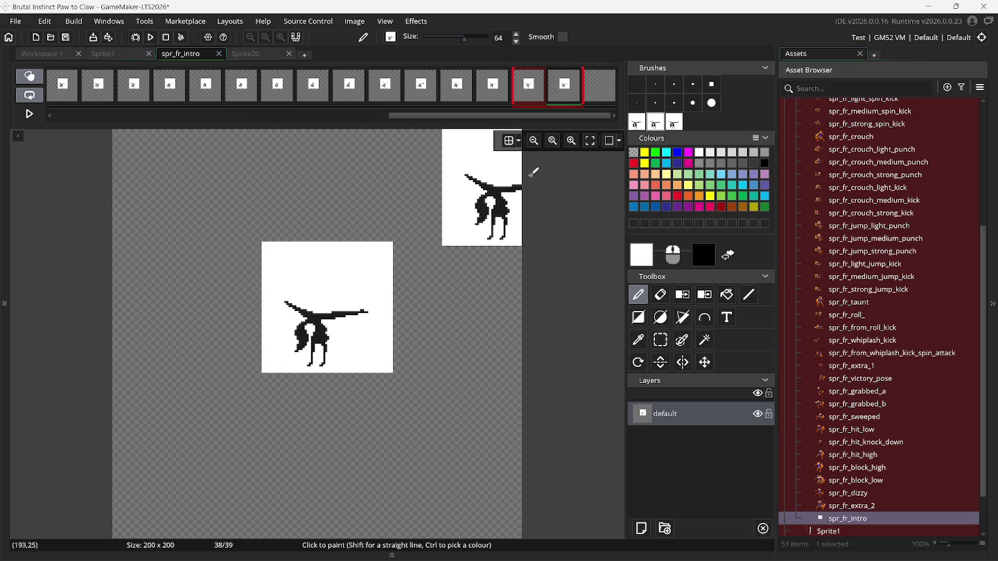
click(591, 92)
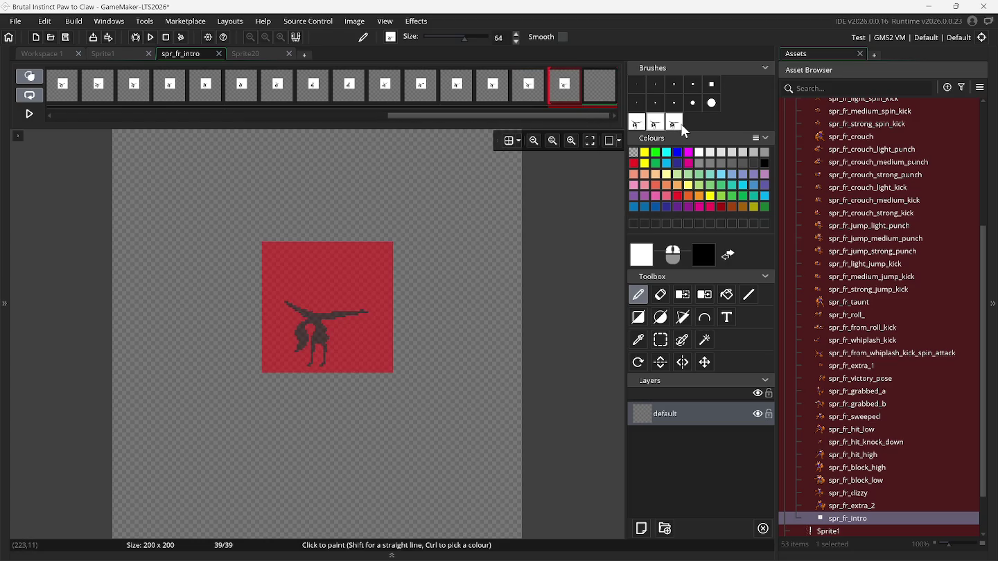
click(333, 305)
Append three empty frames to the end and discard the custom brushes.
right_click(597, 84)
click(600, 96)
right_click(596, 90)
click(601, 95)
right_click(600, 93)
click(602, 96)
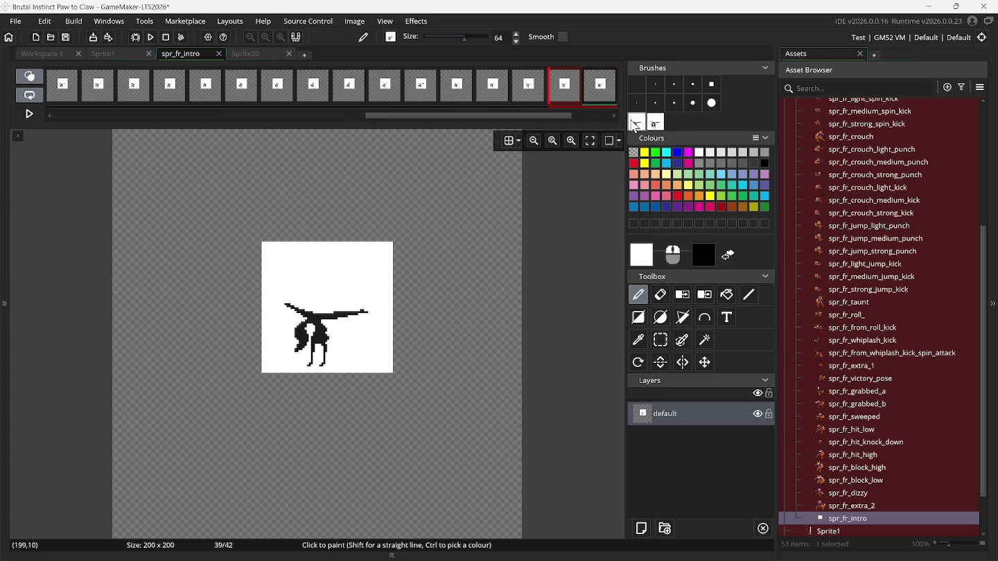
middle_click(635, 127)
click(102, 59)
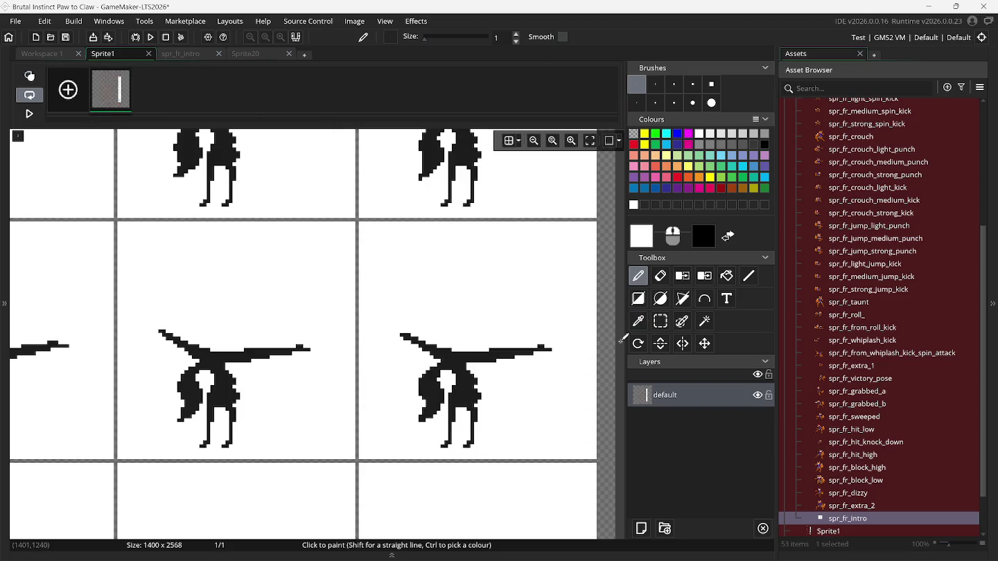
Select a fox pose on the Sprite1 sheet and make it a stamping brush.
click(660, 322)
scroll(134, 407, down, 5)
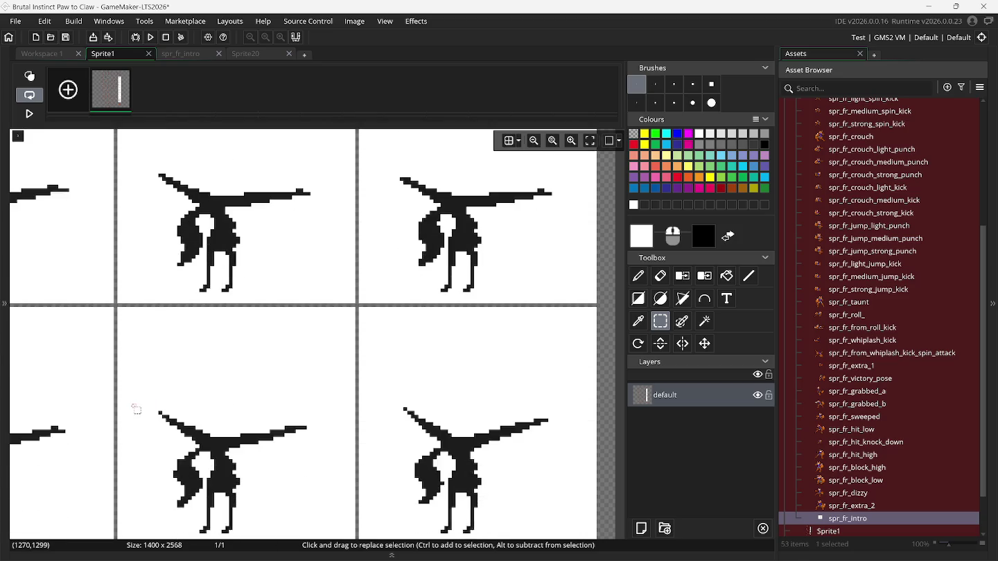
scroll(132, 407, left, 3)
scroll(128, 408, left, 3)
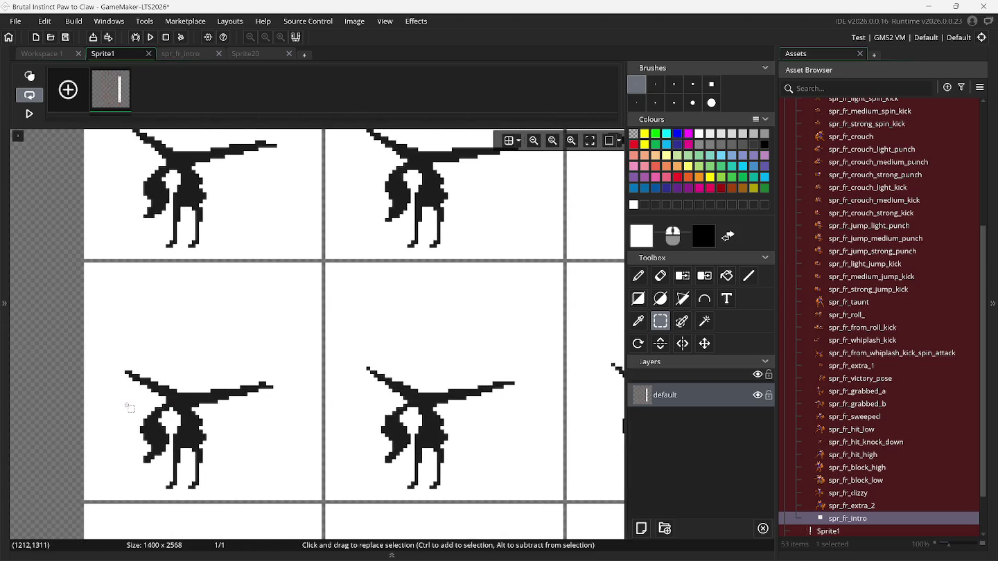
drag(86, 264, 242, 448)
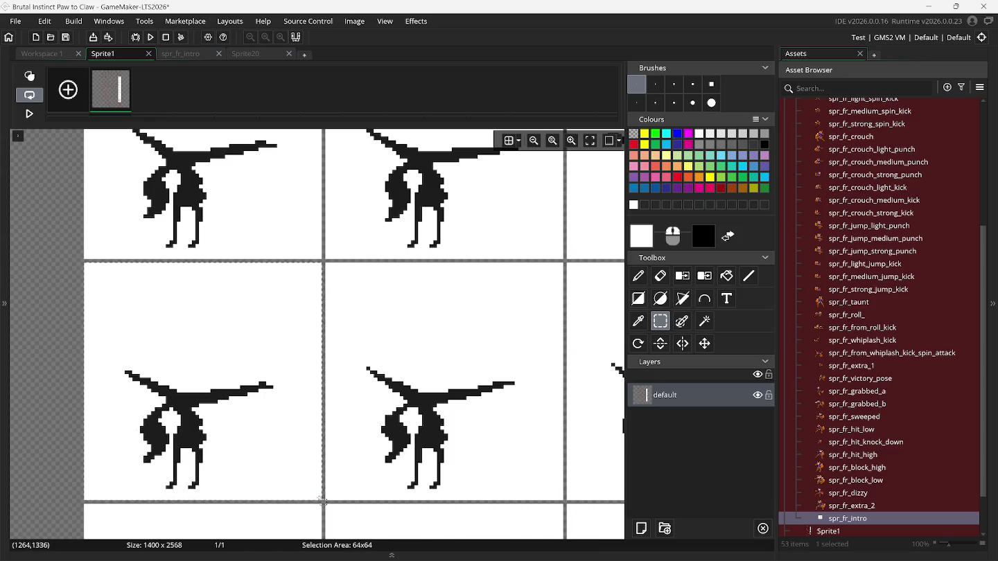
key(ctrl+b)
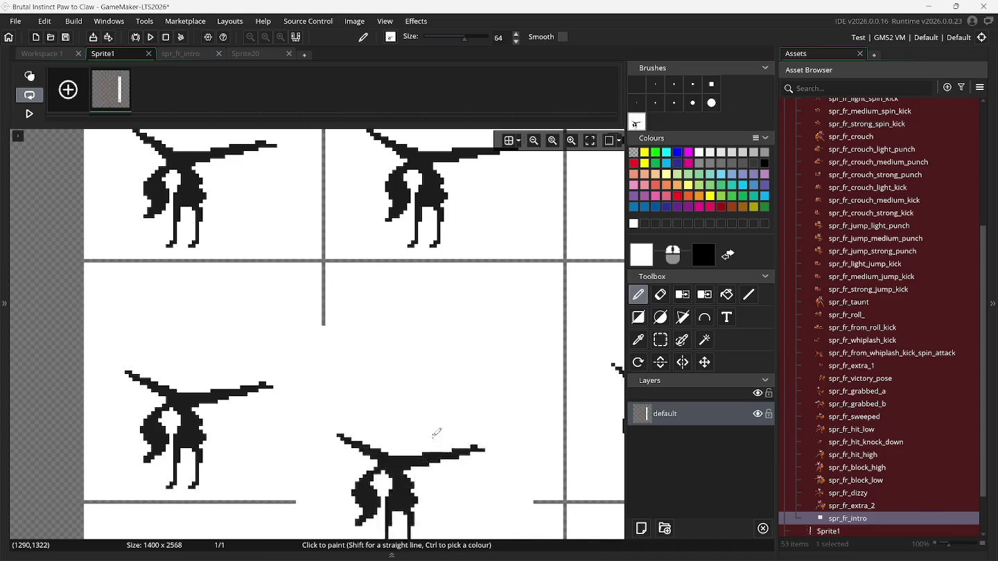
Copy and paste the next fox cell to create a second custom brush.
click(667, 340)
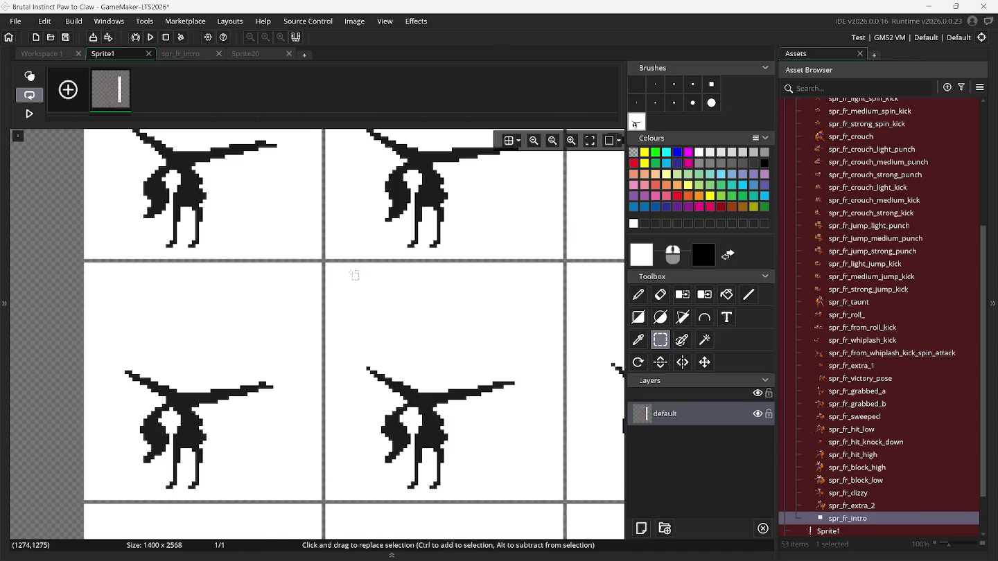
drag(327, 264, 384, 330)
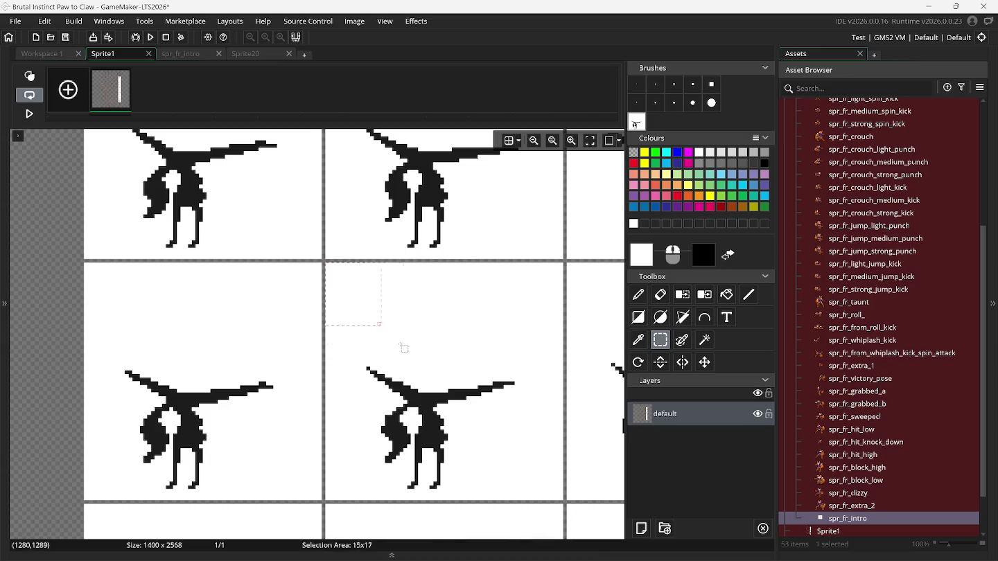
drag(525, 453, 563, 501)
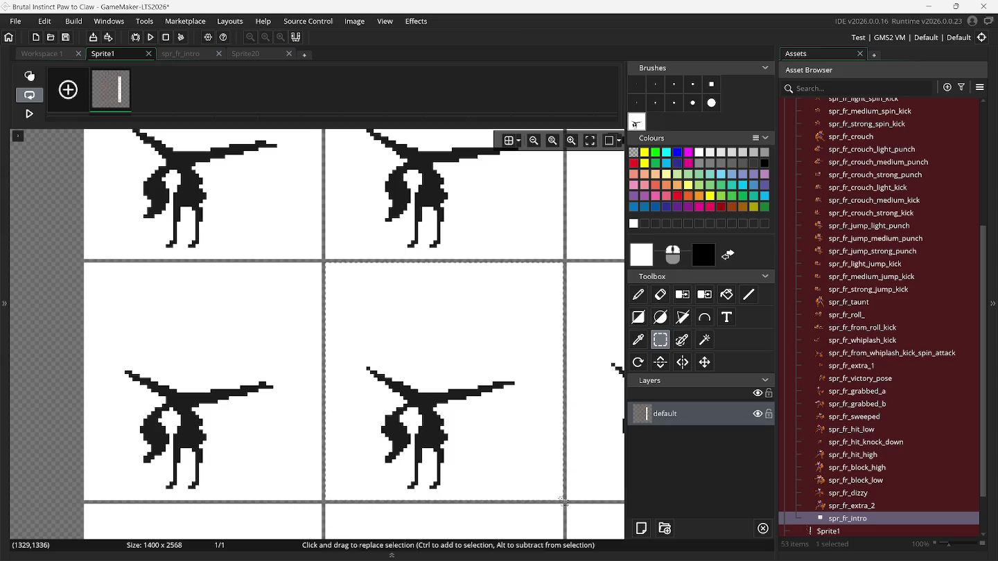
key(ctrl+c)
key(ctrl+v)
Capture the next fox pose's 64x64 cell as a third brush.
scroll(562, 358, right, 2)
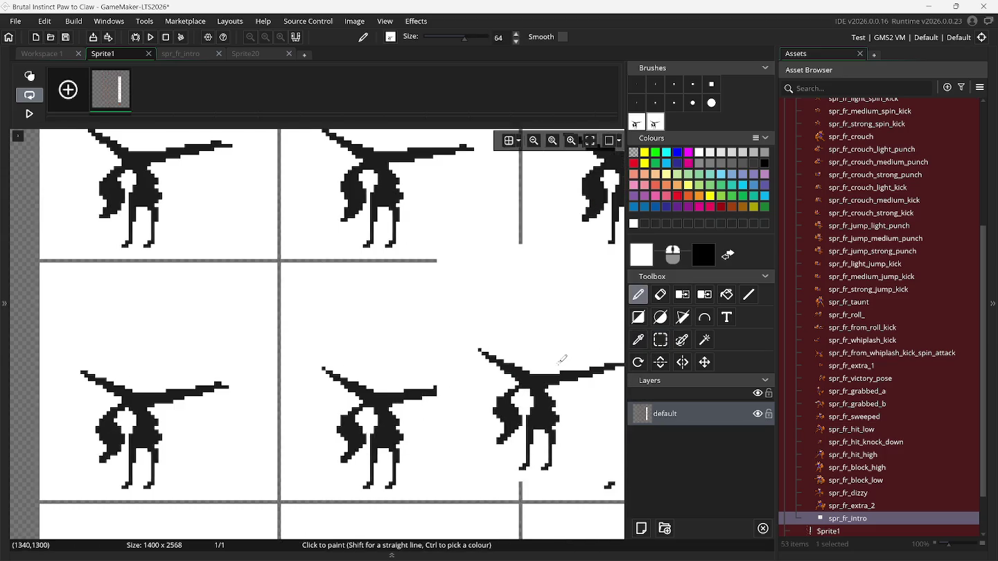
scroll(562, 359, right, 3)
click(660, 340)
scroll(583, 353, right, 4)
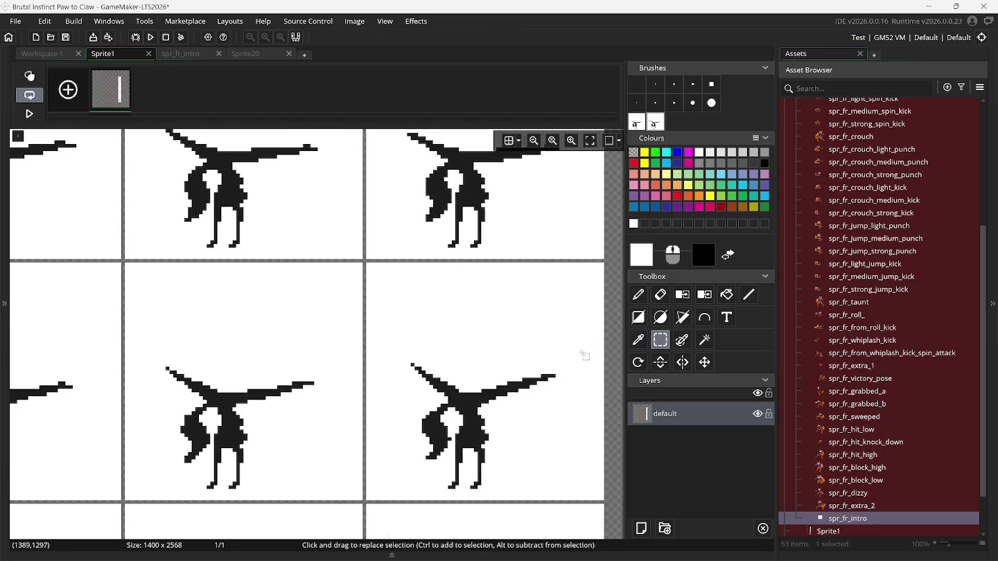
drag(368, 267, 605, 501)
key(ctrl+b)
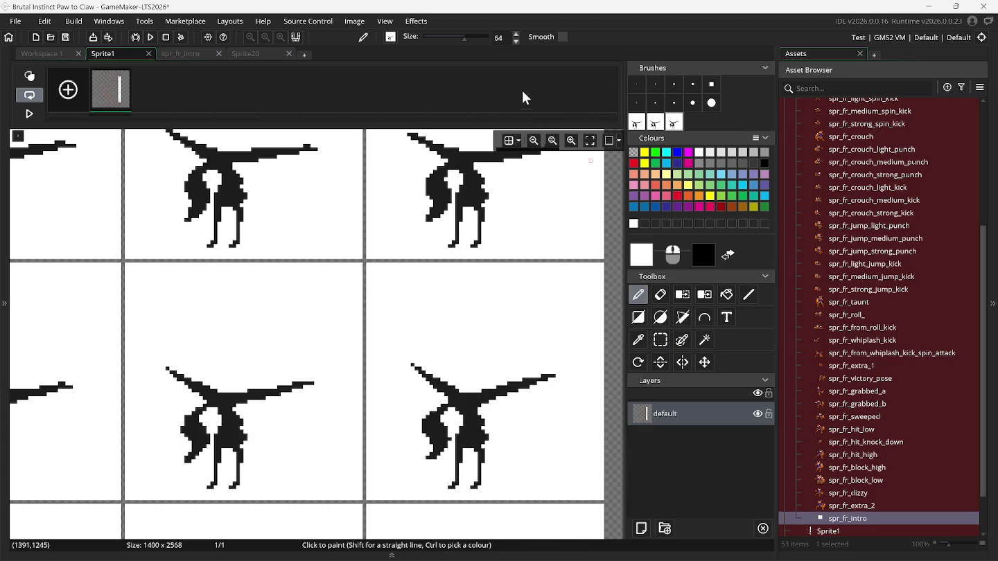
Fill empty frames 40–42 with fox poses, aligning the pasted pose on frame 42 over the onion skin.
click(203, 58)
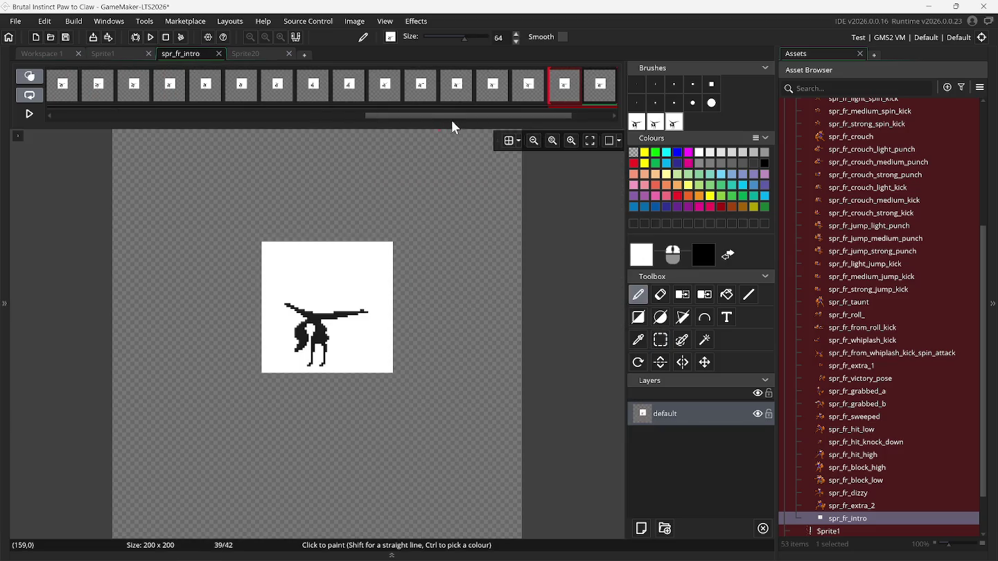
drag(471, 116, 562, 116)
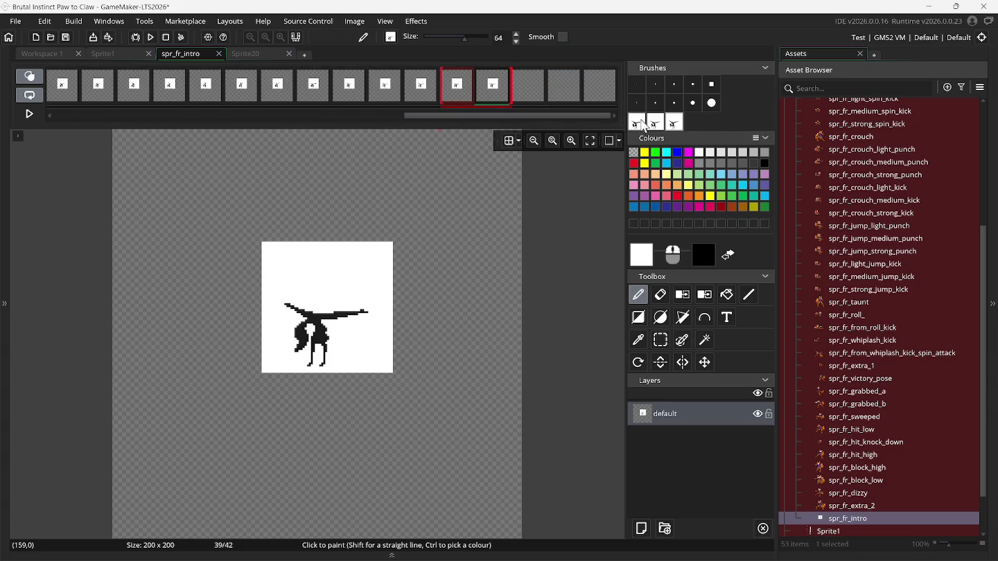
click(527, 86)
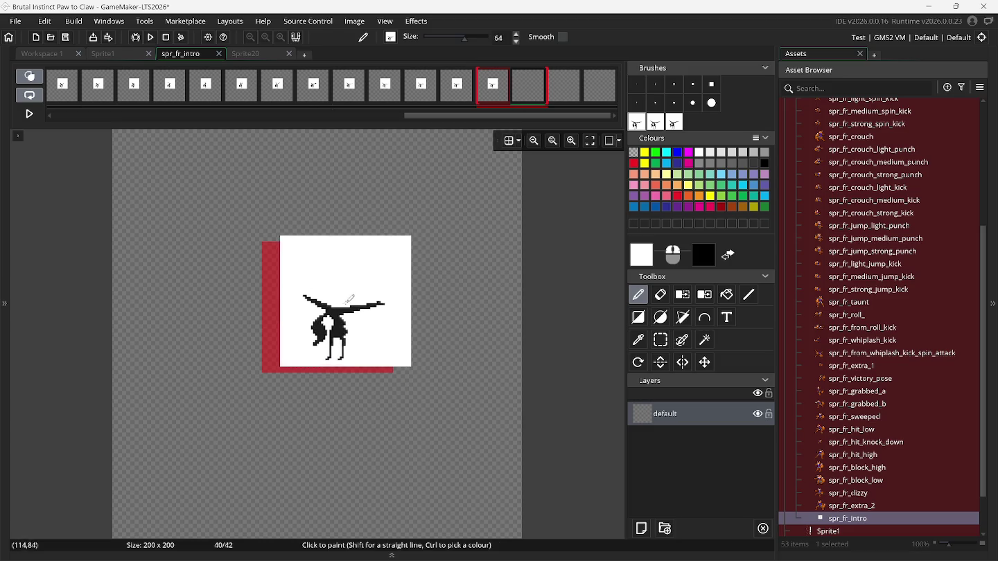
click(331, 307)
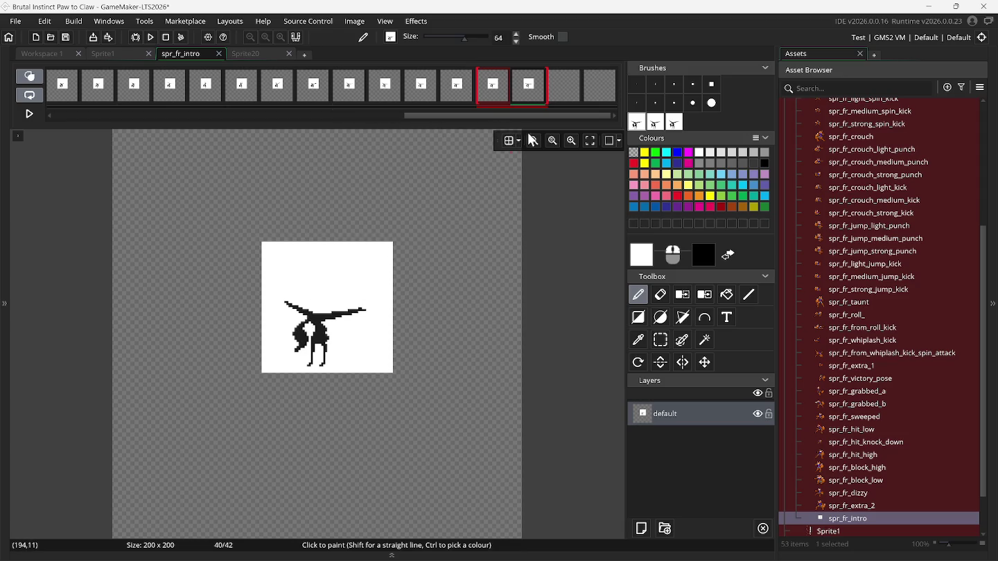
click(579, 101)
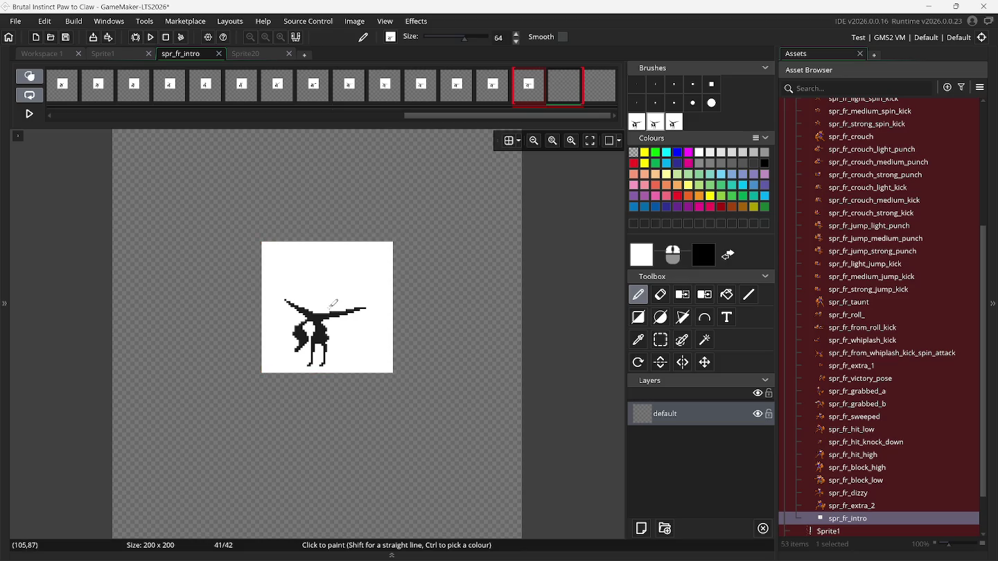
click(581, 101)
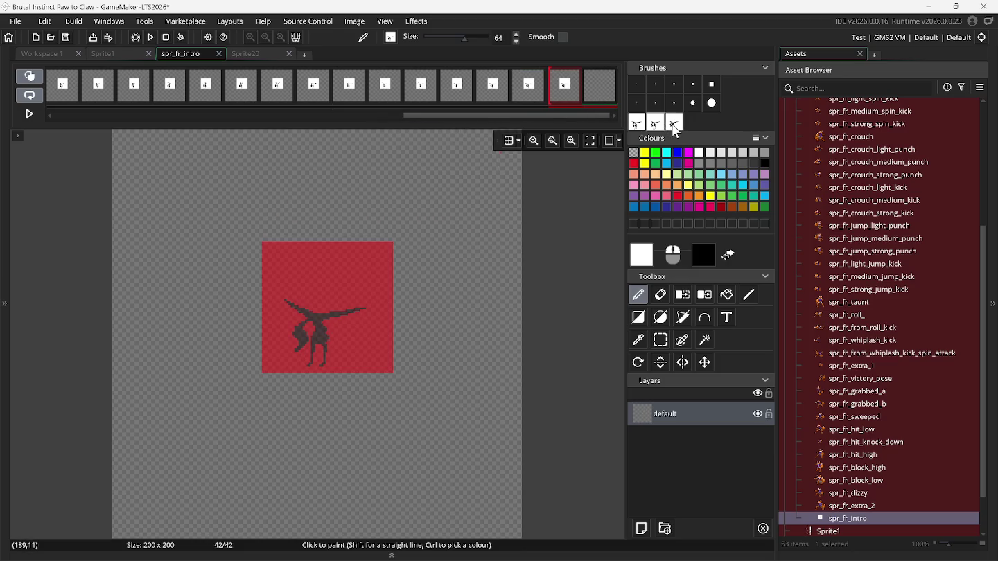
key(ctrl+v)
drag(427, 259, 339, 305)
drag(333, 305, 332, 304)
Add three new frames at the end of the strip.
right_click(601, 92)
click(603, 97)
right_click(600, 90)
click(603, 97)
right_click(602, 95)
click(603, 96)
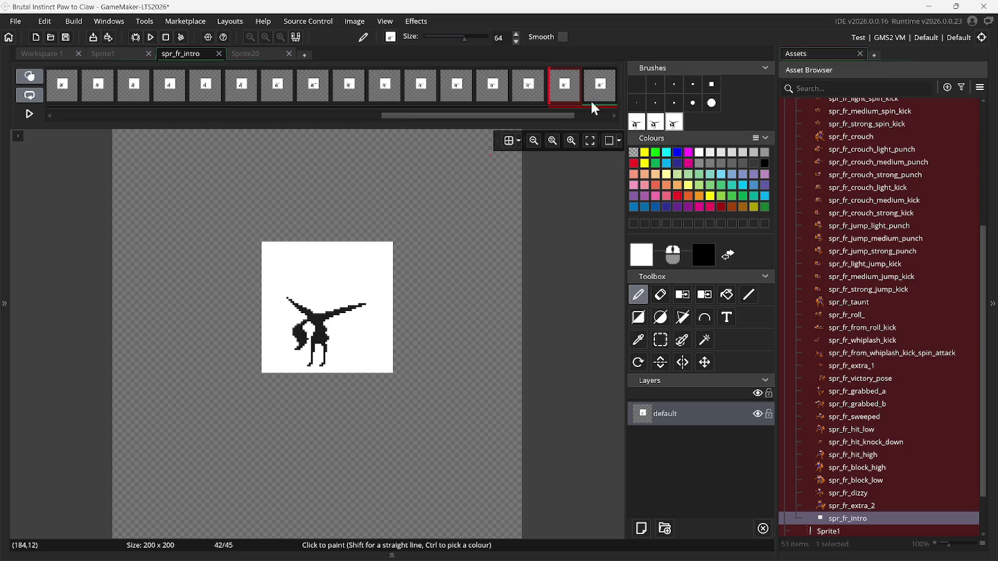
Remove the custom fox pose brushes.
drag(564, 115, 621, 113)
right_click(636, 124)
right_click(636, 123)
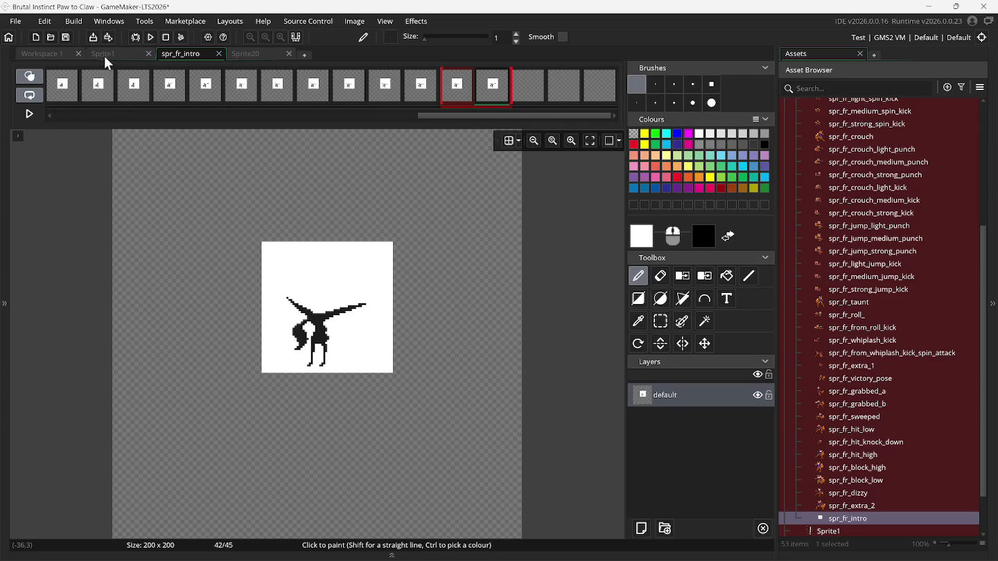
click(105, 59)
Capture the left fox pose's frame cell on Sprite1 as a custom brush.
click(661, 321)
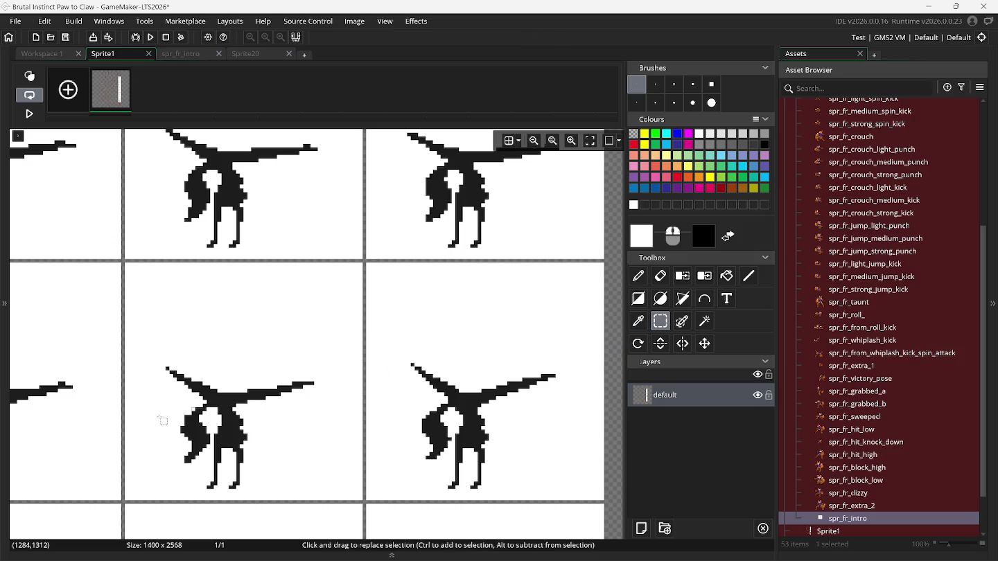
scroll(143, 412, down, 5)
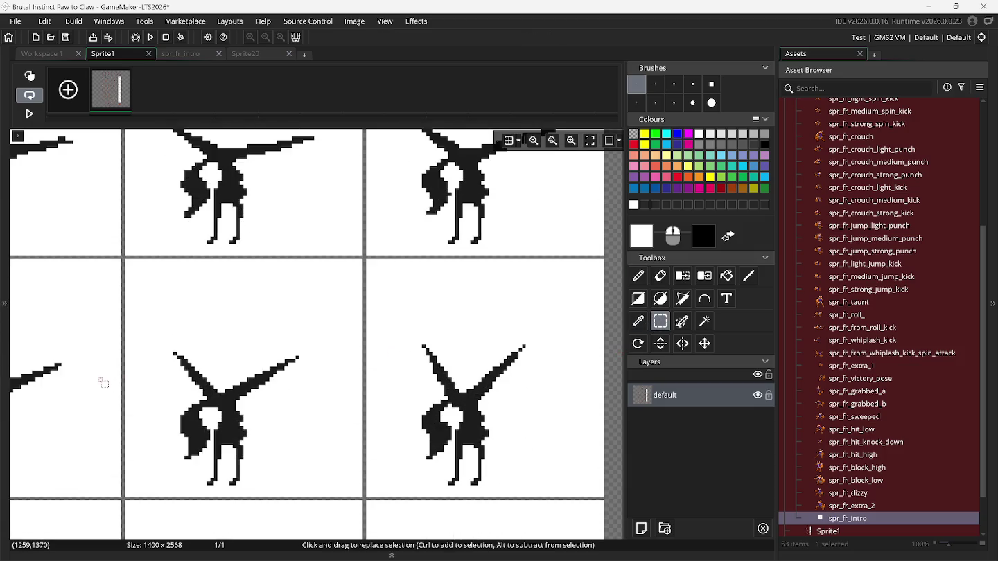
scroll(104, 387, left, 4)
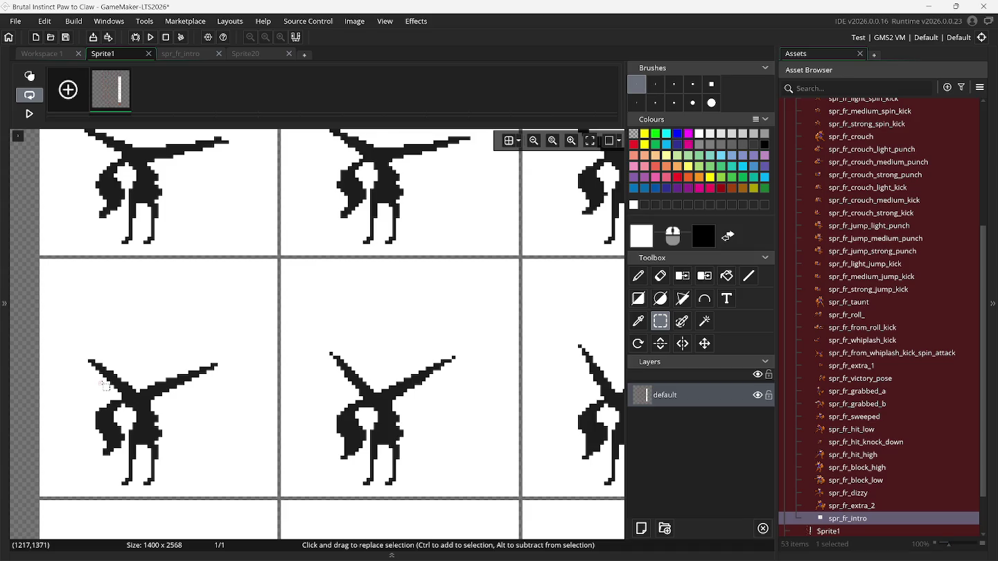
scroll(153, 377, down, 1)
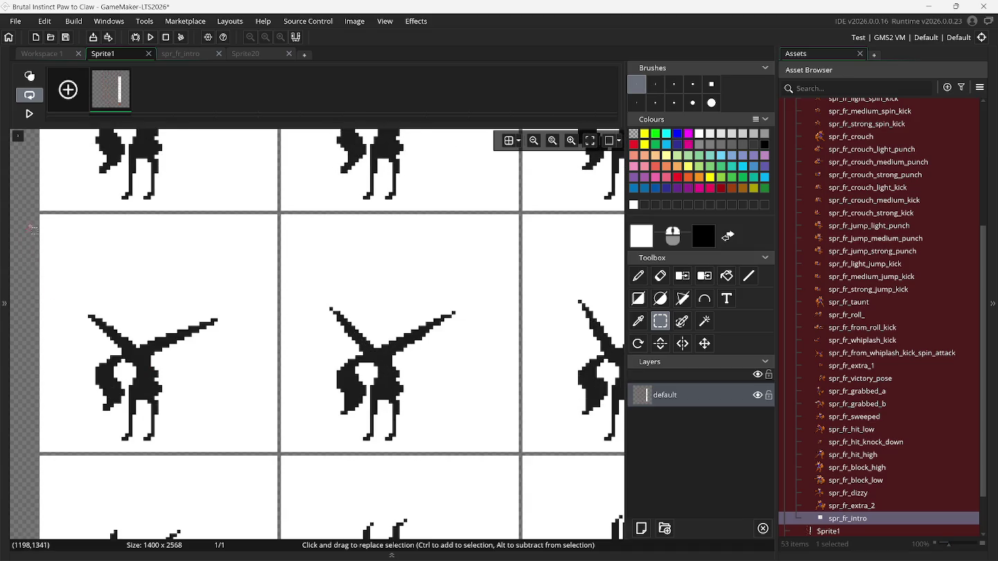
mouse_move(42, 221)
mouse_down()
mouse_move(104, 401)
mouse_move(274, 450)
mouse_up()
key(ctrl+b)
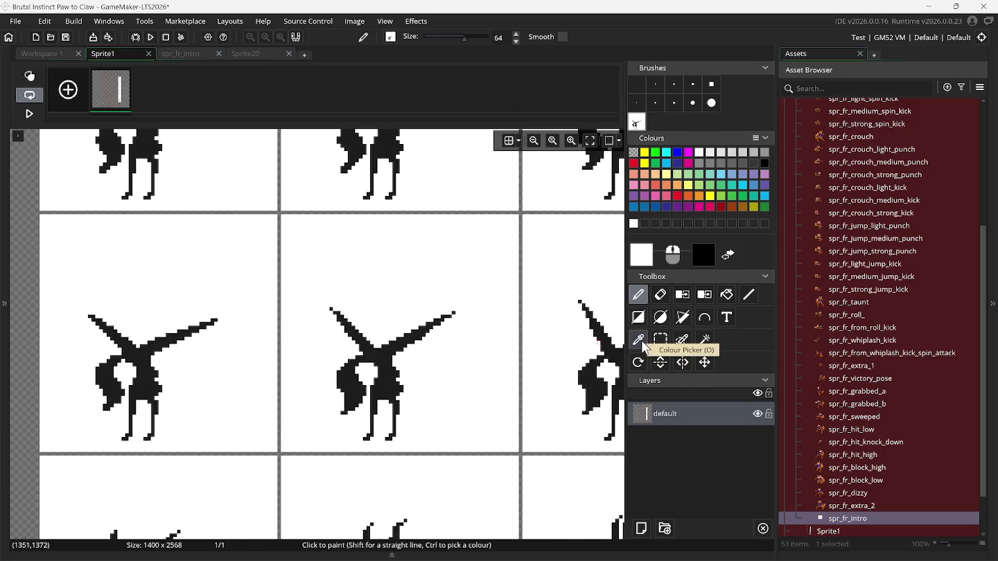
Capture the middle and right-hand fox cells as a second and third brush.
click(659, 343)
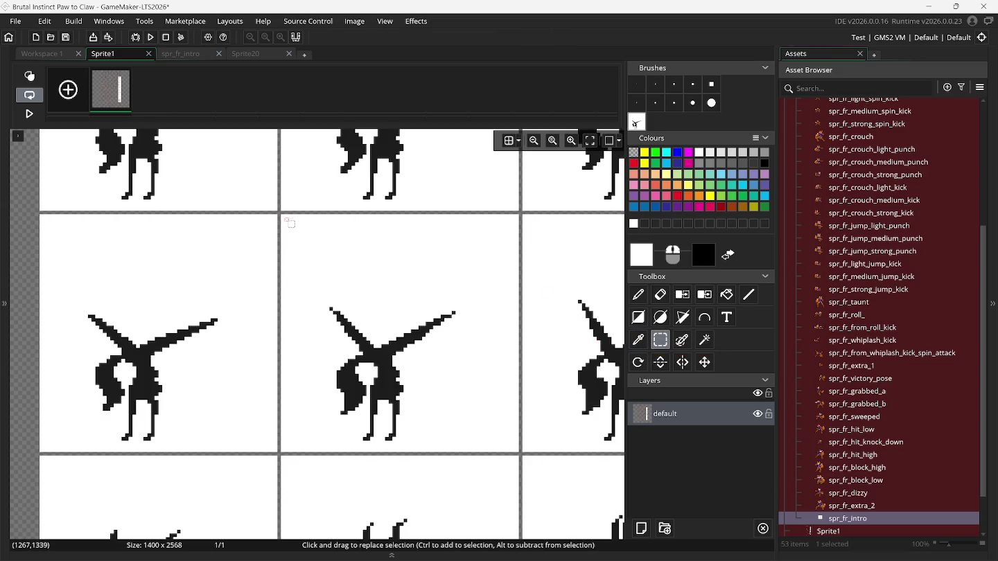
mouse_move(288, 221)
mouse_down()
mouse_move(450, 381)
mouse_move(521, 428)
mouse_move(518, 454)
mouse_up()
key(ctrl+b)
click(661, 341)
scroll(588, 352, right, 5)
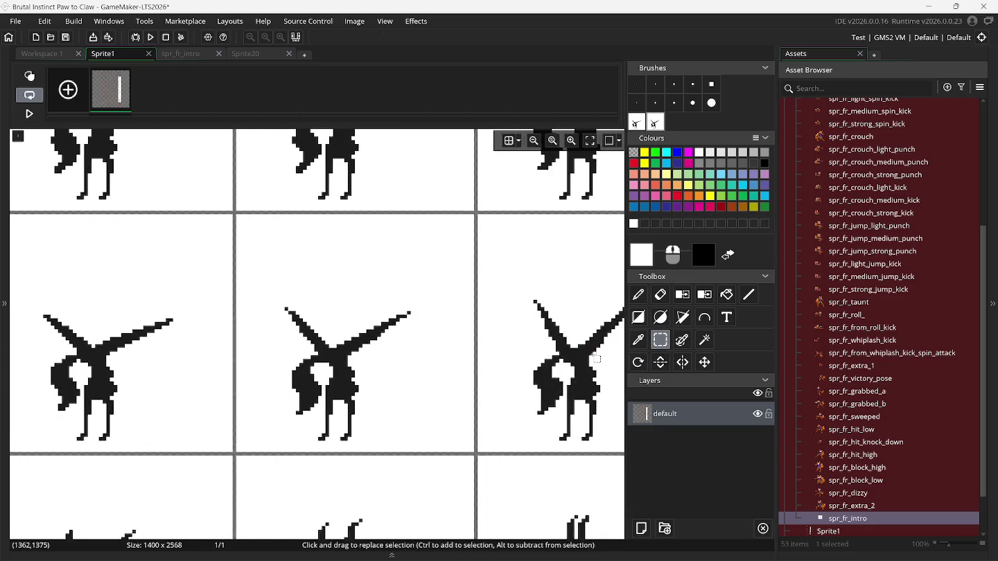
scroll(499, 306, right, 1)
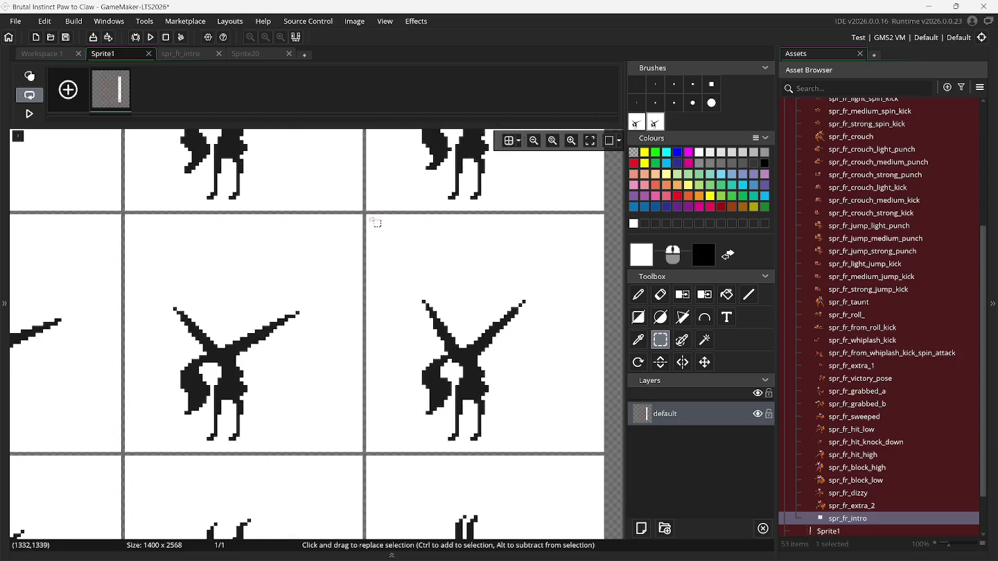
drag(370, 216, 608, 453)
right_click(480, 330)
click(527, 388)
Stamp the first captured pose onto frame 43 of spr_fr_intro.
click(187, 53)
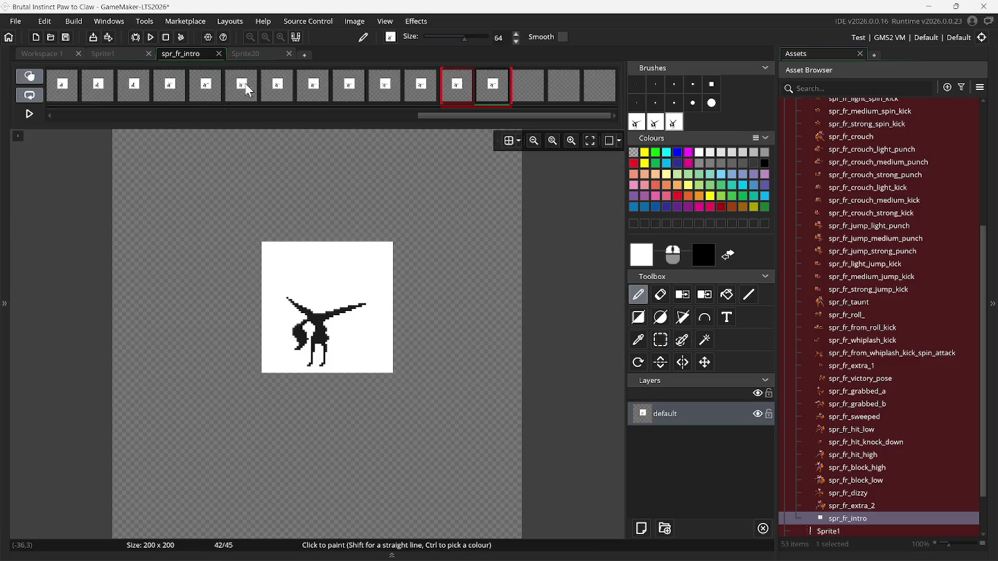
click(544, 101)
click(631, 122)
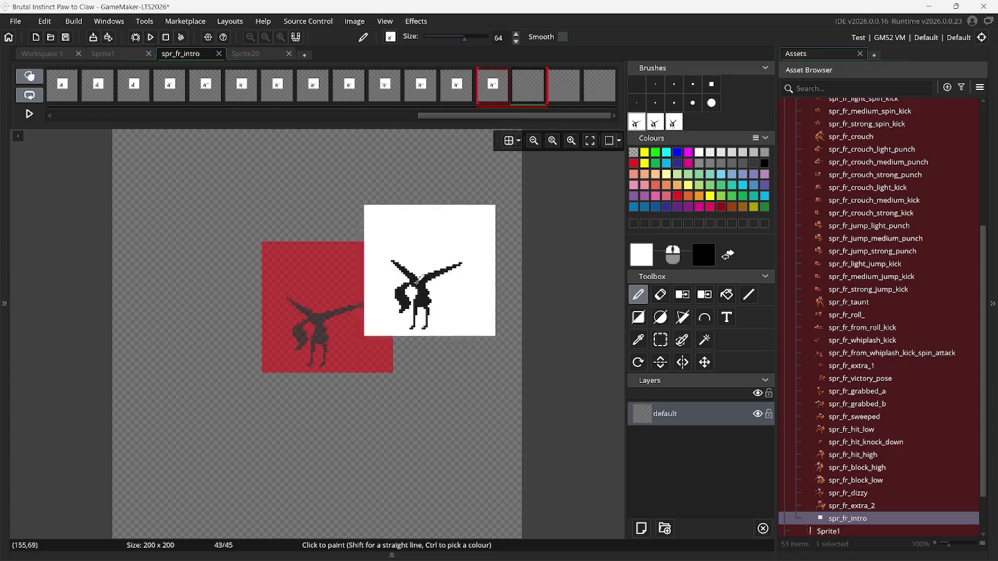
click(331, 303)
Stamp the second and third pose brushes onto frames 44 and 45.
click(566, 91)
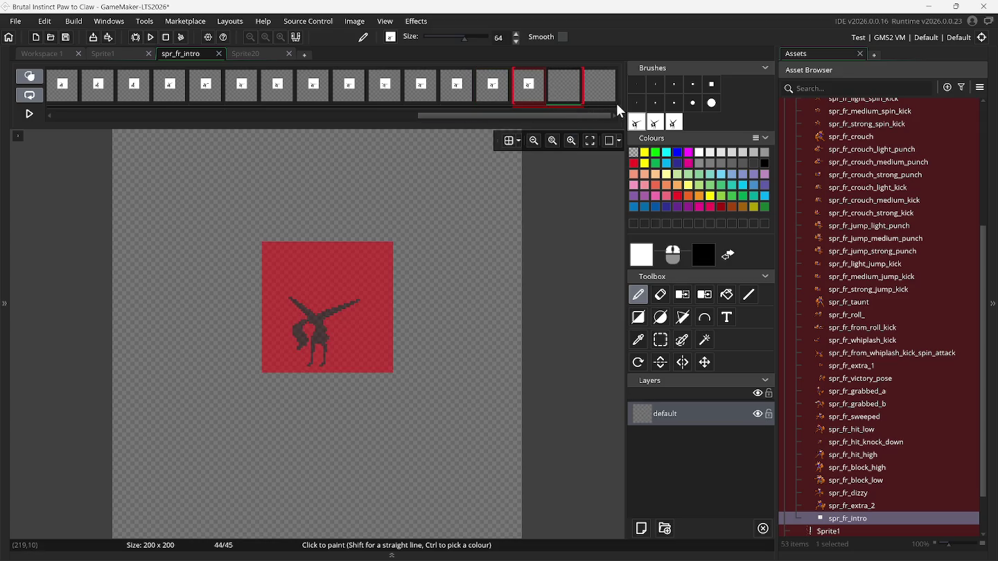
click(652, 128)
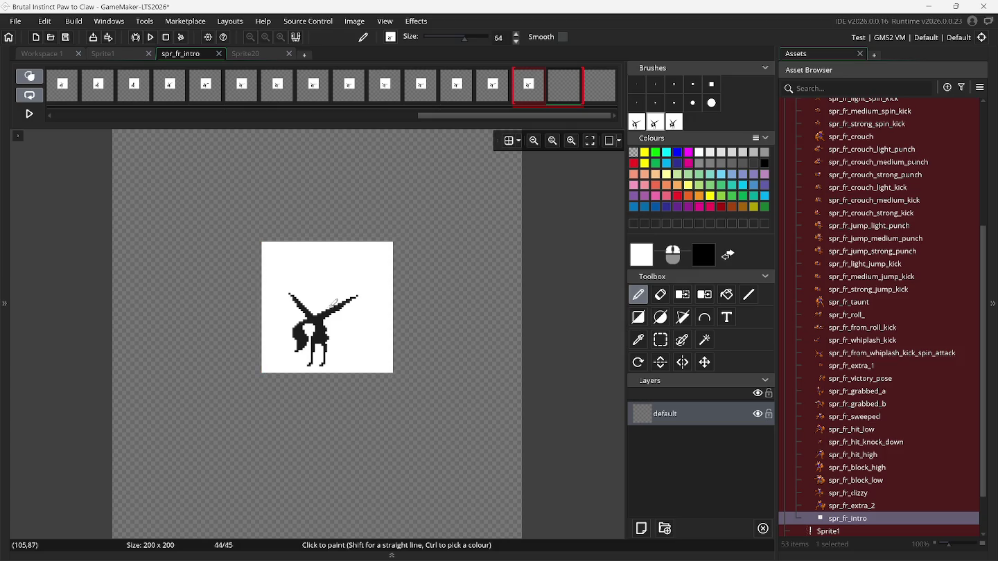
click(564, 84)
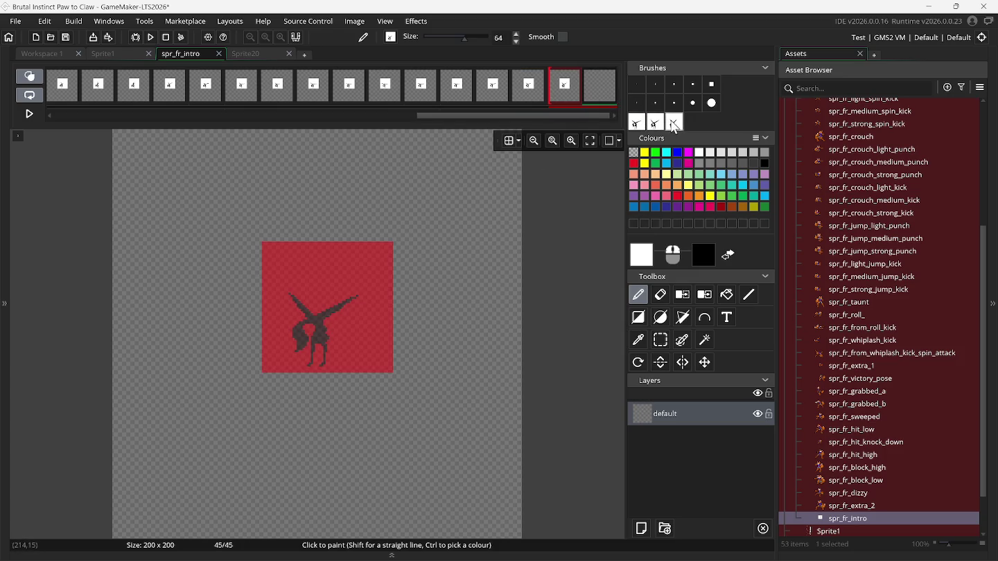
click(675, 129)
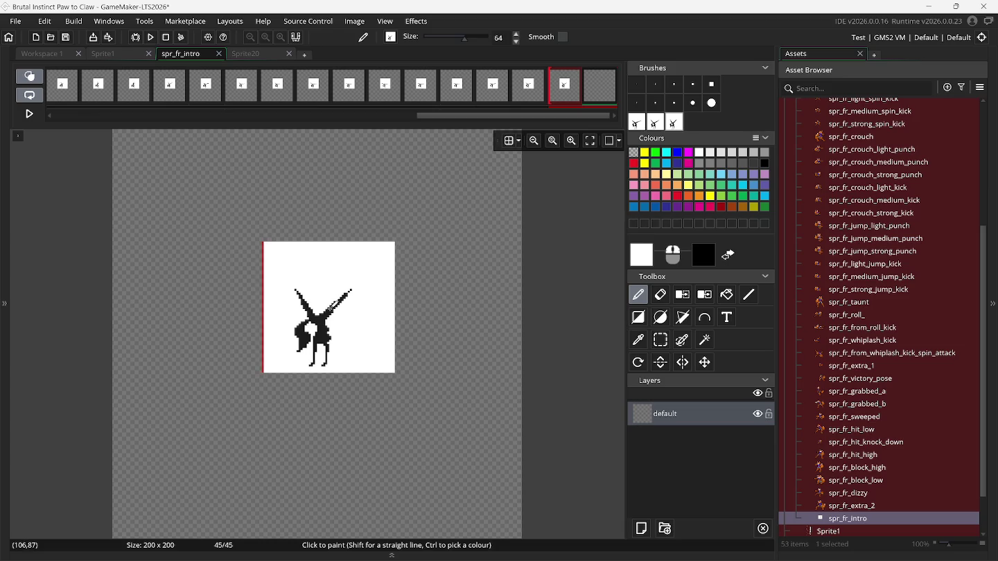
click(333, 299)
click(329, 307)
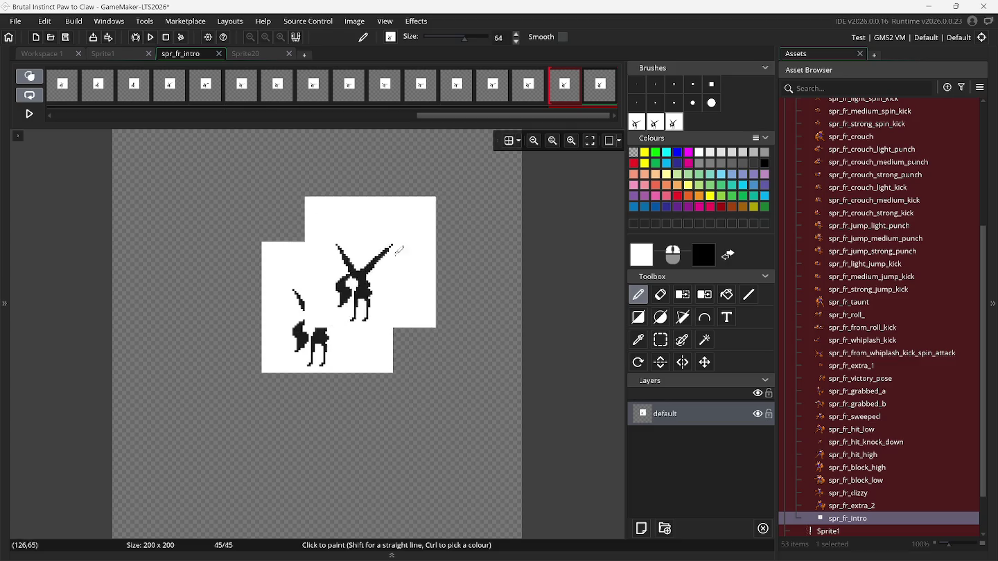
Add three new empty frames at the end of the strip.
right_click(591, 91)
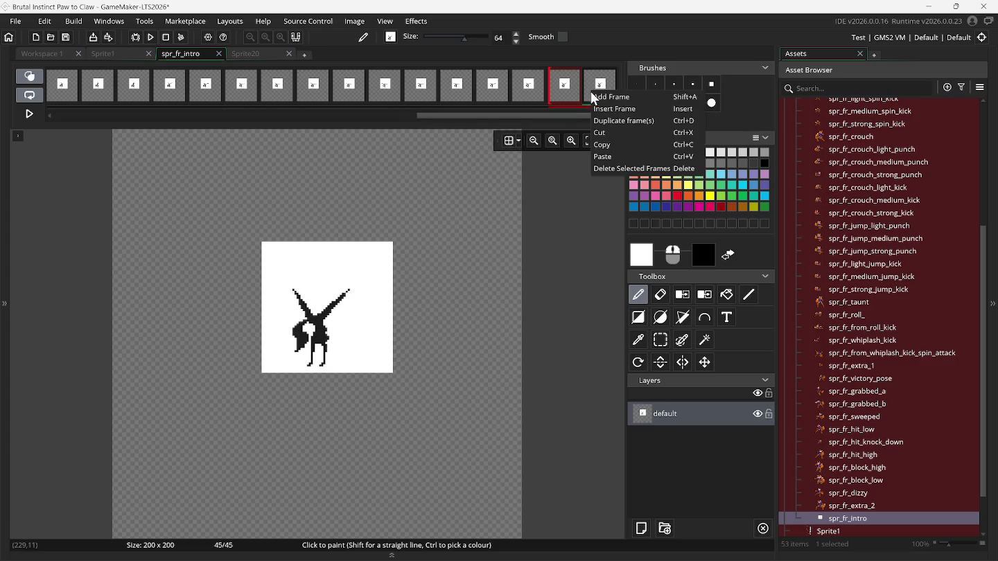
click(594, 95)
right_click(592, 91)
click(595, 97)
right_click(593, 88)
click(596, 93)
Delete the custom pose brushes.
right_click(632, 123)
right_click(630, 124)
right_click(631, 124)
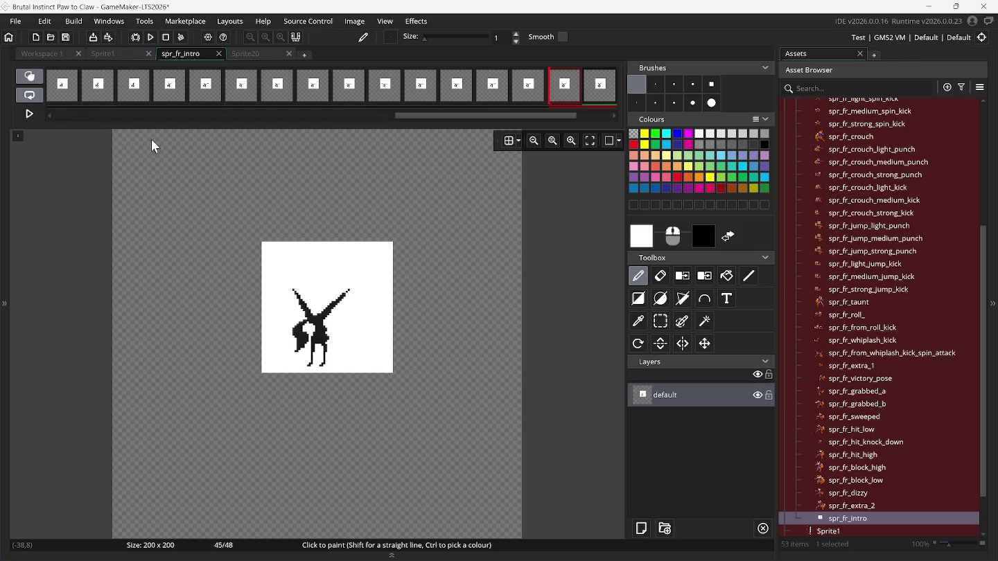
click(110, 54)
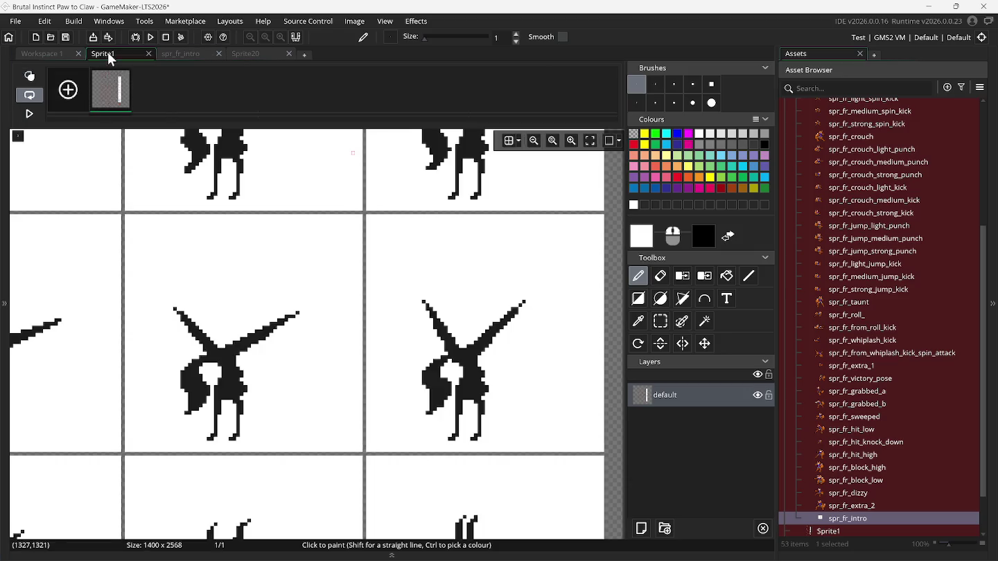
Precisely select the first fox frame cell on Sprite1 and make it a brush.
click(661, 322)
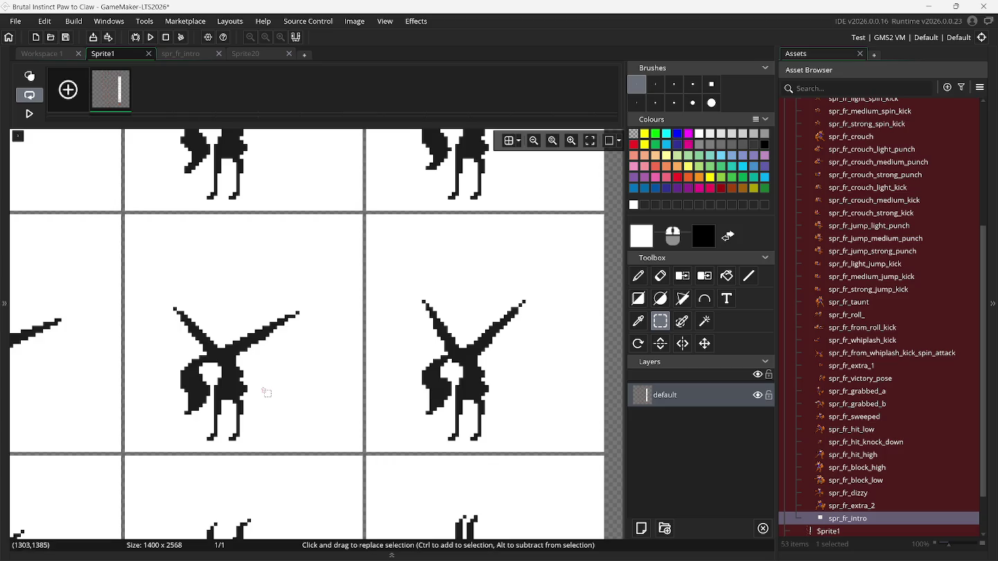
scroll(229, 393, down, 10)
scroll(195, 391, left, 3)
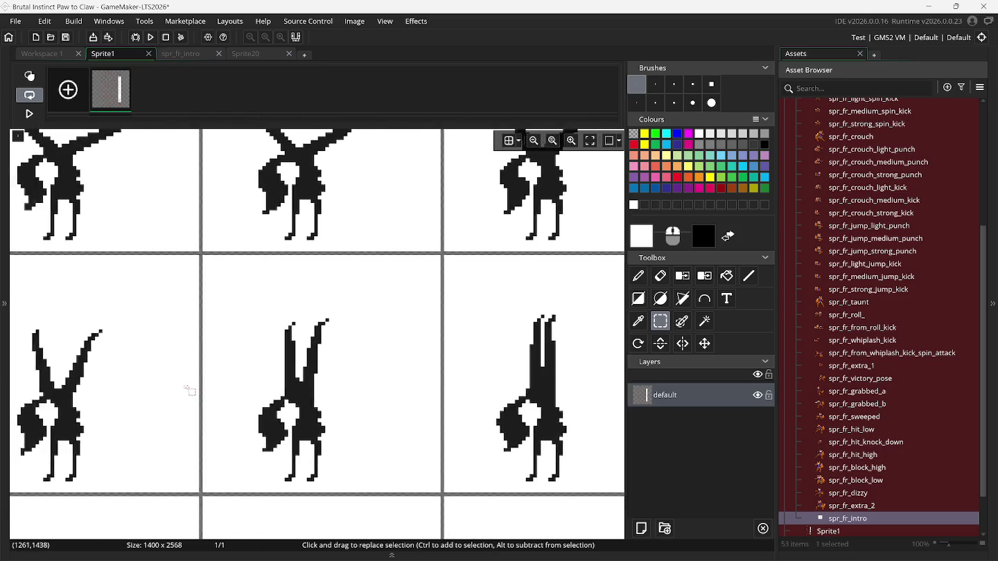
scroll(188, 386, down, 2)
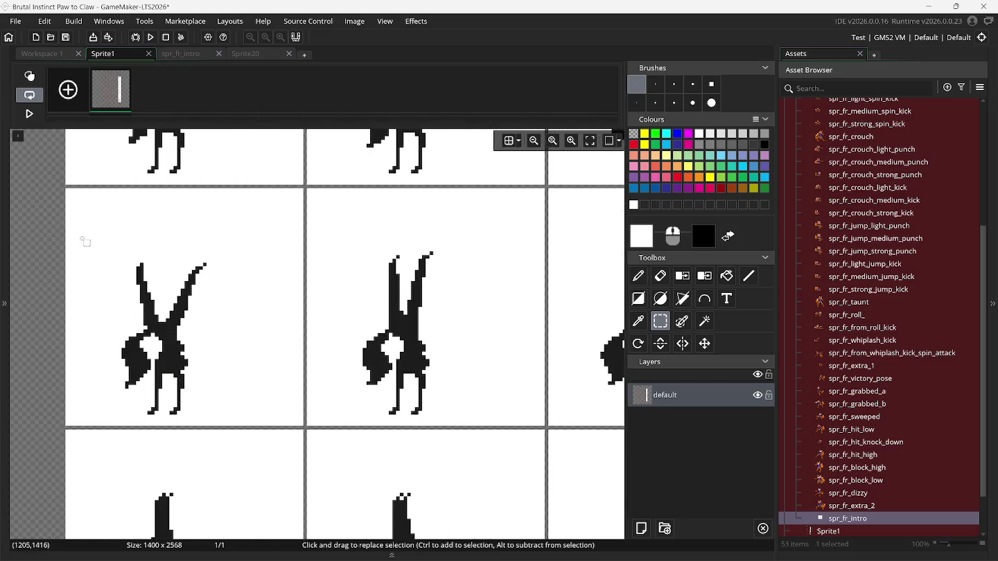
mouse_move(67, 188)
mouse_down()
mouse_move(223, 385)
mouse_move(300, 423)
mouse_up()
click(20, 337)
mouse_move(67, 189)
mouse_down()
mouse_move(221, 378)
mouse_move(301, 428)
mouse_up()
key(ctrl+c)
Capture the middle and upper-right fox cells as two more brushes.
click(661, 339)
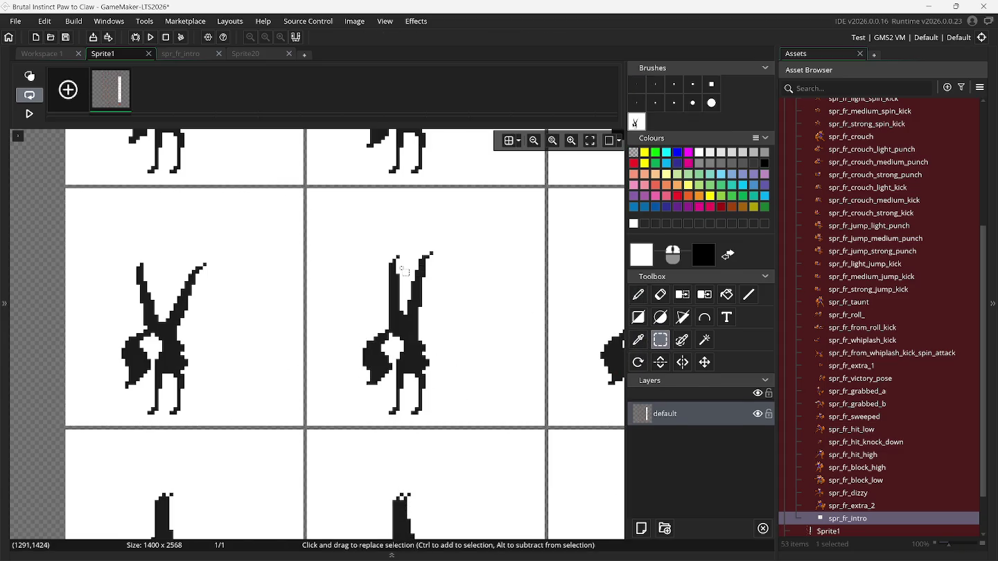
drag(308, 188, 544, 425)
key(ctrl+c)
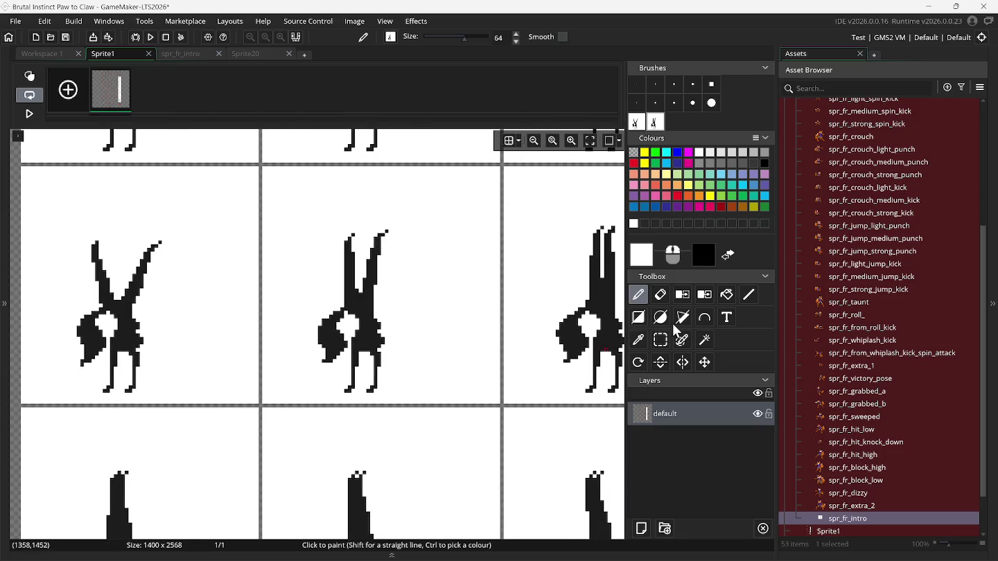
click(661, 339)
scroll(591, 348, right, 3)
scroll(591, 348, right, 3)
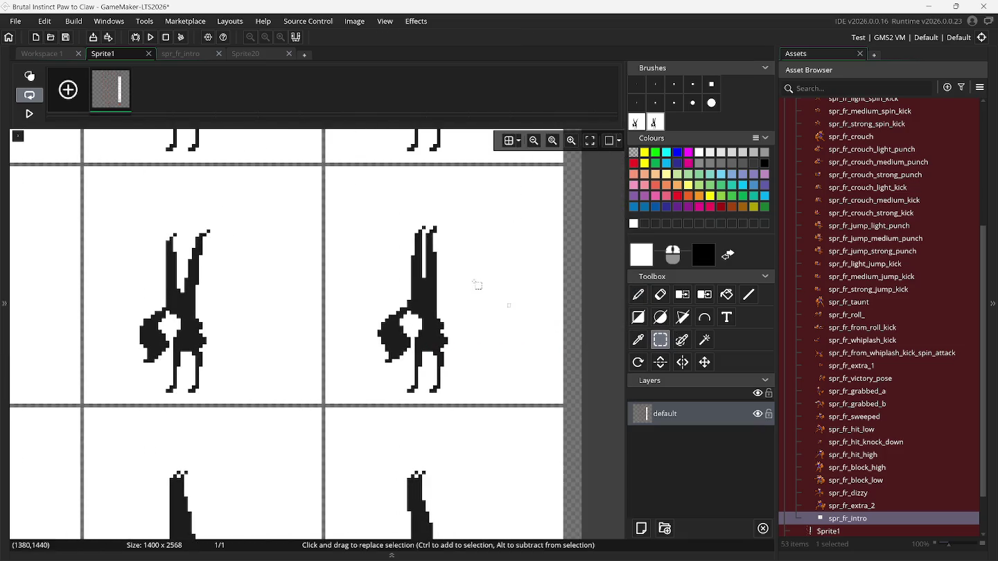
mouse_move(326, 167)
mouse_down()
mouse_move(452, 278)
mouse_move(562, 402)
mouse_up()
key(ctrl+c)
key(ctrl+v)
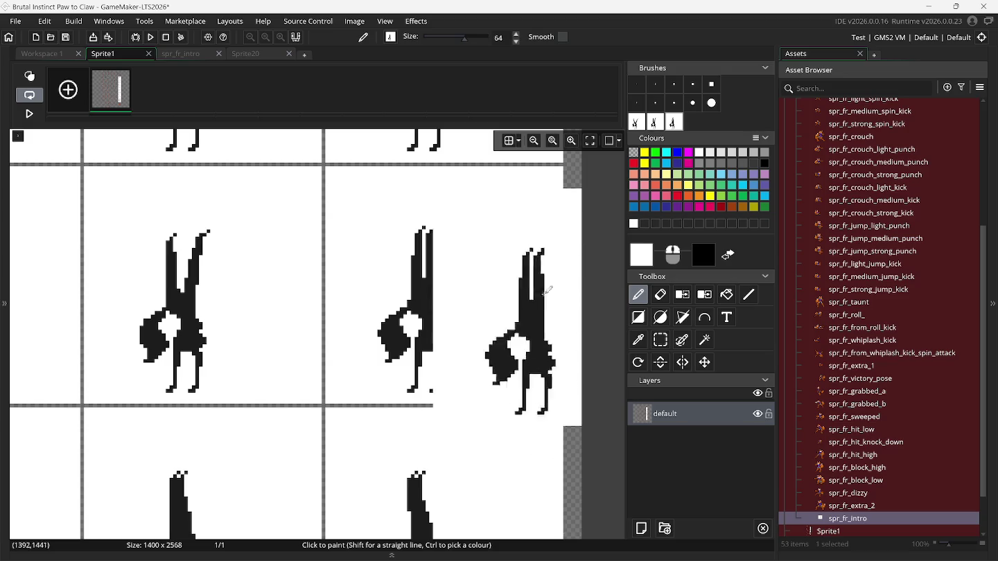
In spr_fr_intro, paste fox poses onto frames 46 and 47, aligned with the onion skin.
click(188, 54)
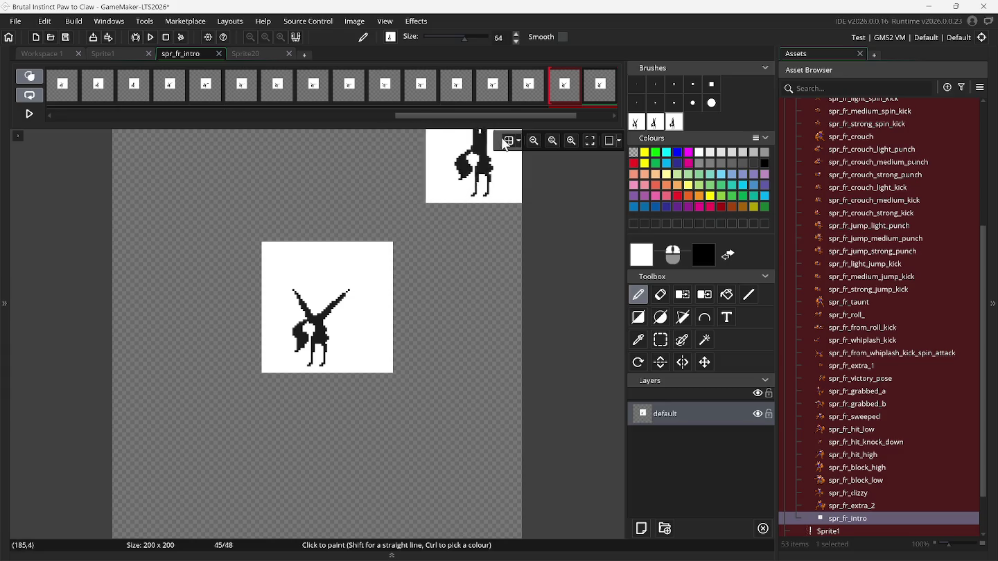
drag(525, 117, 591, 116)
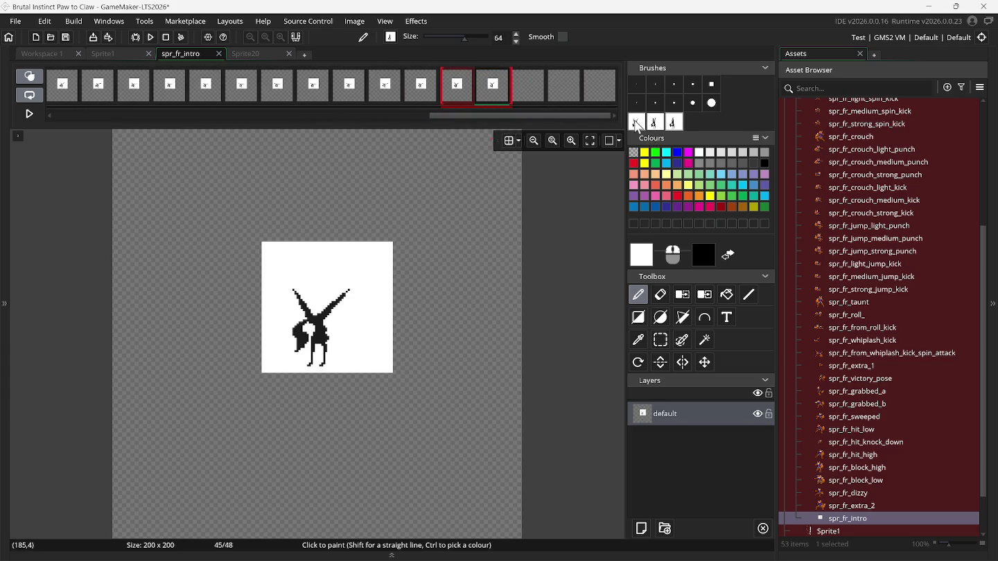
click(526, 99)
key(ctrl+v)
mouse_move(448, 249)
mouse_down()
mouse_move(395, 282)
mouse_move(333, 300)
mouse_up()
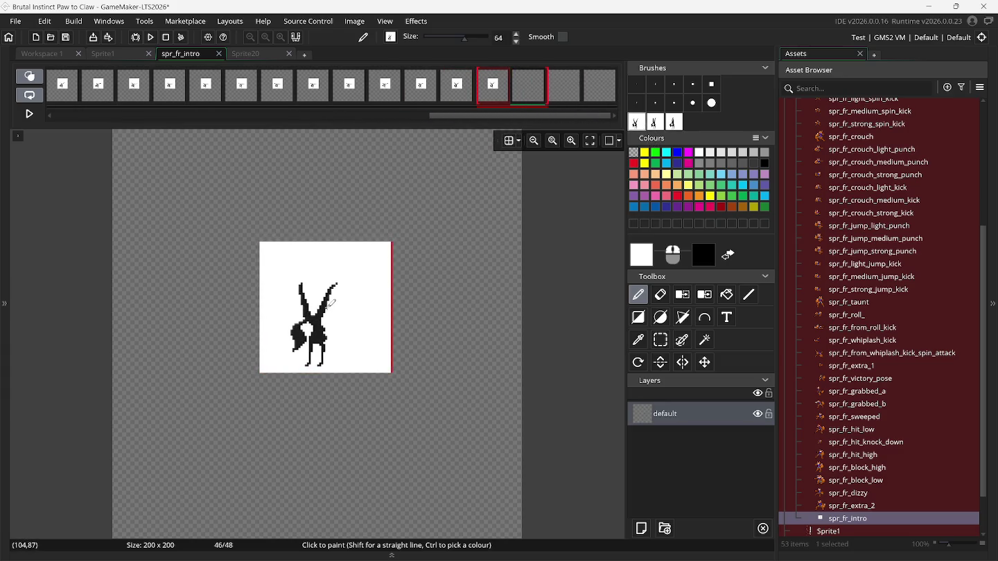
click(565, 91)
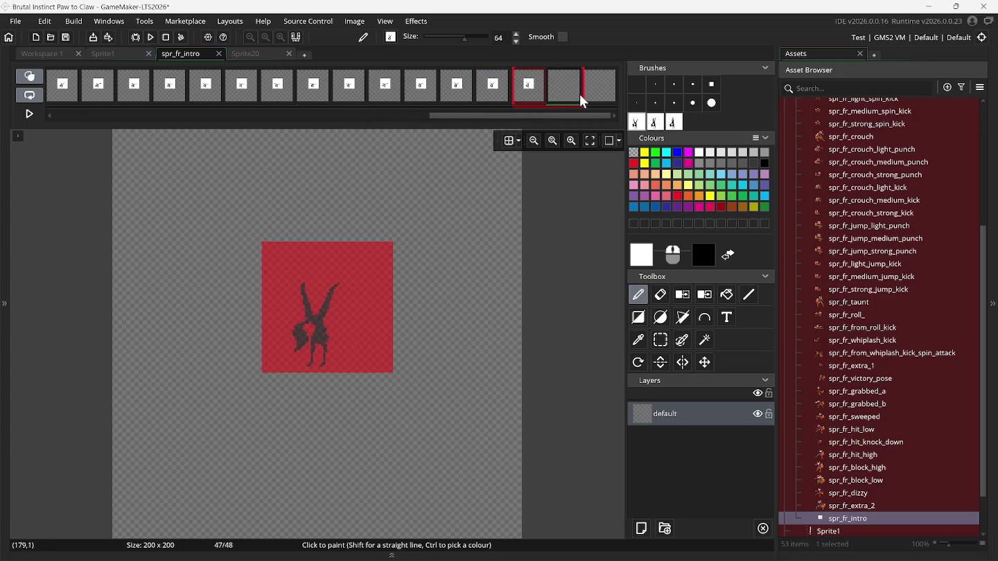
key(ctrl+v)
drag(439, 304, 334, 306)
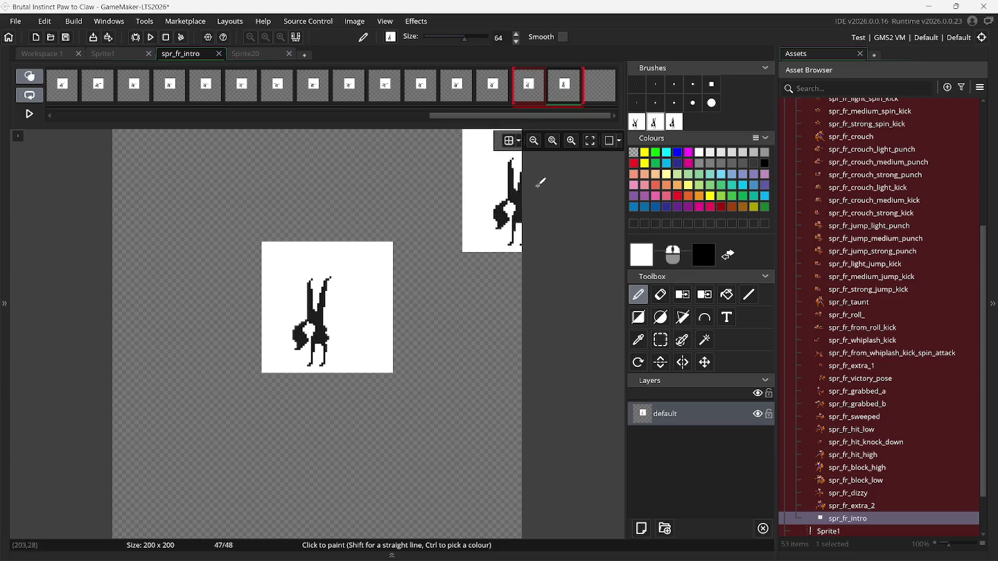
Stamp the third fox pose on frame 48, play the animation, and clear the custom brushes.
click(599, 90)
key(ctrl+v)
mouse_move(362, 333)
mouse_down()
mouse_move(321, 306)
mouse_move(331, 306)
mouse_up()
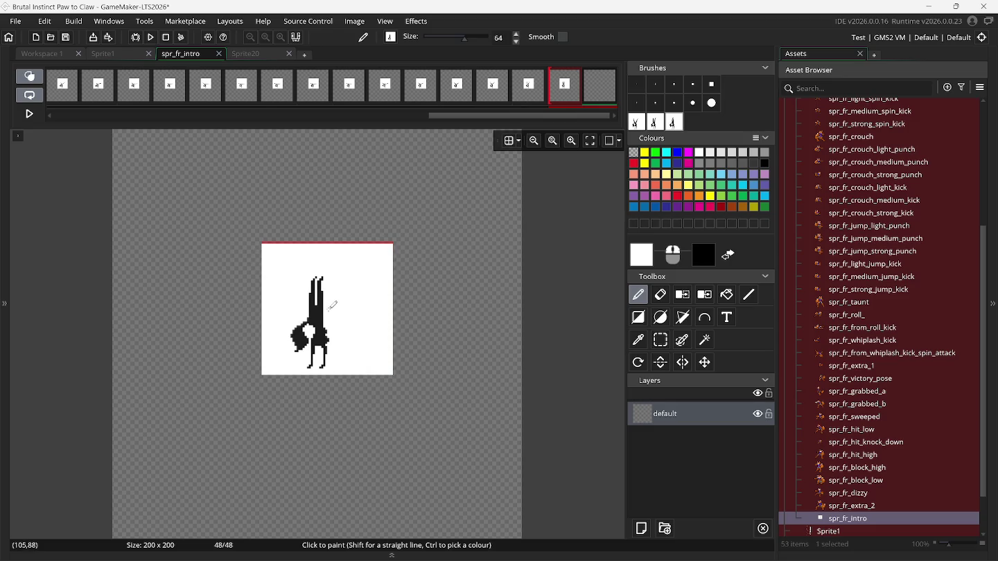
click(333, 303)
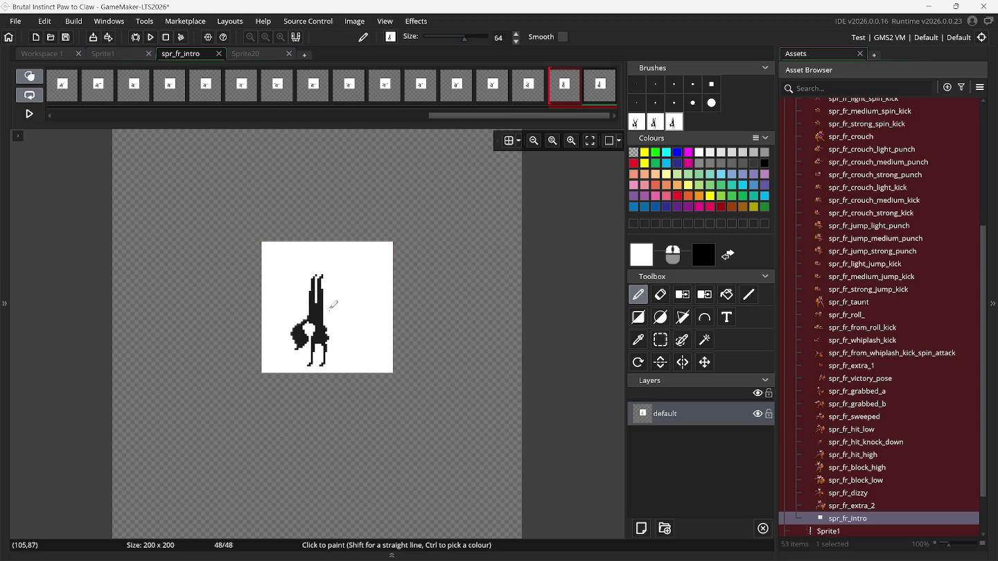
click(26, 113)
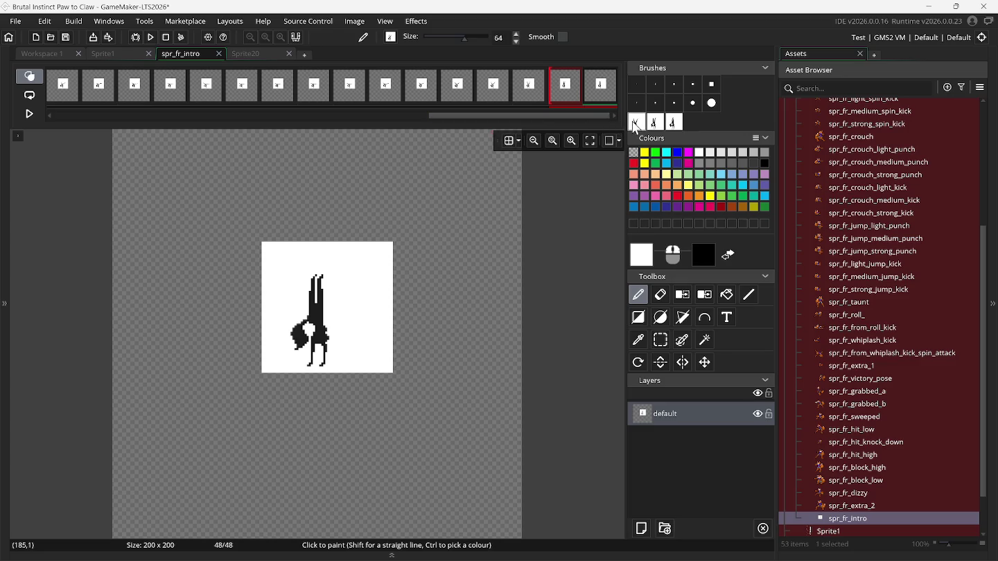
key(Delete)
key(Delete)
key(Delete)
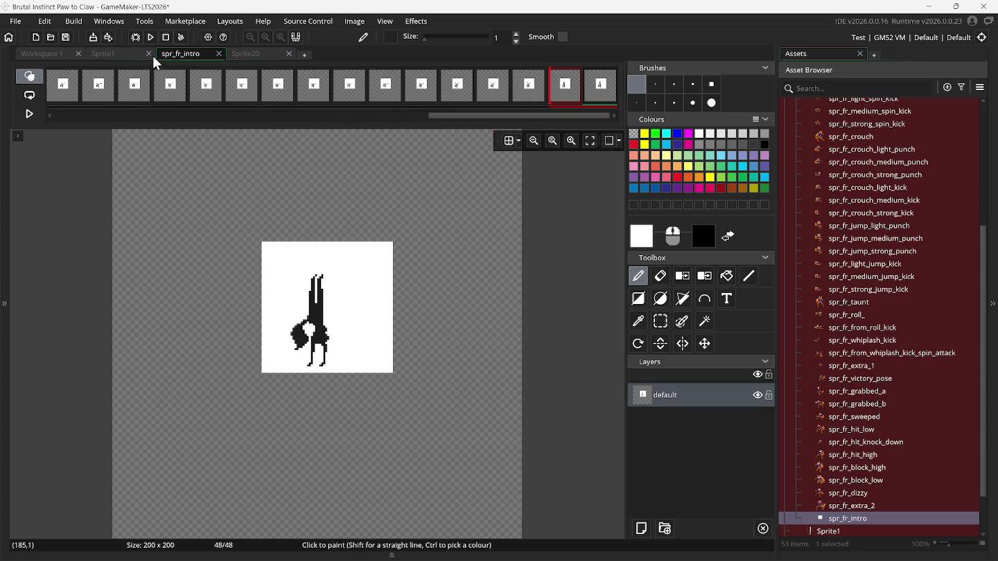
On the Sprite1 sheet, turn the lower-left and lower-right fox cells into custom brushes.
click(120, 54)
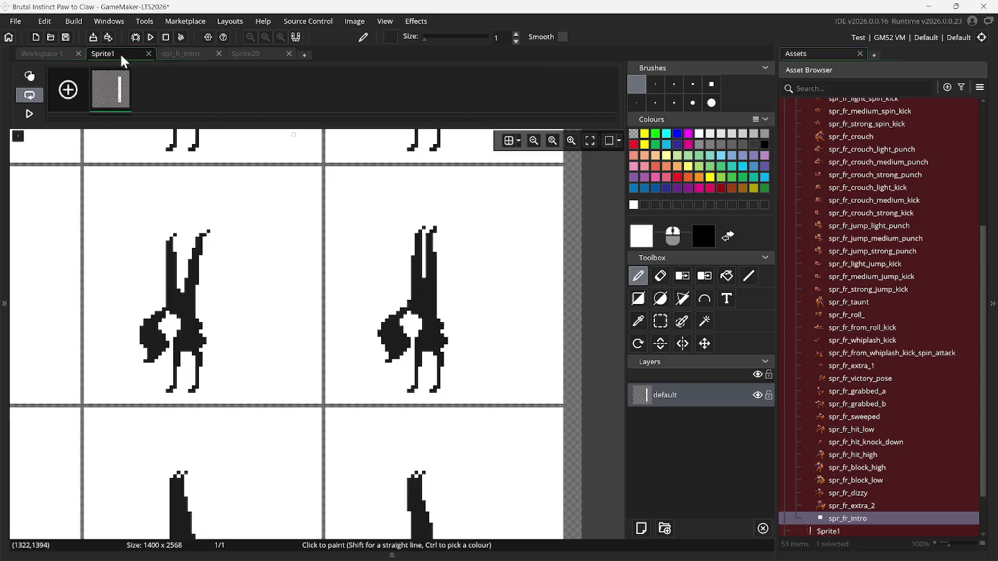
click(660, 321)
scroll(252, 400, down, 5)
scroll(250, 401, left, 2)
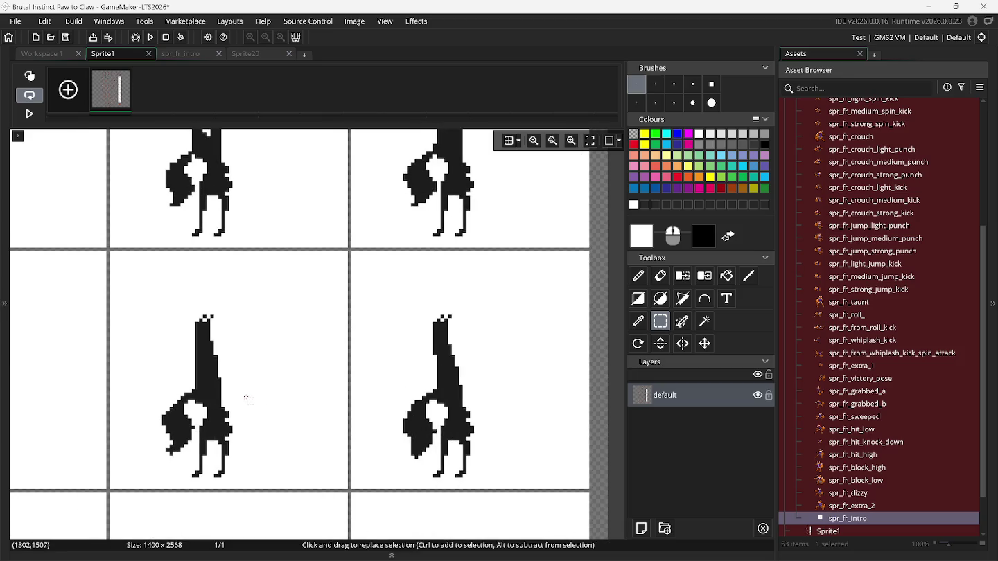
scroll(242, 399, right, 4)
scroll(247, 401, left, 4)
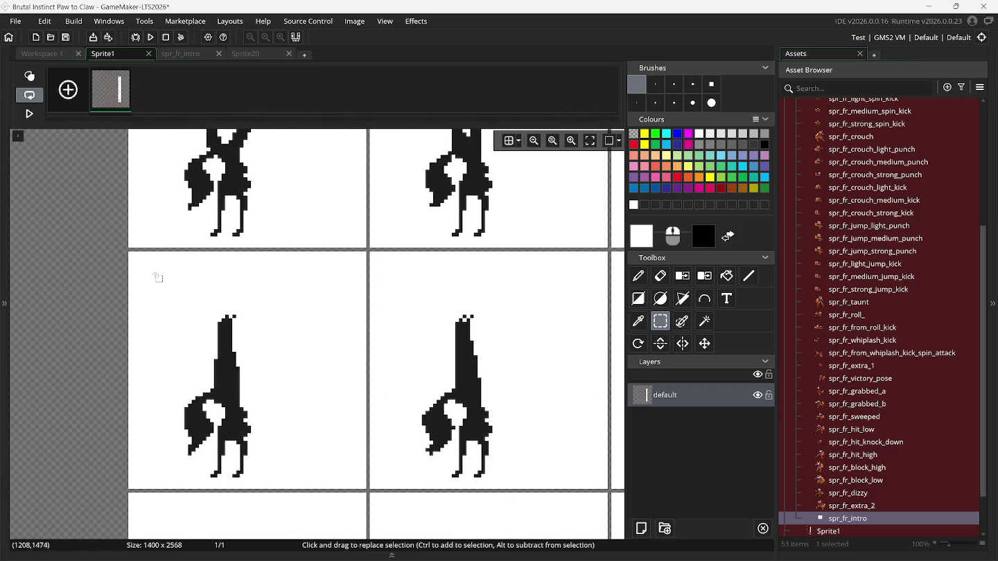
mouse_move(132, 254)
mouse_down()
mouse_move(202, 263)
mouse_move(363, 491)
mouse_up()
key(ctrl+b)
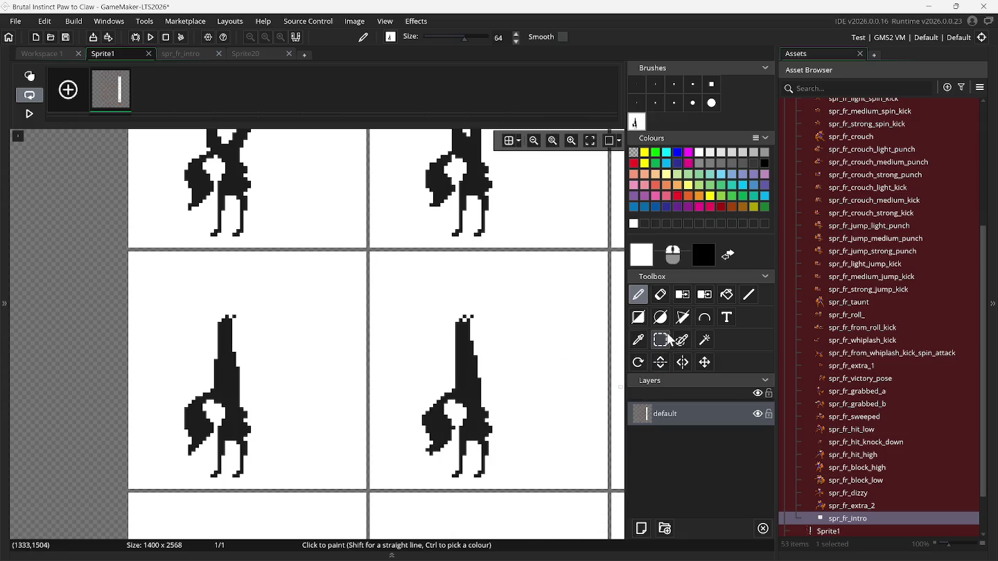
click(661, 340)
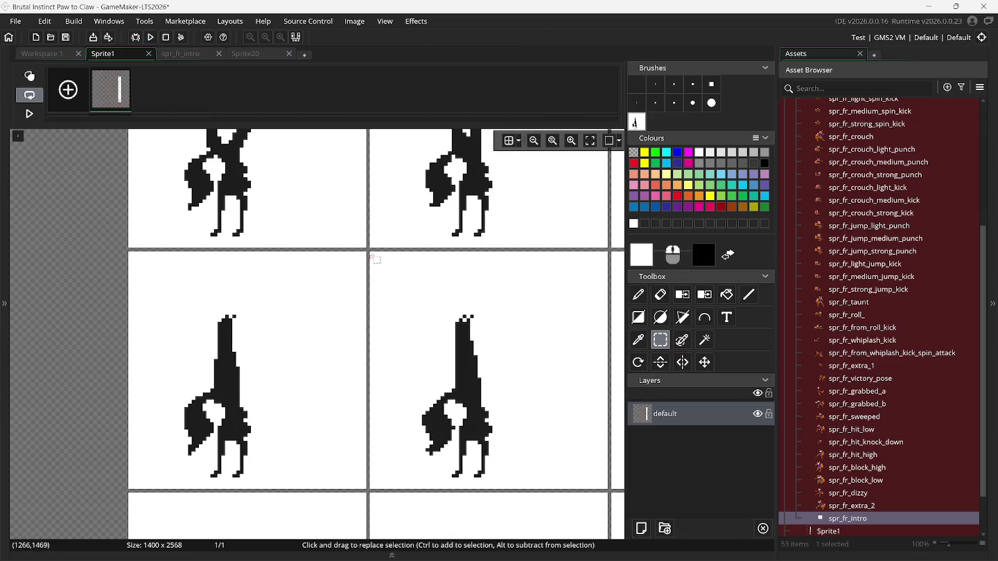
drag(372, 255, 608, 487)
key(ctrl+b)
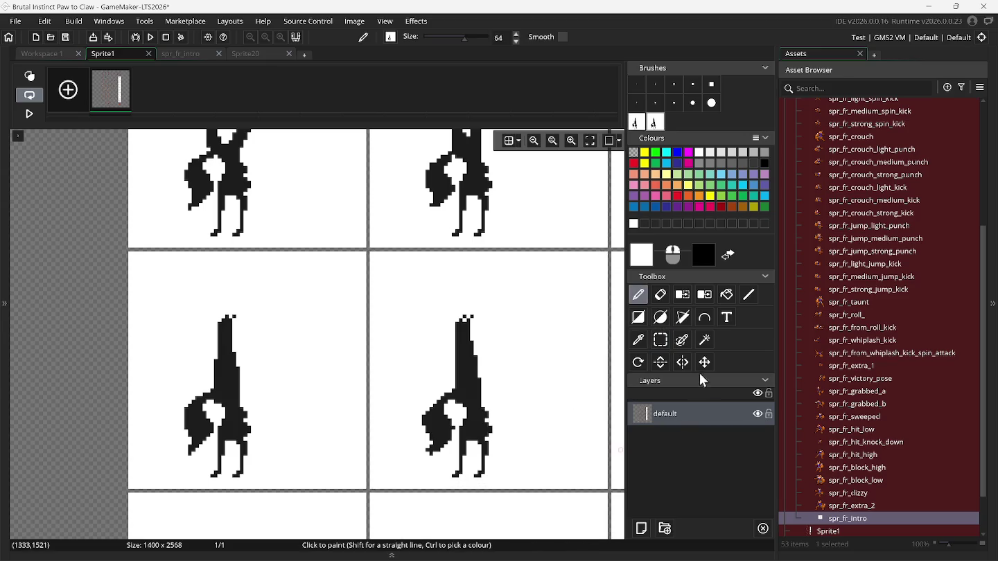
Capture the right-hand fox cell as a third brush and return to spr_fr_intro.
click(662, 340)
scroll(559, 374, right, 5)
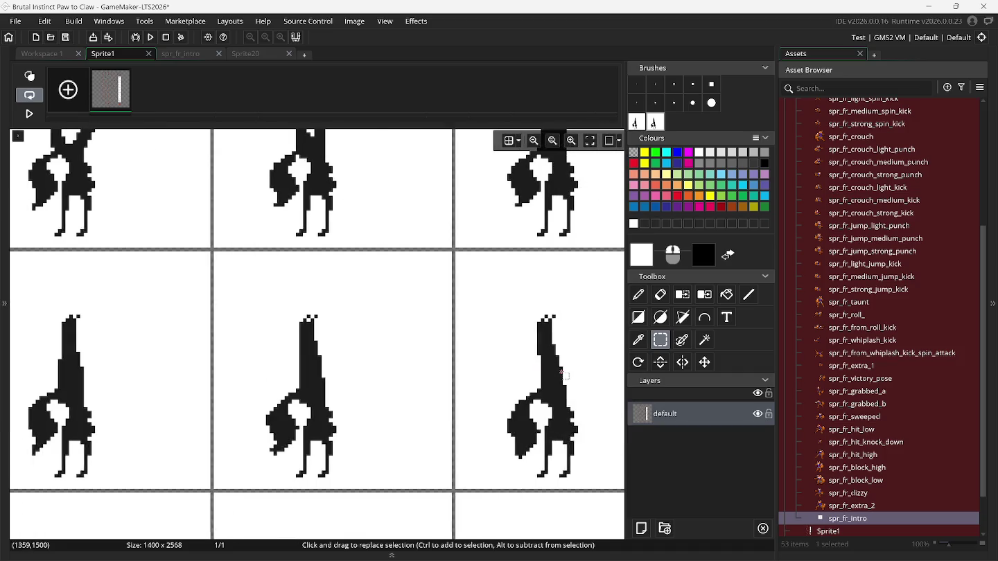
scroll(561, 374, right, 3)
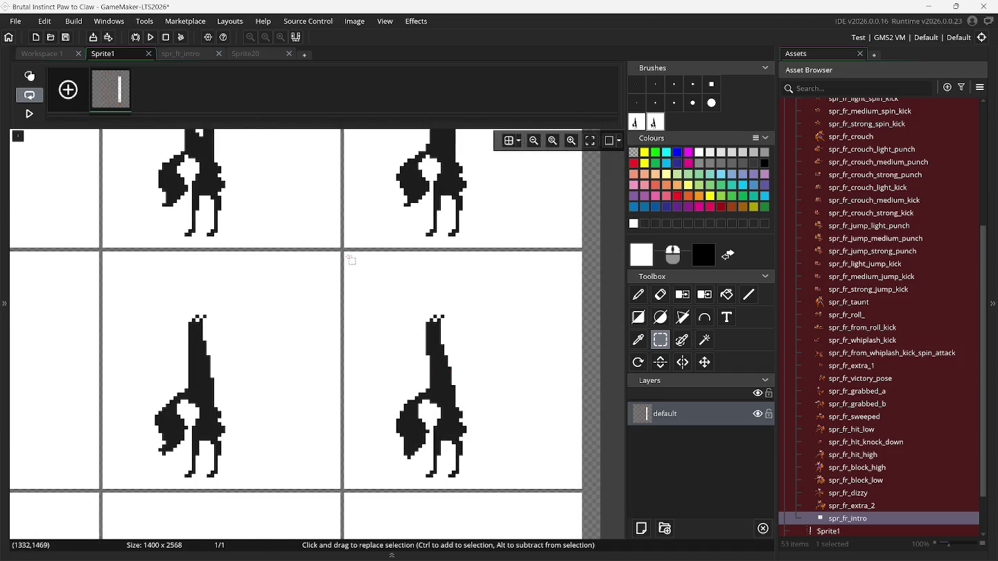
mouse_move(345, 254)
mouse_down()
mouse_move(377, 298)
mouse_move(556, 447)
mouse_move(581, 490)
mouse_up()
key(ctrl+c)
key(ctrl+v)
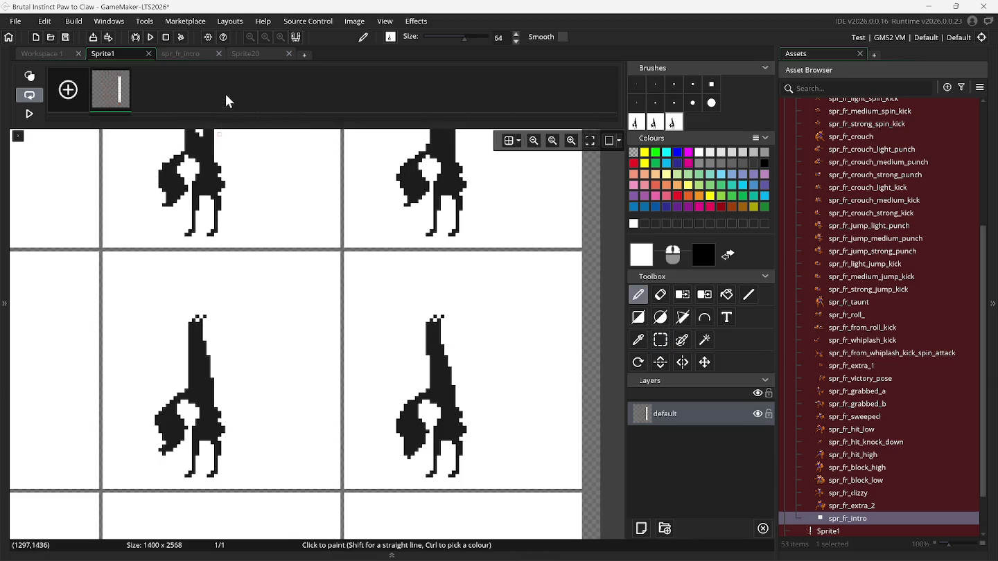
click(190, 53)
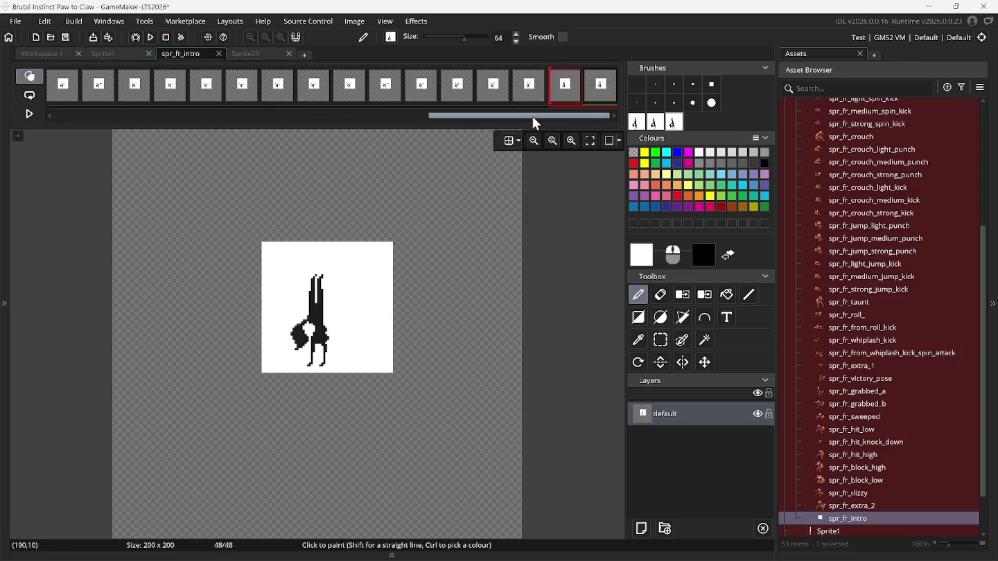
Add three empty frames at the end of spr_fr_intro.
right_click(594, 93)
click(597, 97)
right_click(594, 93)
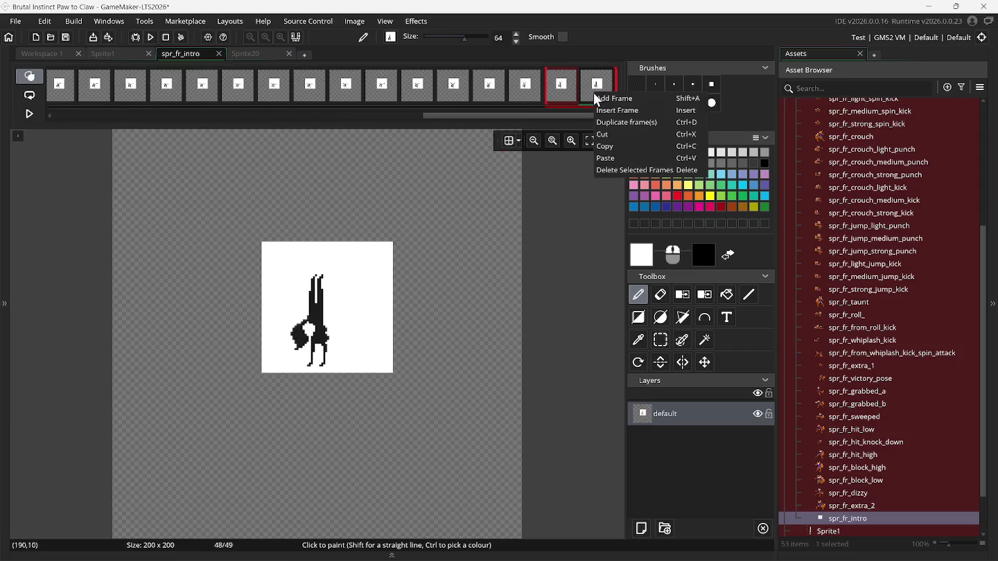
click(597, 97)
right_click(596, 96)
click(597, 98)
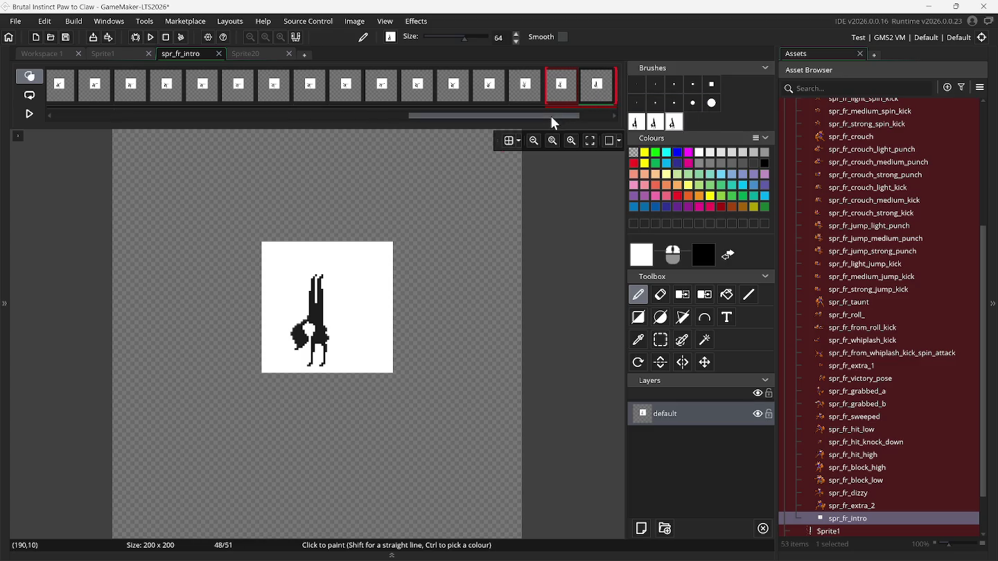
Stamp fox poses onto frames 49 and 50, then select frame 51.
drag(552, 116, 608, 115)
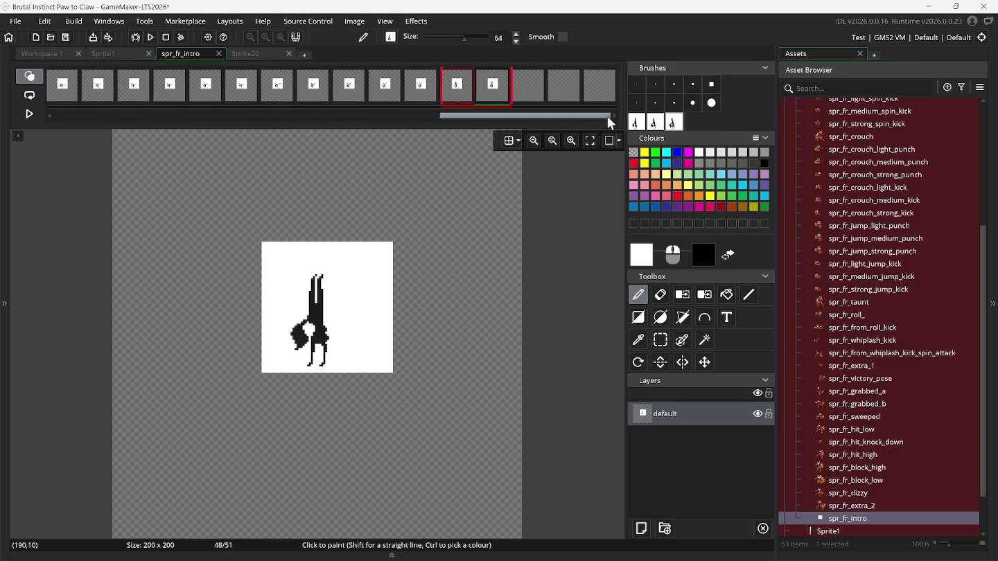
click(526, 86)
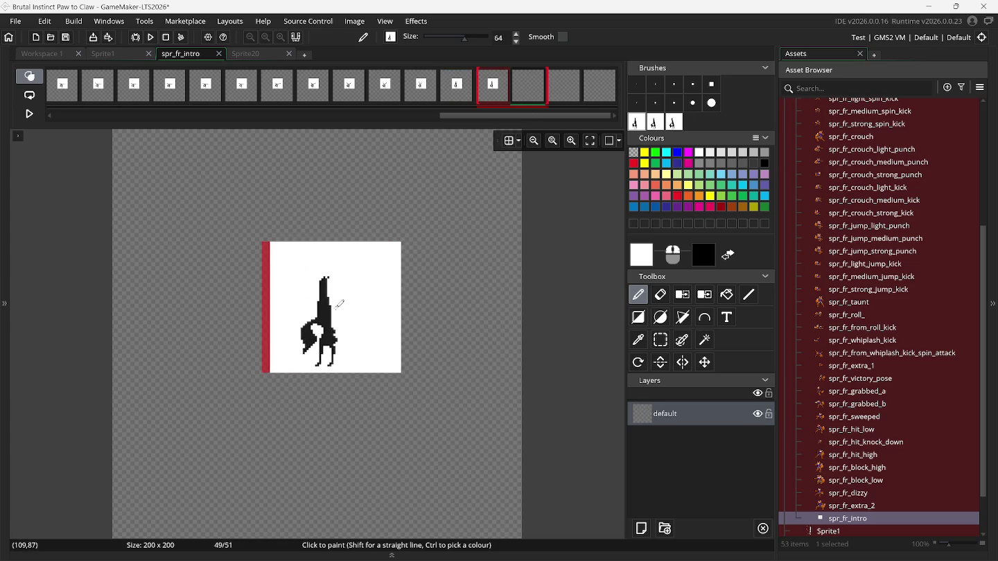
click(333, 303)
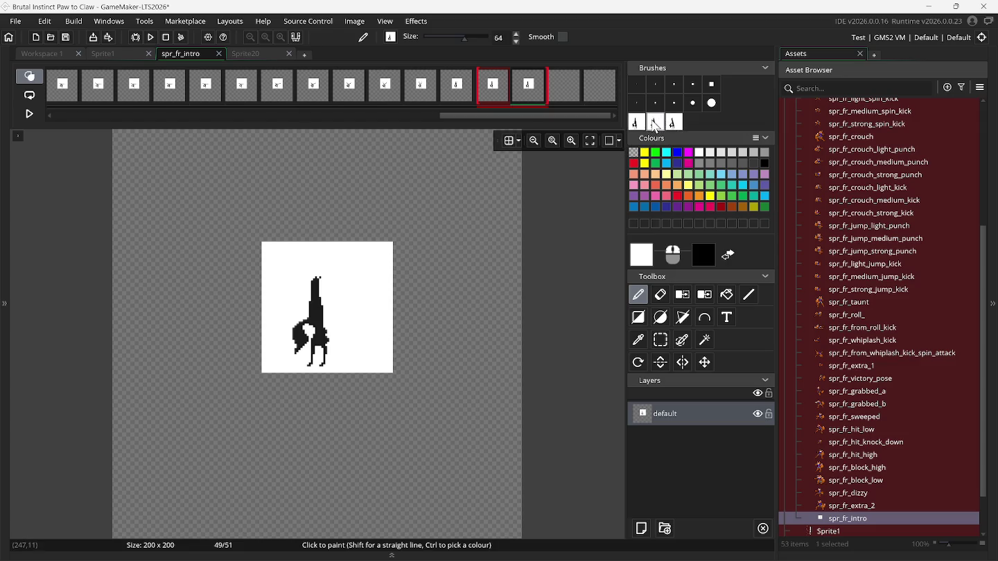
click(566, 97)
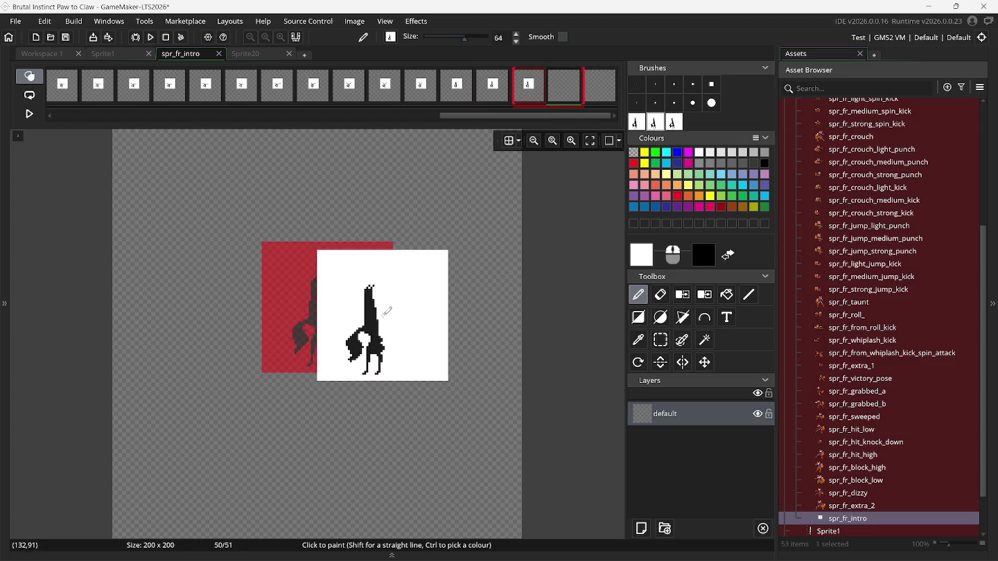
click(332, 303)
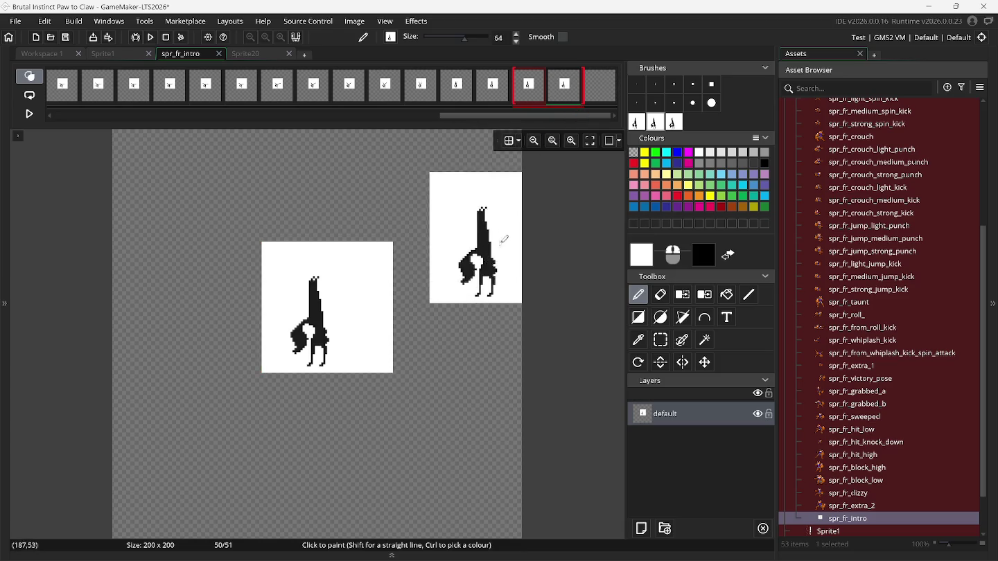
click(594, 96)
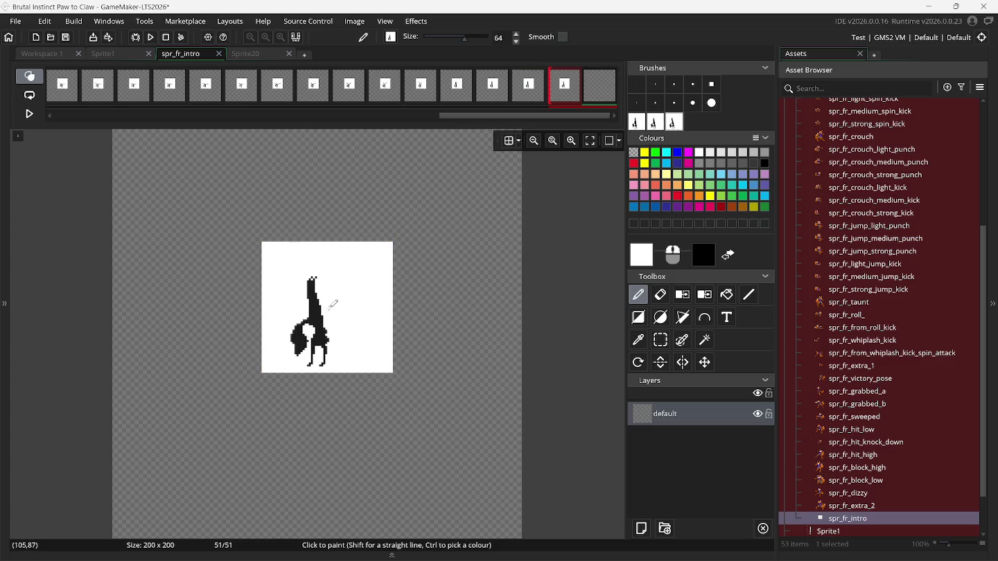
Add three more empty frames after frame 51 and bring up the Sprite1 sheet.
right_click(596, 87)
click(600, 91)
click(602, 92)
right_click(599, 88)
click(601, 93)
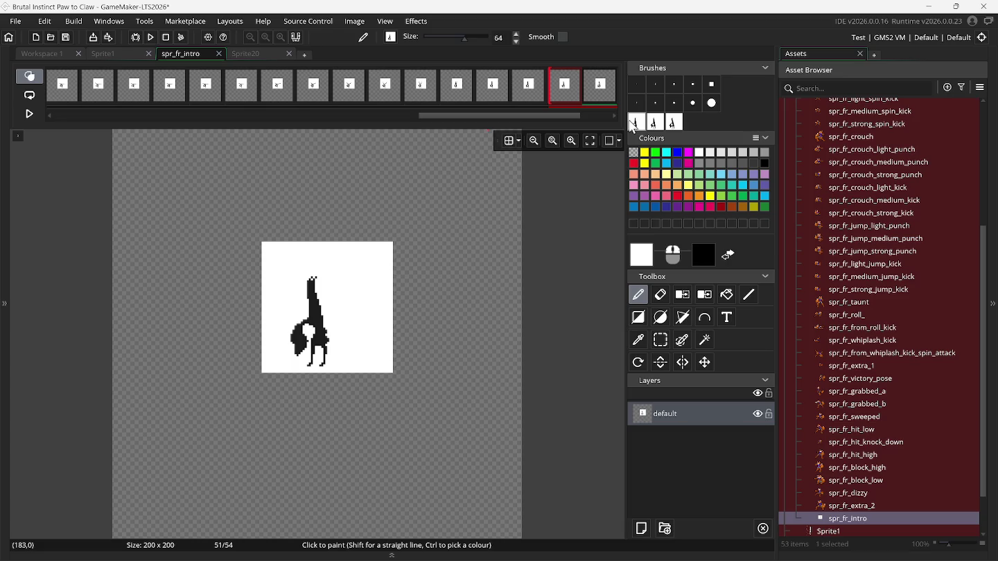
click(106, 59)
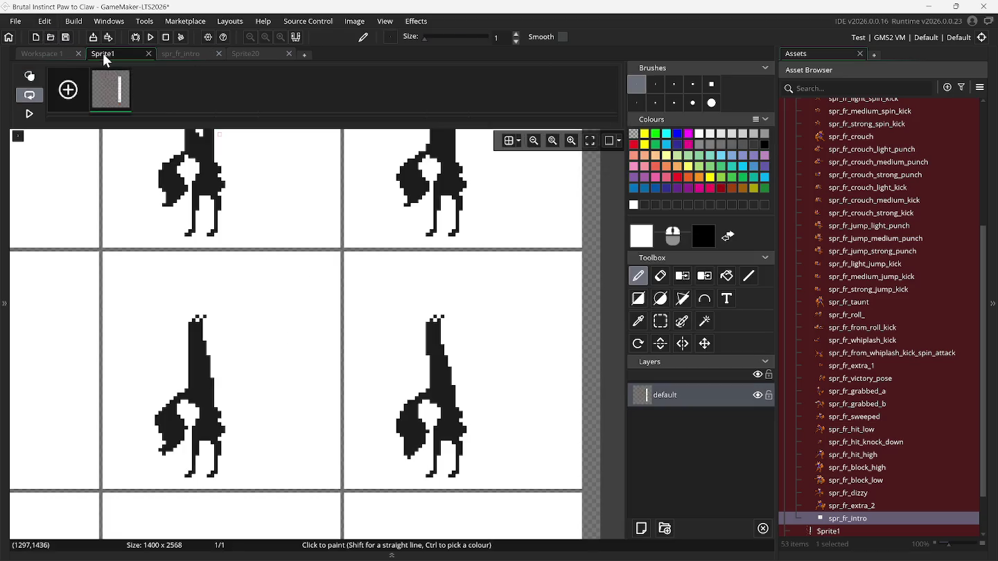
Turn the lower-left and lower-right fox poses on Sprite1 into custom brushes.
click(660, 321)
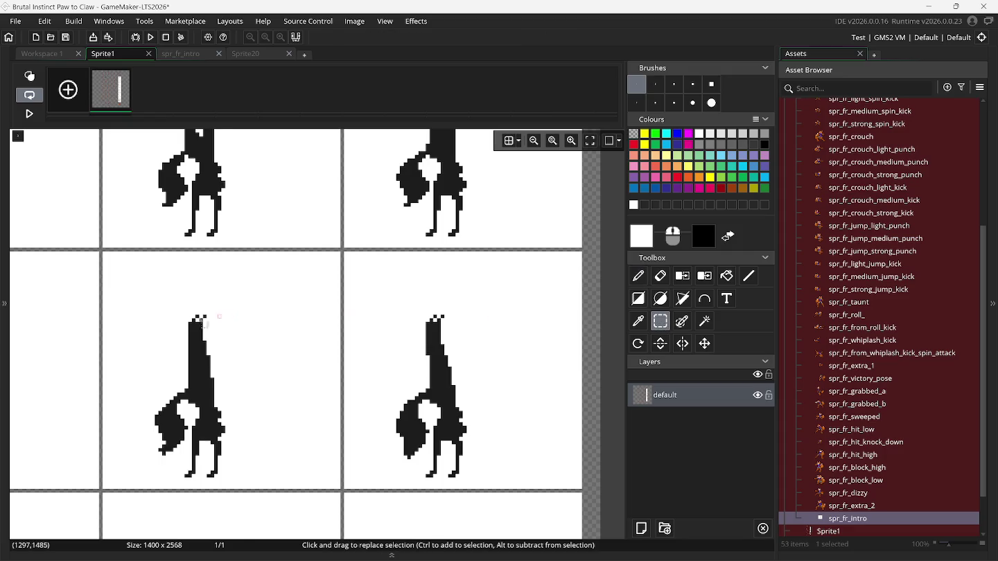
scroll(120, 326, down, 5)
scroll(122, 326, left, 5)
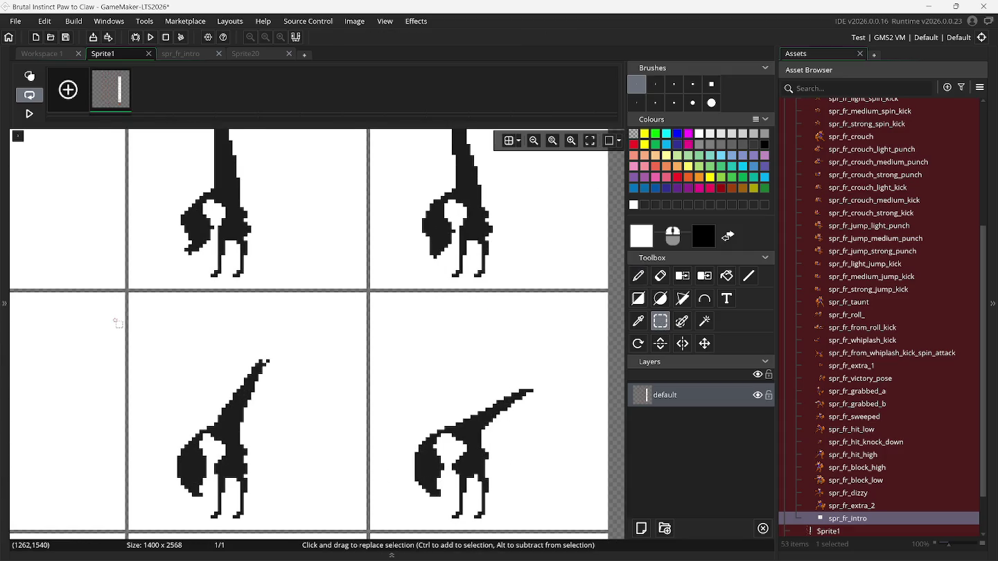
mouse_move(97, 297)
mouse_down()
mouse_move(262, 445)
mouse_move(328, 527)
mouse_up()
key(ctrl+b)
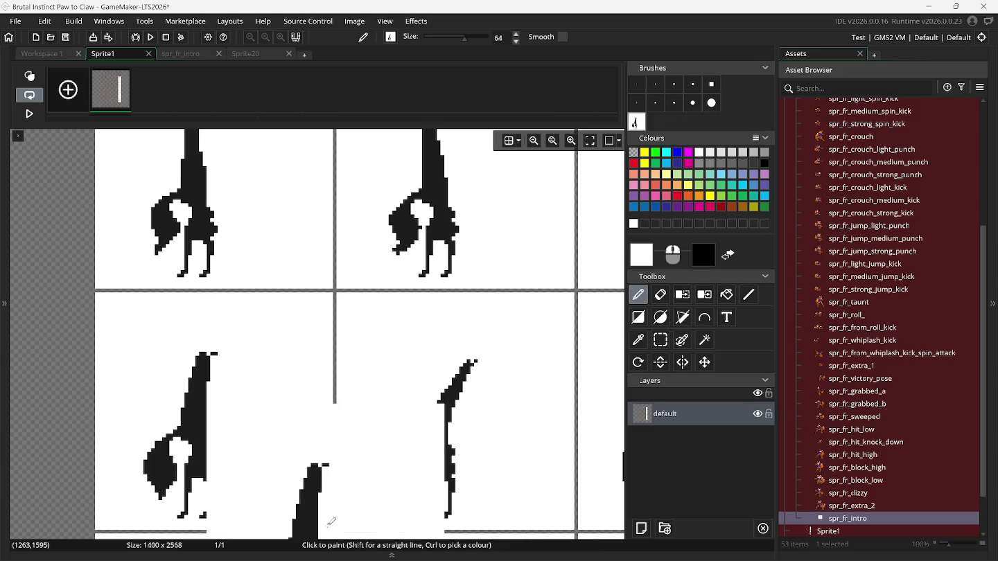
click(658, 341)
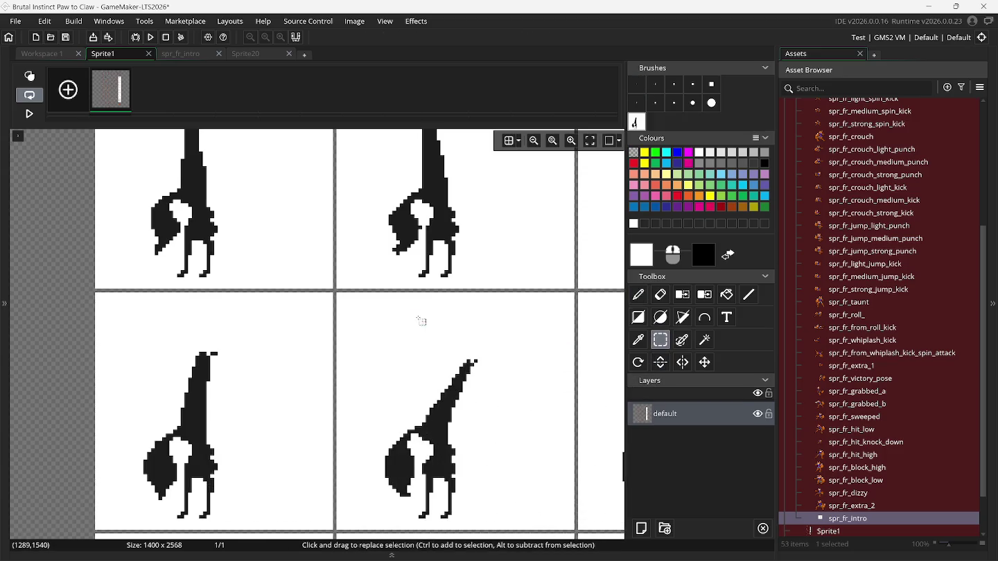
mouse_move(340, 297)
mouse_down()
mouse_move(474, 418)
mouse_move(546, 513)
mouse_move(571, 527)
mouse_up()
key(ctrl+b)
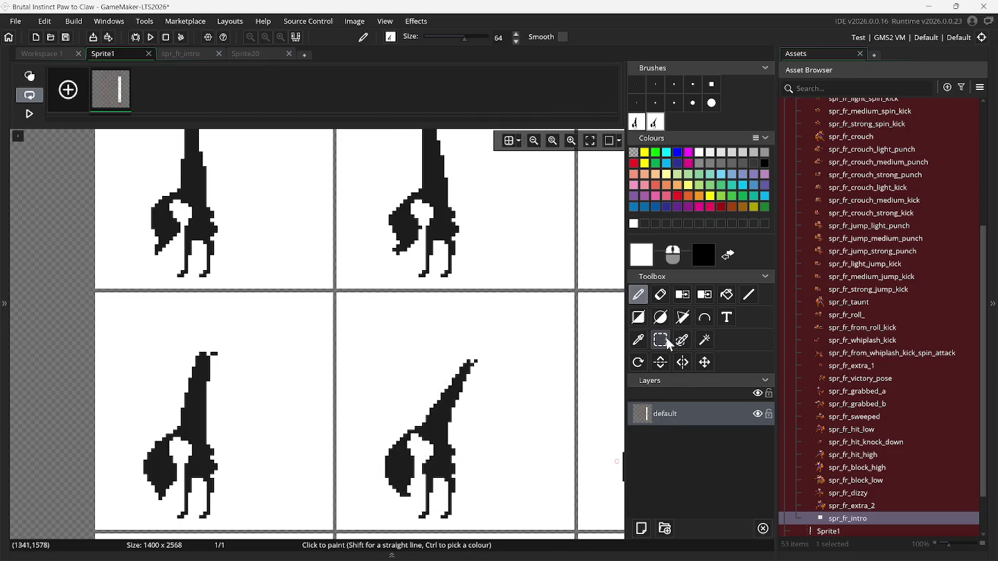
Capture the bottom-right fox frame as a third brush and return to spr_fr_intro.
click(662, 340)
scroll(597, 363, right, 5)
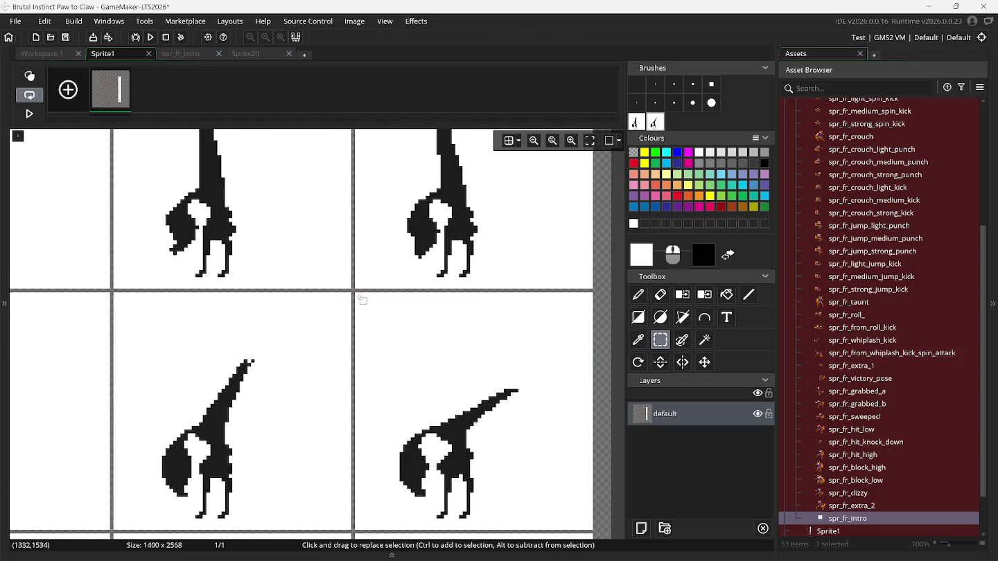
drag(359, 296, 436, 402)
mouse_move(552, 514)
mouse_down()
mouse_move(720, 555)
mouse_move(503, 319)
mouse_move(259, 85)
mouse_up()
key(p)
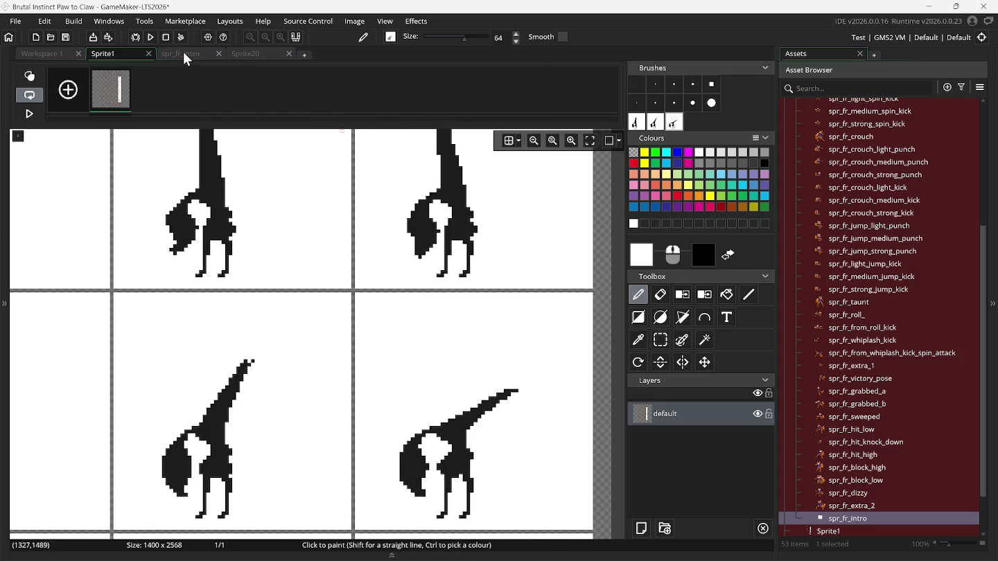
click(184, 54)
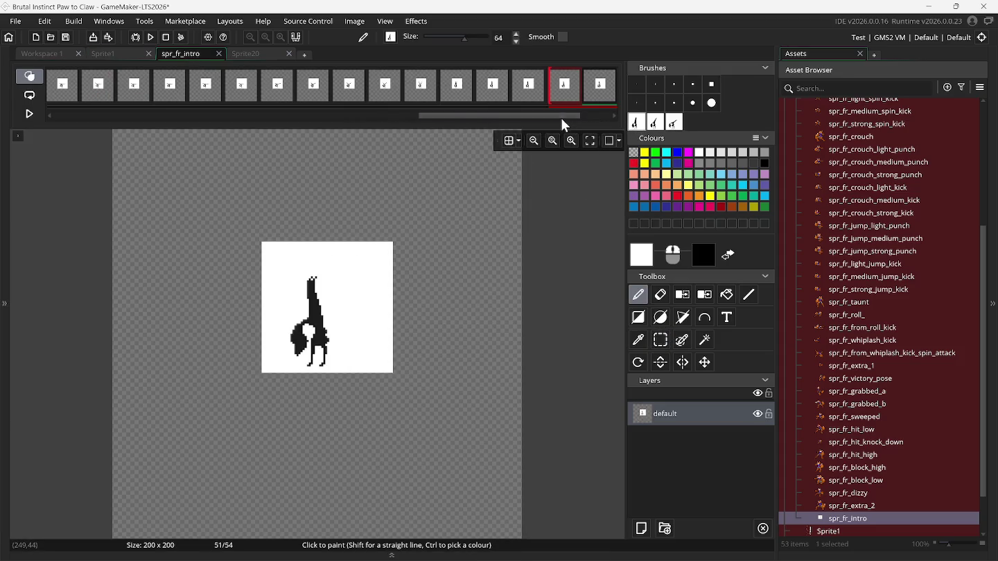
Place fox poses on frames 52 and 53, aligned with the onion skin.
drag(561, 118, 597, 116)
click(527, 90)
drag(400, 308, 334, 297)
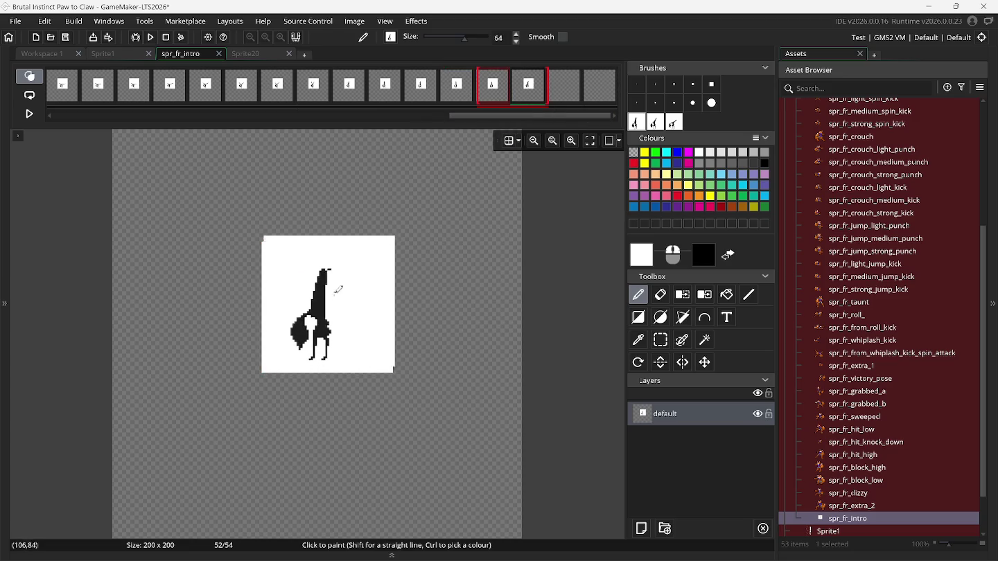
click(552, 88)
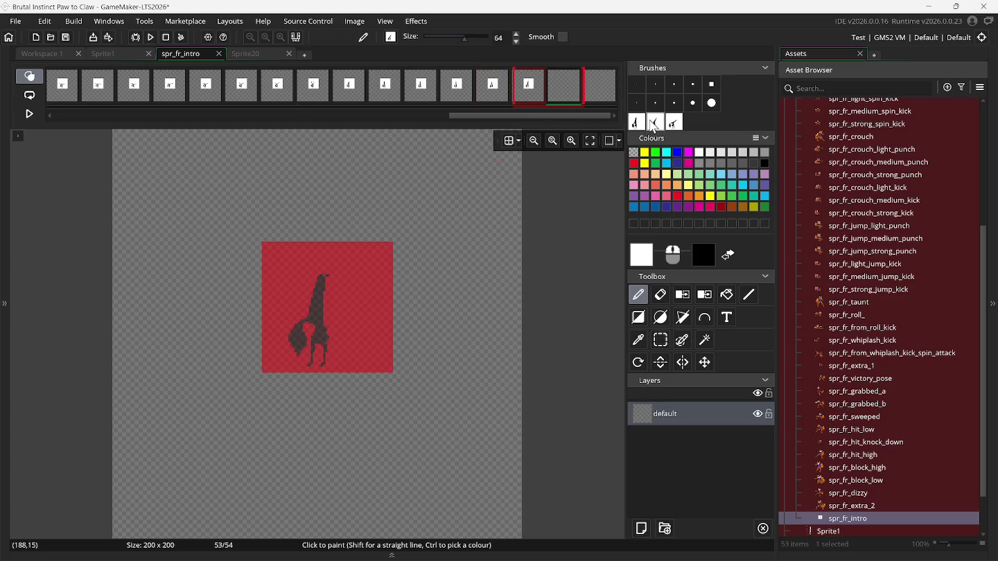
key(ctrl+v)
mouse_move(437, 290)
mouse_down()
mouse_move(332, 313)
mouse_move(333, 304)
mouse_up()
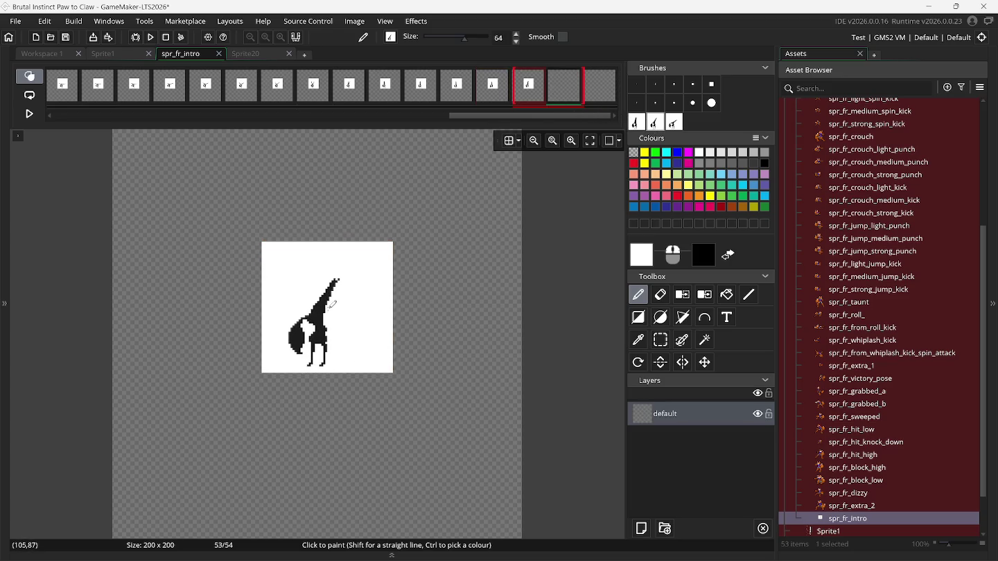
Paste a fox pose onto frame 54, nudge it into alignment, and undo the stray copy.
click(598, 88)
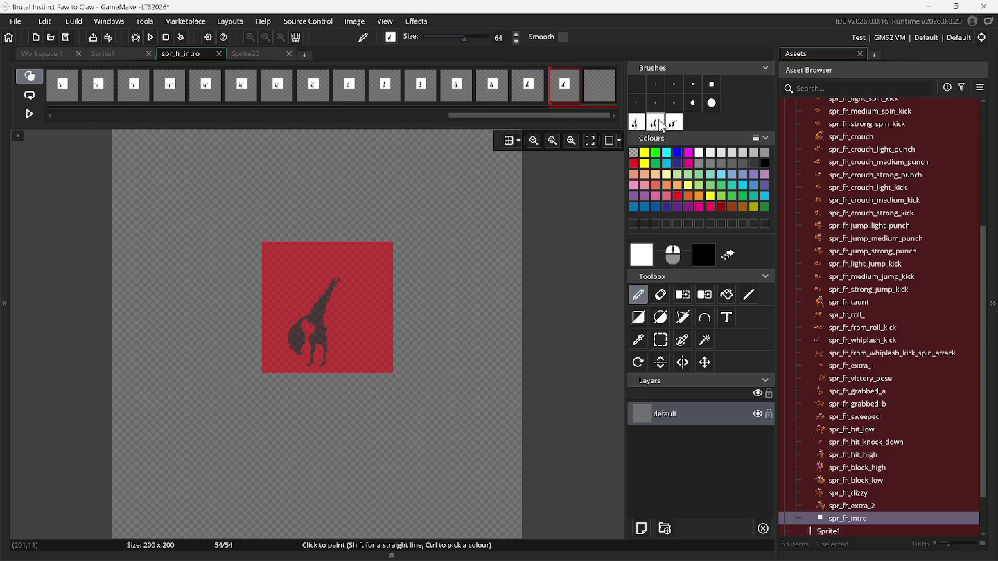
key(ctrl+v)
mouse_move(502, 243)
mouse_down()
mouse_move(321, 313)
mouse_move(327, 306)
mouse_up()
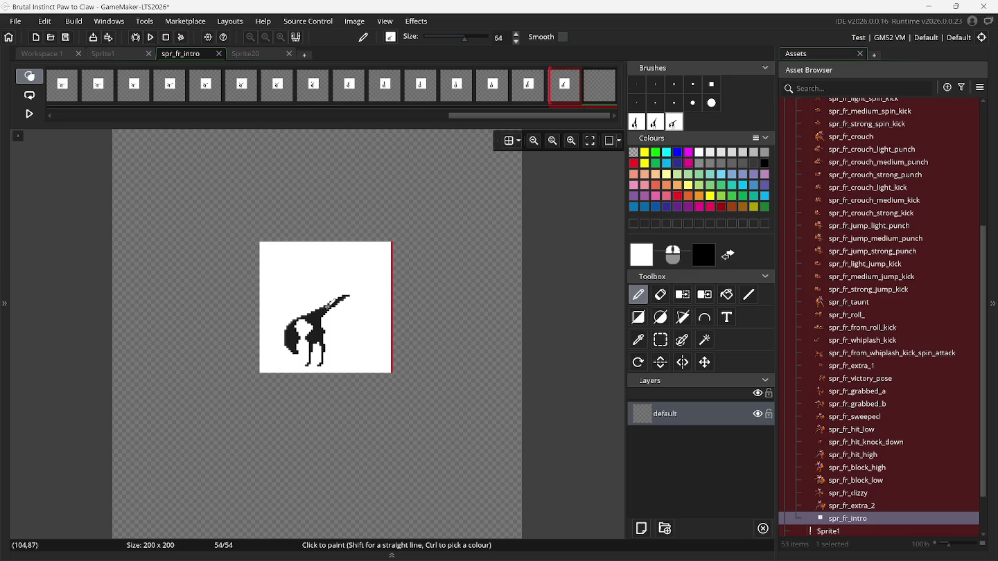
mouse_move(327, 305)
mouse_down()
mouse_move(359, 243)
mouse_move(402, 220)
mouse_up()
key(ctrl+z)
Add three empty frames at the end and clear the custom brushes.
right_click(589, 91)
click(599, 97)
right_click(599, 88)
click(602, 96)
right_click(601, 90)
click(605, 94)
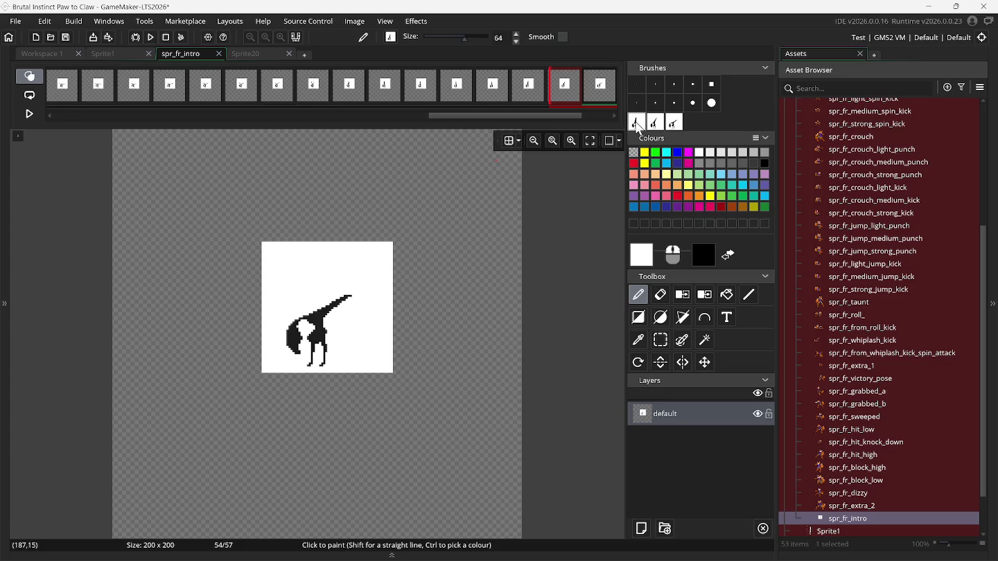
key(Delete)
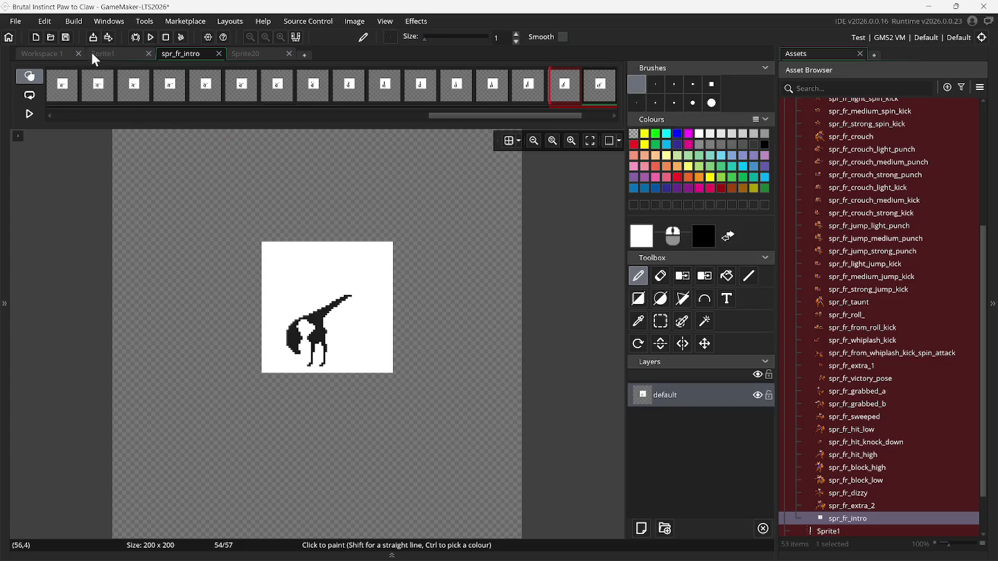
On the Sprite1 sheet, capture the lower-left fox pose and the next frame as brushes.
click(97, 56)
click(663, 323)
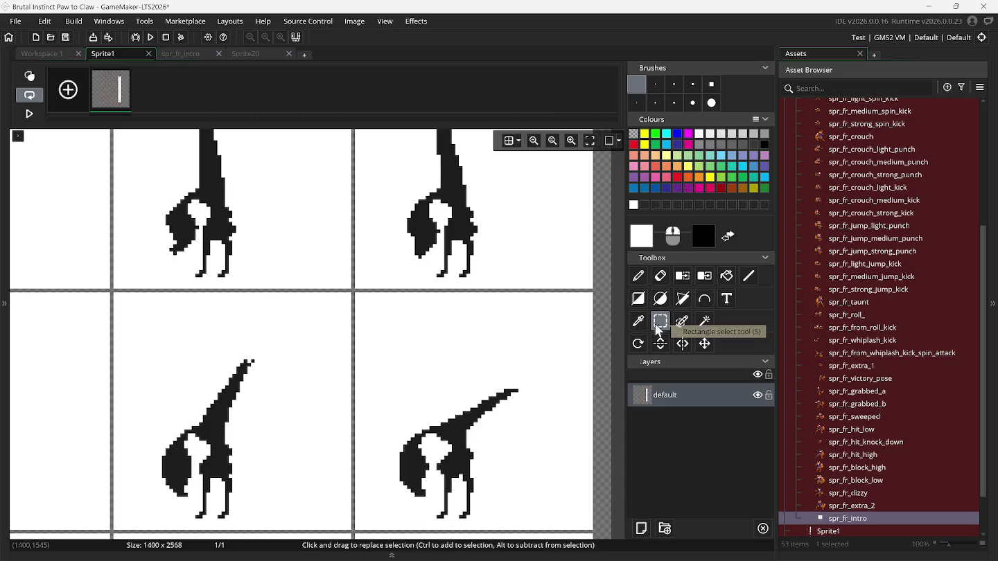
scroll(72, 341, down, 3)
scroll(72, 343, down, 3)
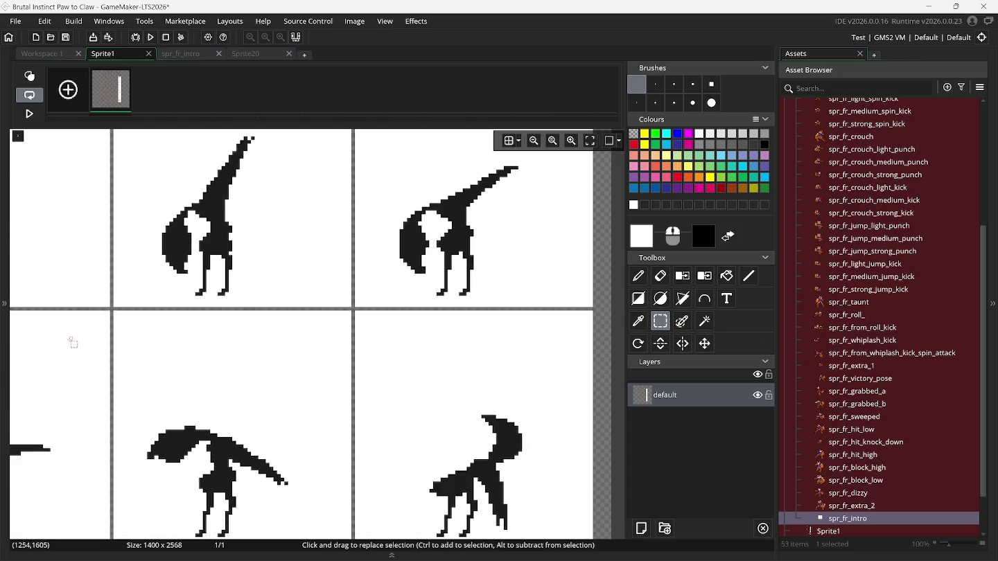
scroll(74, 341, left, 3)
scroll(74, 341, left, 2)
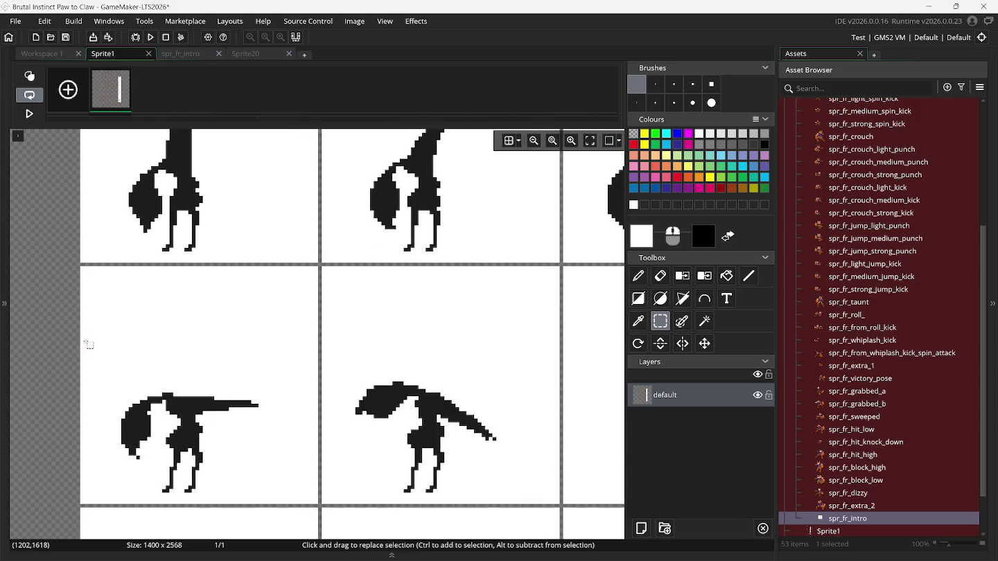
drag(81, 267, 320, 503)
key(ctrl+c)
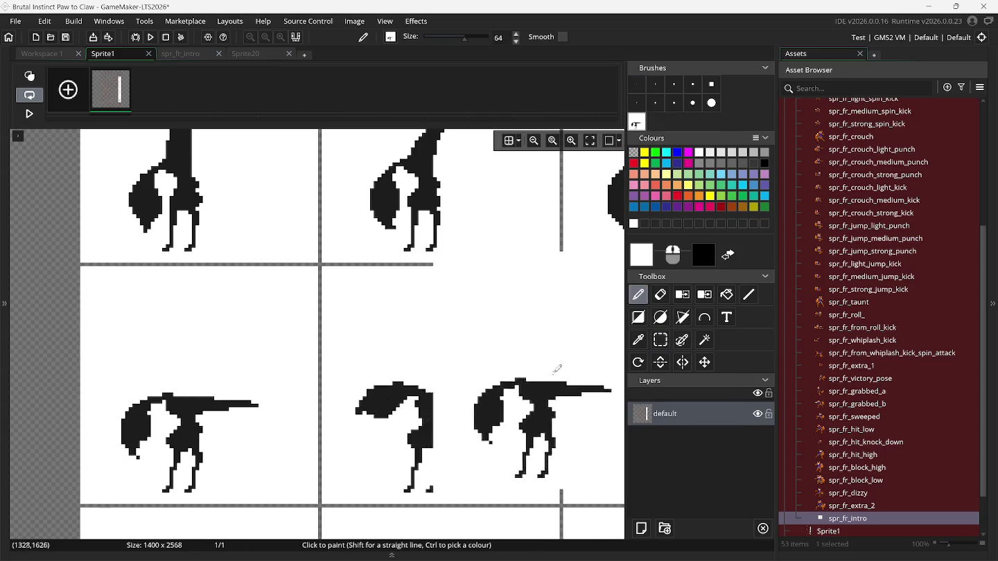
click(659, 340)
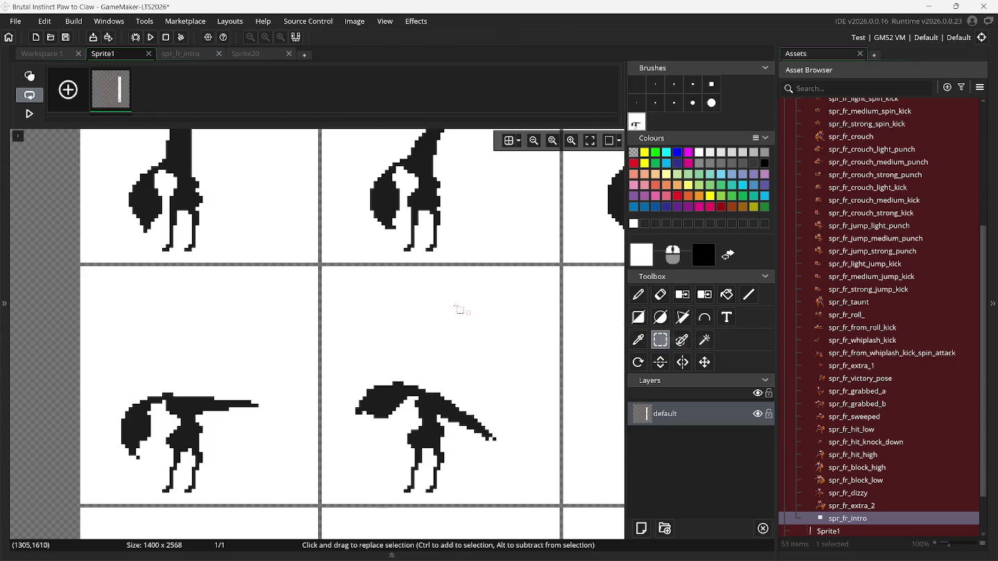
click(323, 269)
drag(532, 477, 560, 506)
key(ctrl+c)
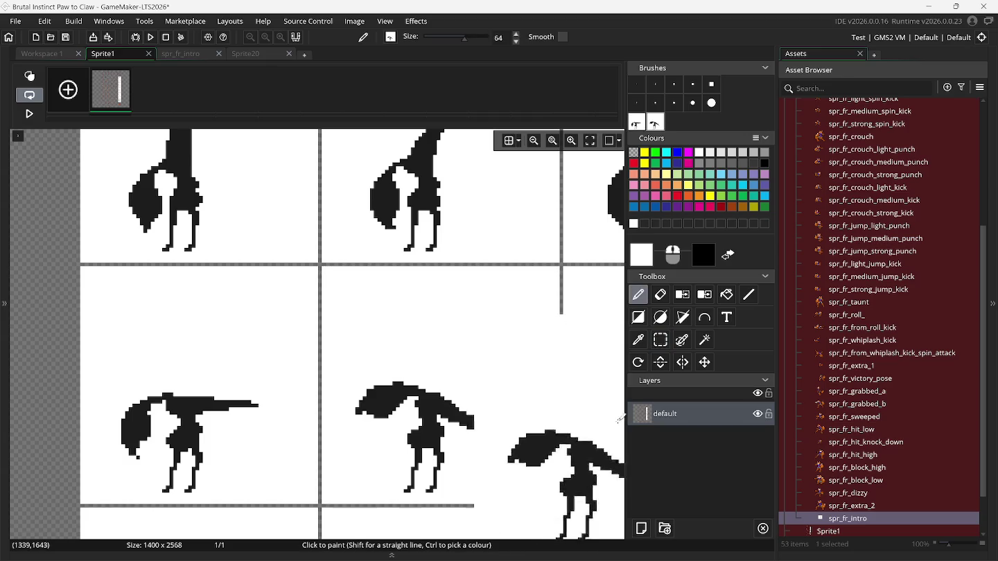
Capture the lower-right fox pose as a third brush and return to spr_fr_intro.
click(660, 340)
scroll(615, 355, right, 1)
scroll(615, 355, right, 8)
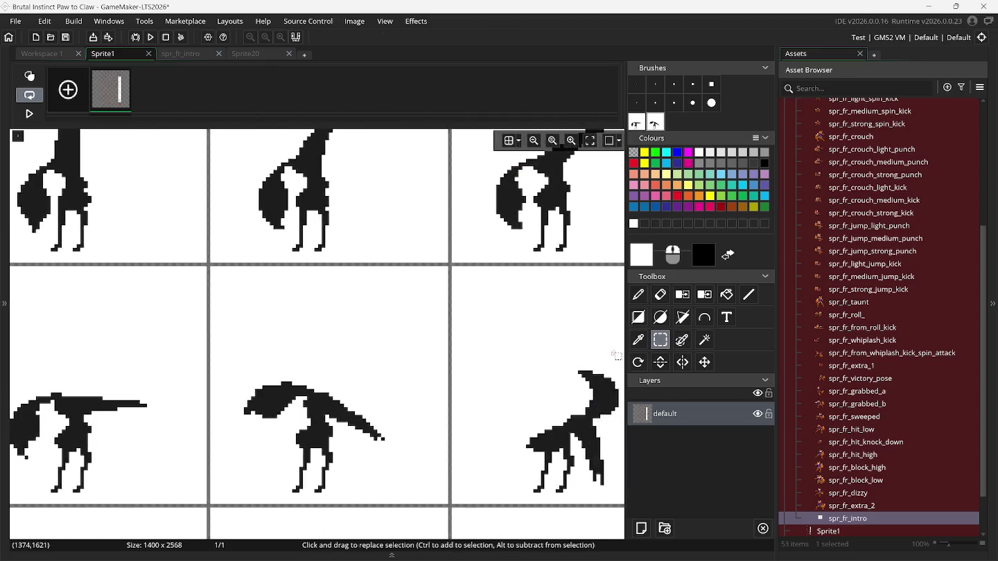
mouse_move(363, 267)
mouse_down()
mouse_move(443, 389)
mouse_move(601, 502)
mouse_up()
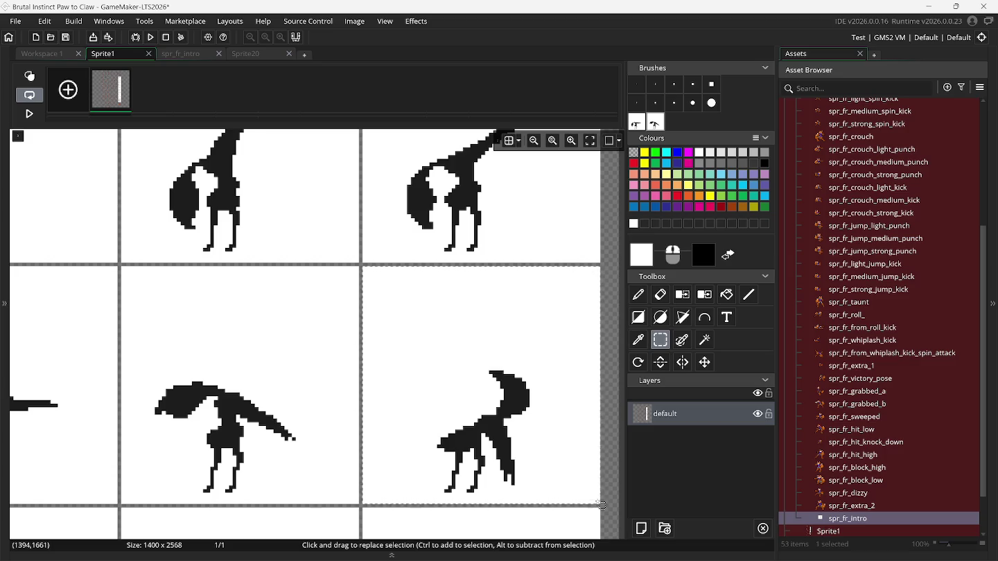
key(p)
click(194, 55)
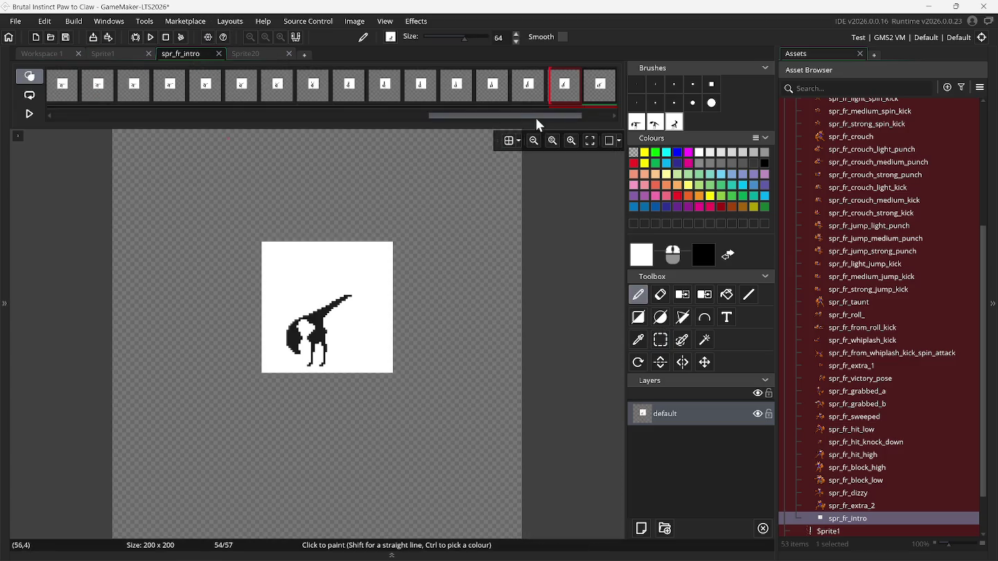
Stamp fox poses onto frames 55, 56 and 57.
drag(575, 116, 618, 115)
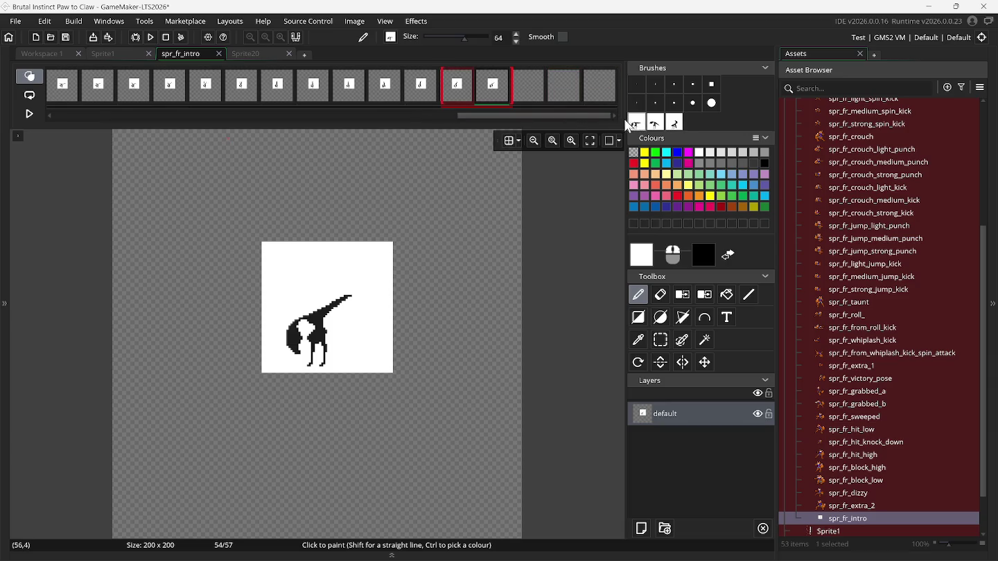
click(532, 92)
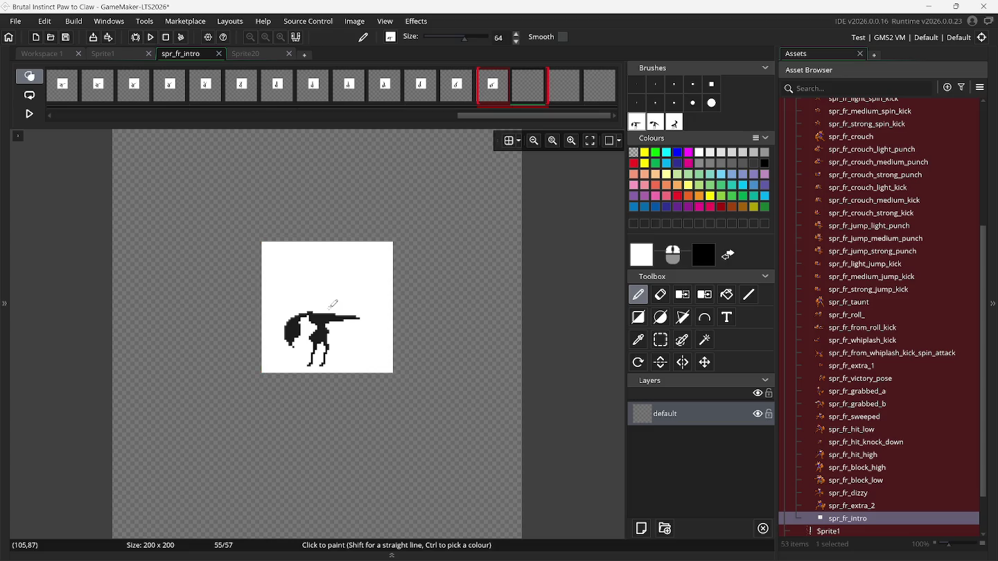
click(571, 93)
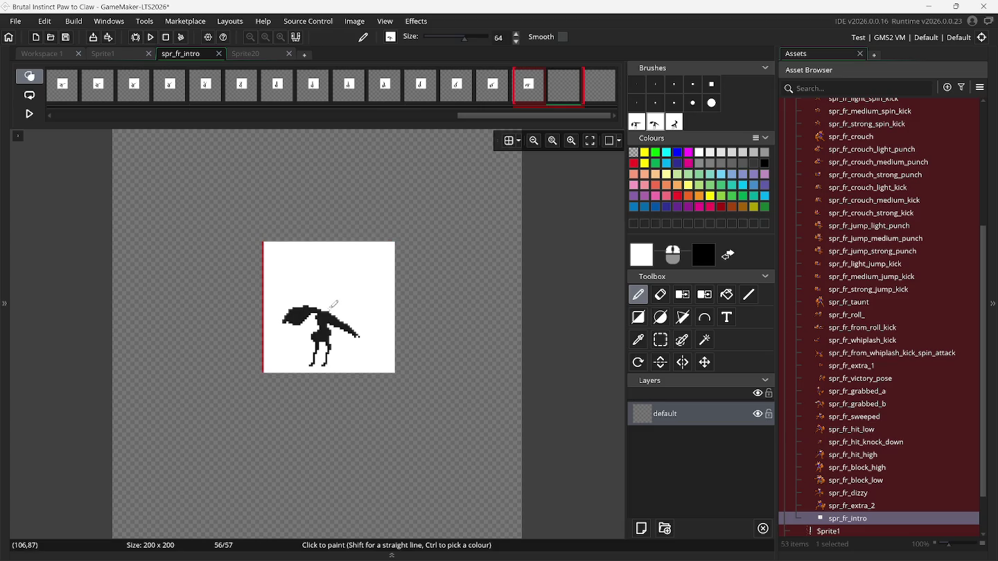
click(597, 97)
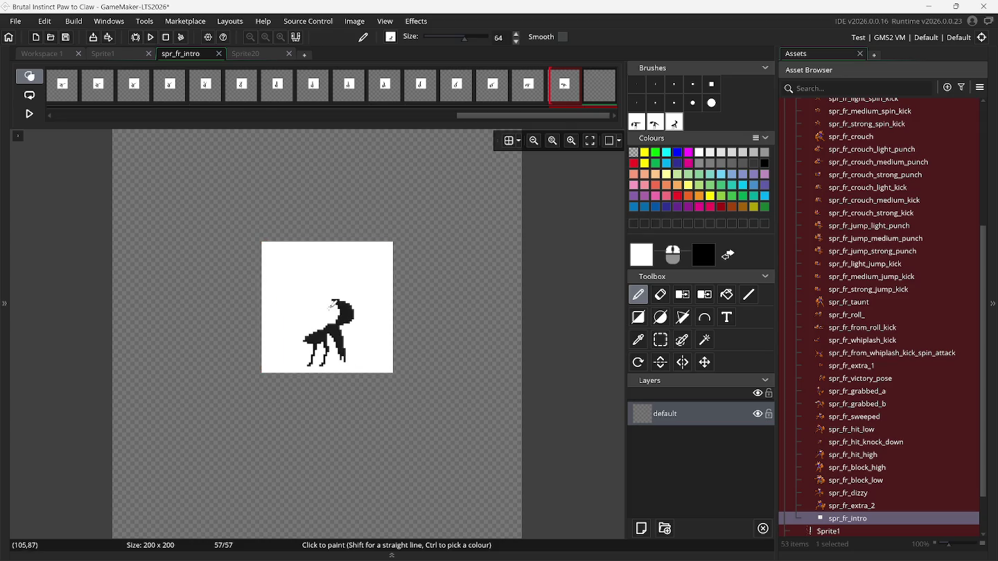
Add three blank frames after frame 57 and clear the custom fox brushes.
right_click(596, 99)
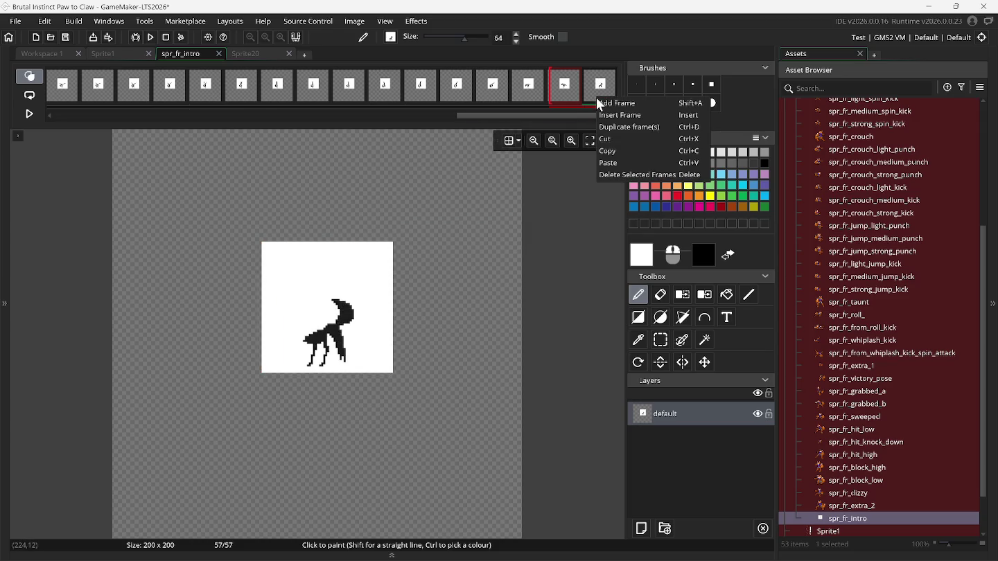
click(598, 99)
right_click(601, 94)
click(604, 97)
right_click(604, 96)
click(636, 129)
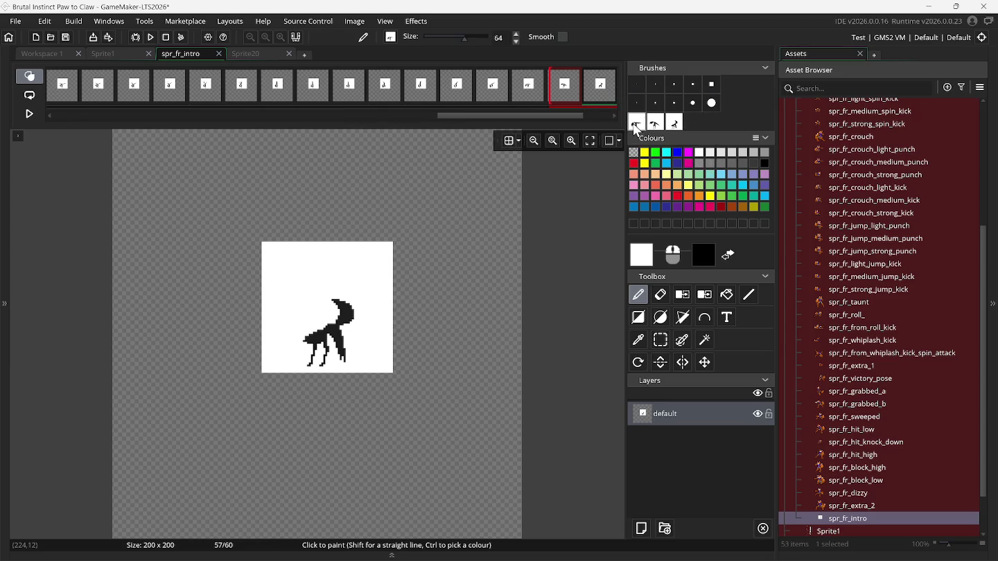
key(Delete)
key(Delete)
key(Delete)
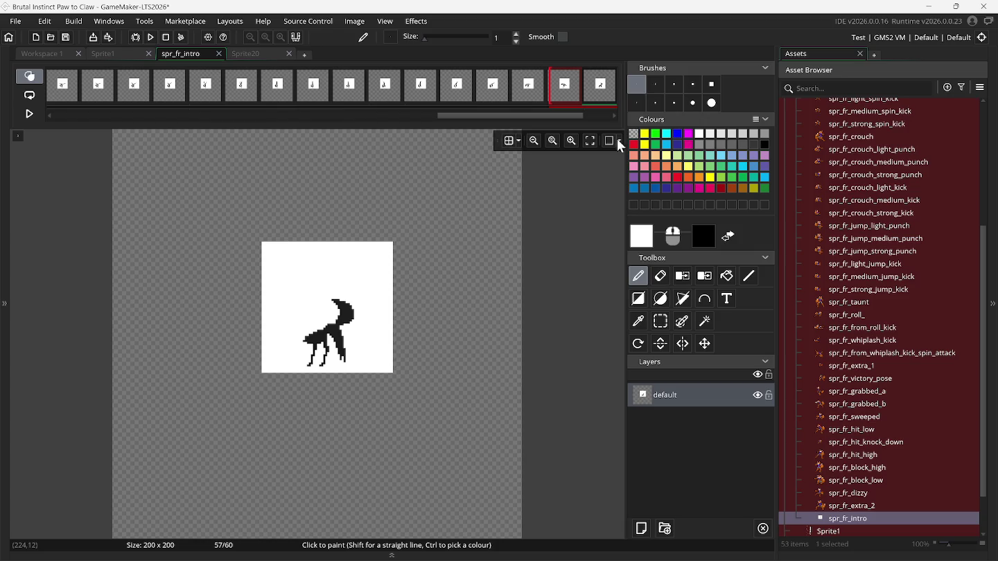
On the Sprite1 sheet, turn the lower-left and lower-right fox frames into custom brushes.
click(110, 55)
click(660, 322)
scroll(106, 411, down, 5)
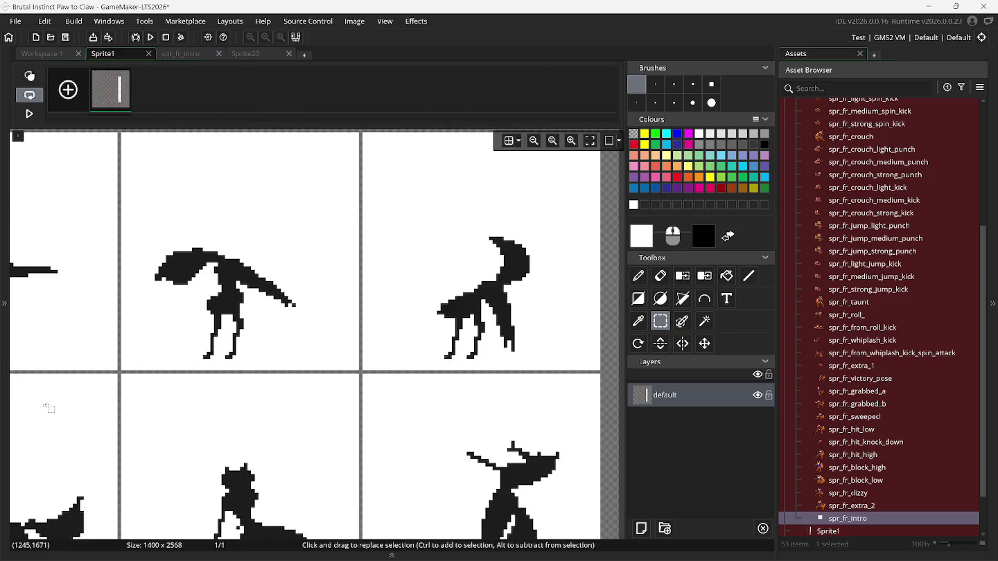
scroll(45, 408, left, 4)
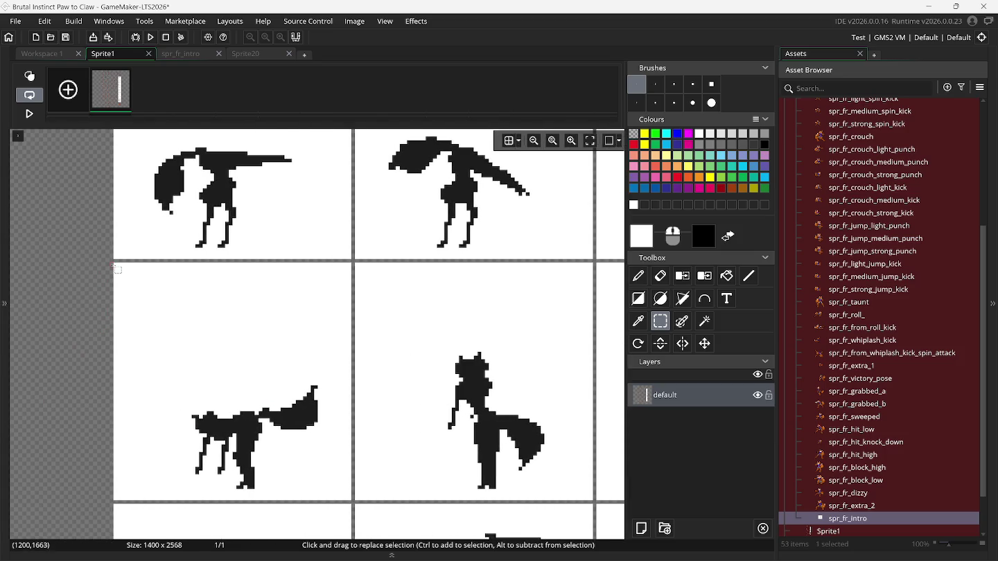
click(116, 265)
mouse_move(116, 265)
mouse_down()
mouse_move(201, 389)
mouse_move(352, 504)
mouse_up()
key(ctrl+b)
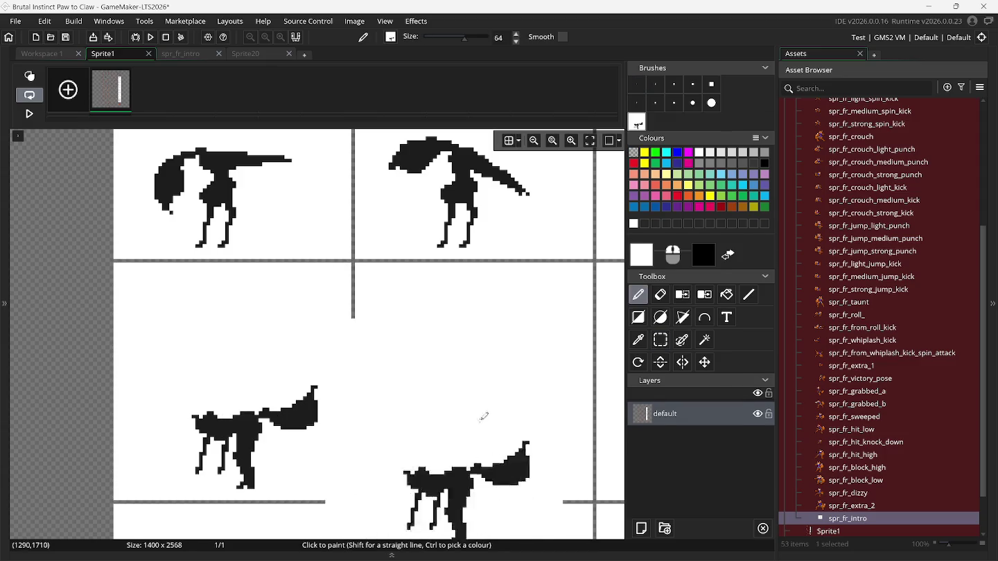
click(668, 341)
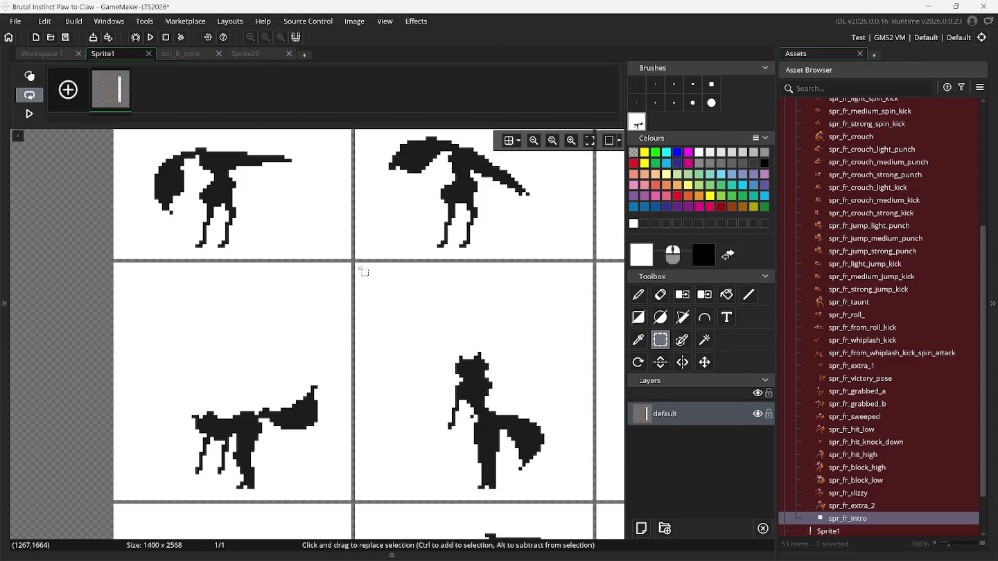
drag(358, 266, 591, 497)
key(ctrl+b)
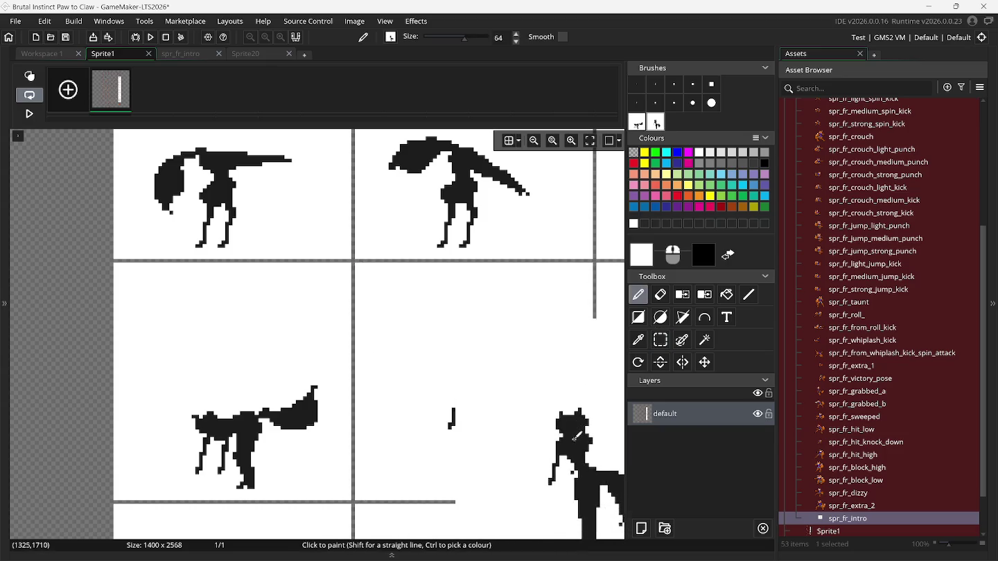
Capture the next lower-right fox frame as a third brush and return to spr_fr_intro.
scroll(573, 437, right, 5)
scroll(574, 433, right, 4)
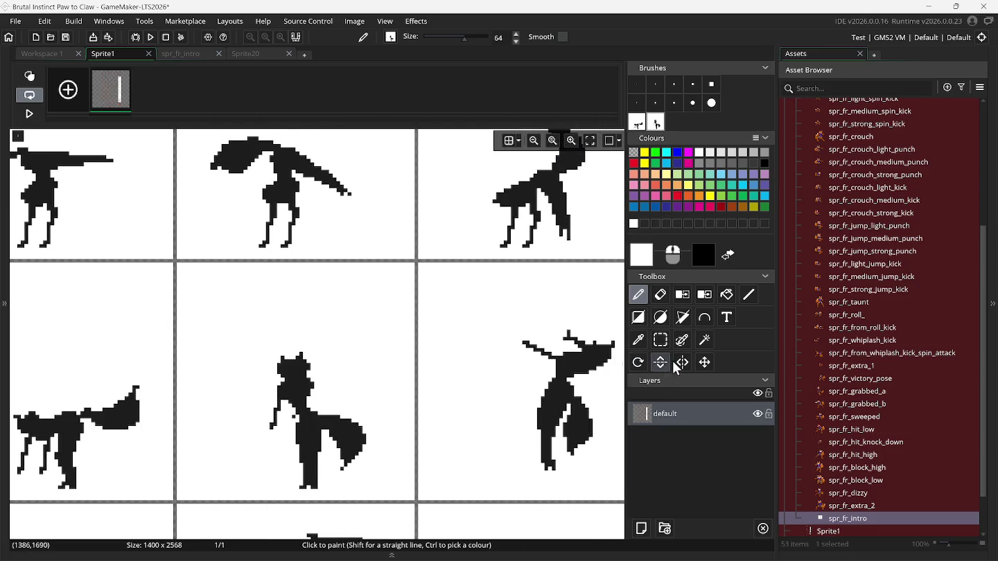
click(660, 340)
scroll(546, 385, right, 3)
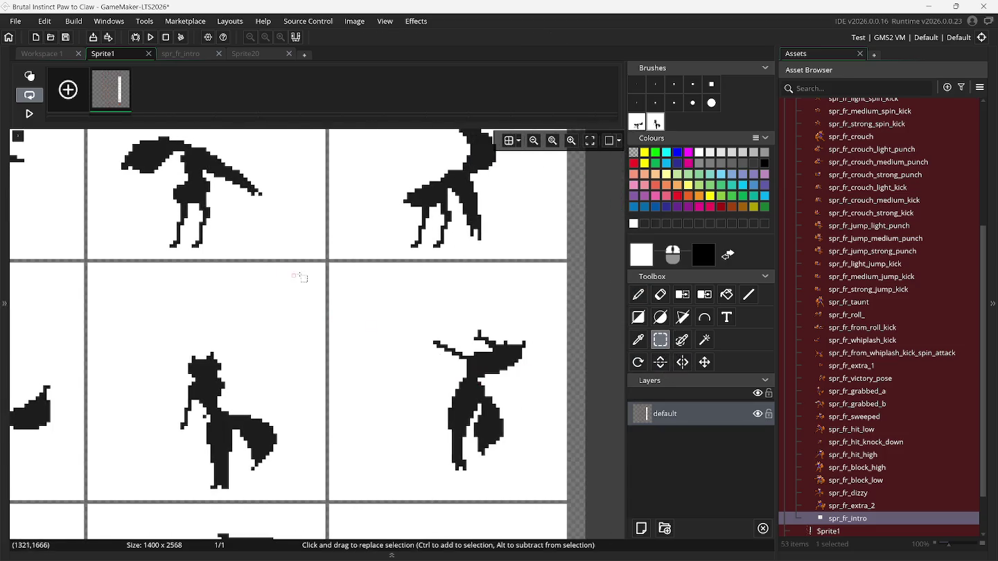
mouse_move(330, 265)
mouse_down()
mouse_move(556, 507)
mouse_move(565, 500)
mouse_up()
key(ctrl+b)
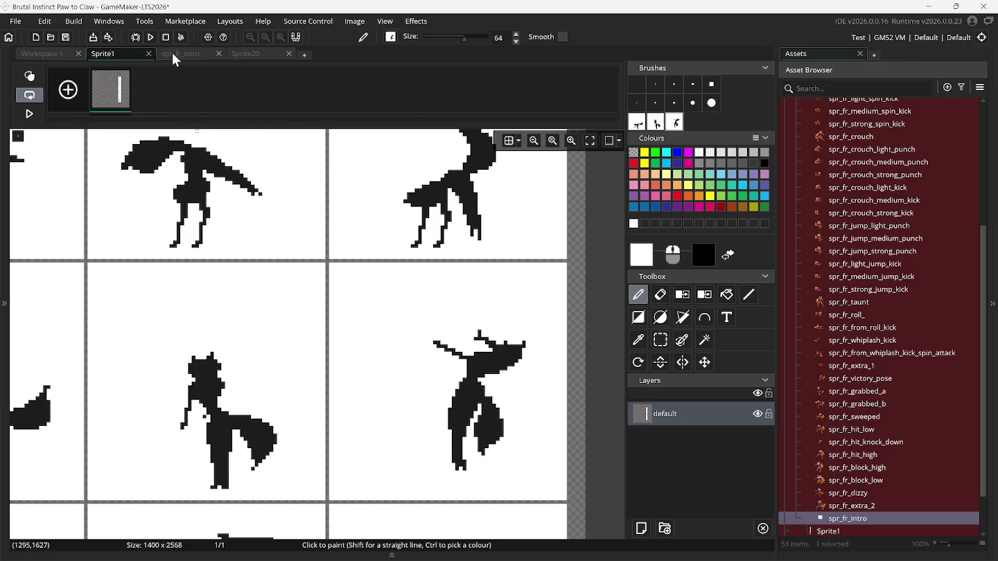
click(171, 54)
drag(519, 117, 573, 115)
Place fox poses on frames 58, 59 and 60 of spr_fr_intro.
click(528, 100)
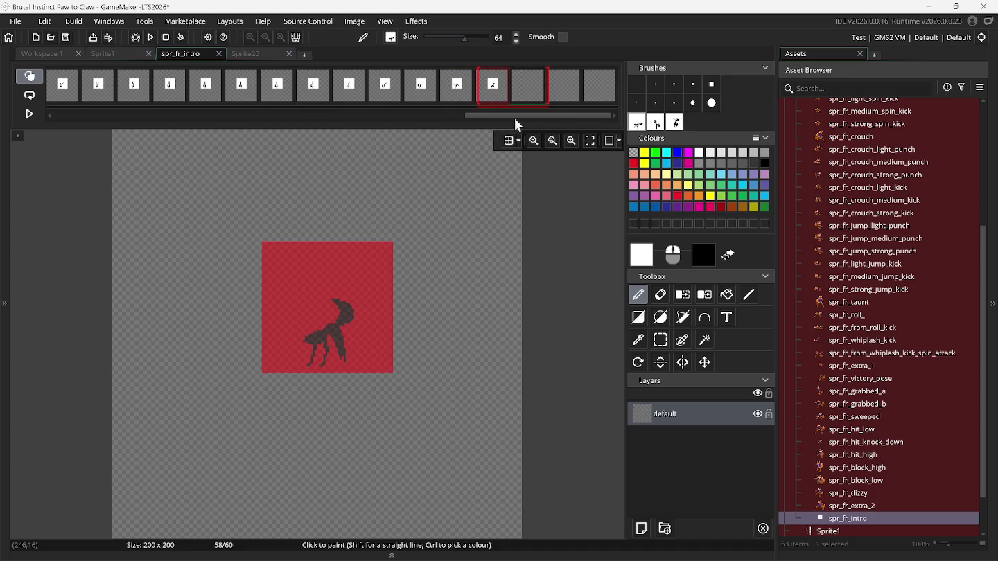
click(565, 90)
drag(424, 252, 332, 308)
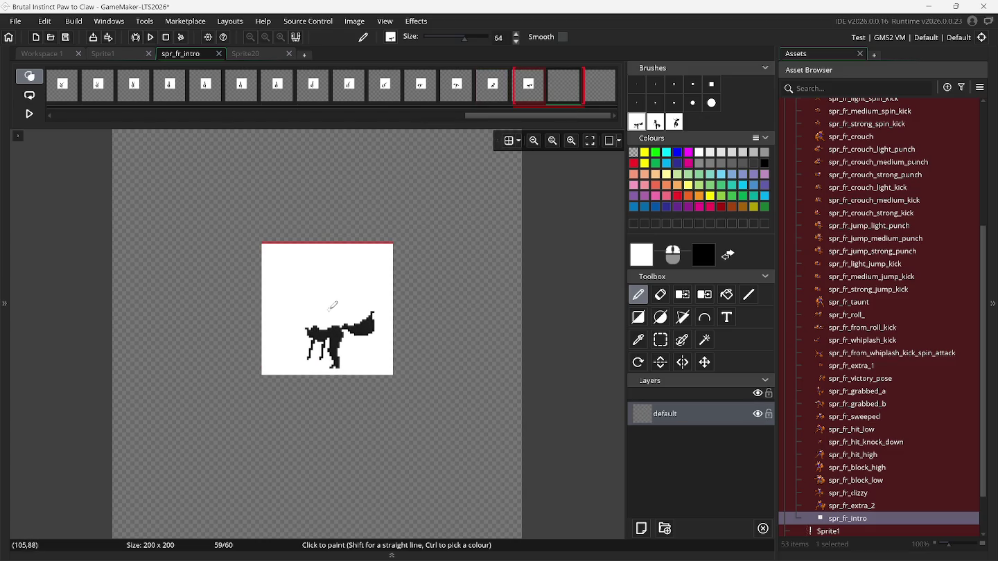
key(Return)
click(600, 87)
key(ctrl+v)
key(Escape)
Add three blank frames at the end of the frame strip.
right_click(604, 91)
click(616, 96)
right_click(604, 90)
click(611, 97)
right_click(605, 94)
click(613, 97)
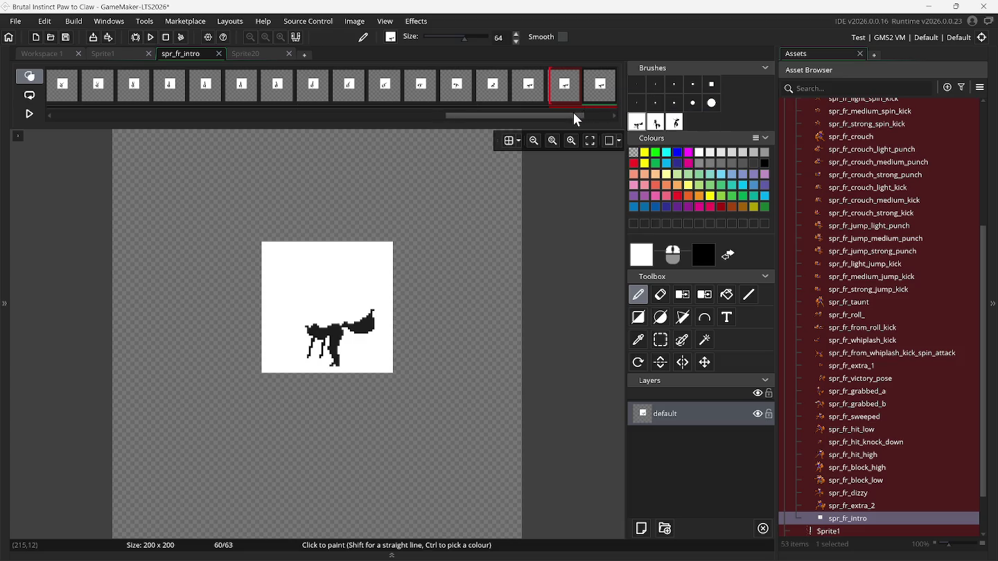
Clear the custom brushes and go back to the Sprite1 sheet.
drag(572, 115, 626, 116)
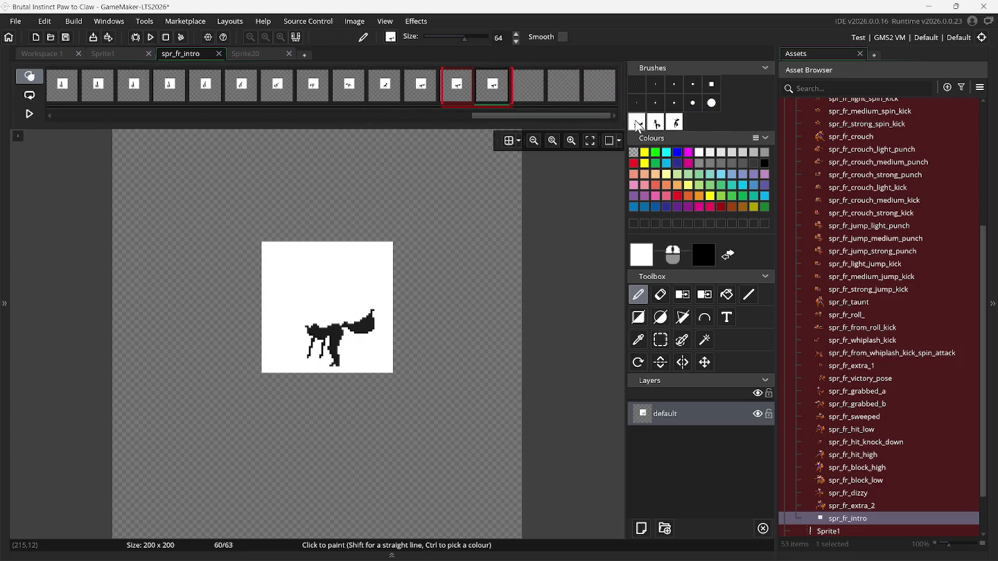
key(Delete)
key(Delete)
key(Delete)
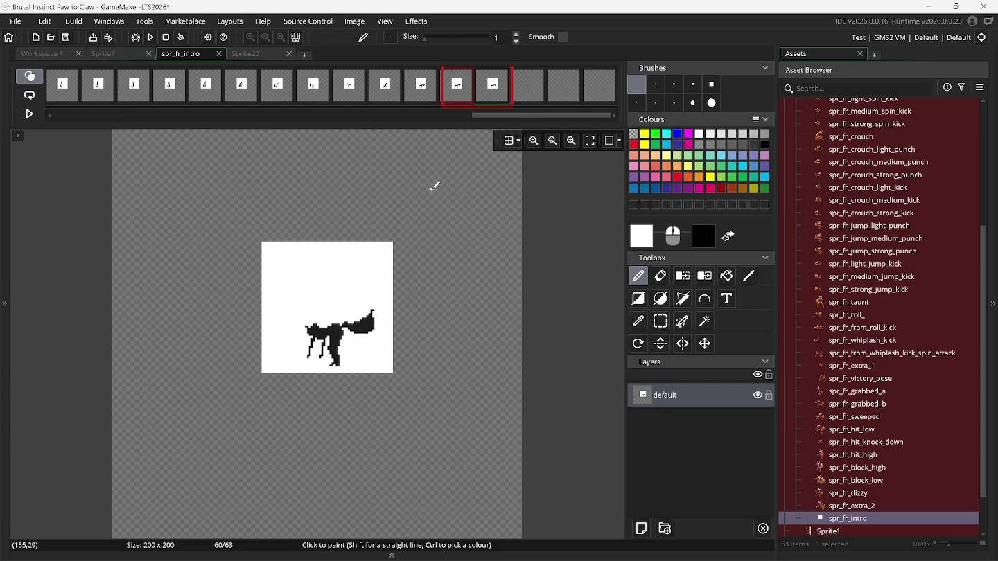
click(122, 56)
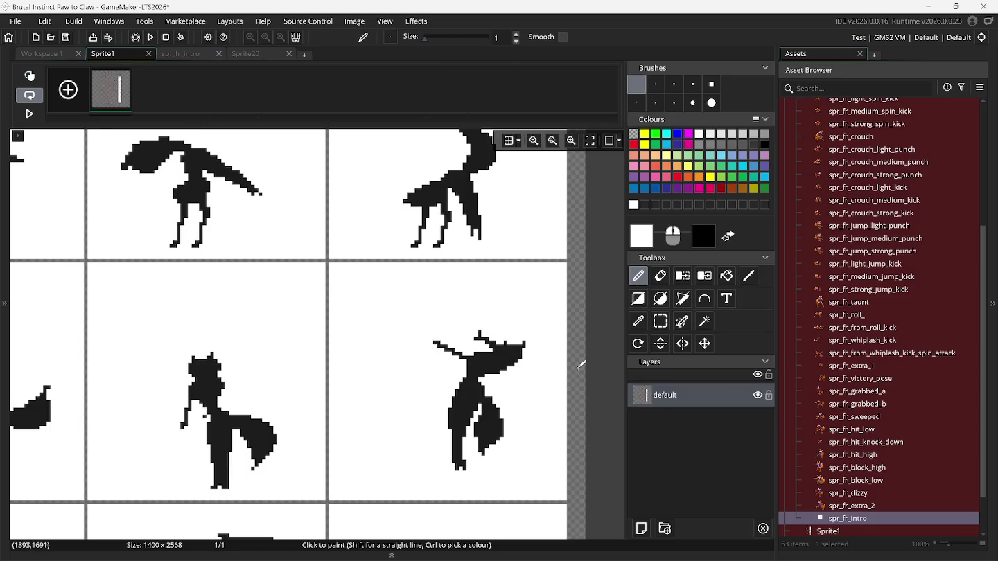
Capture the lower-left and lower-middle fox cells of Sprite1 as custom brushes.
click(660, 322)
scroll(294, 423, left, 5)
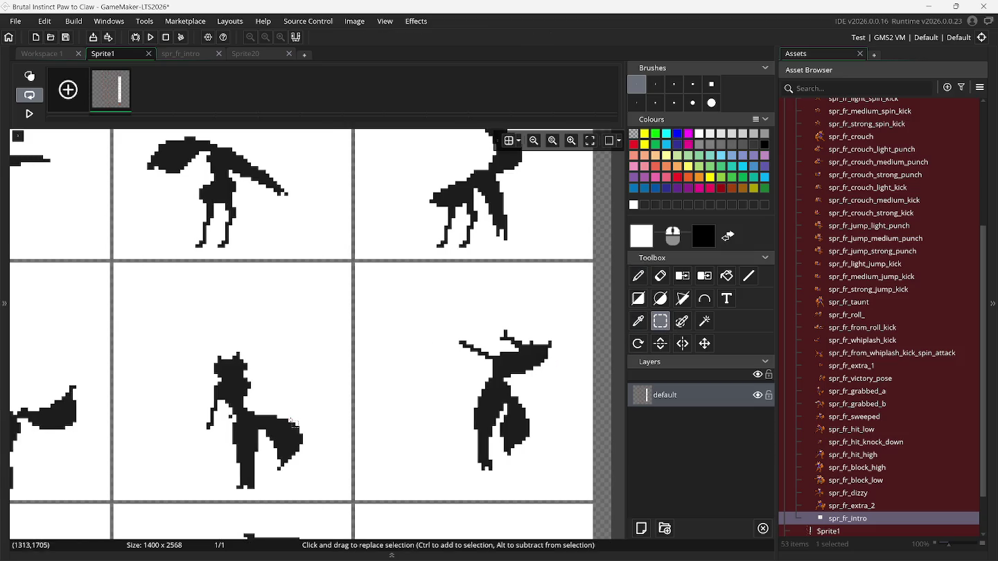
scroll(290, 424, down, 3)
scroll(290, 424, down, 3)
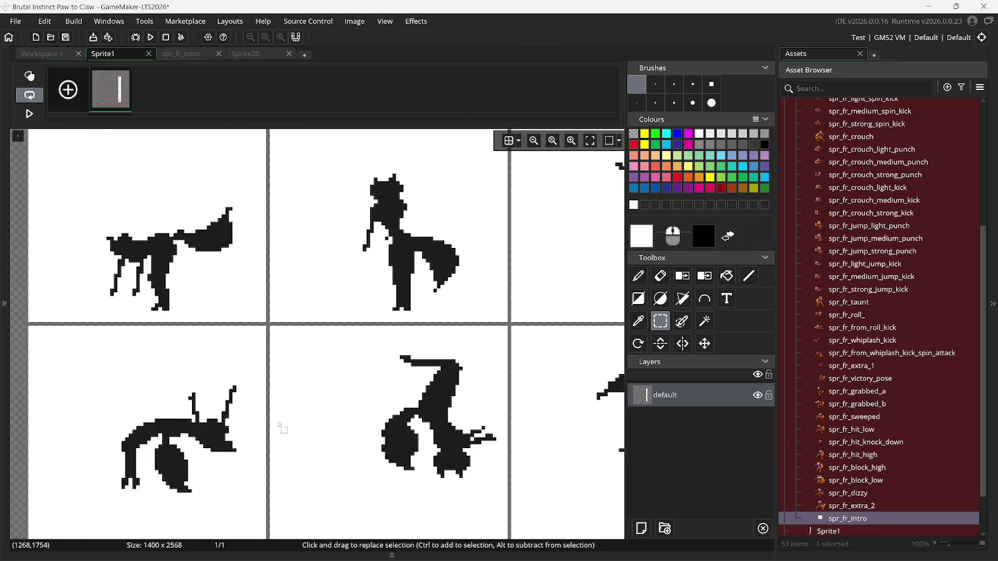
mouse_move(34, 287)
mouse_down()
mouse_move(208, 437)
mouse_move(263, 520)
mouse_up()
key(ctrl+b)
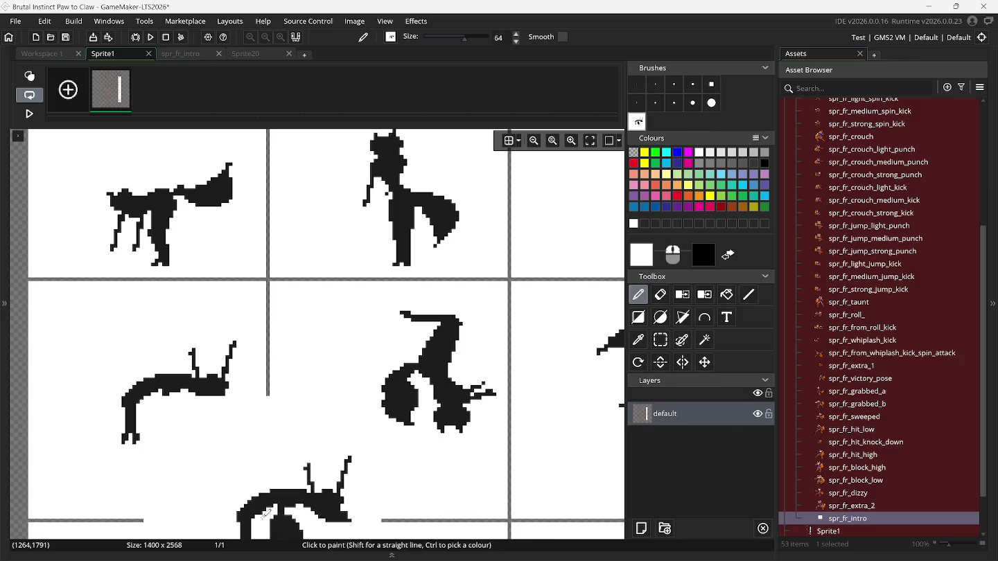
click(661, 340)
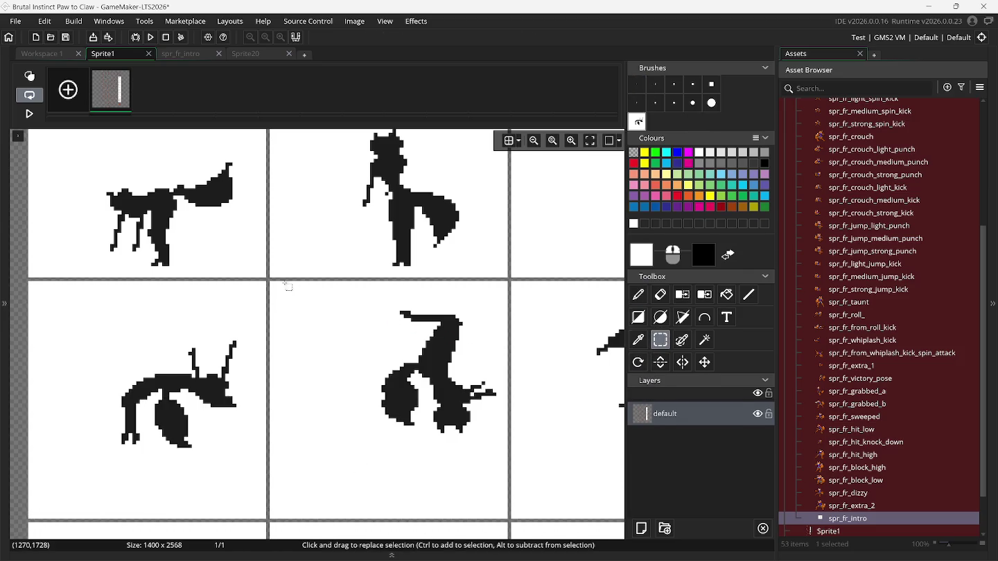
mouse_move(274, 288)
mouse_down()
mouse_move(346, 388)
mouse_move(500, 484)
mouse_move(508, 520)
mouse_up()
key(ctrl+b)
Capture the lower-right fox cell as a brush, undo the accidental shift, and return to spr_fr_intro.
click(661, 341)
scroll(569, 403, right, 2)
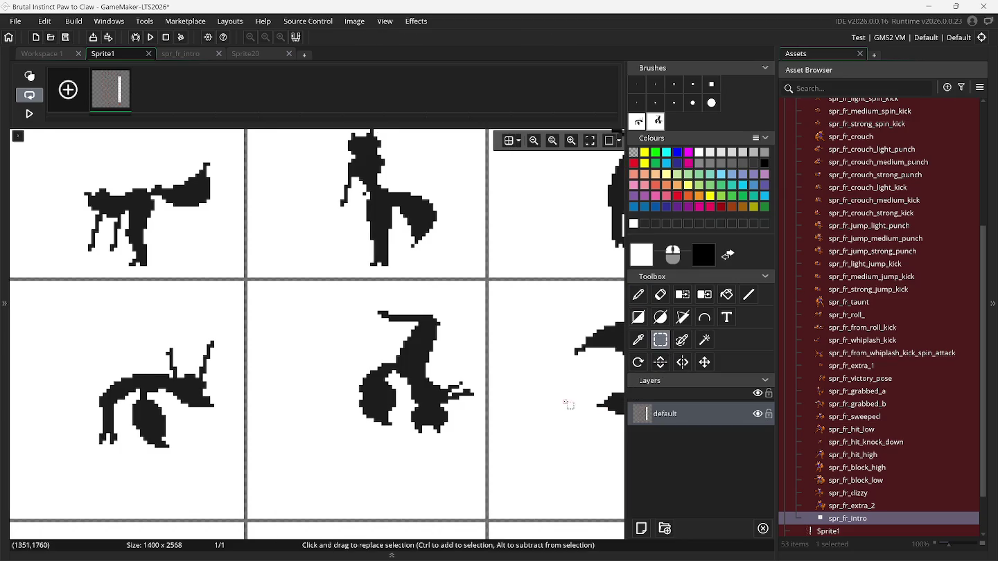
scroll(568, 404, right, 4)
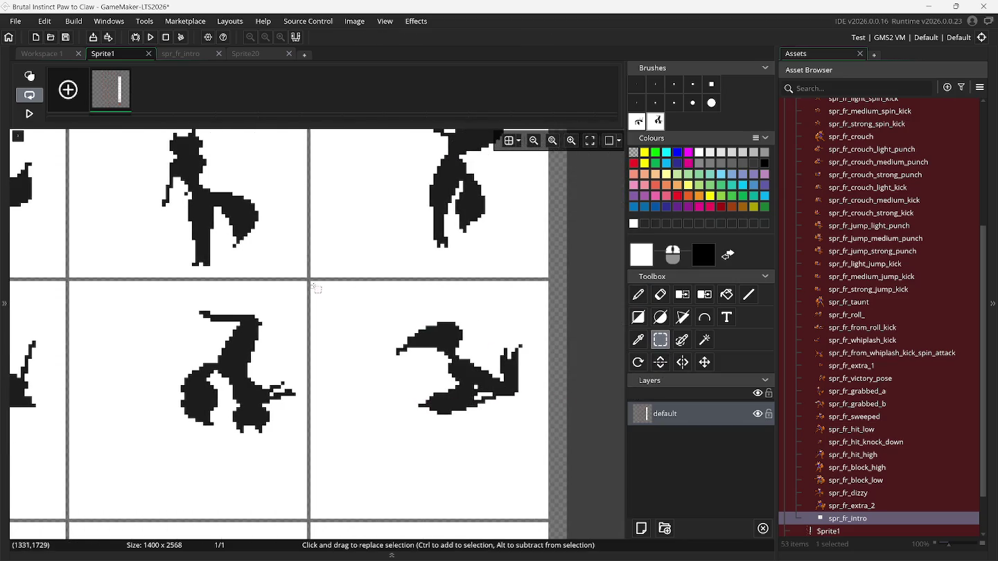
mouse_move(313, 285)
mouse_down()
mouse_move(408, 408)
mouse_move(546, 519)
mouse_up()
mouse_move(431, 398)
mouse_down()
mouse_move(485, 461)
mouse_move(469, 396)
mouse_up()
key(p)
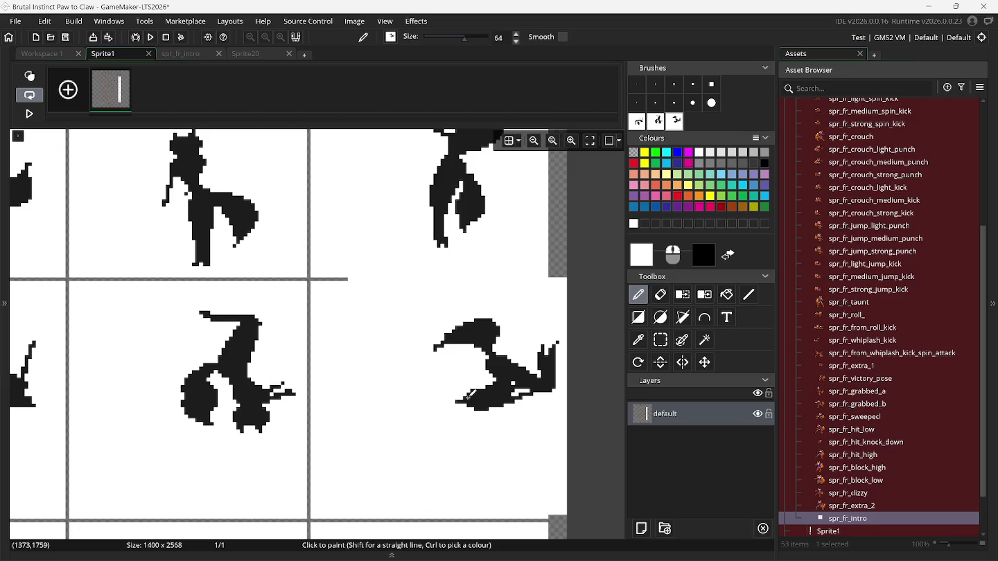
key(ctrl+z)
click(188, 57)
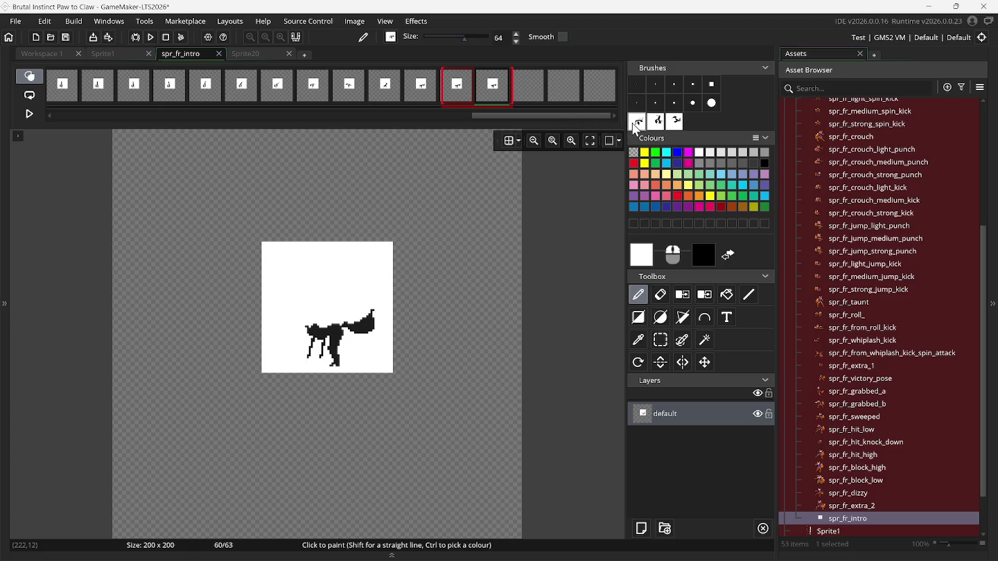
Stamp the captured fox poses onto frames 61, 62 and 63.
click(542, 93)
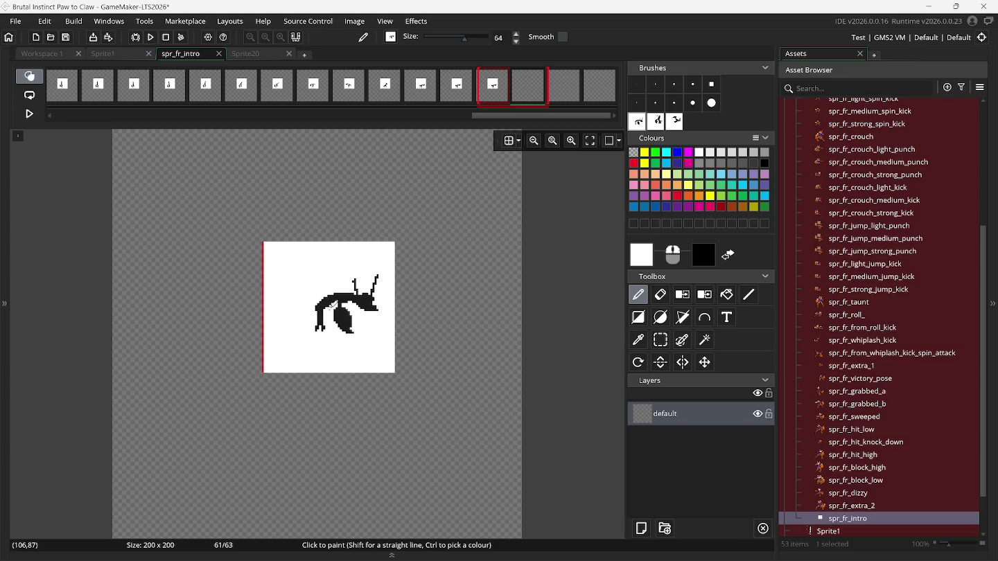
drag(334, 299, 508, 151)
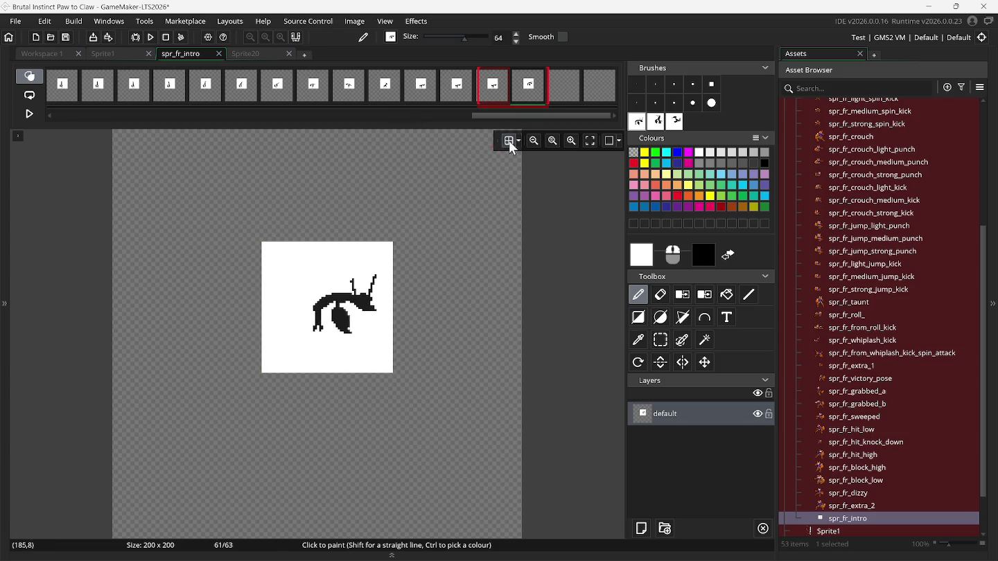
click(636, 122)
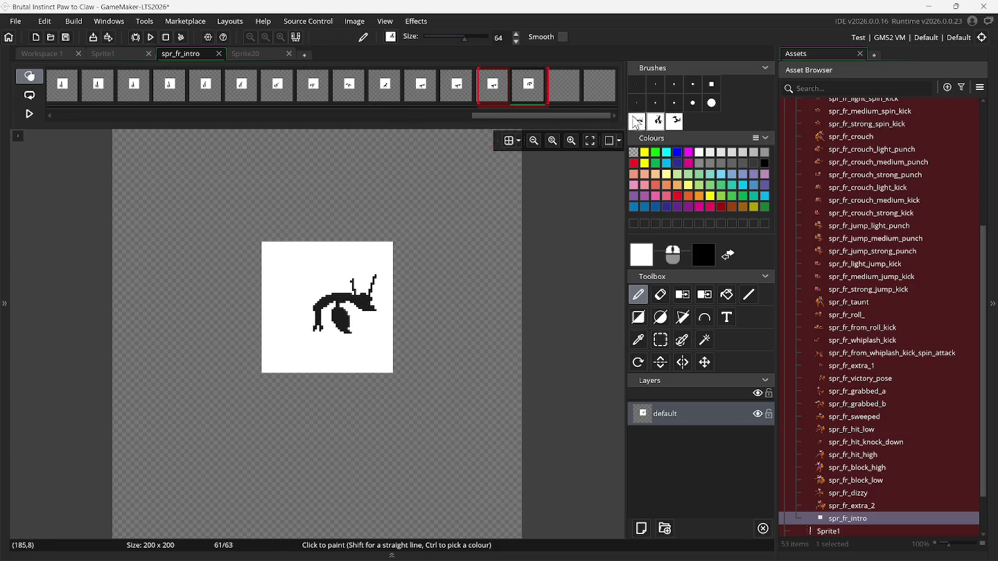
click(568, 95)
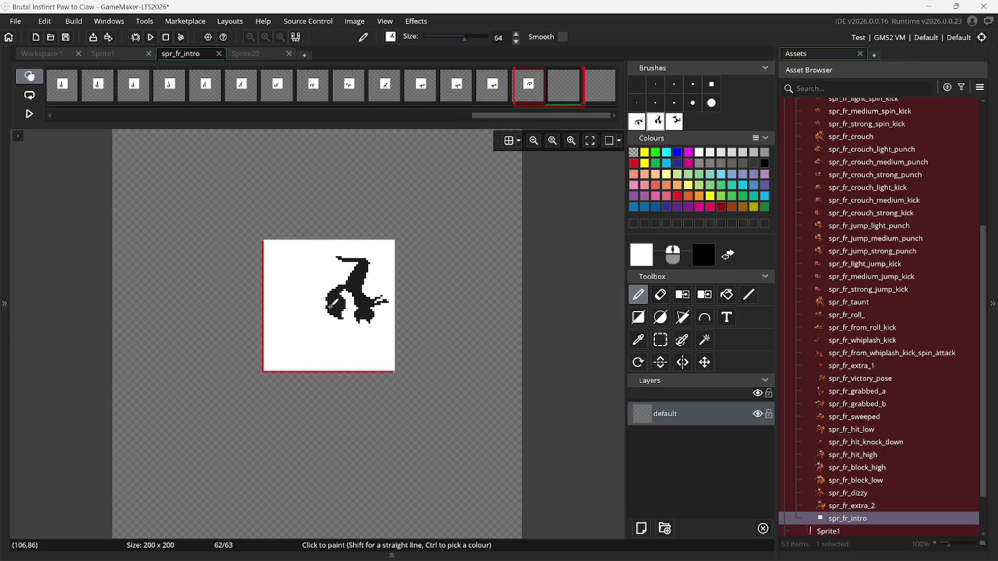
click(332, 305)
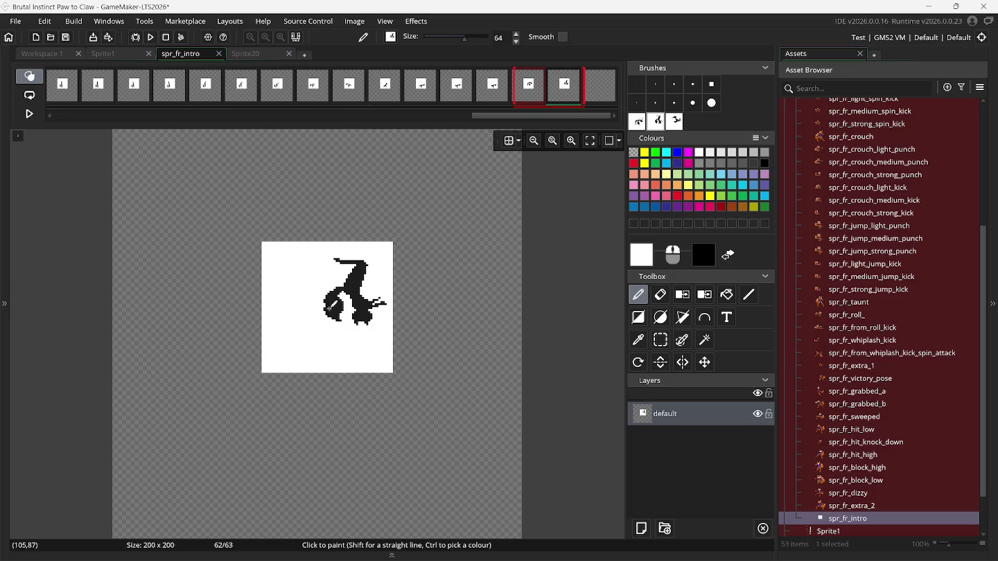
click(603, 95)
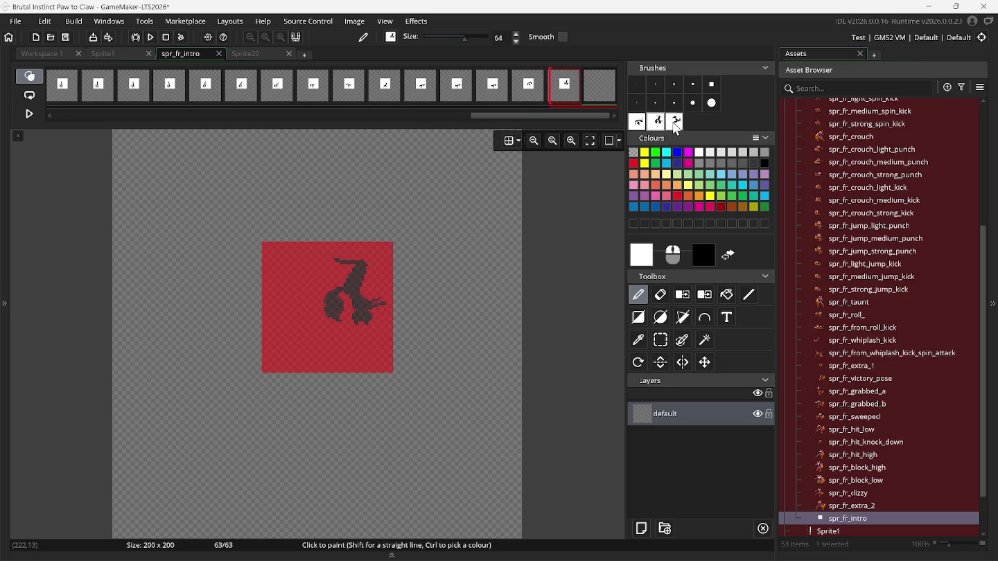
click(675, 121)
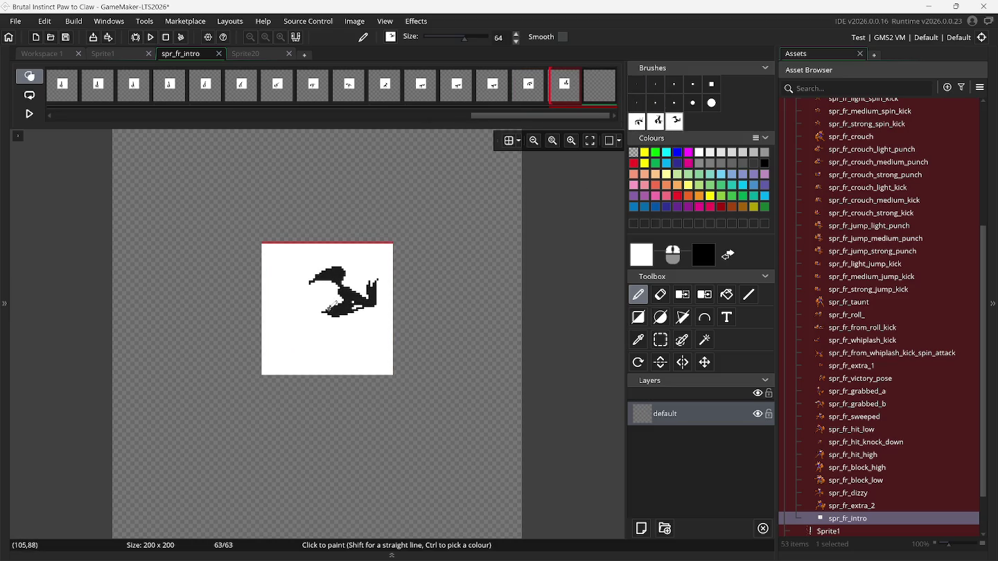
click(332, 306)
Add three empty frames after frame 63.
right_click(609, 97)
click(610, 99)
right_click(598, 91)
click(599, 93)
right_click(598, 91)
click(603, 96)
Clear the custom brushes and return to the Sprite1 sheet.
right_click(637, 128)
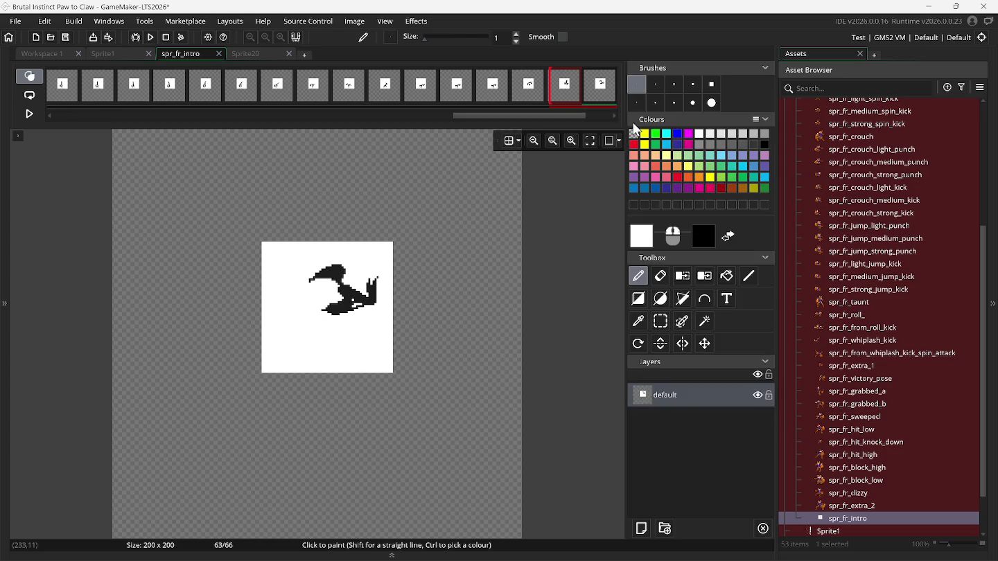
drag(537, 118, 564, 115)
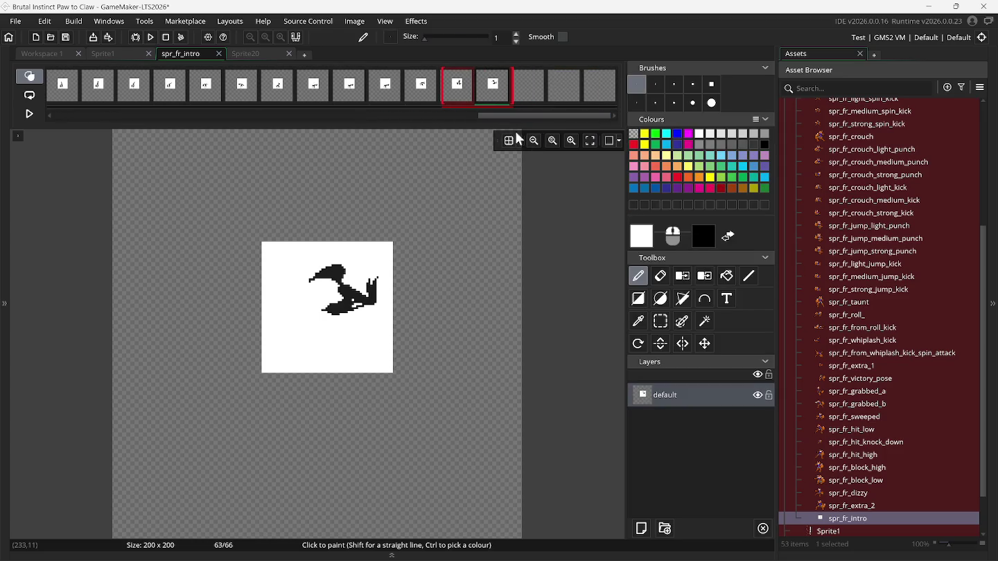
click(97, 54)
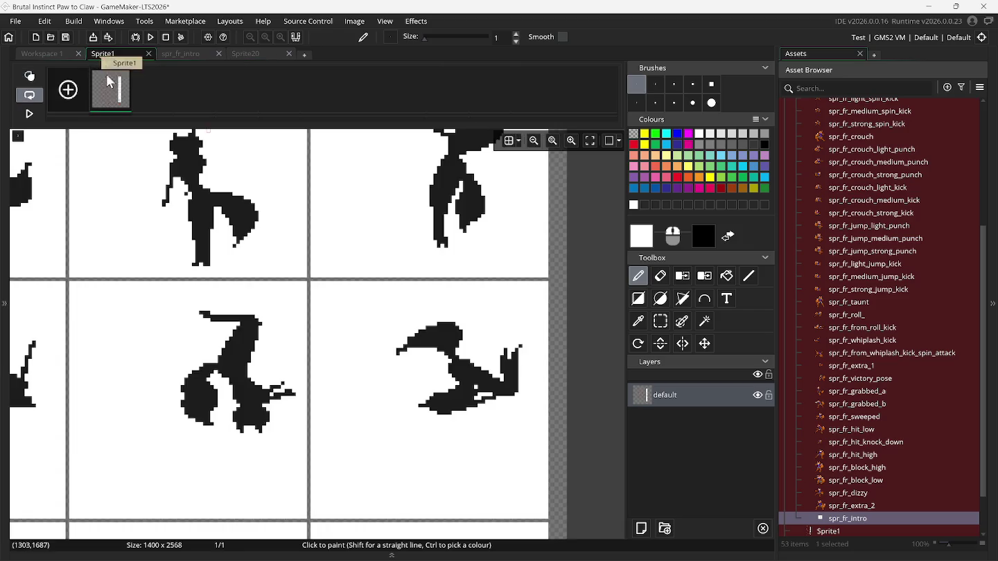
Capture the first bottom-row fox pose on Sprite1 as a custom brush.
click(662, 321)
scroll(152, 378, down, 5)
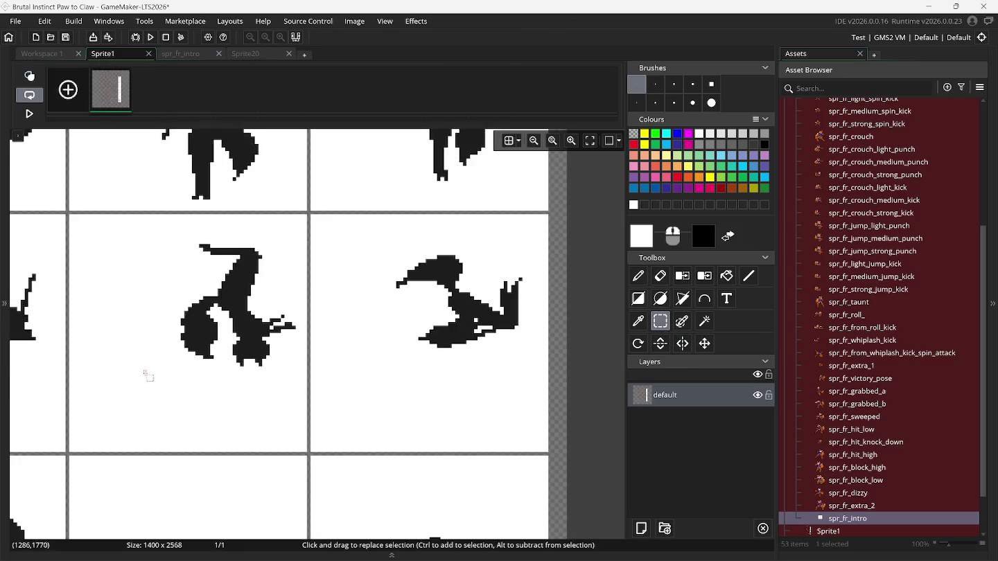
scroll(178, 382, left, 5)
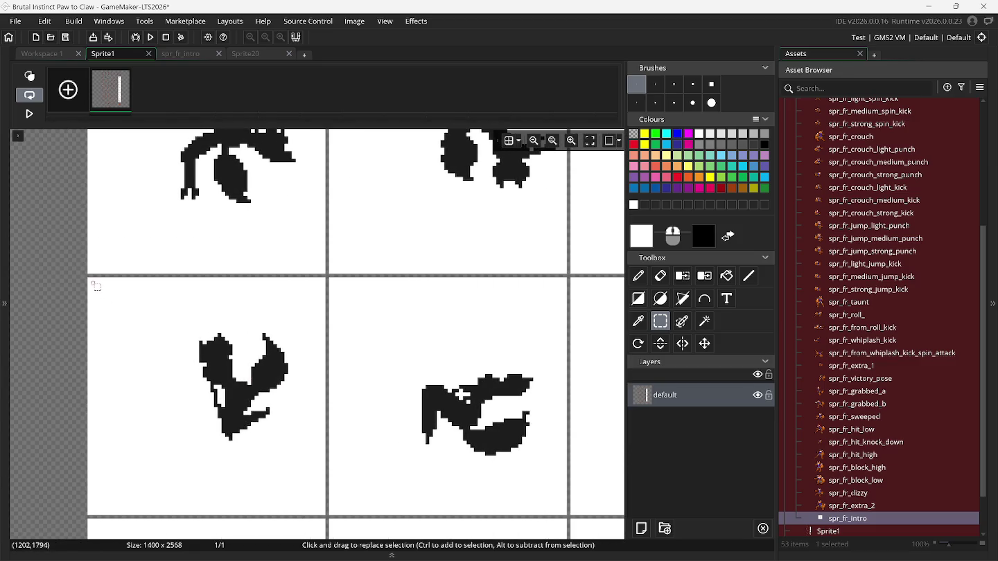
mouse_move(89, 281)
mouse_down()
mouse_move(167, 339)
mouse_move(317, 520)
mouse_move(323, 513)
mouse_up()
key(ctrl+c)
key(ctrl+v)
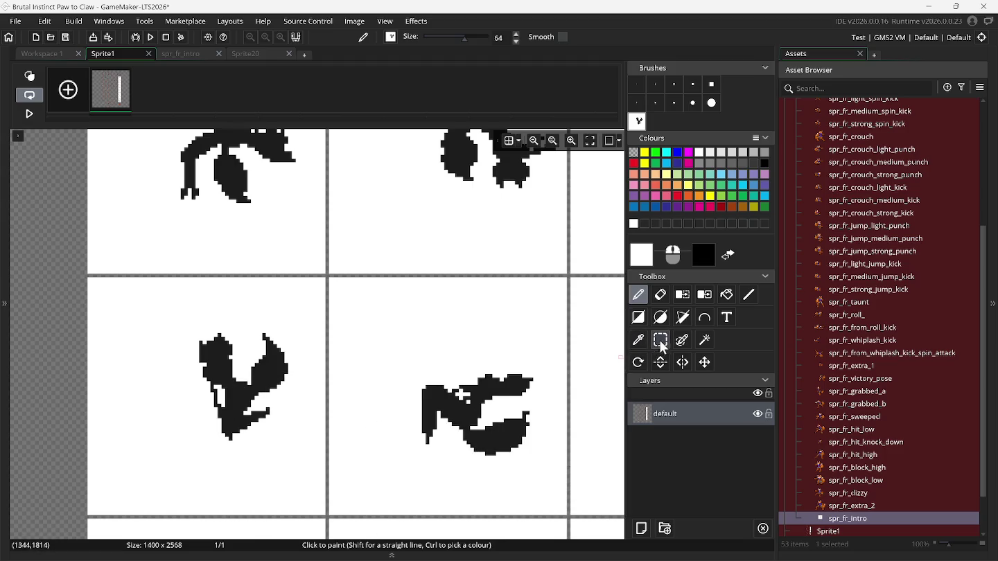
Capture the bottom-middle and bottom-right fox poses as brushes and reopen spr_fr_intro.
click(660, 340)
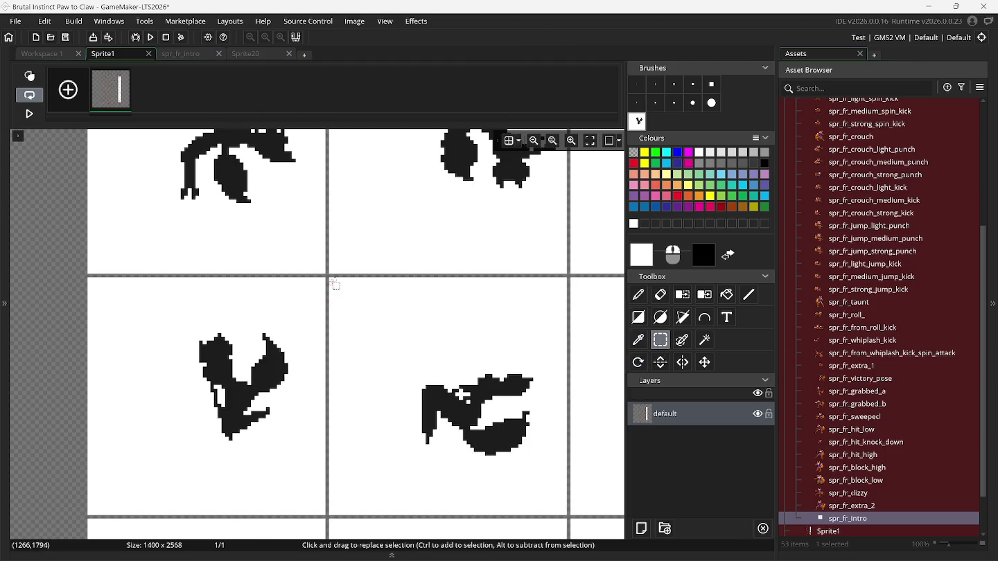
drag(331, 278, 565, 514)
key(ctrl+b)
click(659, 341)
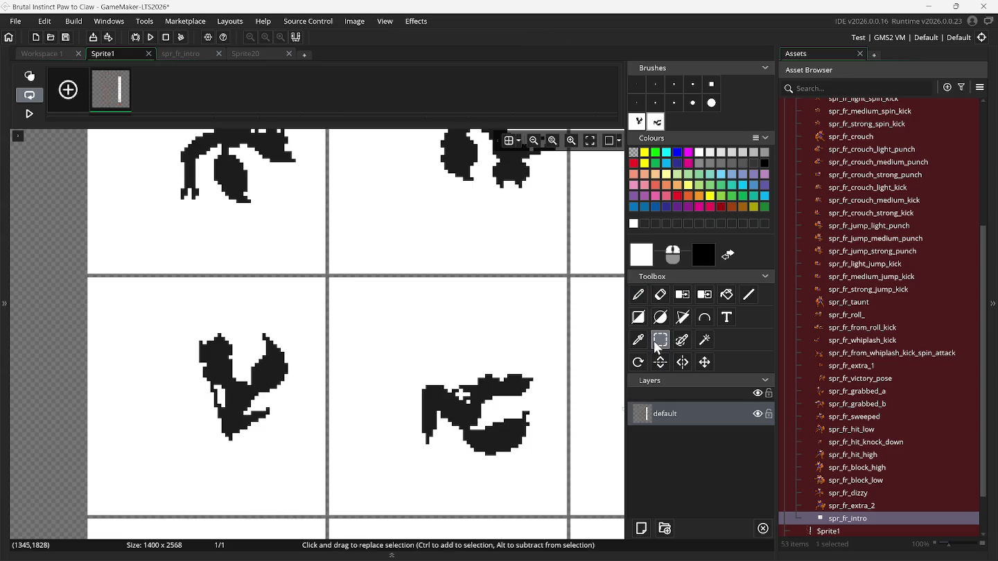
scroll(533, 379, right, 5)
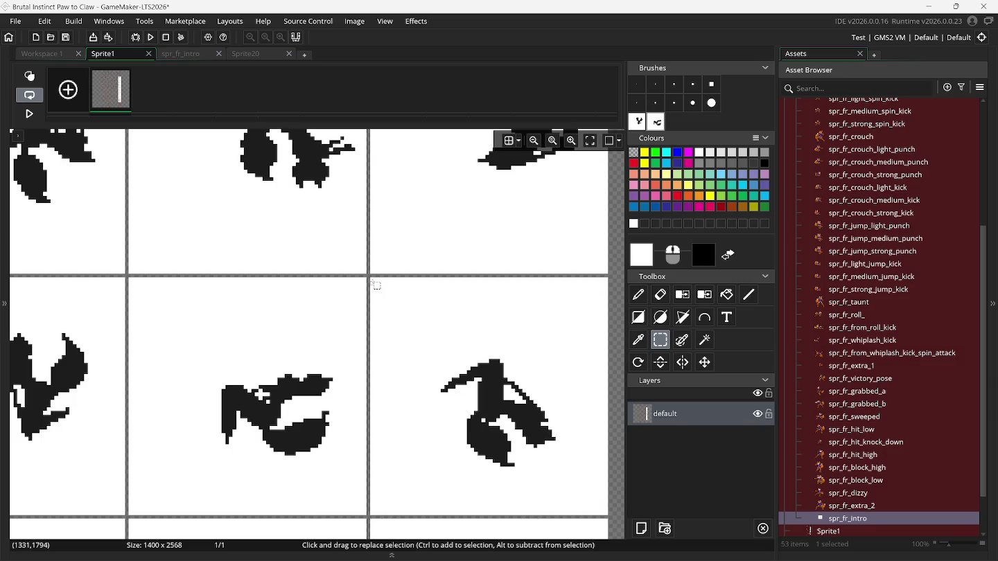
mouse_move(372, 282)
mouse_down()
mouse_move(578, 509)
mouse_move(607, 516)
mouse_up()
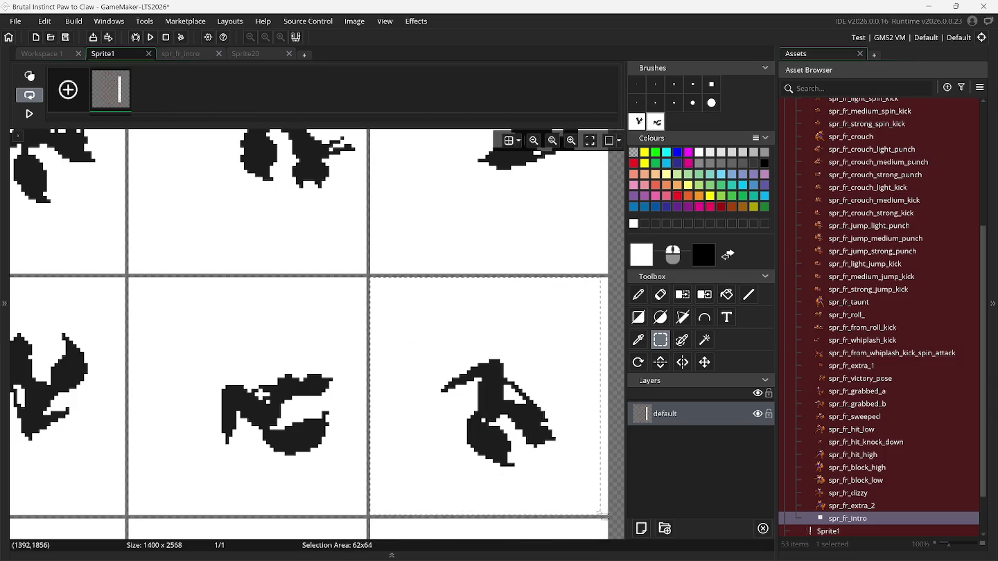
key(ctrl+b)
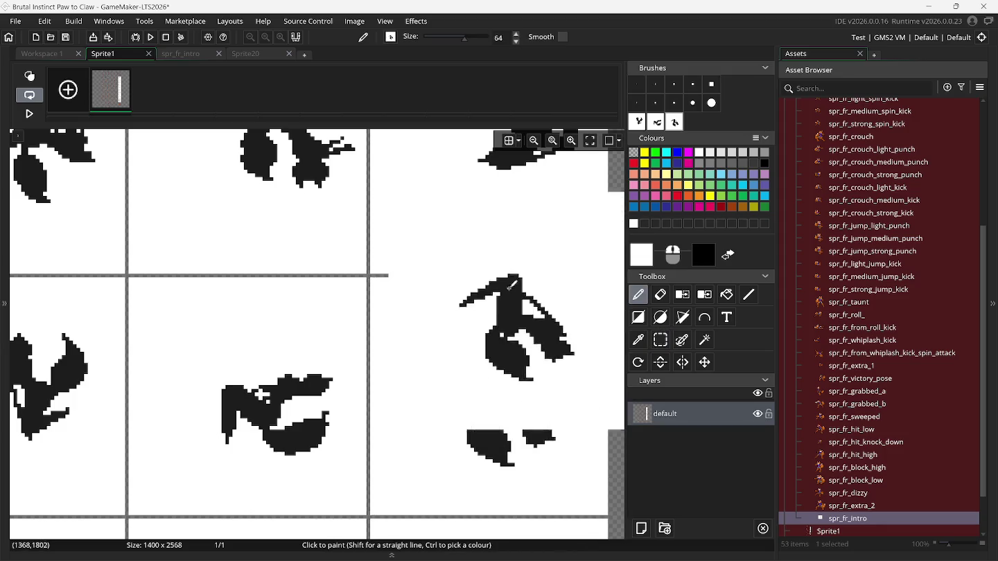
click(195, 57)
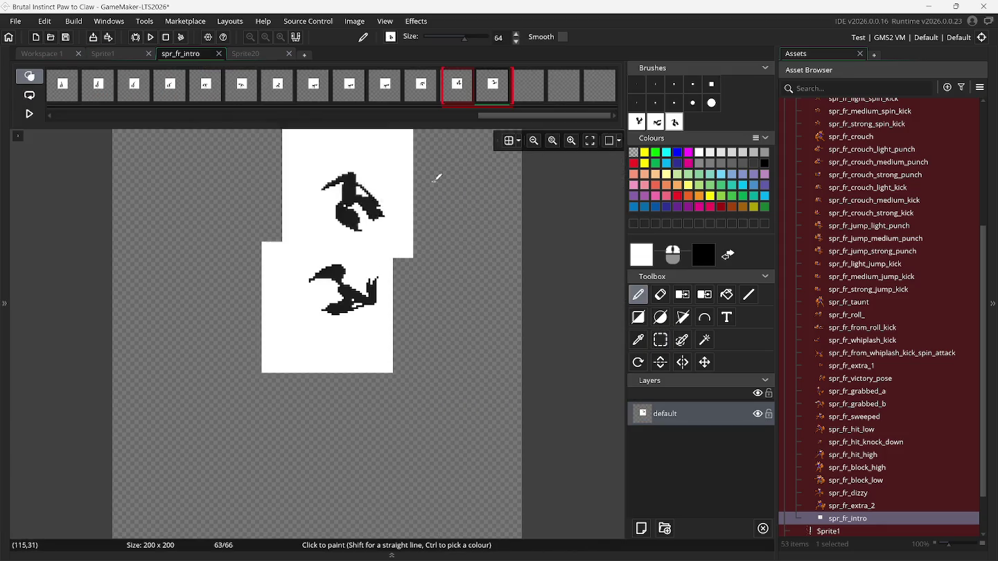
Fill frames 64, 65 and 66 with fox poses, undoing one misplaced stamp.
click(528, 83)
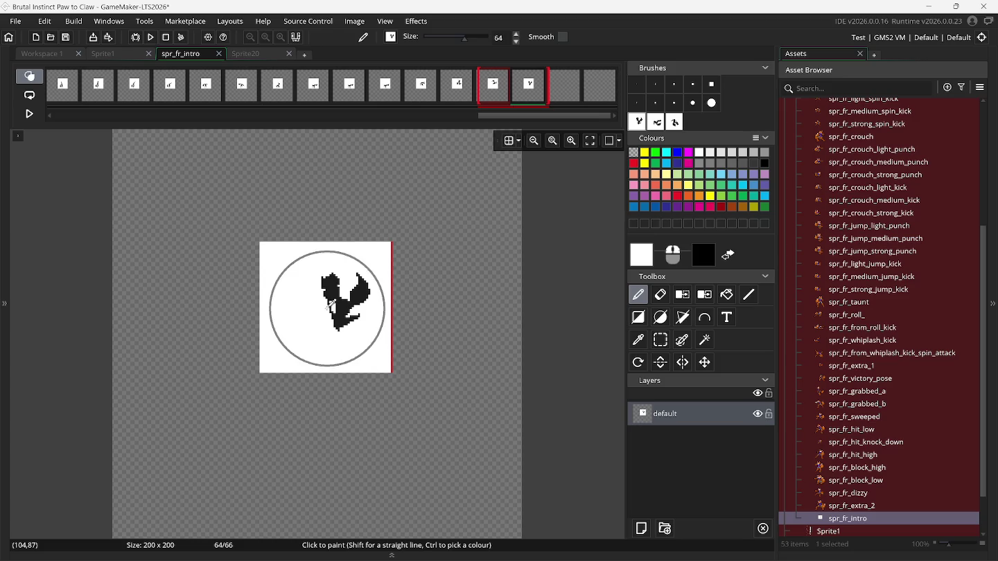
key(ctrl+z)
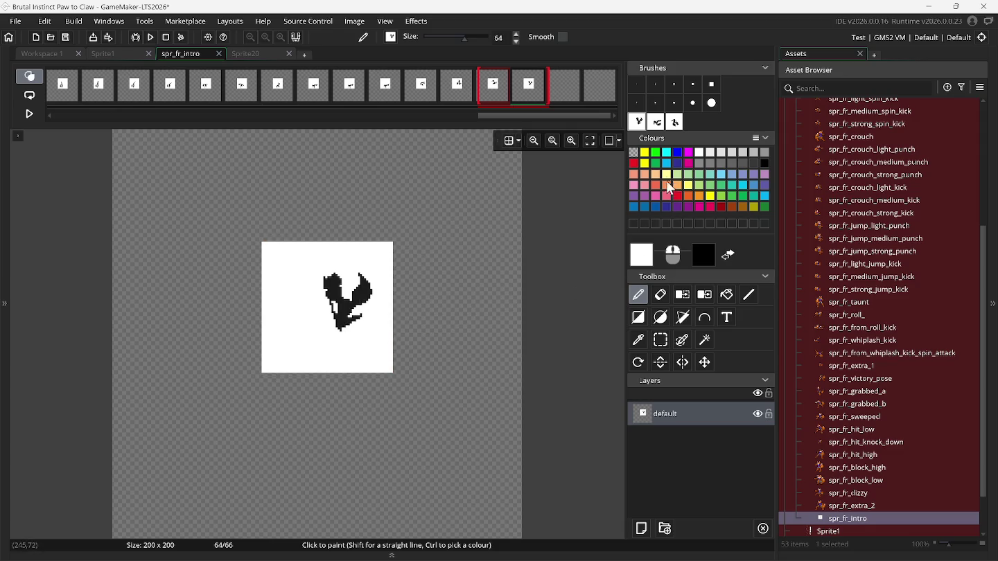
click(564, 101)
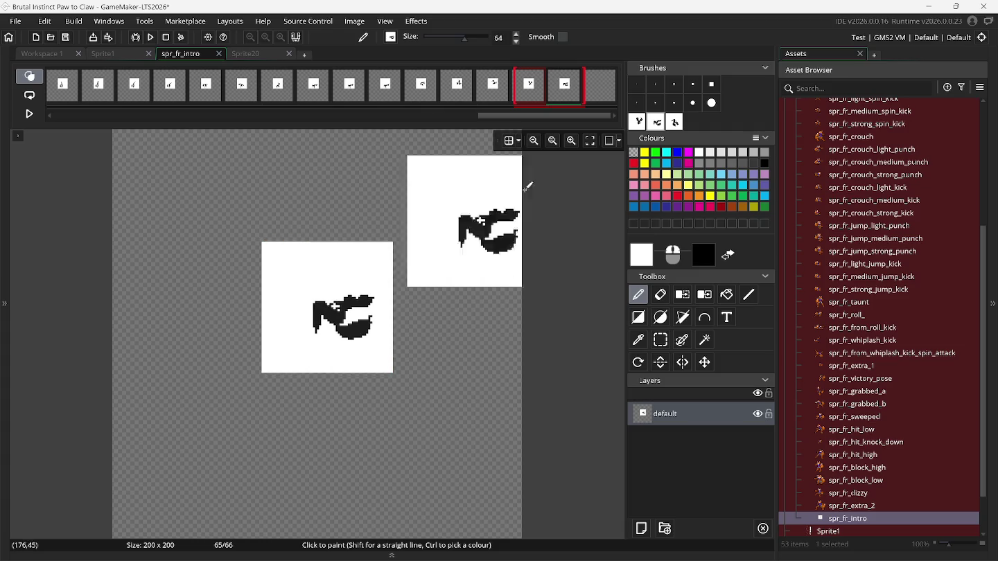
click(608, 97)
click(672, 124)
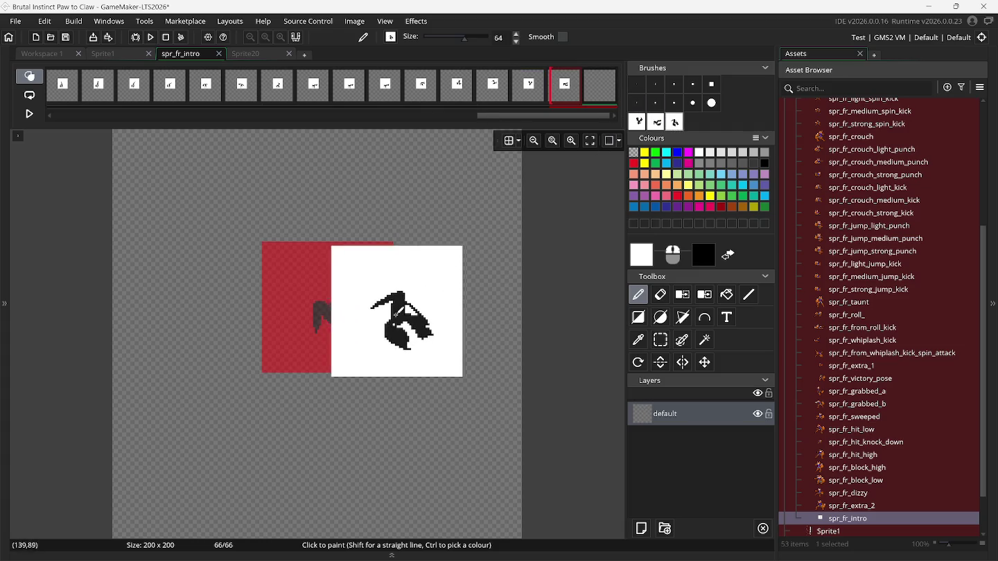
click(331, 305)
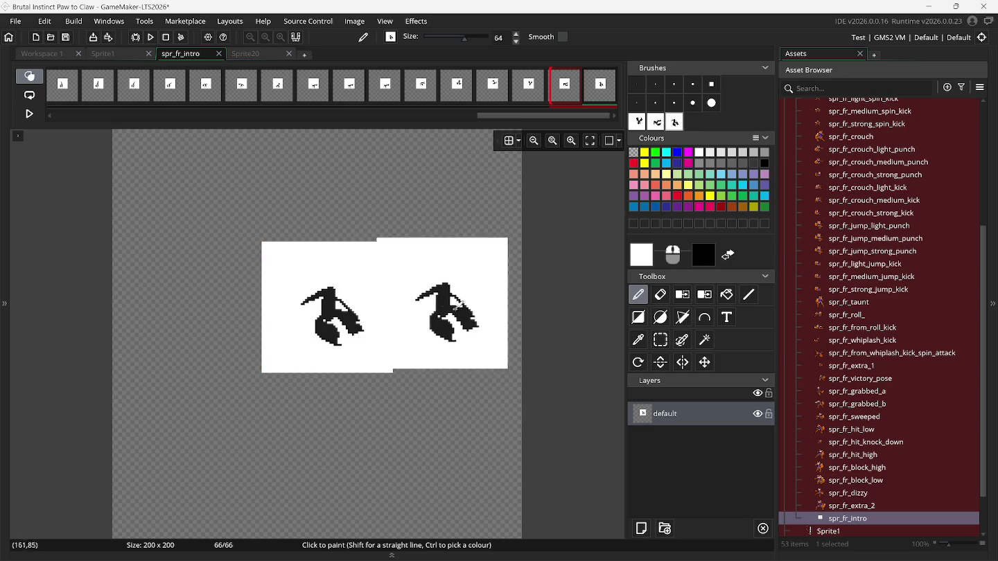
Add three empty frames after frame 66.
right_click(604, 88)
click(607, 91)
right_click(606, 90)
click(608, 93)
right_click(608, 92)
click(611, 97)
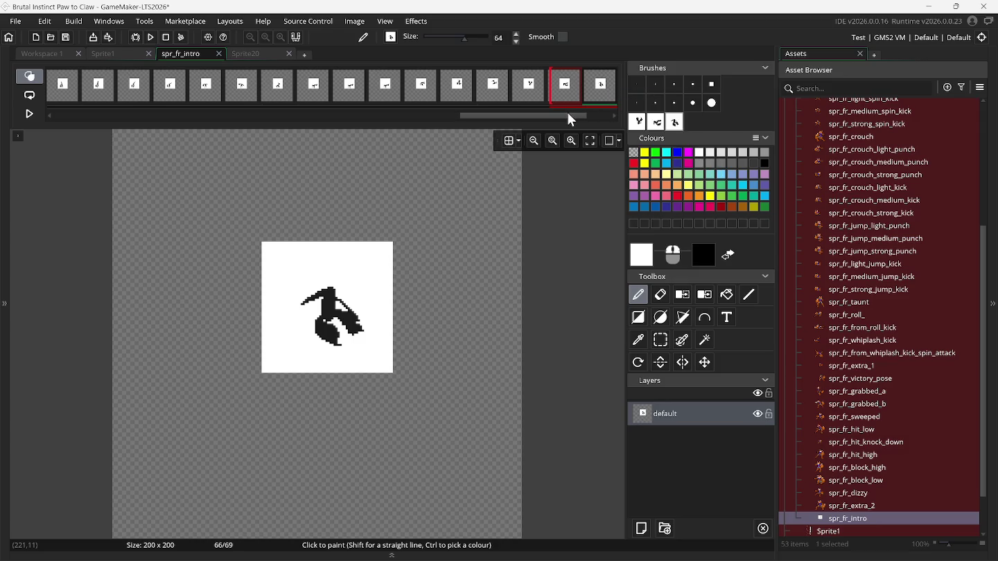
Clear the custom brushes and return to the Sprite1 sheet.
drag(571, 118, 631, 122)
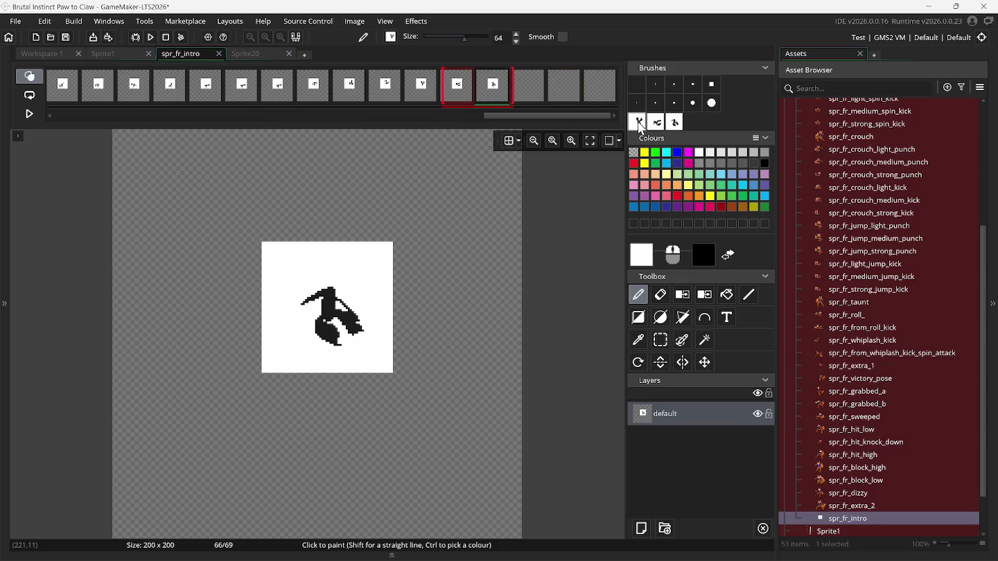
right_click(638, 121)
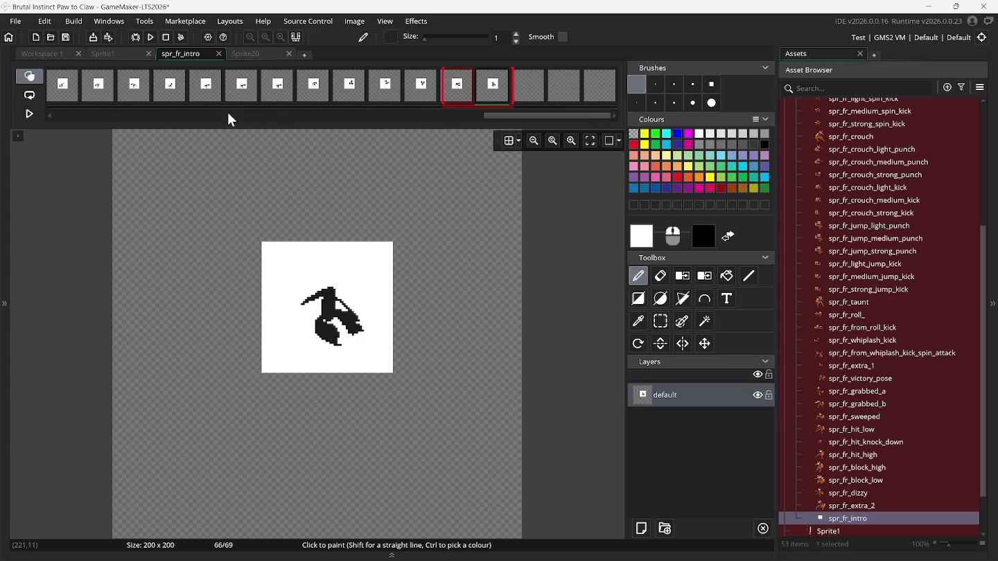
click(136, 57)
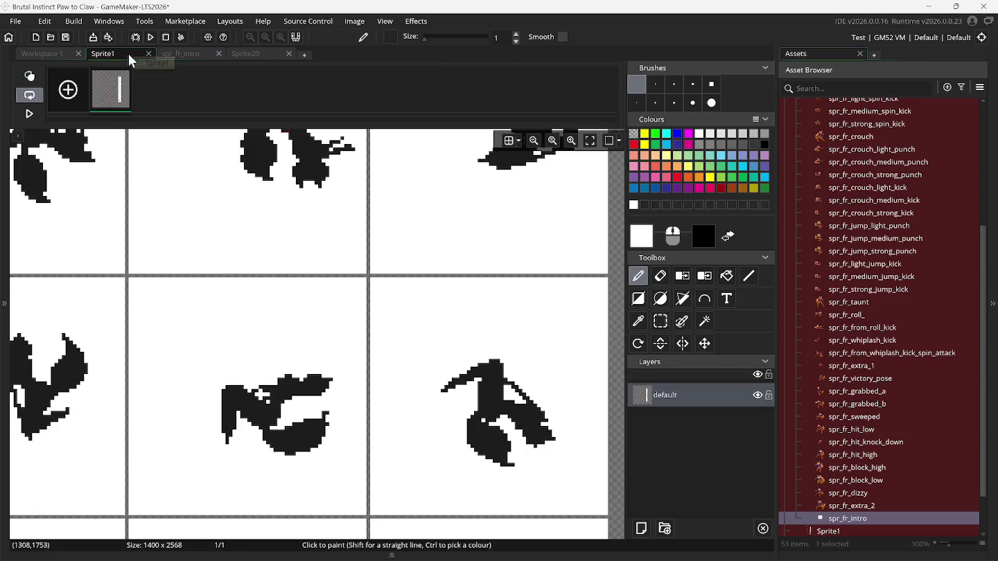
Select and copy-paste the left fox pose on the Sprite1 sheet.
click(660, 321)
scroll(89, 401, down, 5)
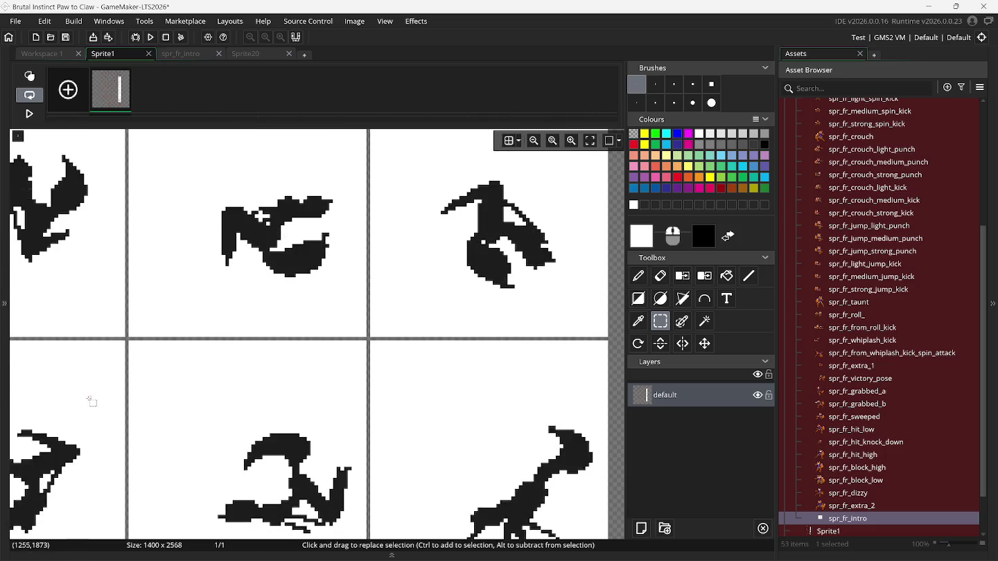
scroll(85, 403, left, 2)
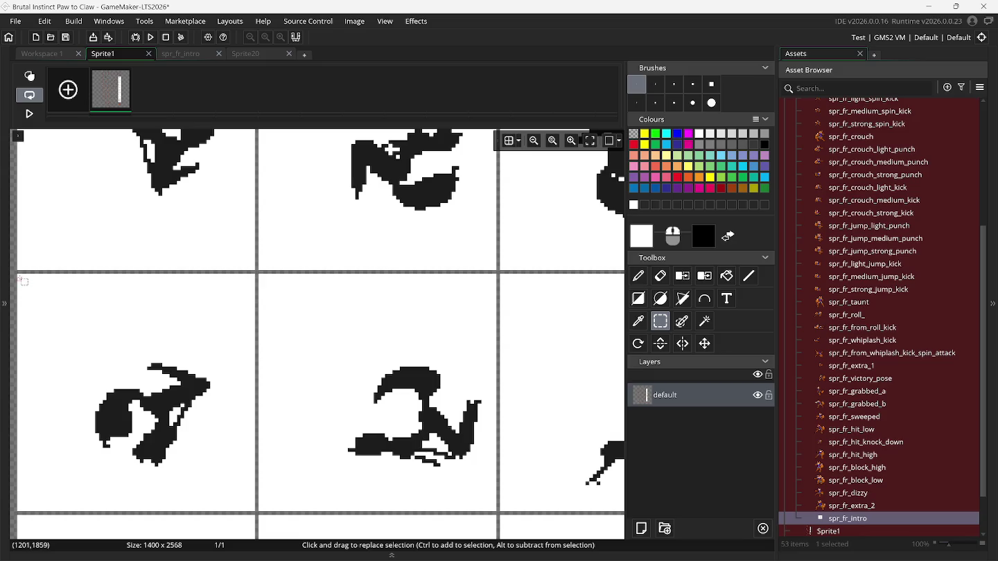
mouse_move(19, 275)
mouse_down()
mouse_move(138, 421)
mouse_move(239, 495)
mouse_up()
key(ctrl+c)
key(ctrl+v)
Select and copy-paste the middle and right-middle fox poses.
click(660, 340)
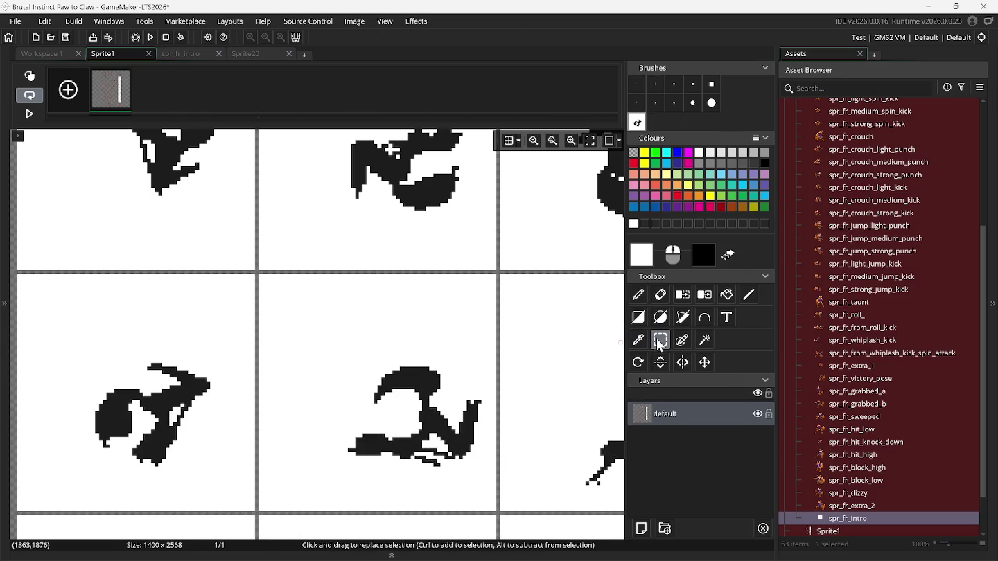
mouse_move(262, 277)
mouse_down()
mouse_move(408, 414)
mouse_move(478, 499)
mouse_up()
key(ctrl+c)
key(ctrl+v)
click(660, 341)
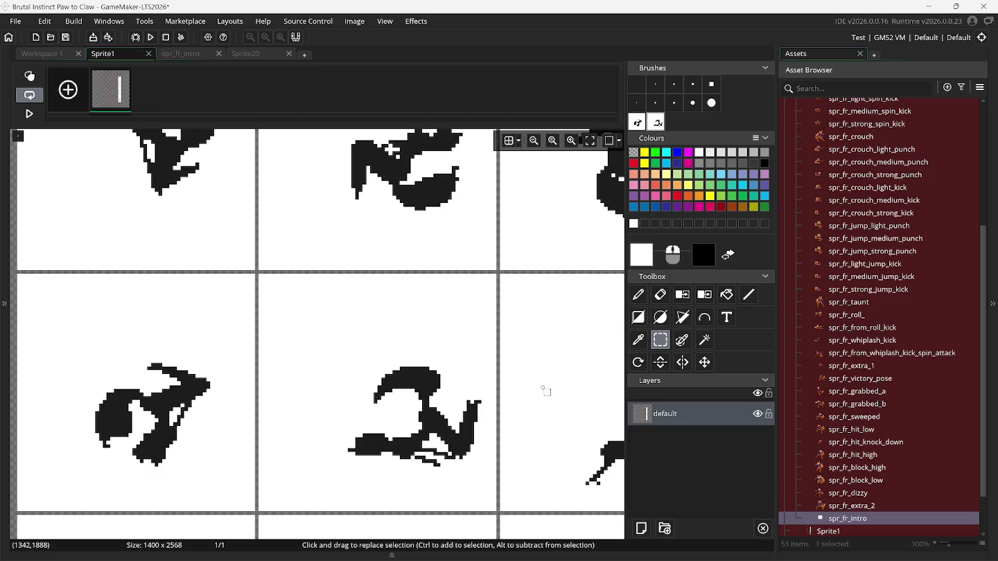
scroll(544, 390, right, 3)
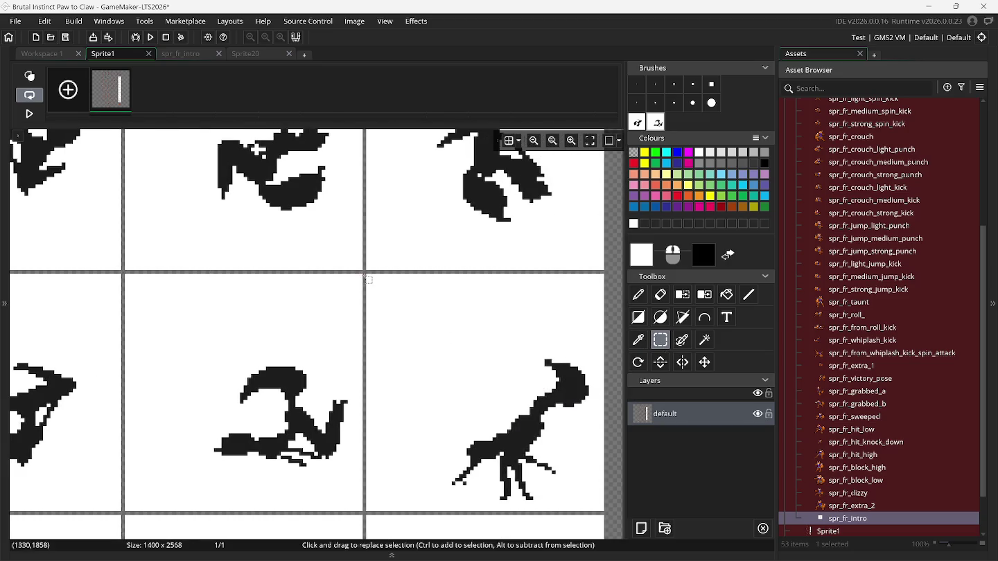
mouse_move(370, 280)
mouse_down()
mouse_move(480, 436)
mouse_move(601, 513)
mouse_up()
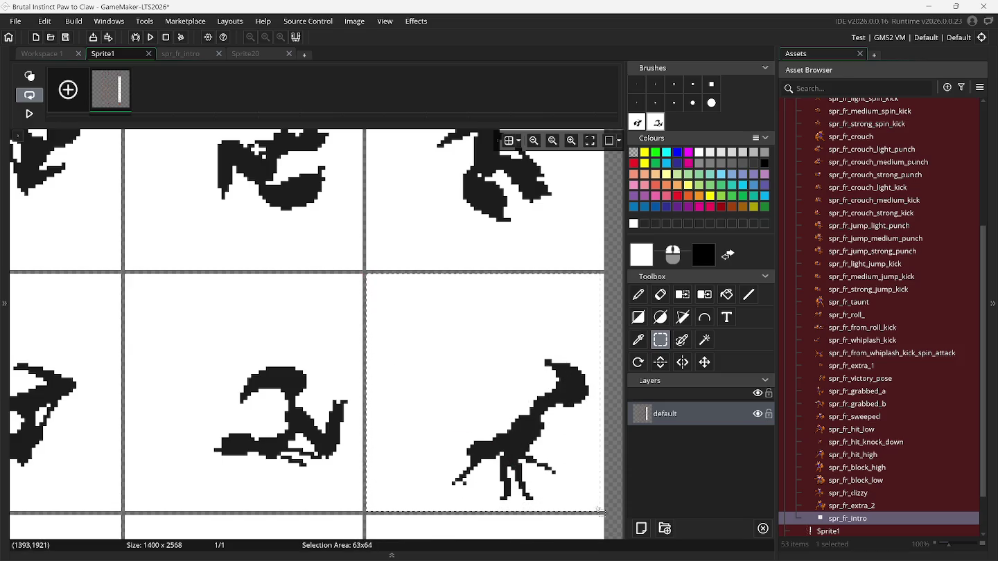
key(ctrl+c)
key(ctrl+v)
Stamp fox poses onto frames 67, 68 and 69 of spr_fr_intro, then clear the brushes.
scroll(525, 427, down, 2)
click(172, 49)
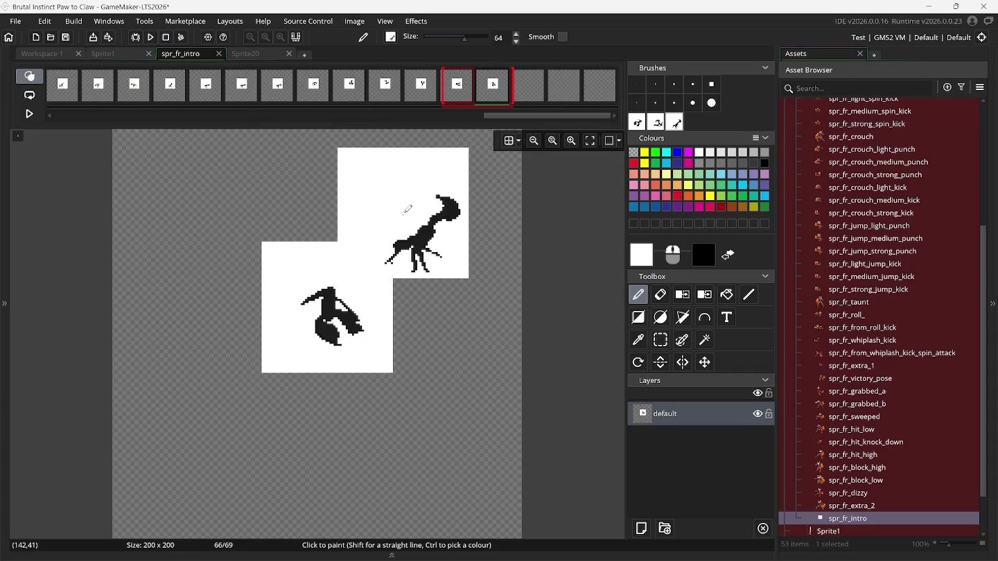
key(Right)
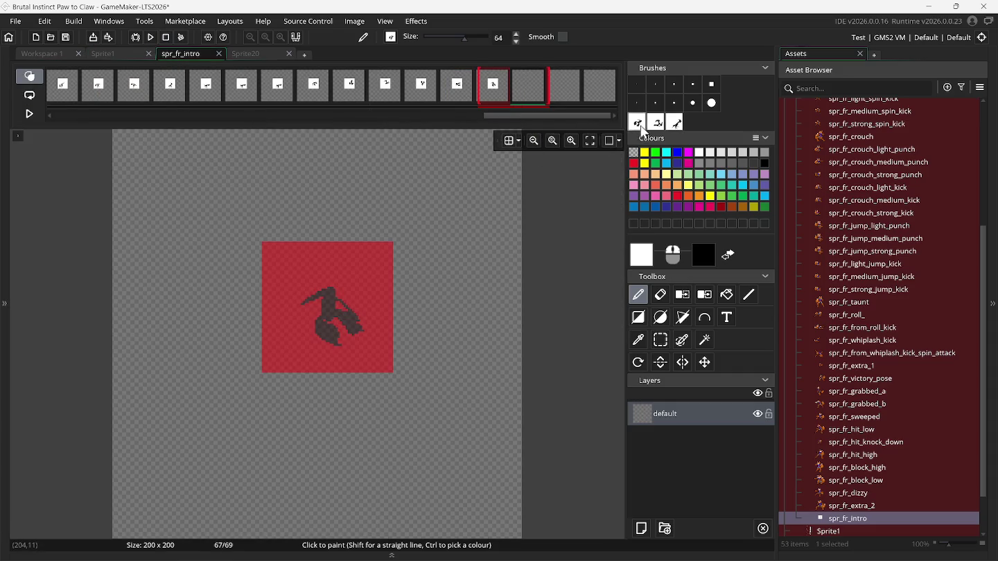
click(332, 302)
click(564, 93)
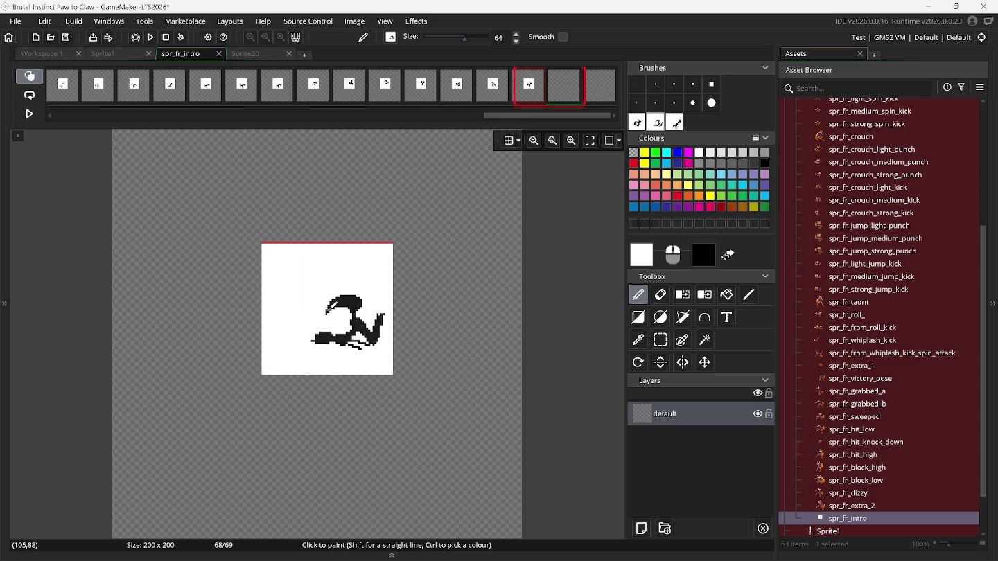
click(332, 299)
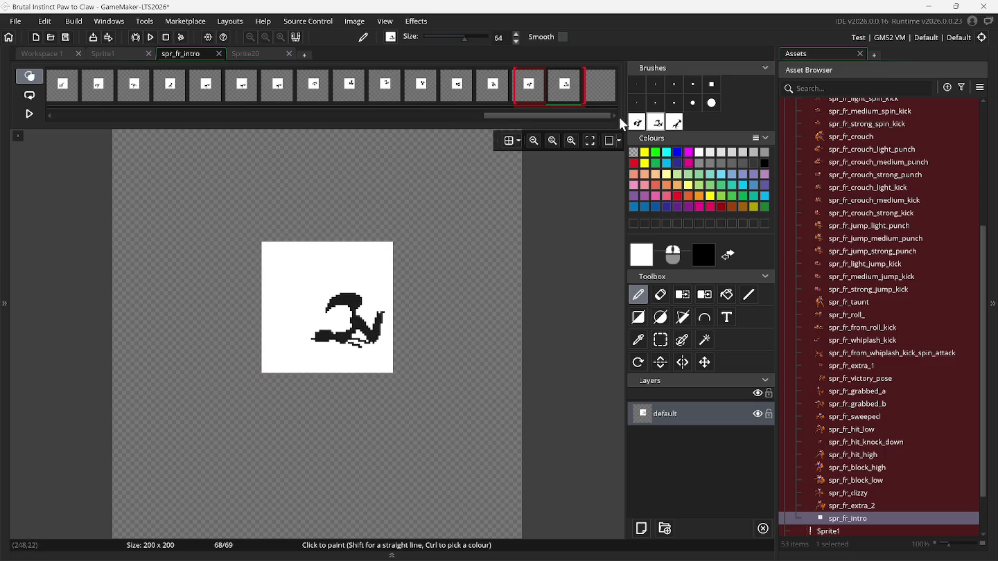
click(602, 87)
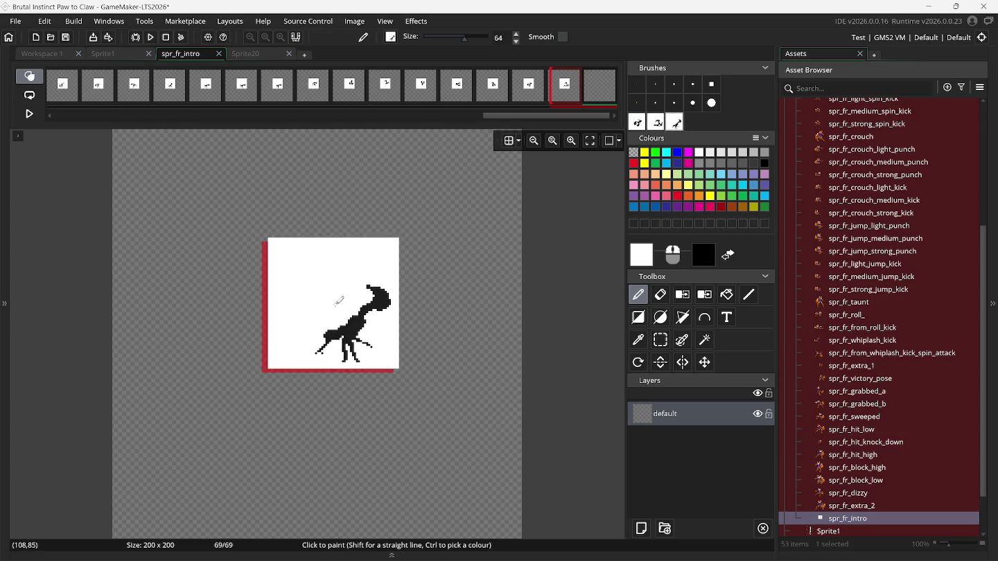
click(330, 305)
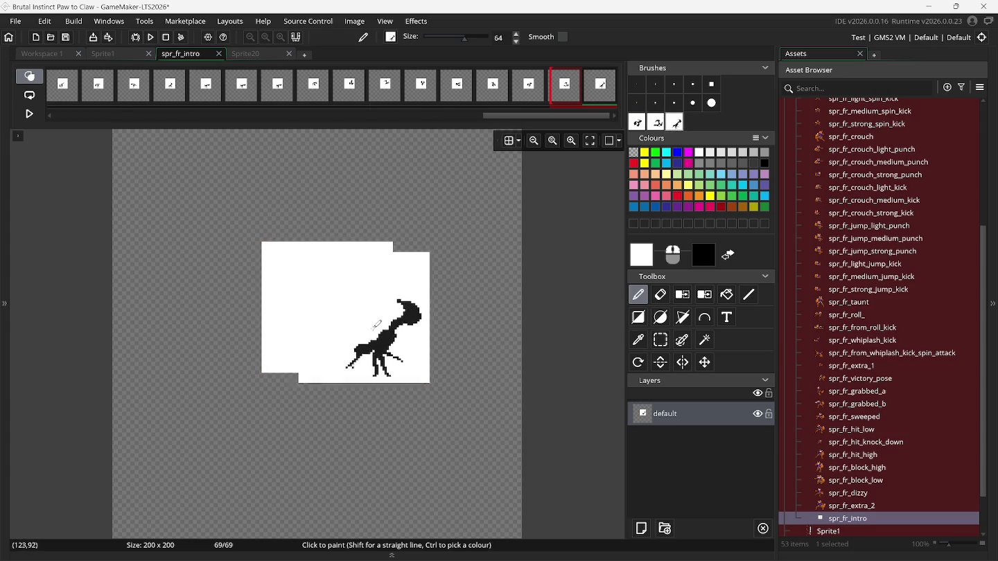
key(Delete)
key(Delete)
key(Delete)
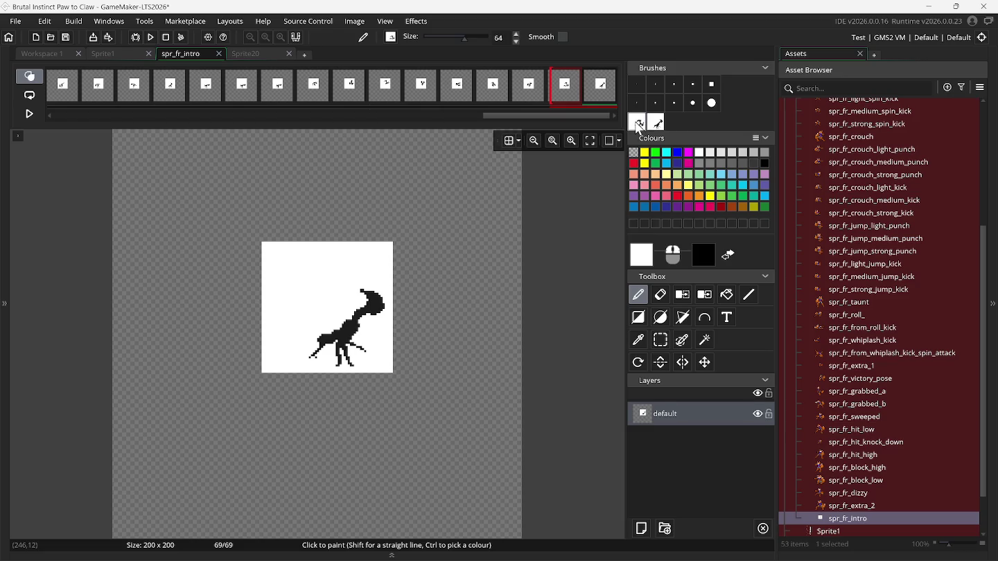
Add three empty frames after frame 69 and go back to the Sprite1 sheet.
right_click(602, 92)
click(605, 95)
right_click(601, 92)
click(605, 94)
right_click(601, 92)
click(608, 95)
drag(576, 114, 588, 121)
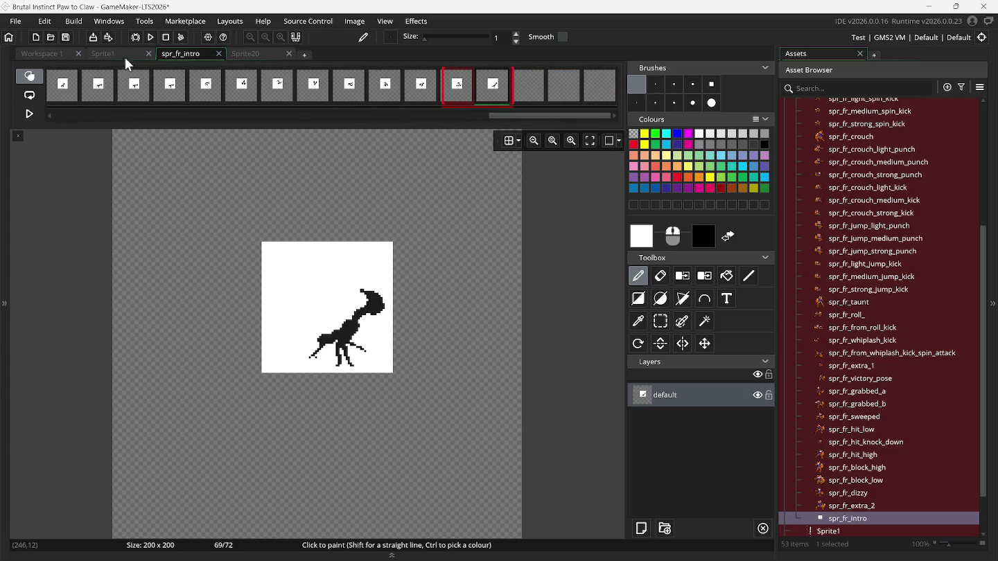
click(125, 54)
Capture the lower-left fox frame of Sprite1 as a custom brush, redoing the selection.
click(662, 322)
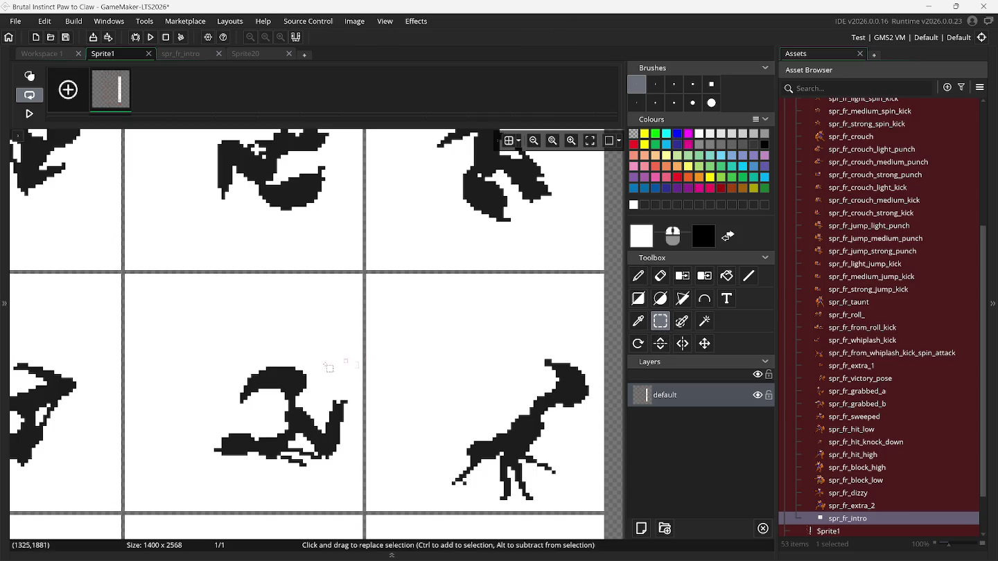
scroll(256, 367, down, 5)
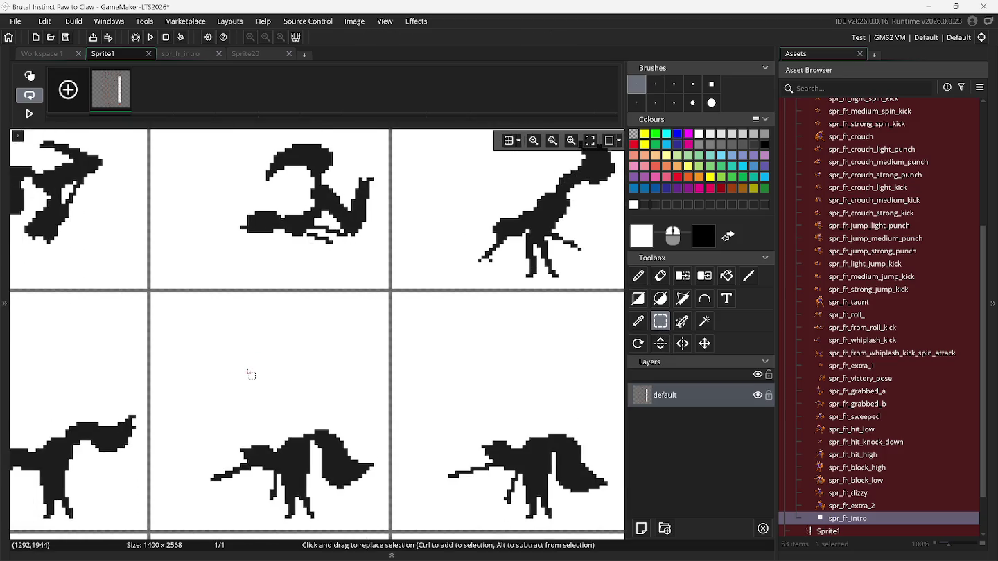
scroll(250, 375, left, 3)
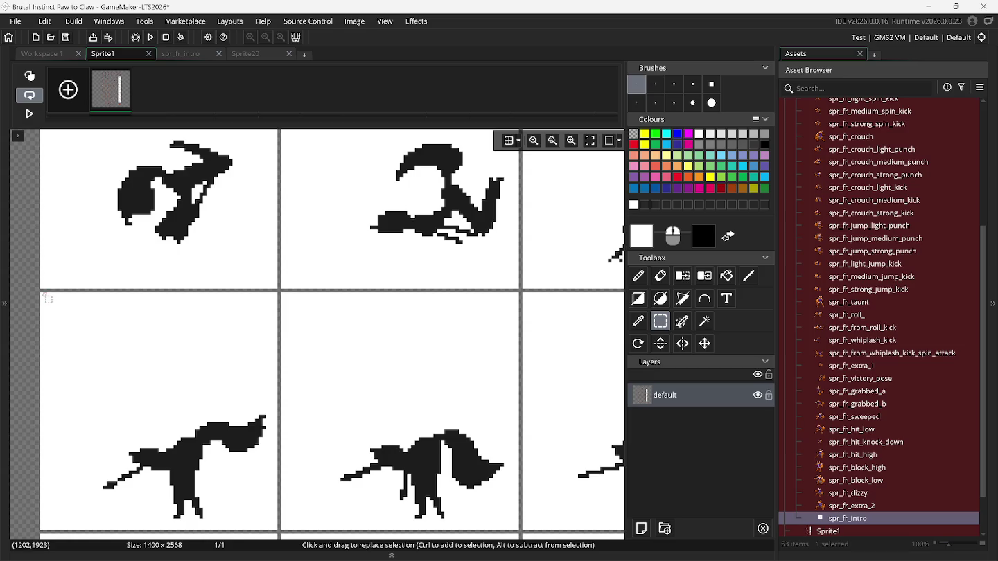
drag(43, 296, 171, 413)
drag(283, 530, 278, 528)
drag(44, 297, 196, 414)
drag(243, 501, 278, 527)
key(ctrl+b)
Capture the lower-middle and lower-right fox frames as brushes and reopen spr_fr_intro.
click(659, 341)
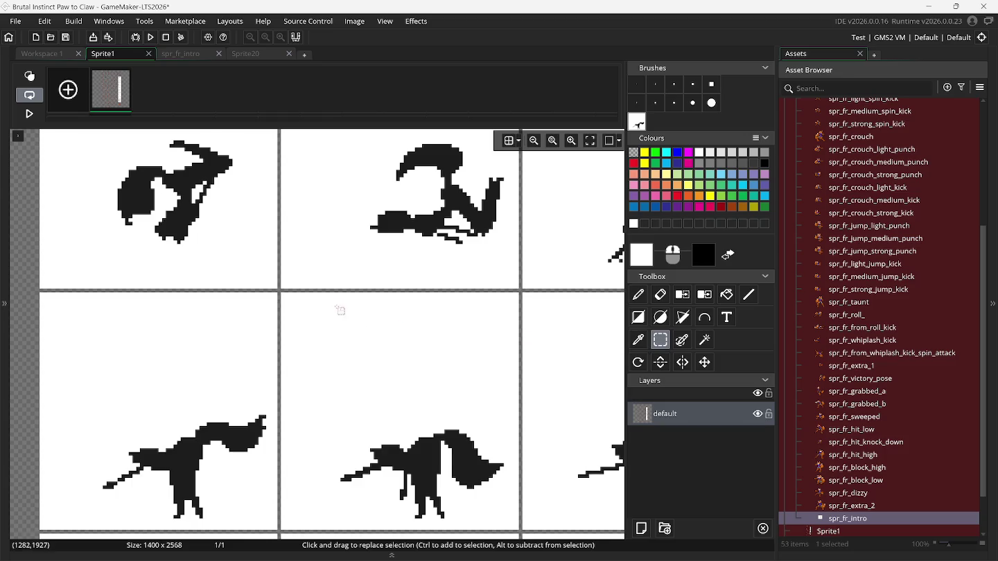
mouse_move(283, 293)
mouse_down()
mouse_move(406, 419)
mouse_move(514, 497)
mouse_move(515, 528)
mouse_up()
key(ctrl+b)
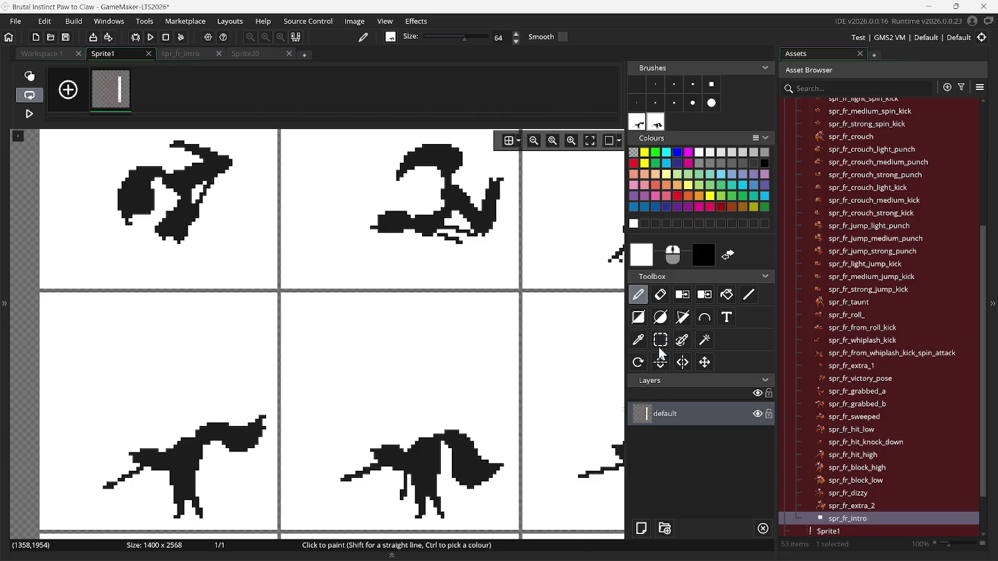
click(660, 340)
scroll(579, 353, right, 1)
scroll(575, 356, right, 5)
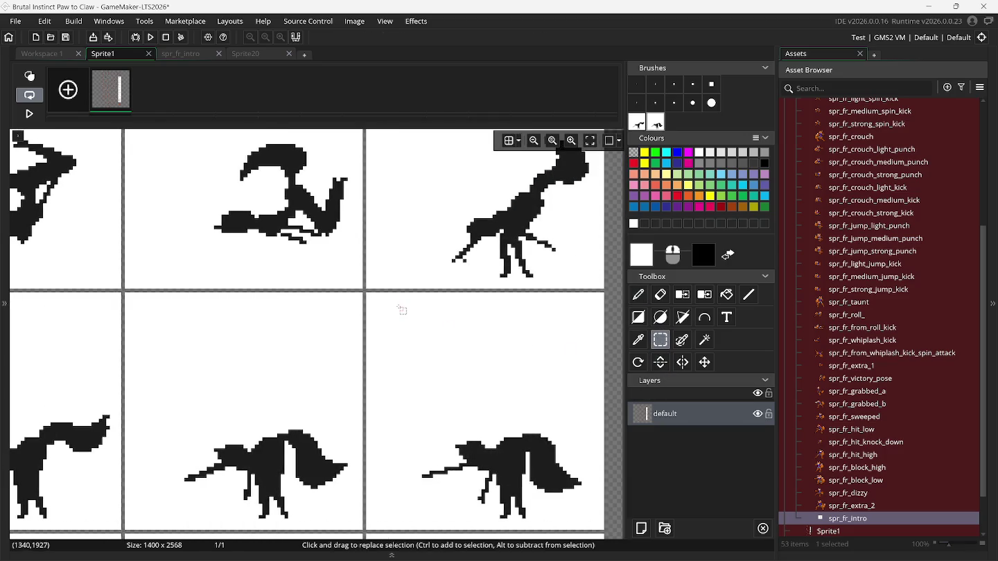
mouse_move(365, 293)
mouse_down()
mouse_move(478, 415)
mouse_move(603, 528)
mouse_up()
key(ctrl+b)
click(199, 53)
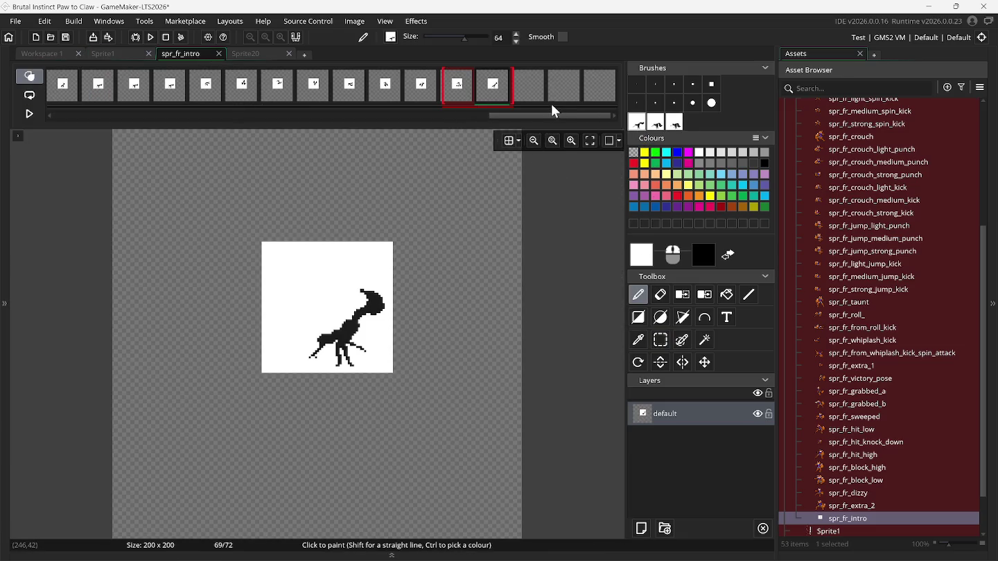
Step through frames 70–72 of spr_fr_intro, stamping captured fox pose brushes onto the empty frames.
key(Right)
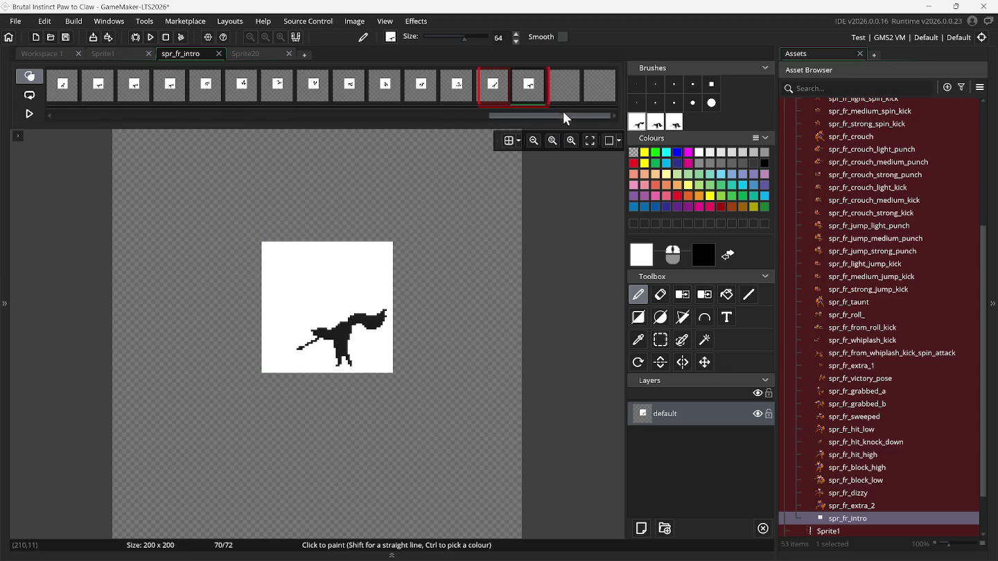
click(571, 82)
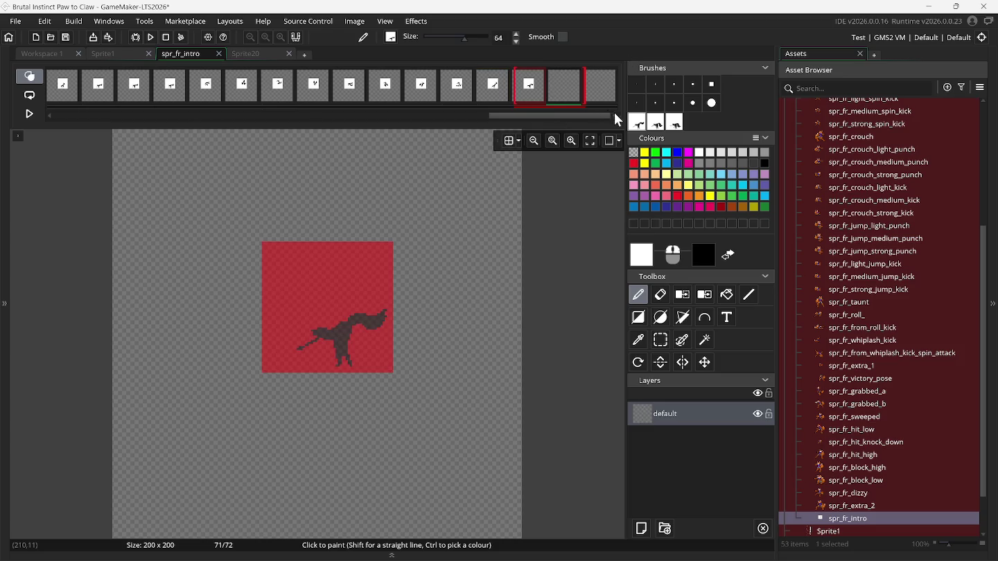
click(659, 129)
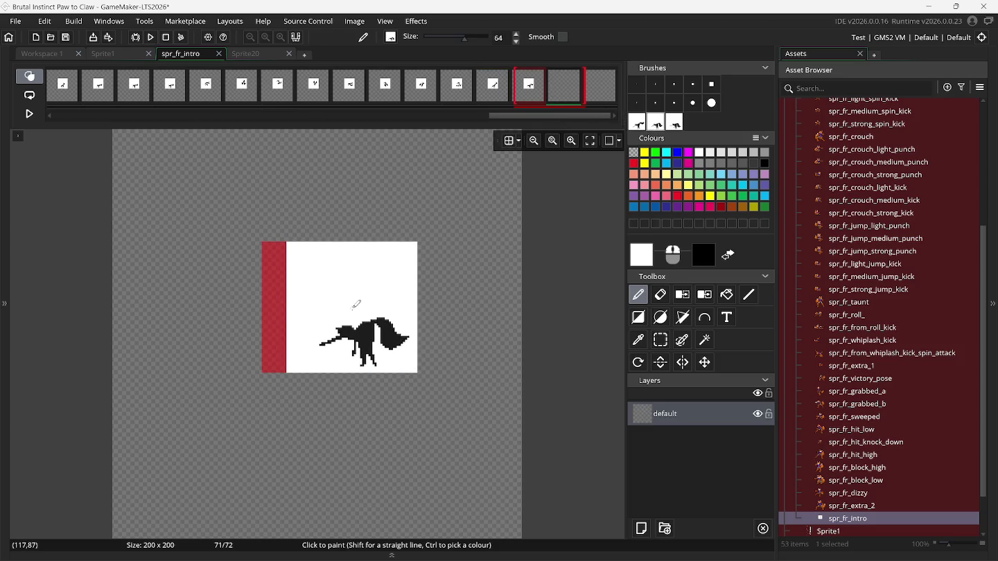
click(303, 313)
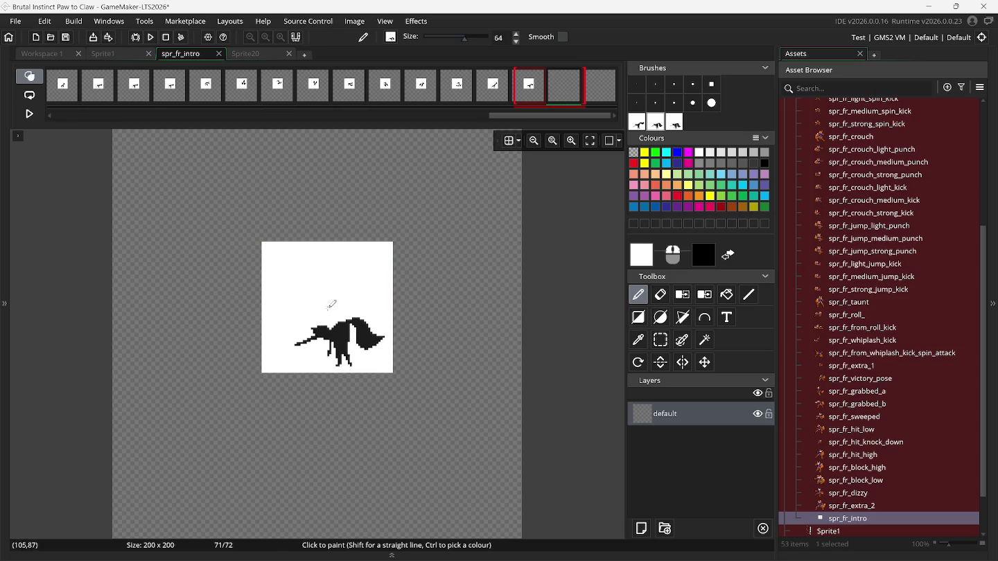
click(603, 95)
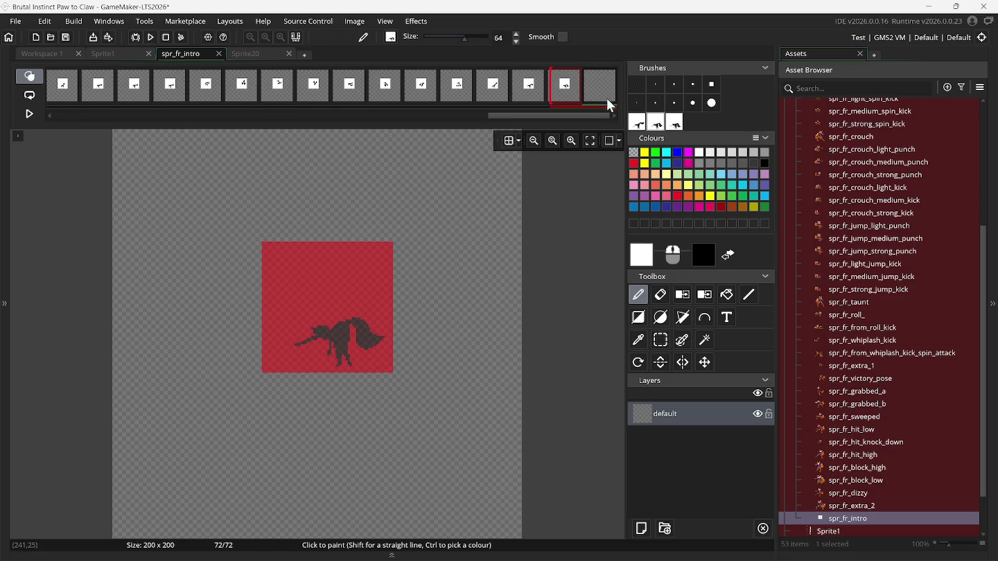
click(674, 122)
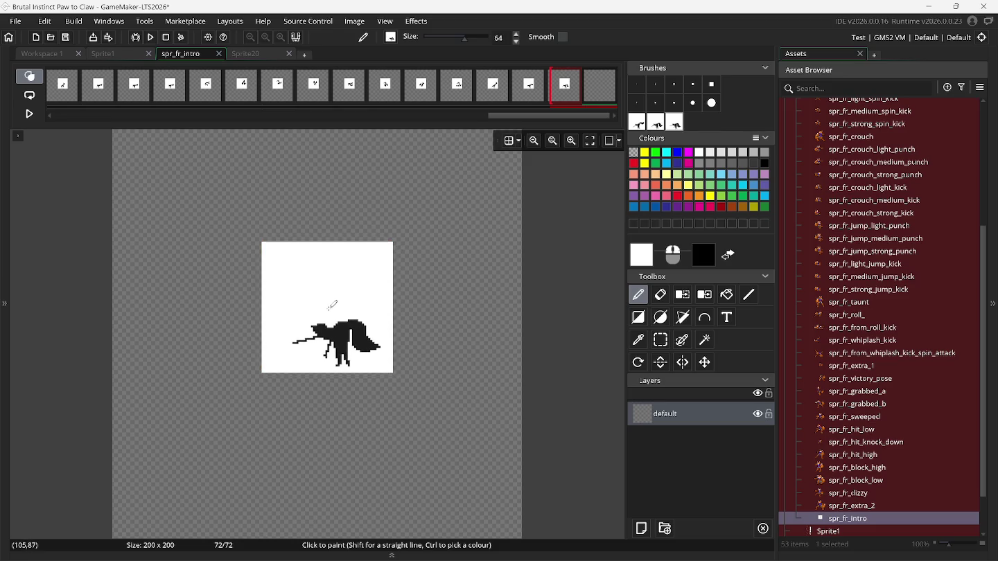
Add three empty frames to reach 75, then clear the custom brush and return to Sprite1.
right_click(594, 85)
click(596, 88)
right_click(598, 89)
click(603, 96)
right_click(599, 90)
click(606, 96)
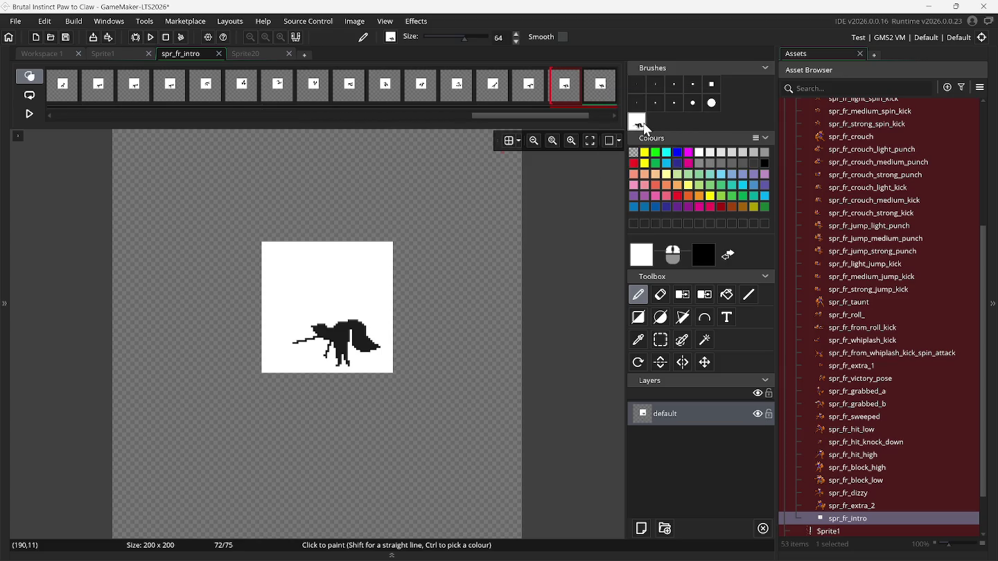
key(Escape)
click(135, 54)
Capture the lower-left fox frame on Sprite1 as a custom brush.
click(660, 321)
scroll(166, 399, down, 10)
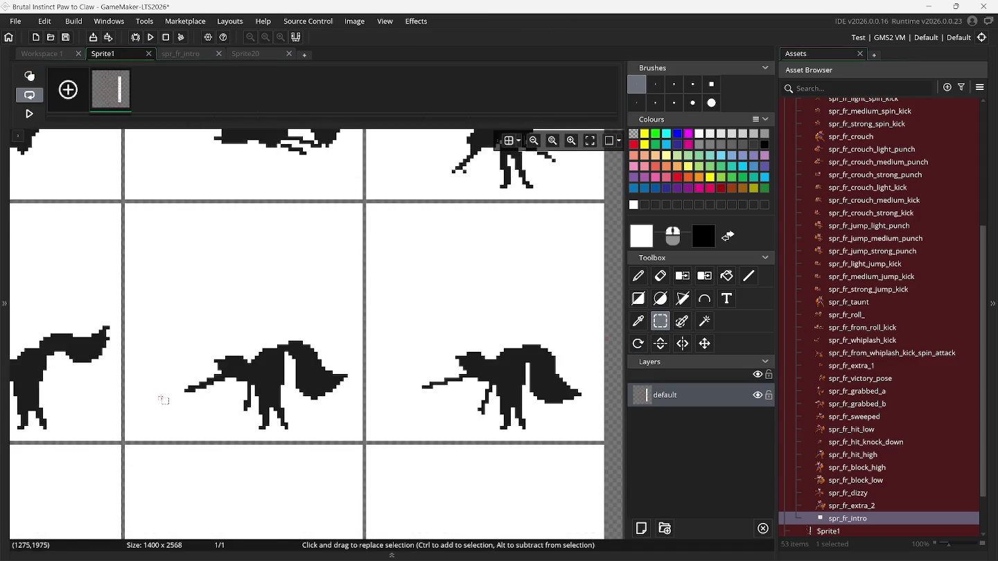
scroll(115, 406, left, 5)
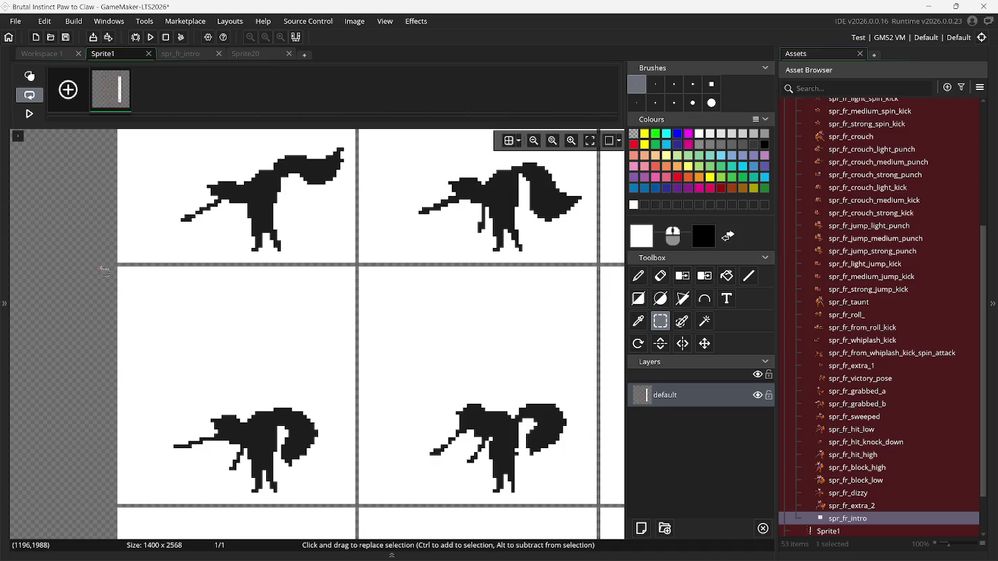
drag(120, 271, 184, 343)
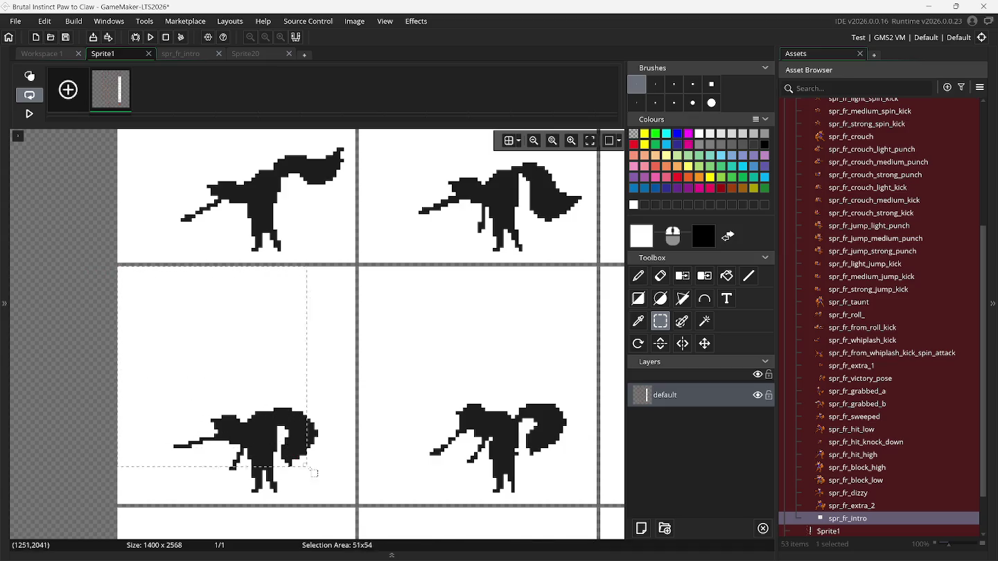
drag(356, 508, 356, 506)
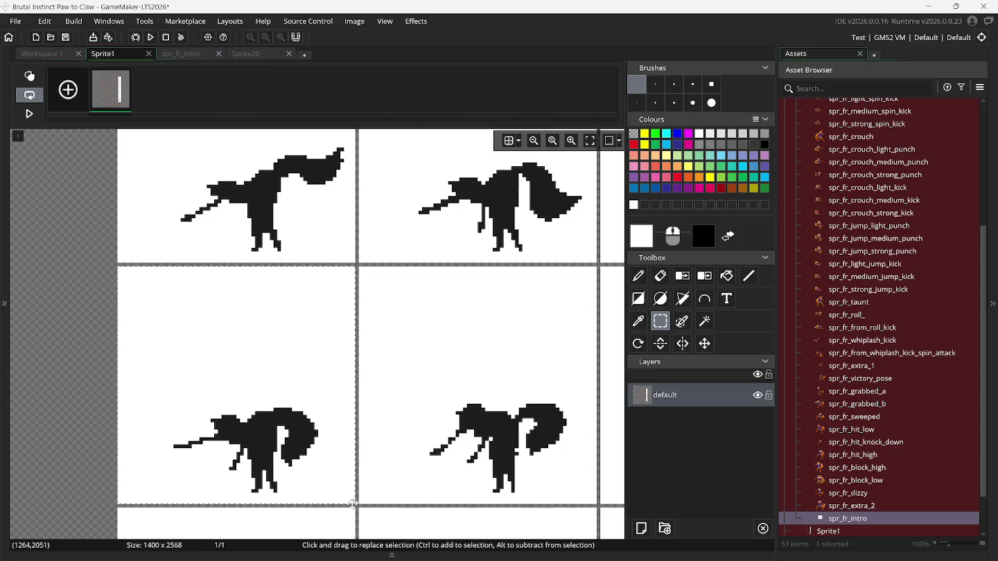
key(d)
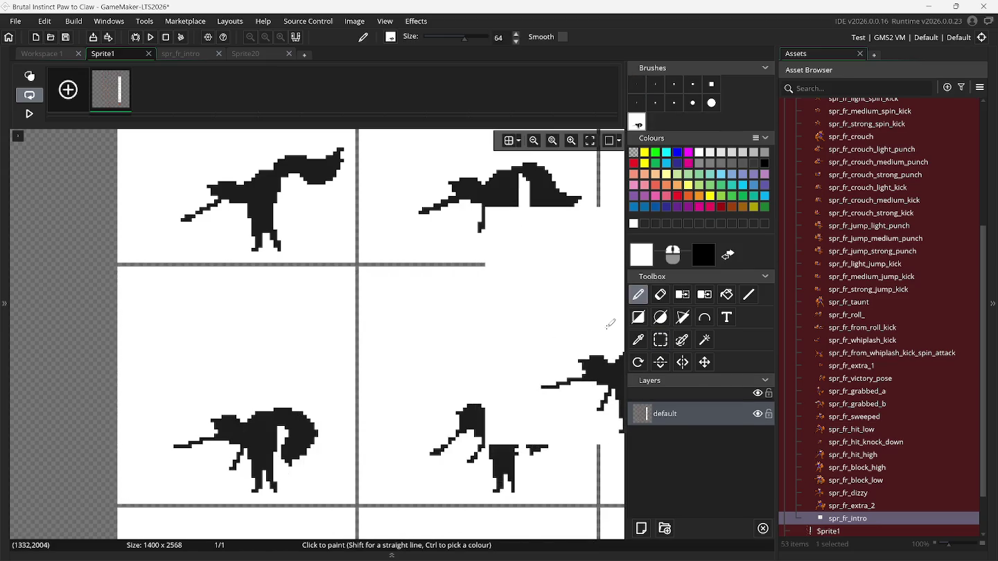
Capture two more fox frames, including the lower-right one, as custom brushes.
click(661, 339)
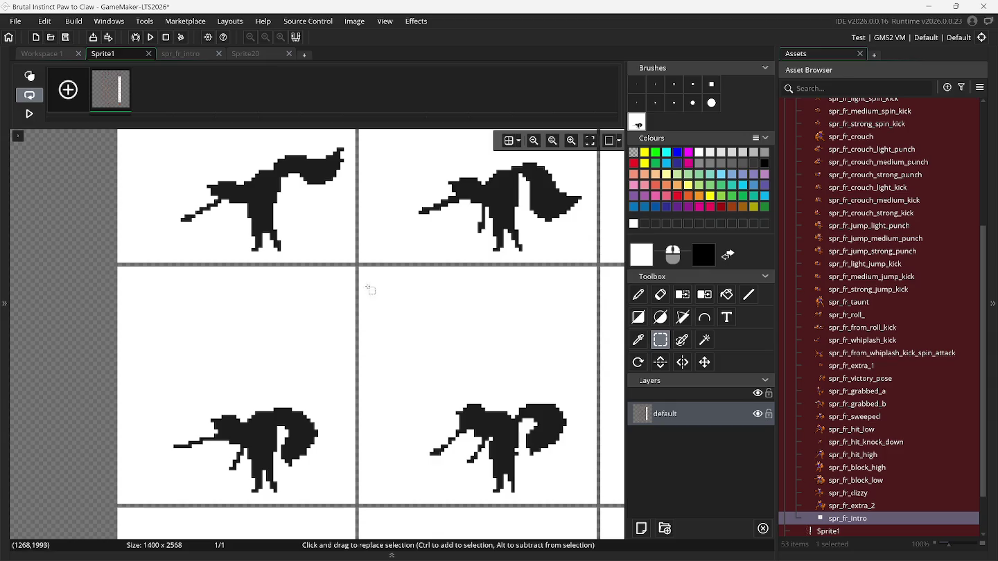
click(361, 269)
click(584, 485)
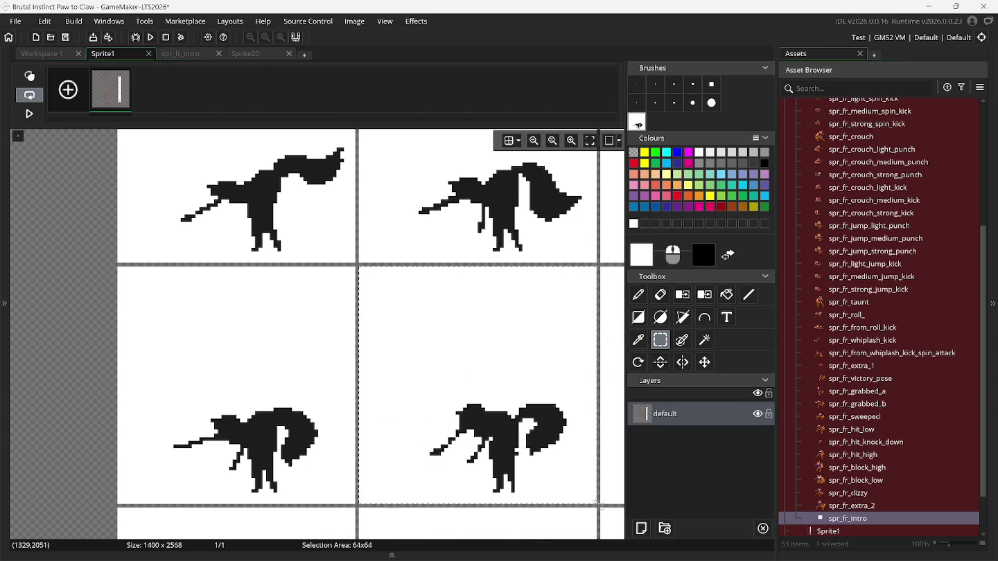
key(d)
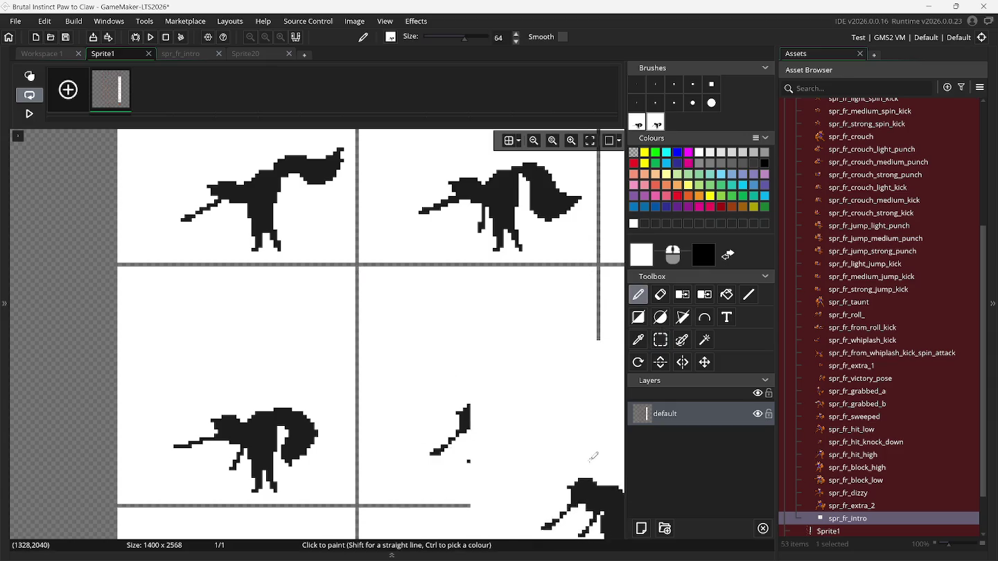
click(661, 340)
mouse_move(358, 271)
mouse_down()
mouse_move(458, 391)
mouse_move(592, 505)
mouse_up()
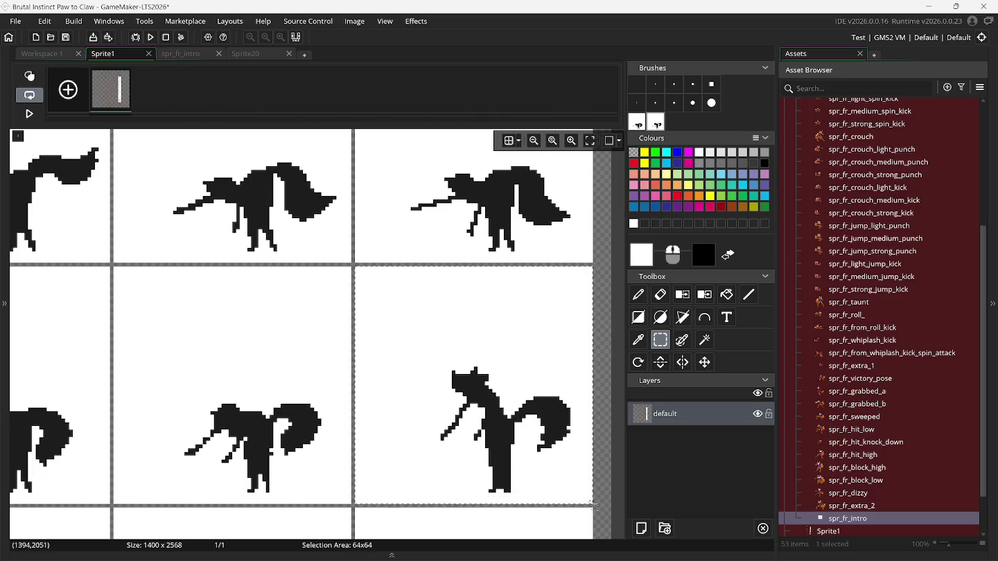
key(d)
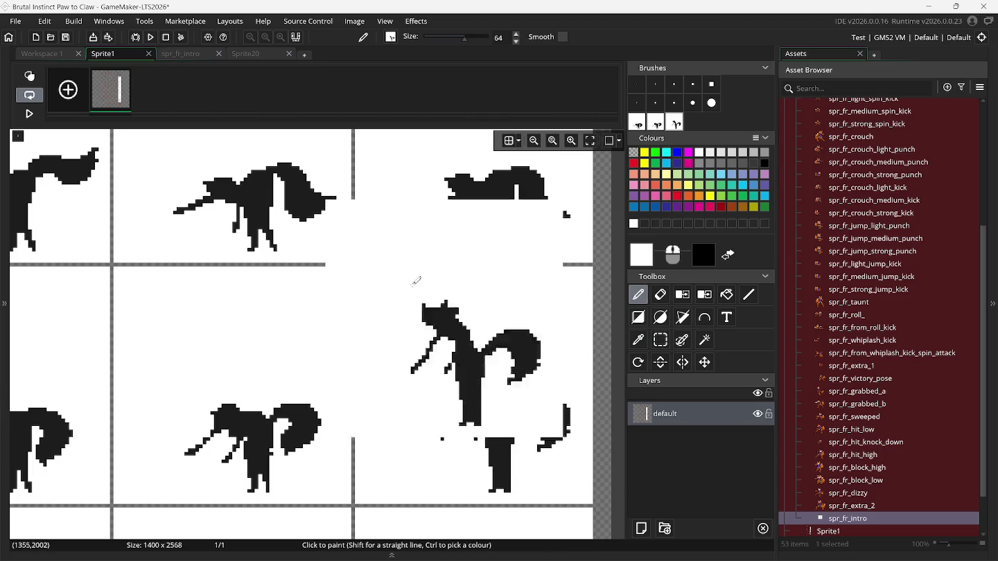
click(184, 54)
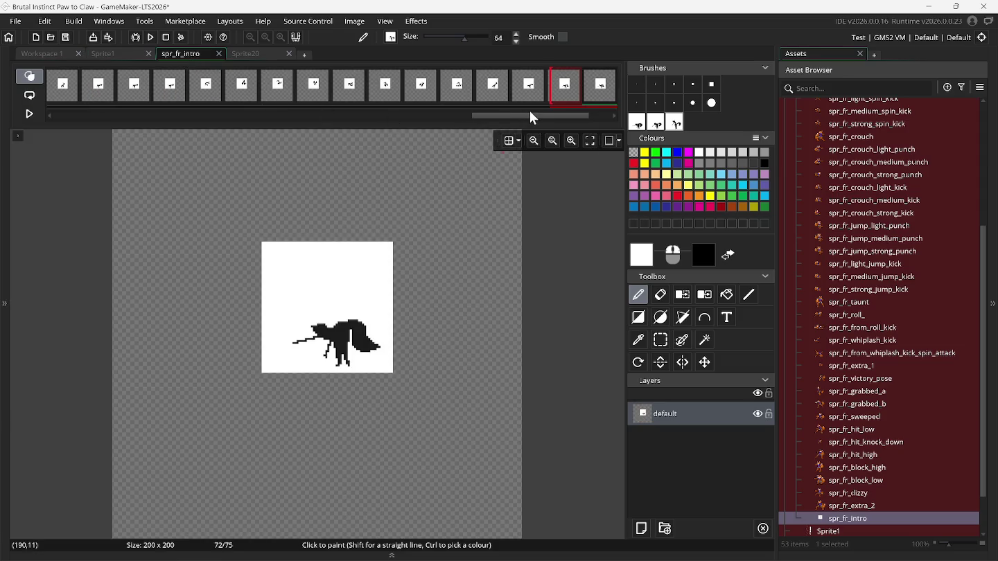
Stamp fox poses onto frames 74 and 75 of spr_fr_intro and preview the playback.
drag(545, 114, 601, 127)
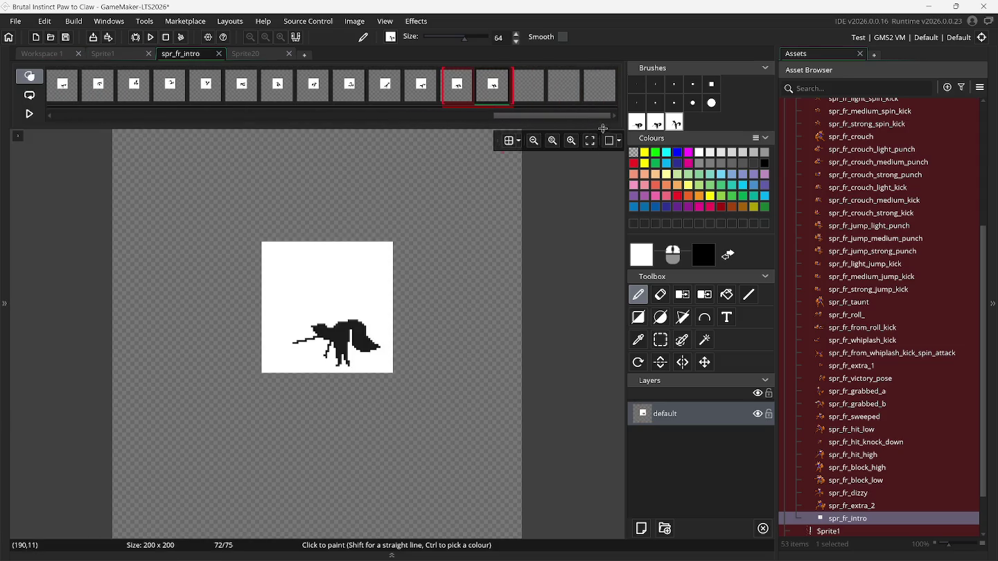
click(527, 87)
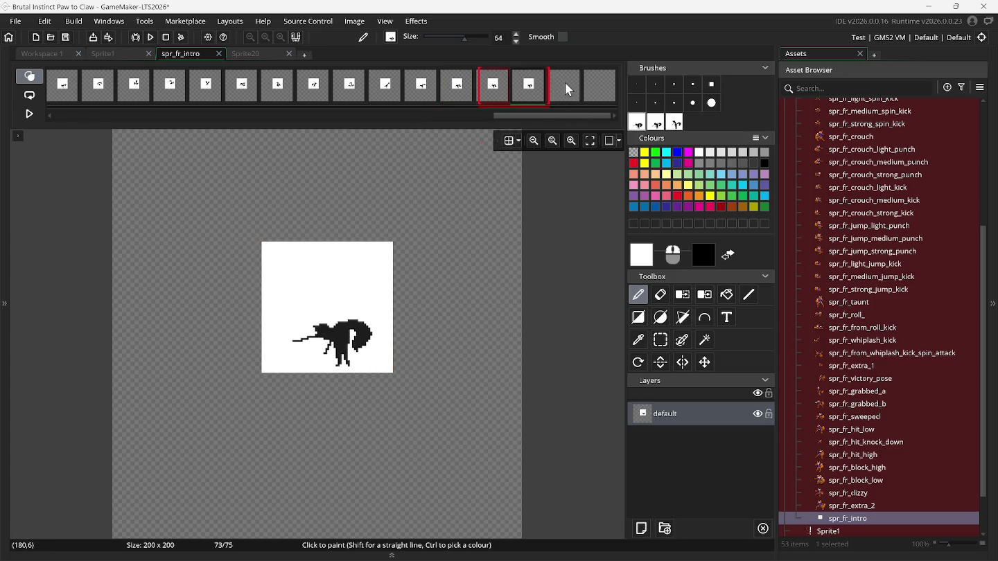
click(566, 88)
click(658, 123)
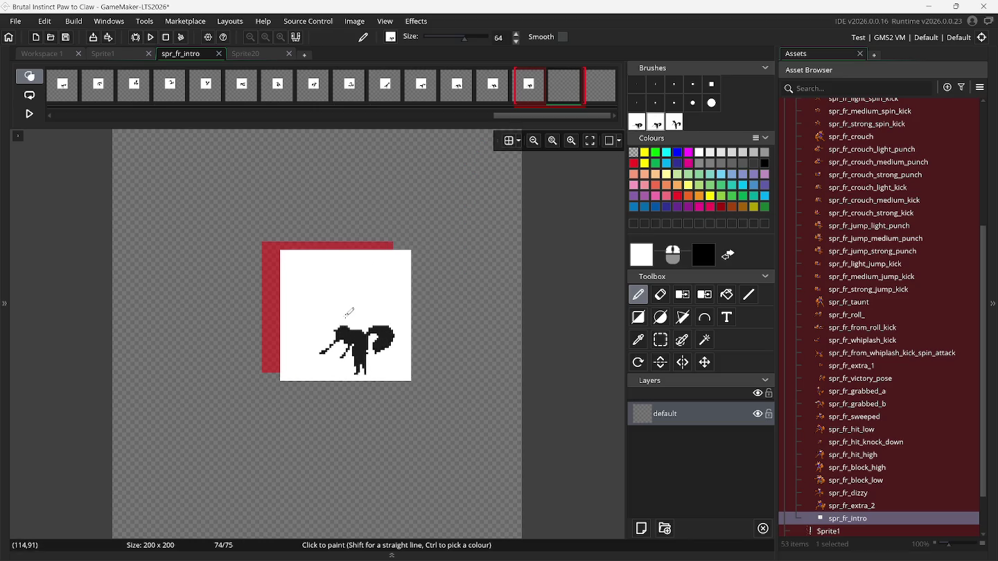
click(597, 96)
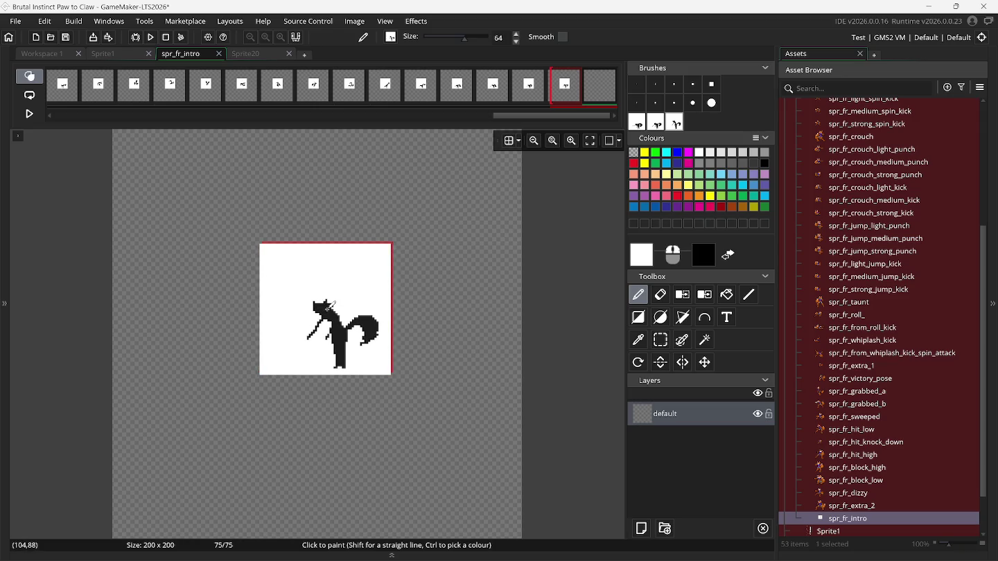
click(323, 305)
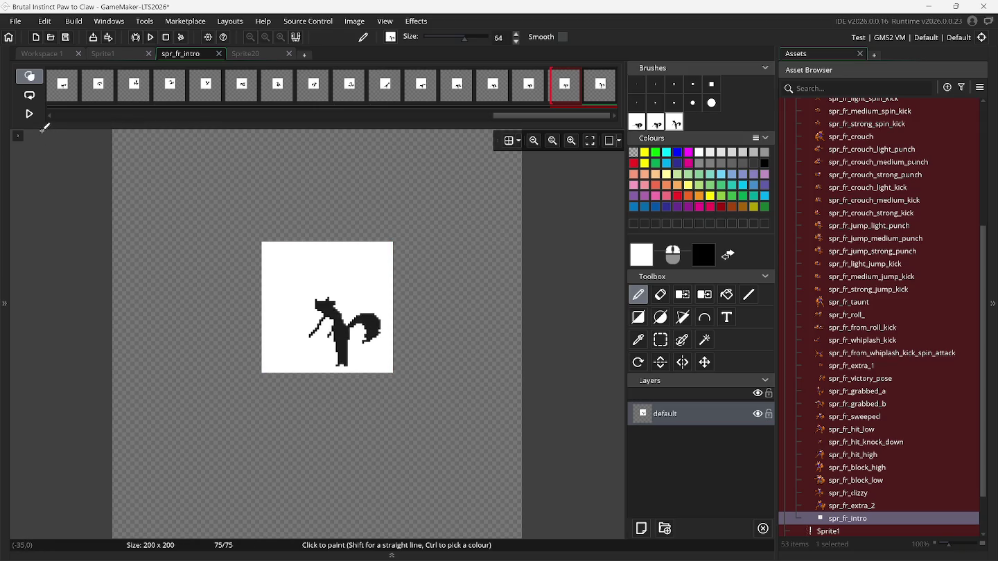
click(25, 112)
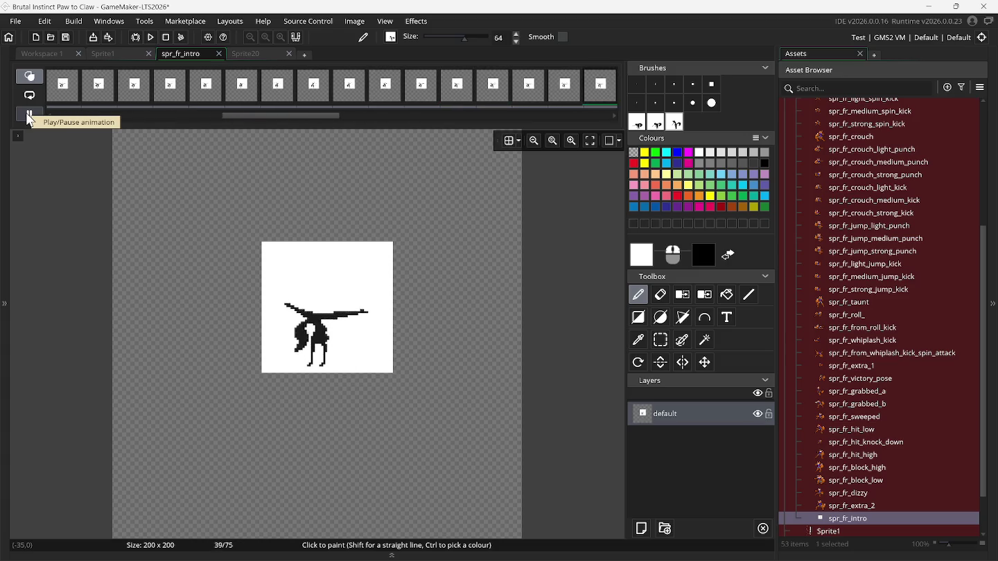
click(26, 113)
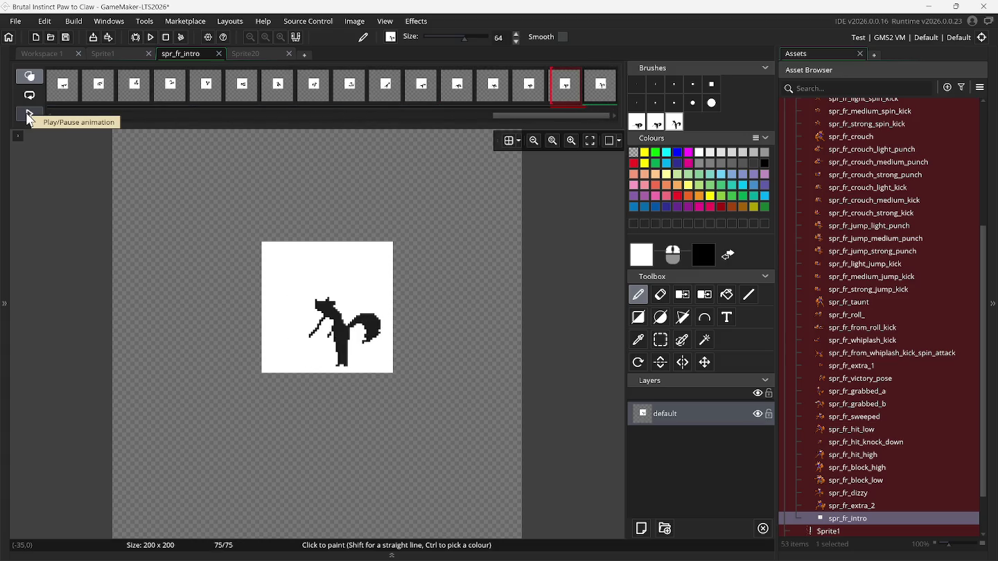
Add three empty frames for 78 total, reset to a 1px brush, and return to Sprite1.
drag(525, 117, 579, 121)
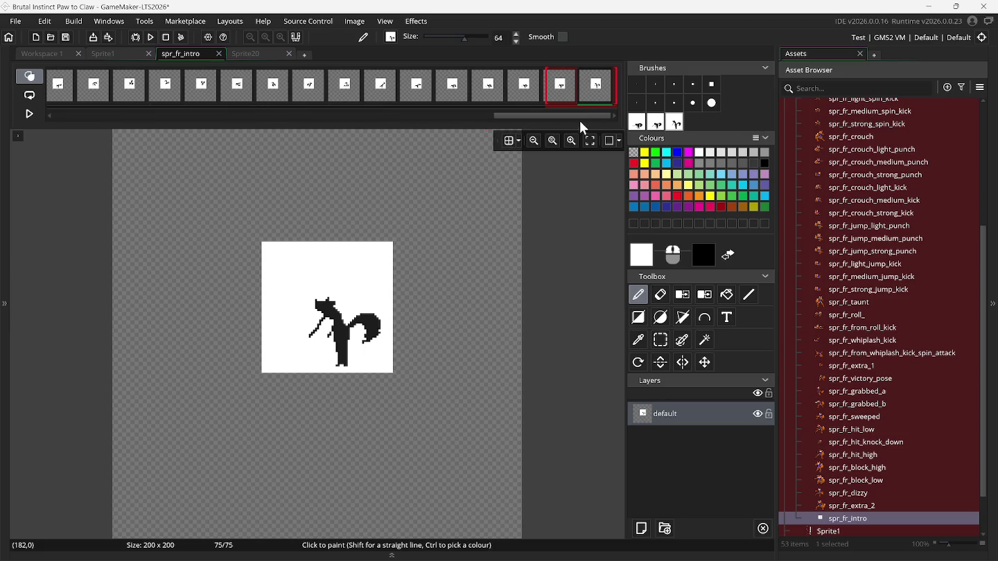
right_click(598, 99)
click(600, 101)
right_click(601, 98)
click(602, 101)
right_click(603, 98)
click(604, 100)
drag(581, 117, 606, 119)
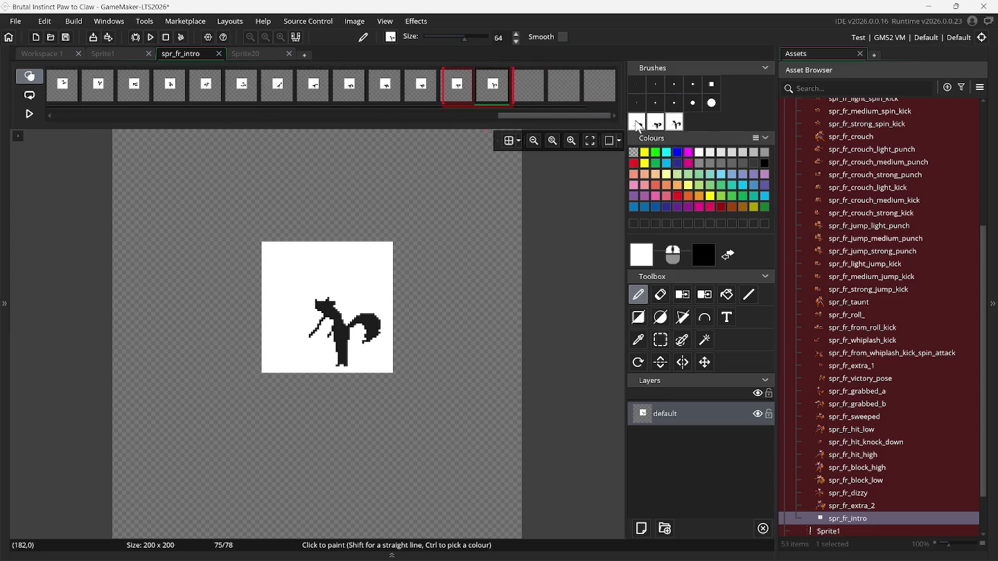
click(639, 128)
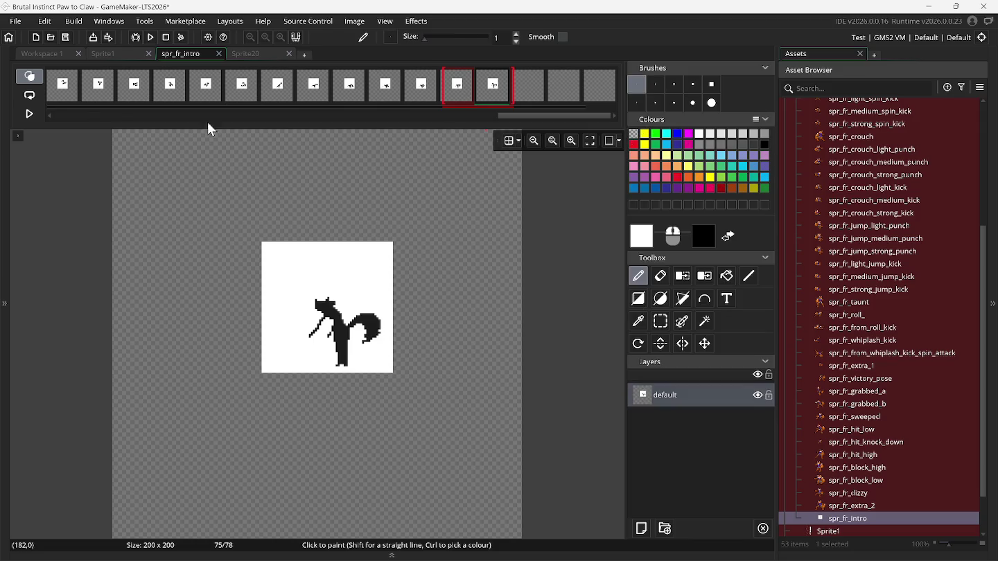
click(116, 54)
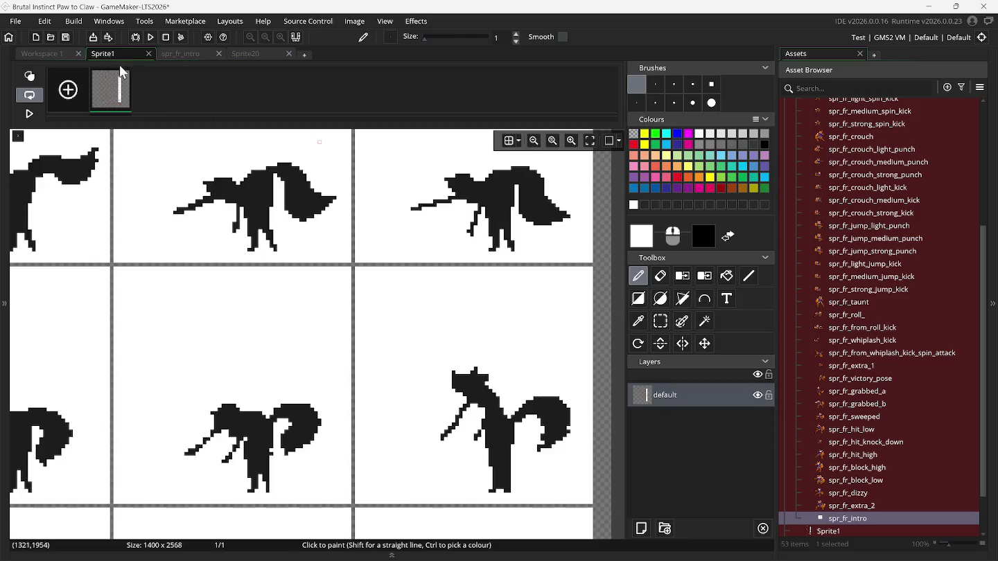
Capture the lower-left fox frame of Sprite1 as a custom brush.
click(659, 323)
scroll(111, 392, down, 5)
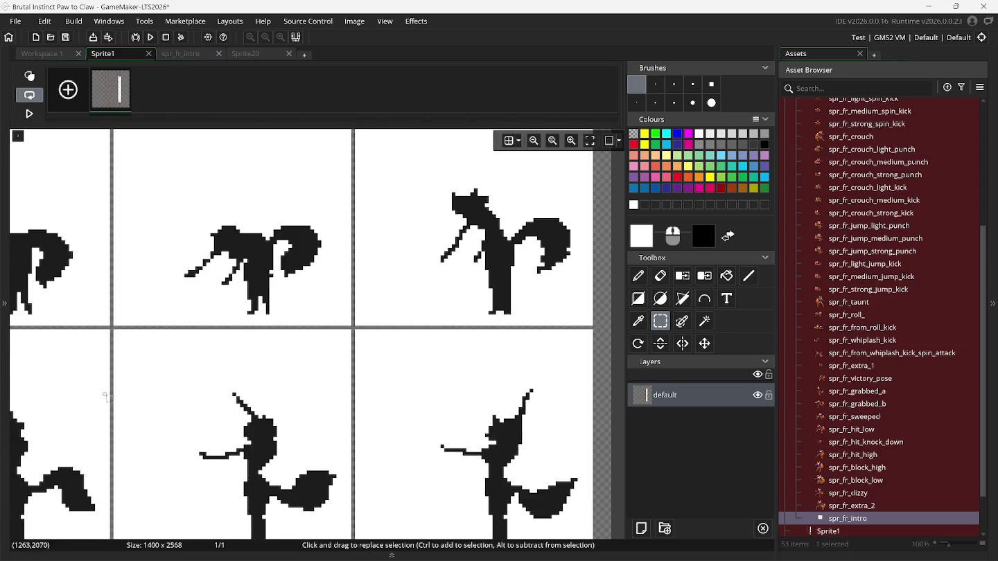
scroll(98, 399, left, 3)
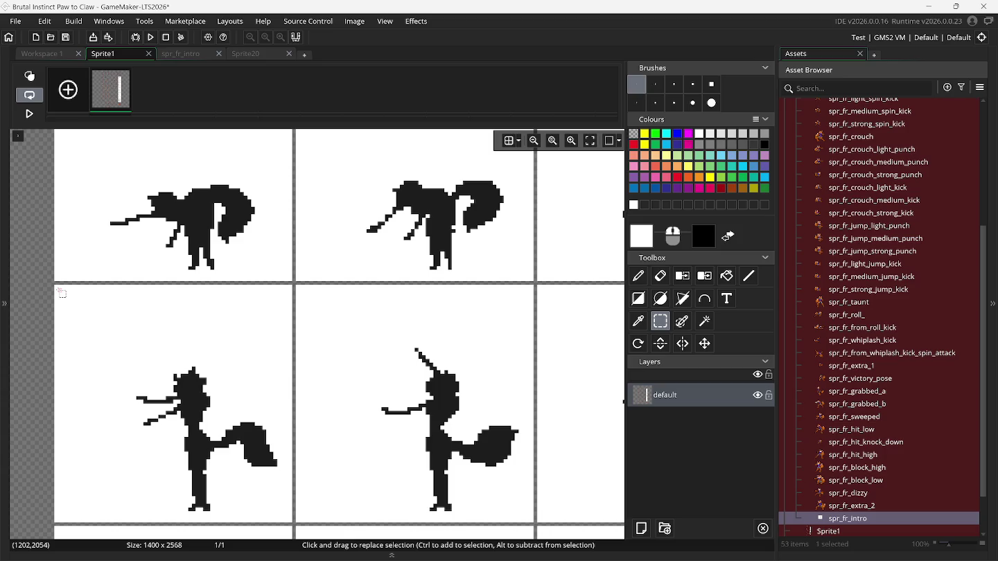
click(60, 291)
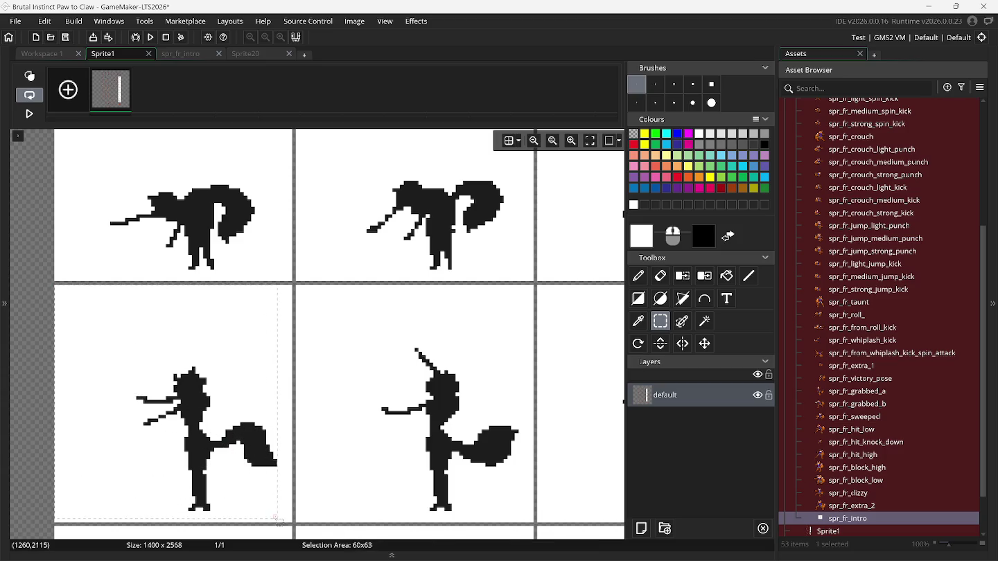
drag(291, 527, 291, 521)
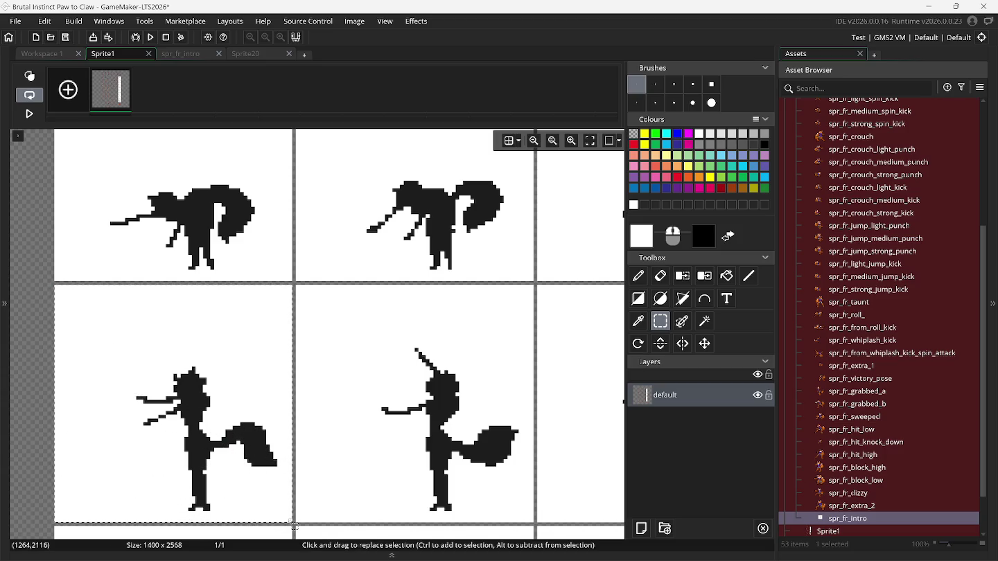
key(ctrl+b)
Capture the lower-middle fox frame and one more fox frame as brushes.
click(661, 343)
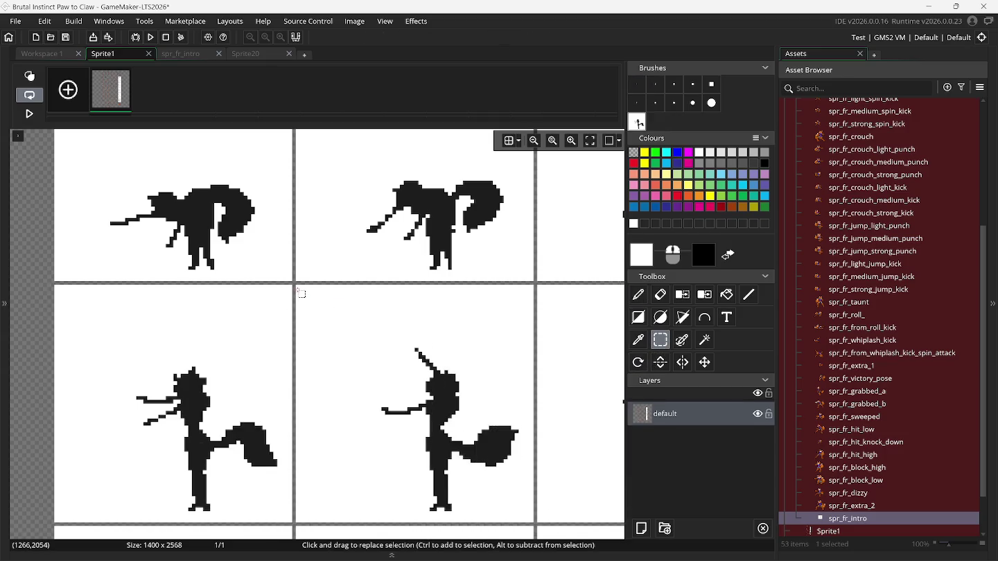
drag(300, 290, 354, 376)
drag(533, 521, 533, 520)
key(ctrl+b)
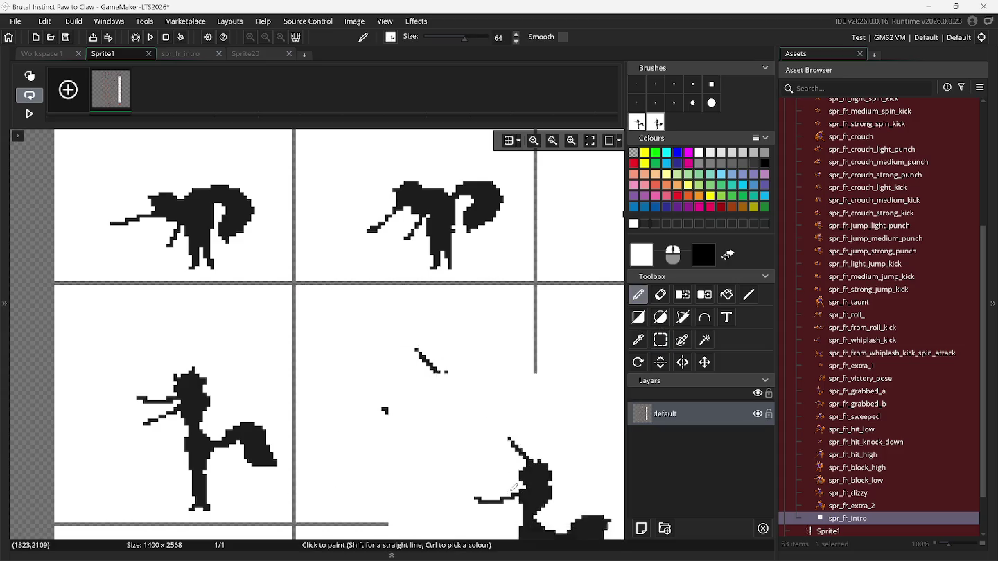
click(660, 340)
scroll(601, 370, right, 10)
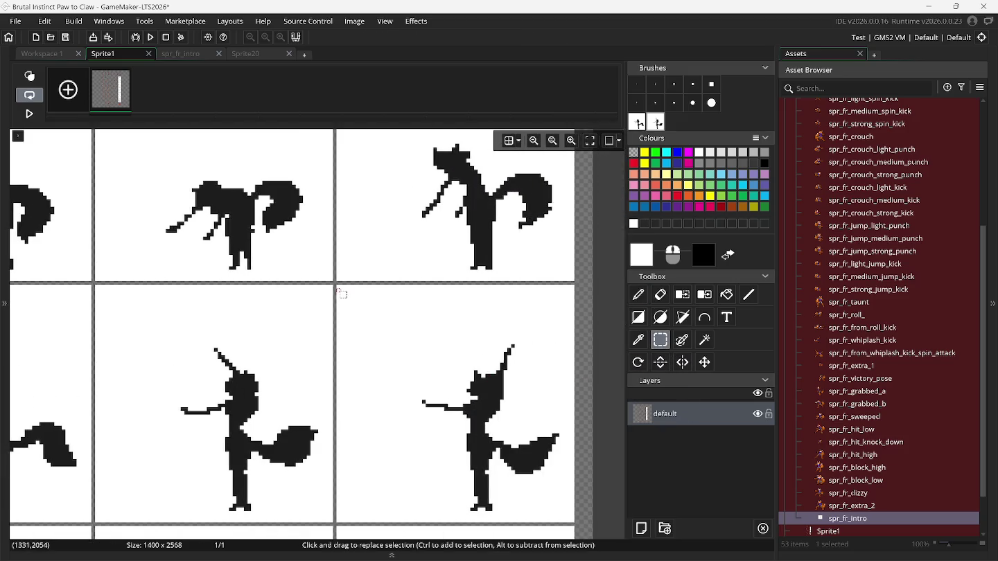
drag(339, 287, 477, 465)
drag(548, 515, 572, 521)
key(ctrl+c)
key(ctrl+v)
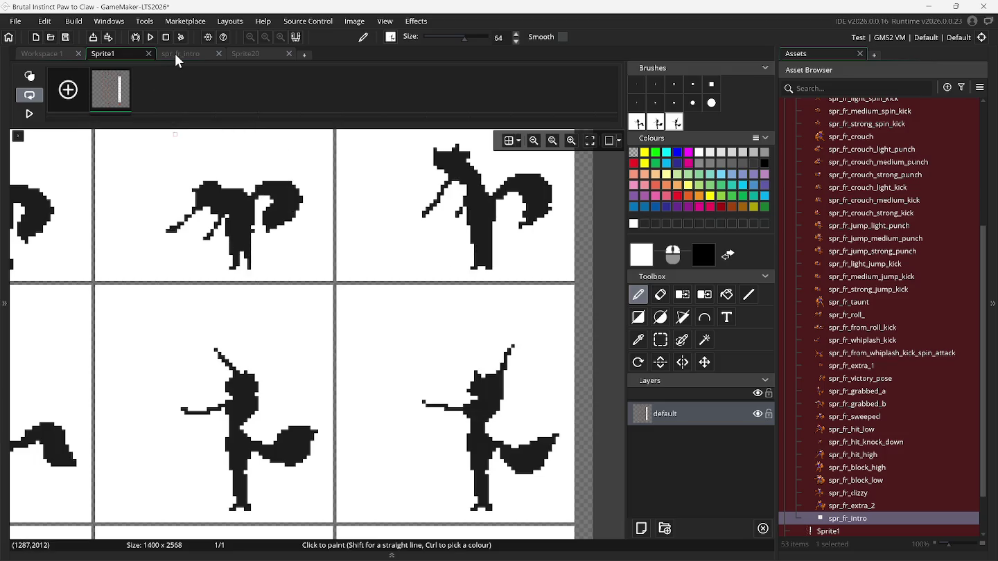
Stamp fox poses onto frames 76 and 78 of spr_fr_intro and preview the animation.
click(175, 54)
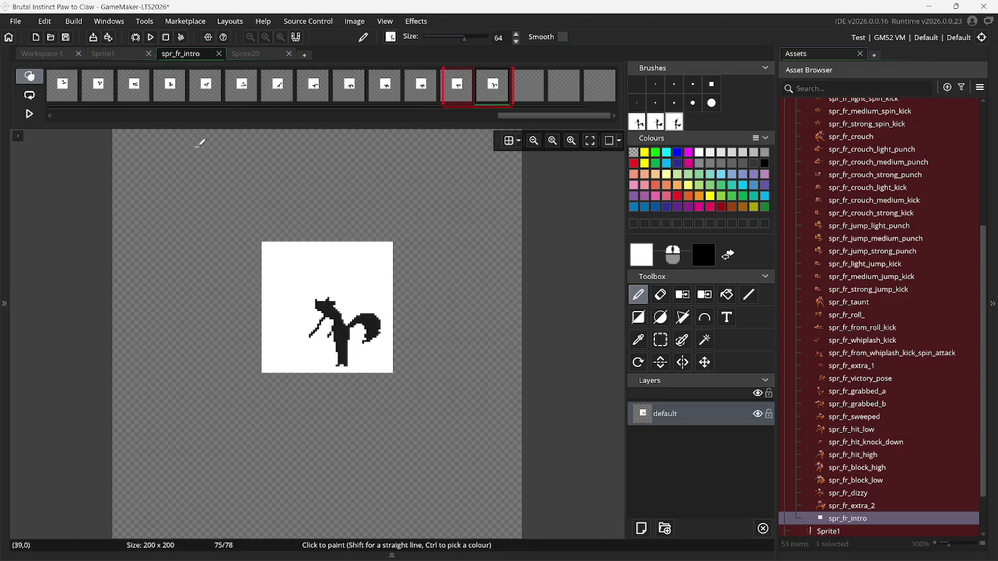
click(518, 98)
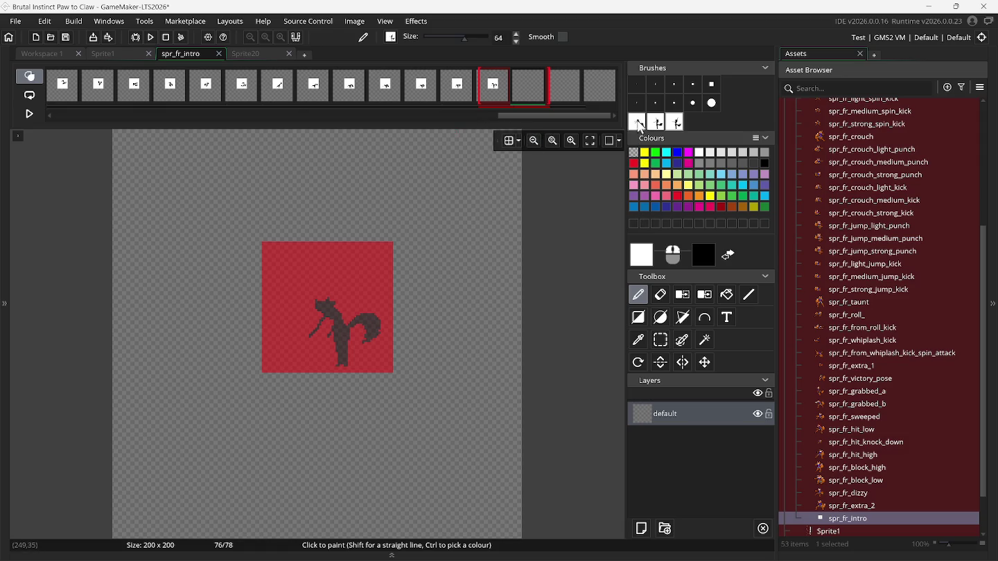
key(ctrl+v)
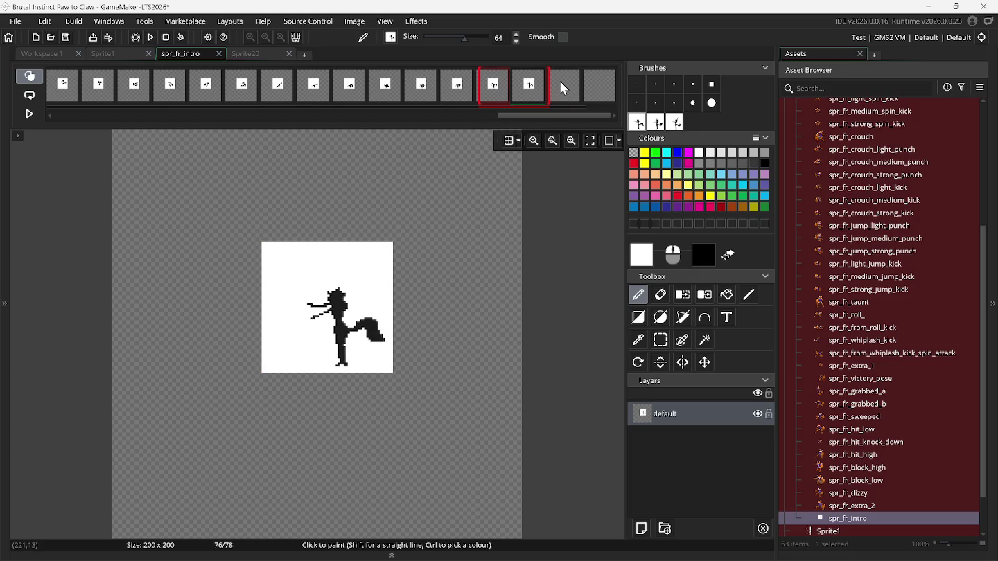
click(560, 81)
click(637, 123)
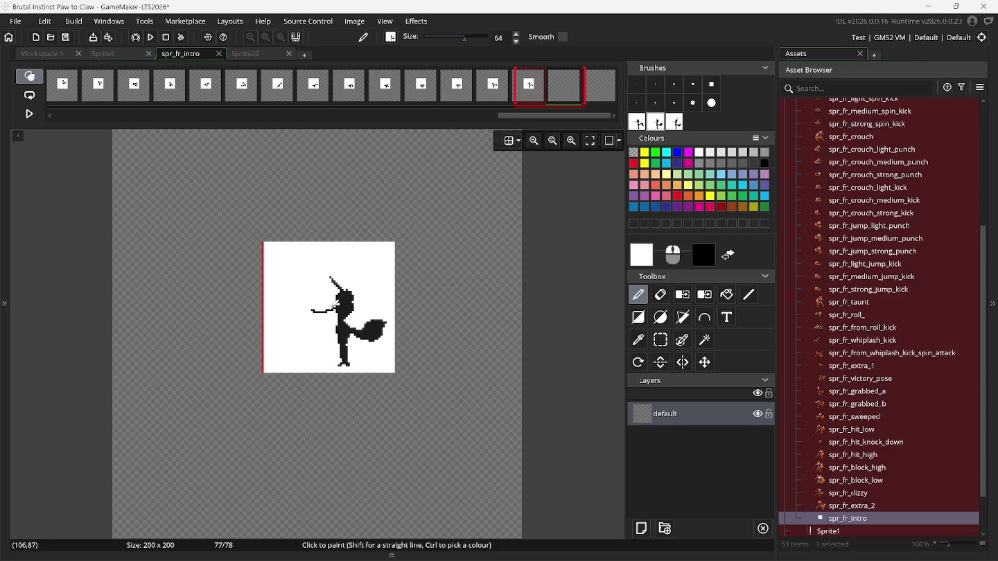
click(565, 85)
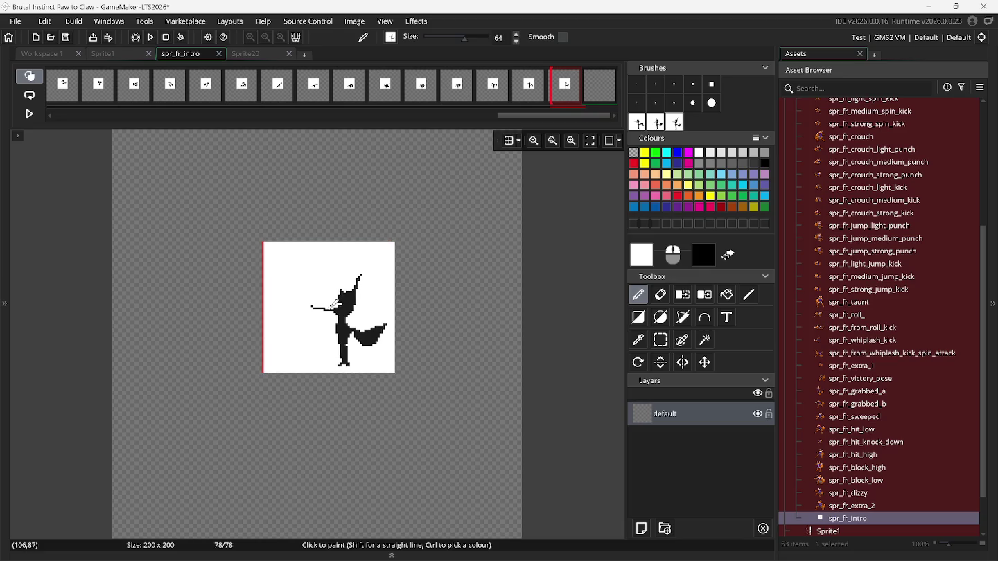
click(333, 301)
click(23, 113)
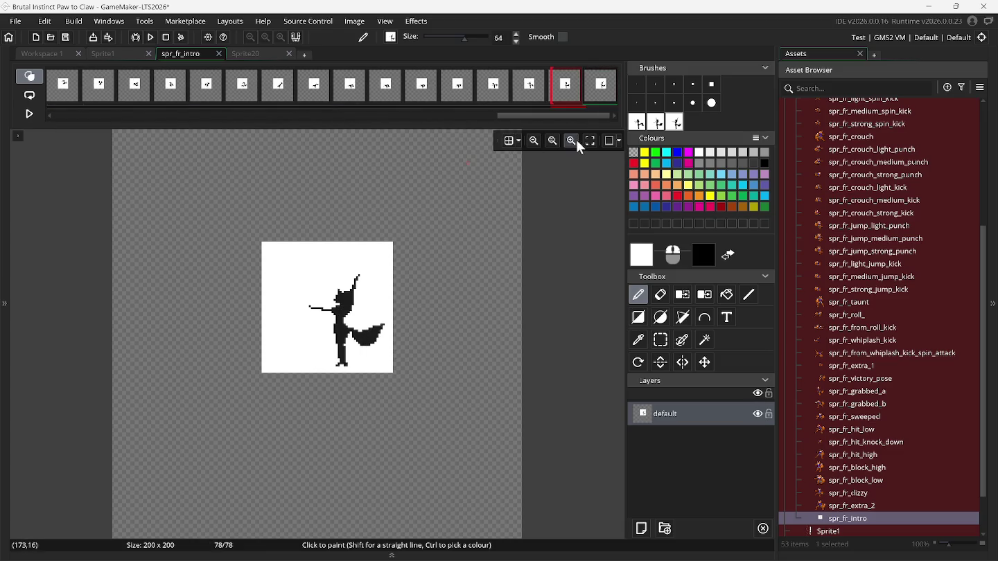
Add three empty frames to the end so spr_fr_intro totals 81 frames.
right_click(639, 127)
right_click(639, 126)
right_click(639, 127)
right_click(602, 97)
click(603, 97)
right_click(602, 97)
click(602, 97)
right_click(602, 97)
click(603, 97)
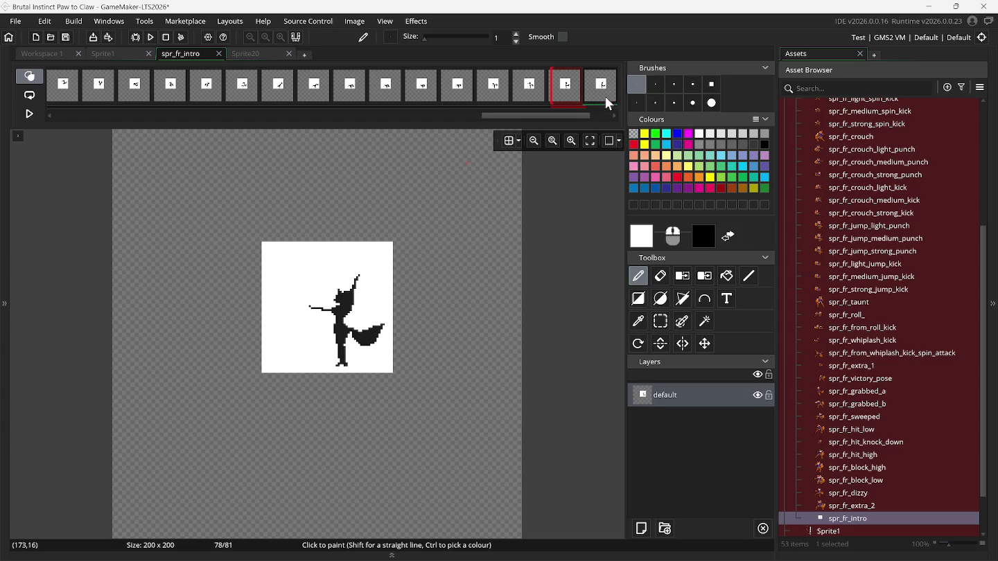
drag(565, 115, 596, 117)
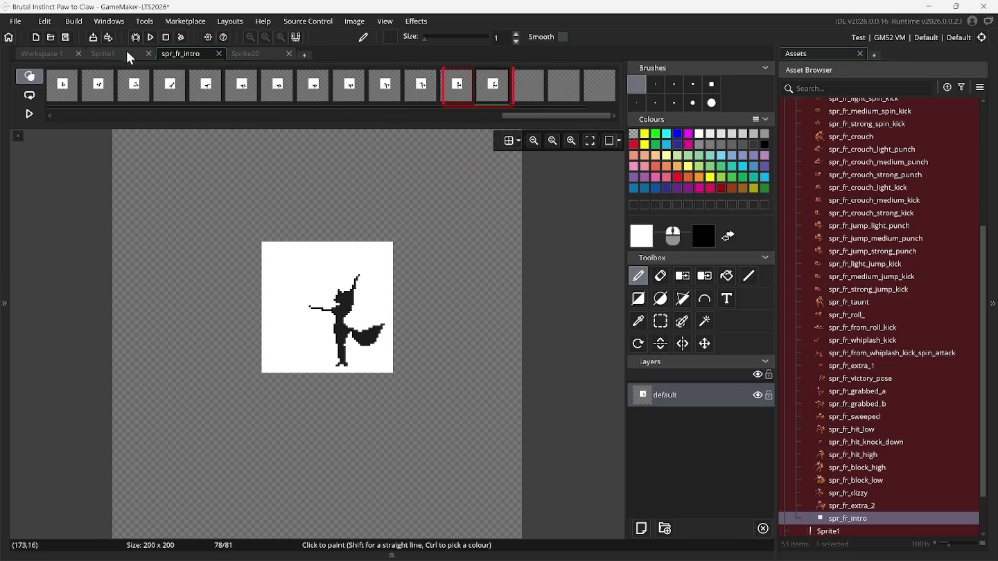
click(129, 56)
Capture one fox frame from the Sprite1 sheet as a custom brush.
click(660, 323)
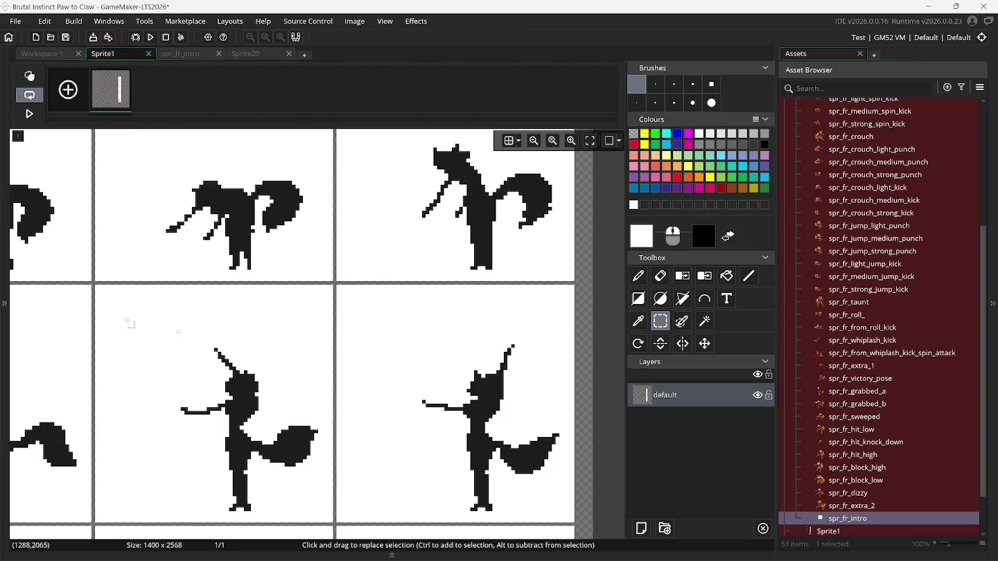
scroll(146, 327, down, 5)
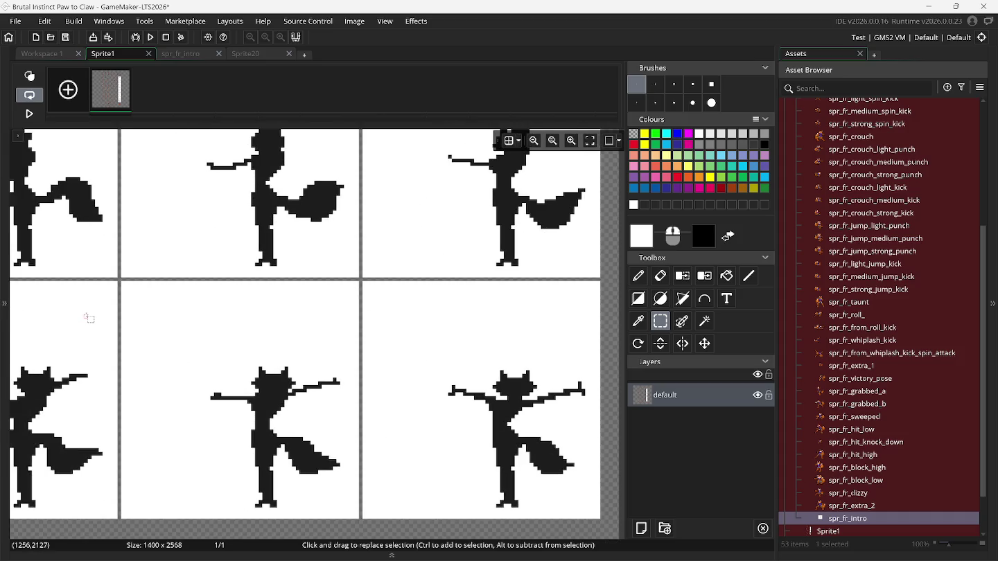
scroll(89, 318, left, 5)
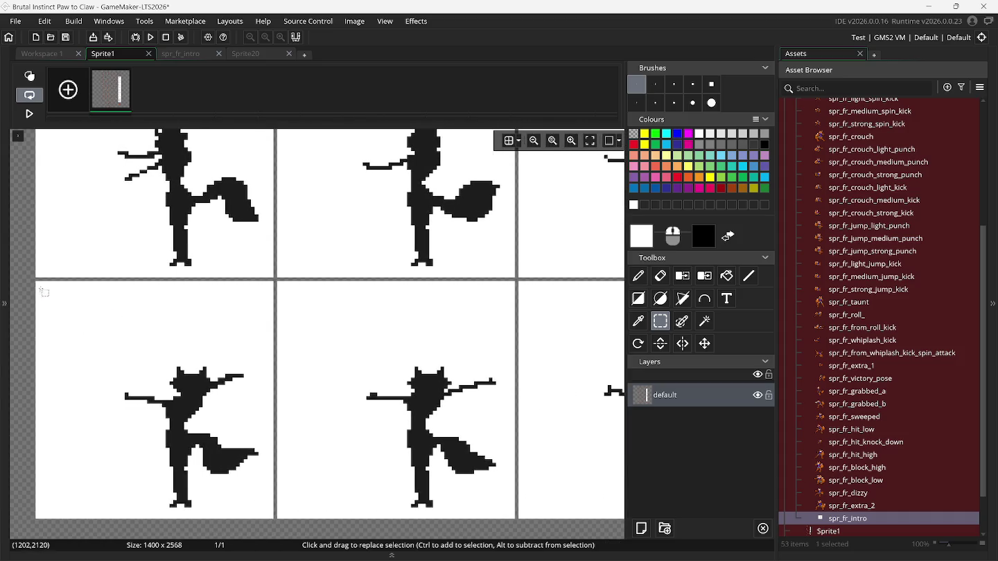
drag(38, 283, 115, 353)
drag(272, 513, 272, 518)
key(ctrl+b)
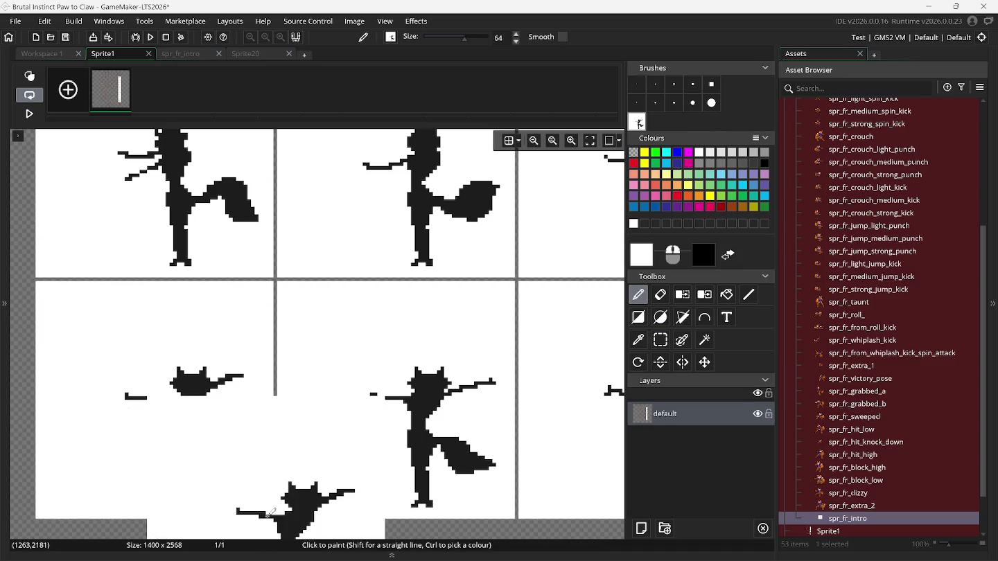
Capture a second fox frame as a brush and select a third 64x64 fox frame.
click(652, 341)
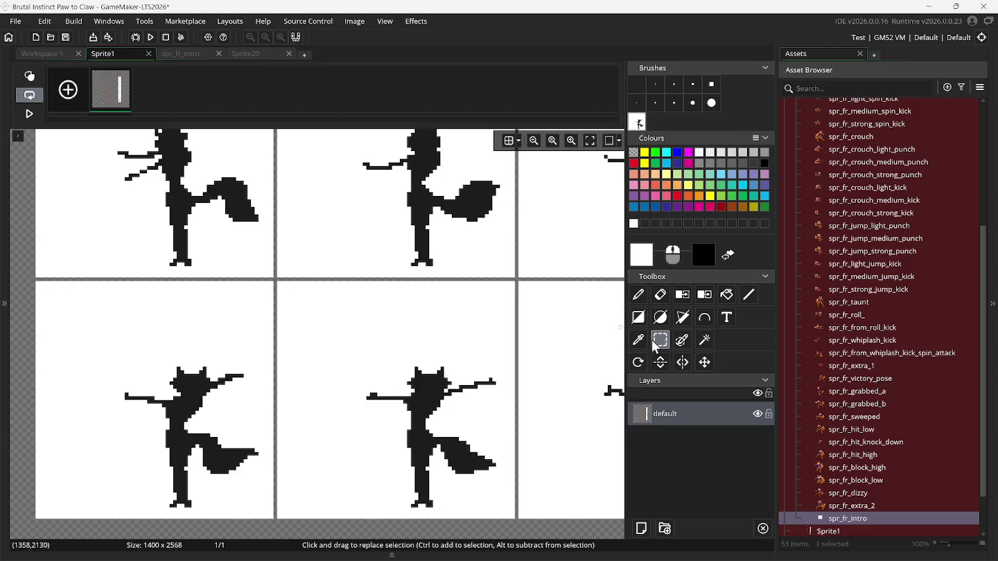
scroll(467, 335, down, 1)
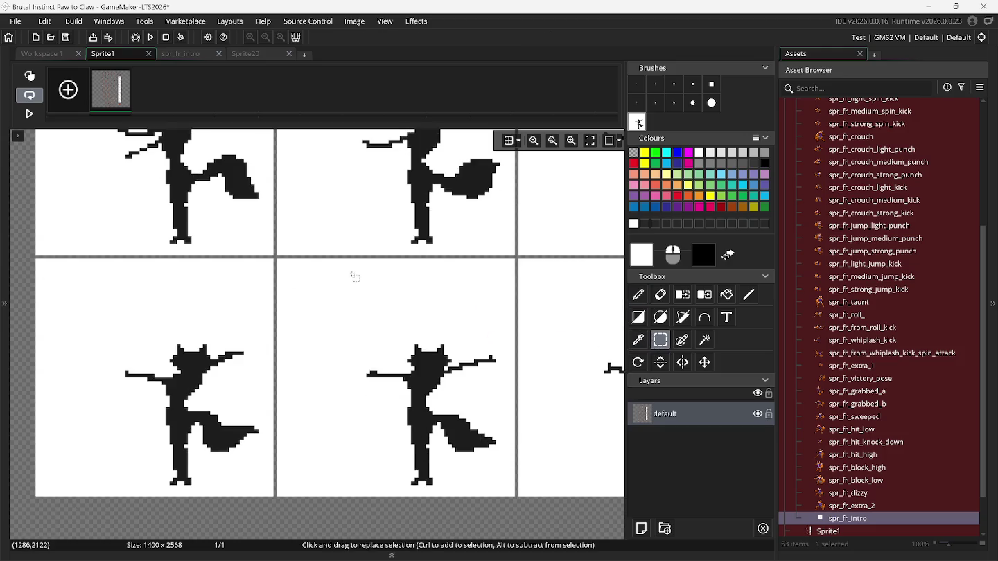
click(278, 262)
drag(516, 494, 513, 497)
key(ctrl+b)
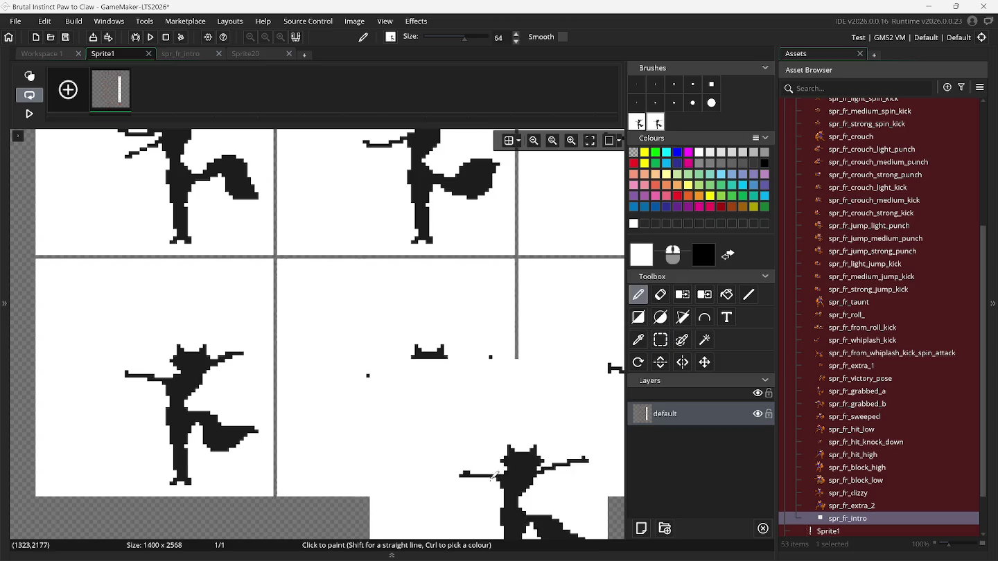
click(662, 341)
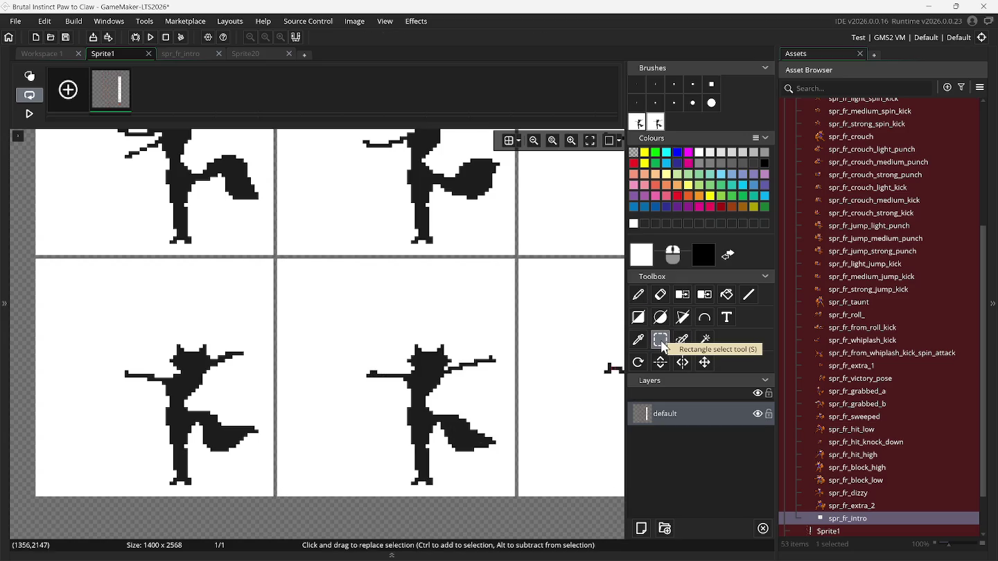
scroll(574, 330, right, 4)
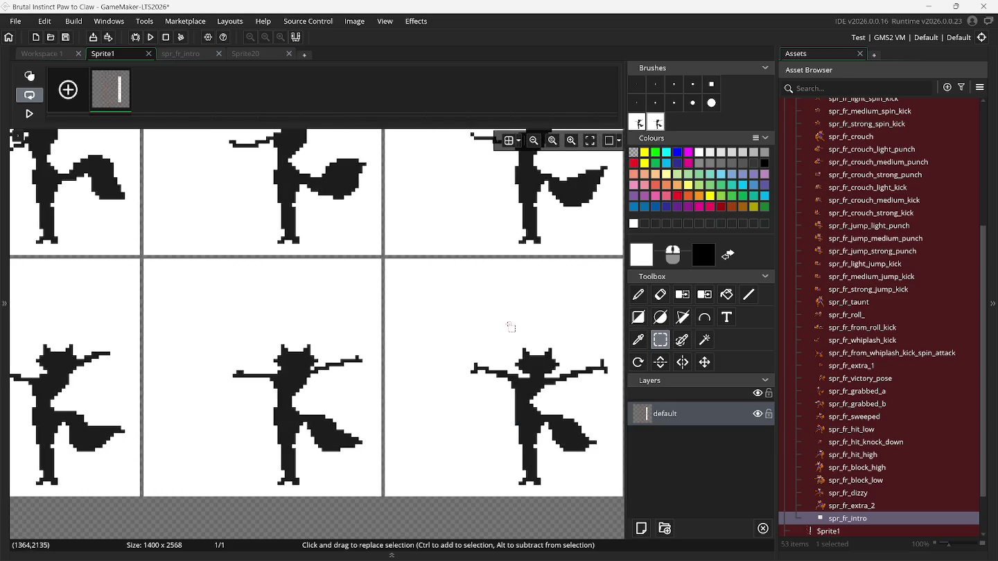
scroll(511, 328, right, 1)
click(365, 259)
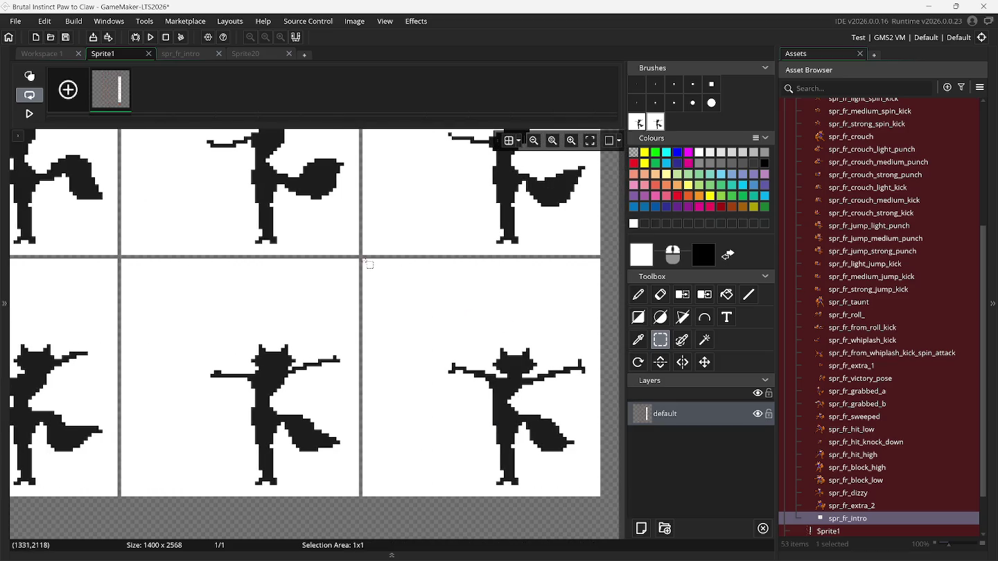
drag(601, 497, 597, 493)
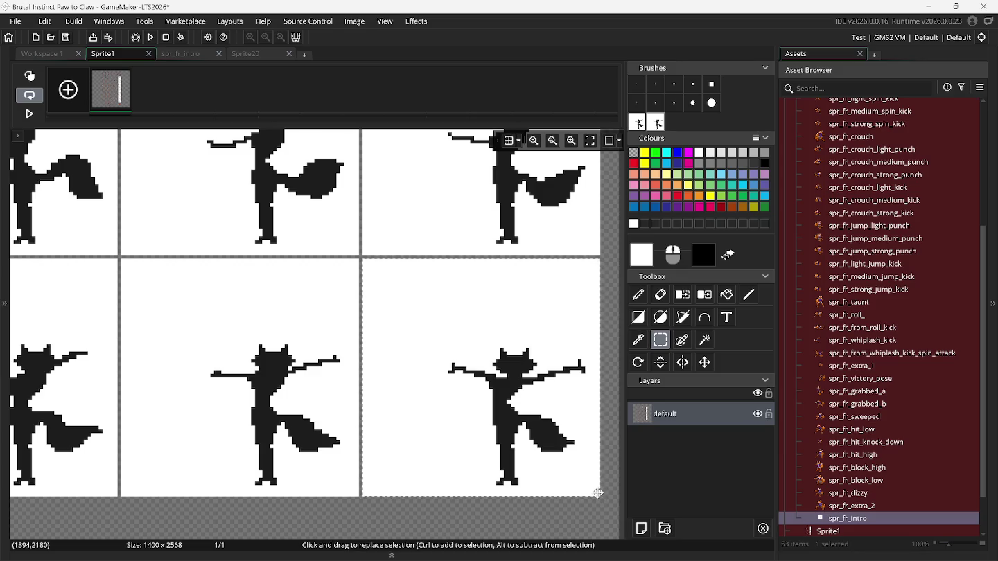
Paste the fox pose into frame 79 of spr_fr_intro, aligned to the onion skin.
click(206, 53)
click(525, 84)
key(ctrl+v)
mouse_move(477, 250)
mouse_down()
mouse_move(357, 309)
mouse_move(330, 301)
mouse_up()
click(561, 84)
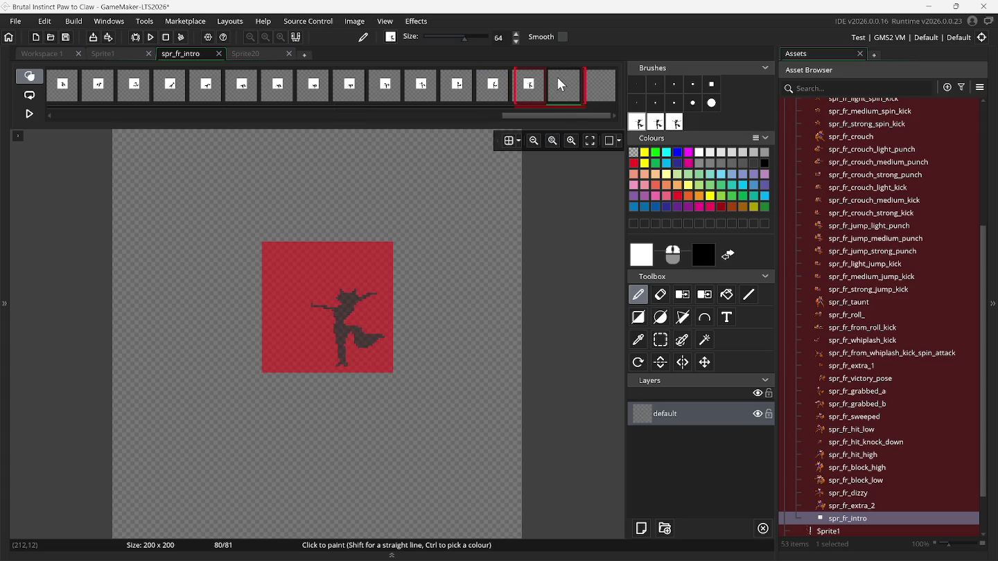
Stamp fox poses into frames 80 and 81, delete the custom brushes, and turn off onion skinning.
click(658, 128)
click(328, 308)
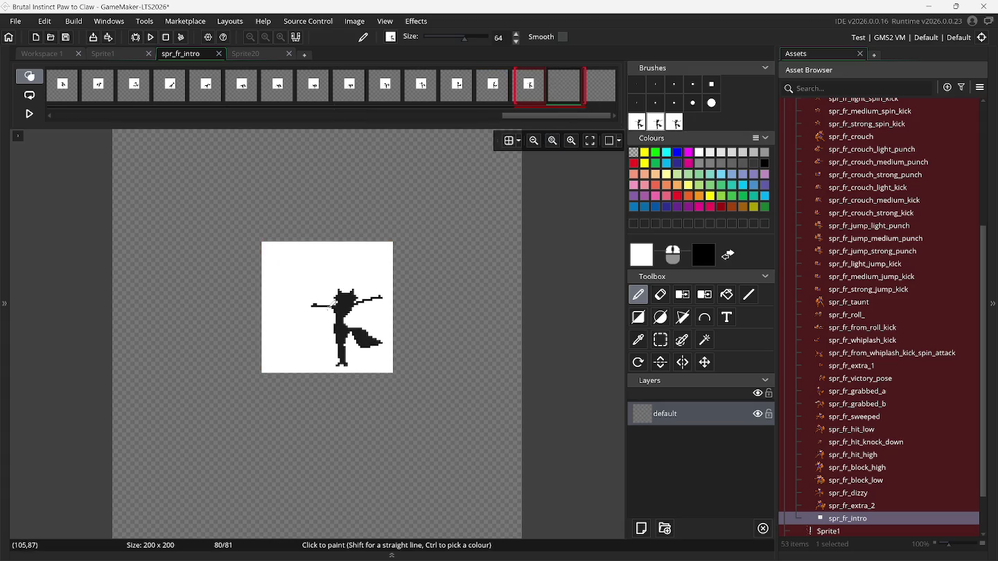
click(601, 83)
click(675, 122)
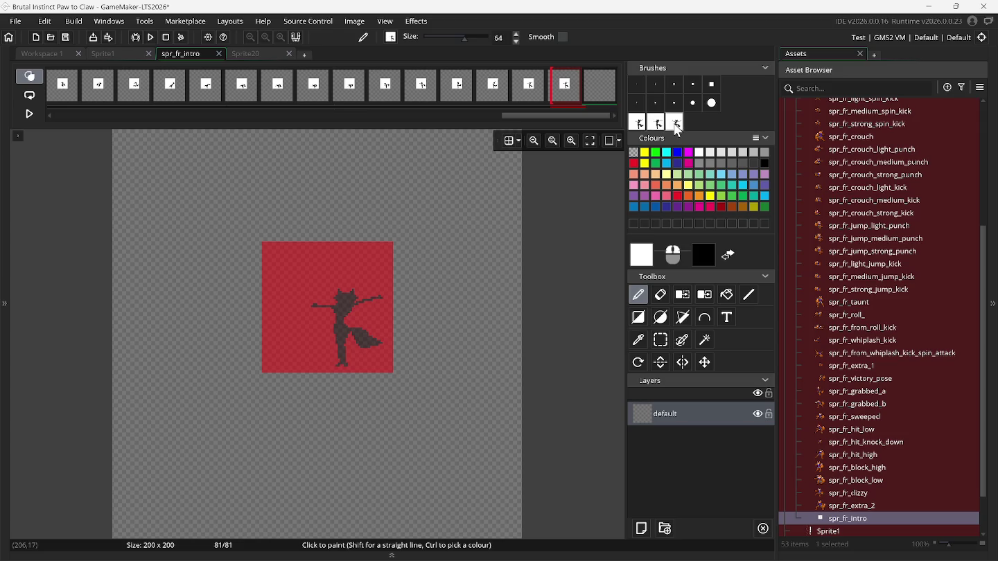
click(328, 307)
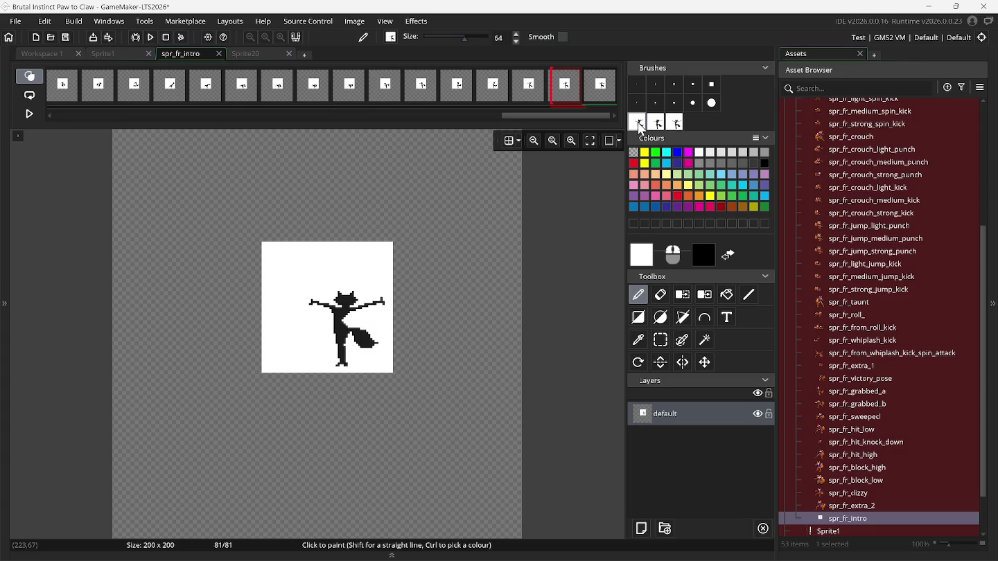
key(Delete)
key(Delete)
key(Delete)
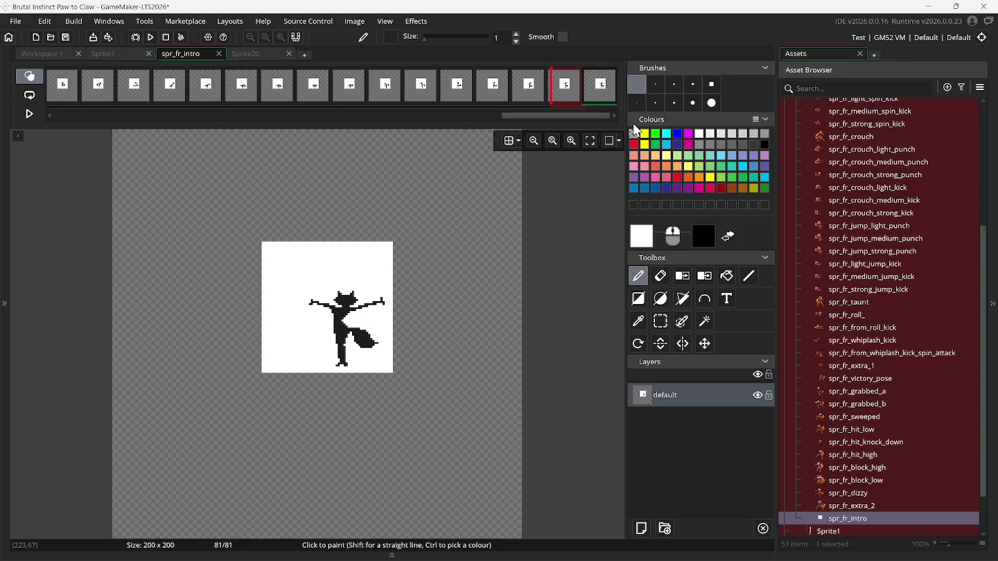
click(30, 76)
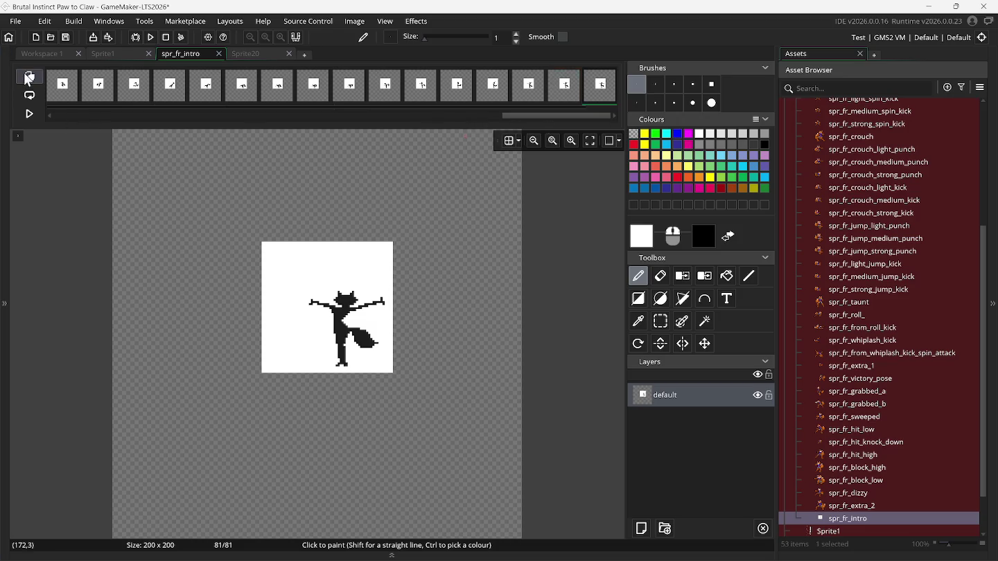
Auto-trim all frames of spr_fr_intro and start the animation preview.
click(340, 20)
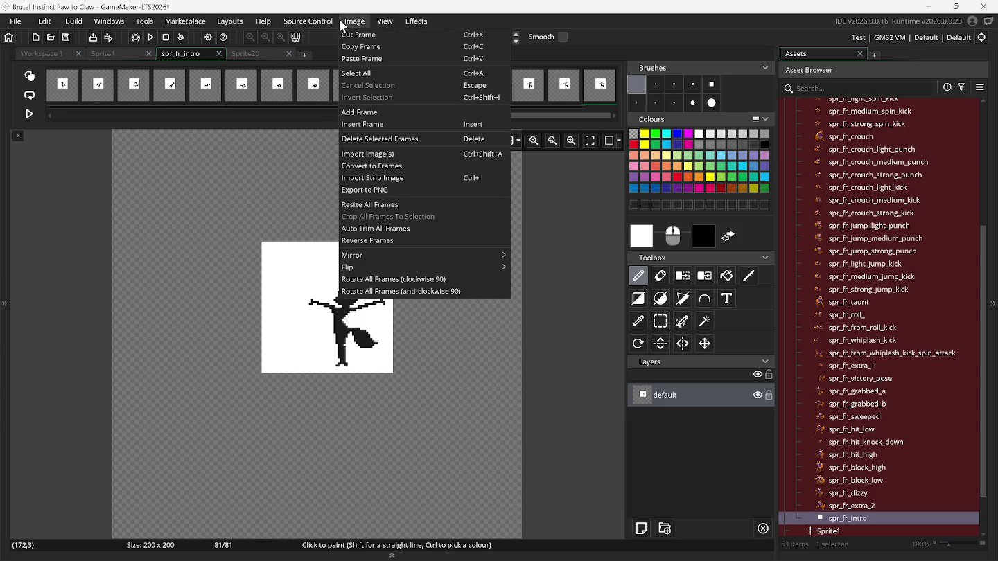
click(389, 228)
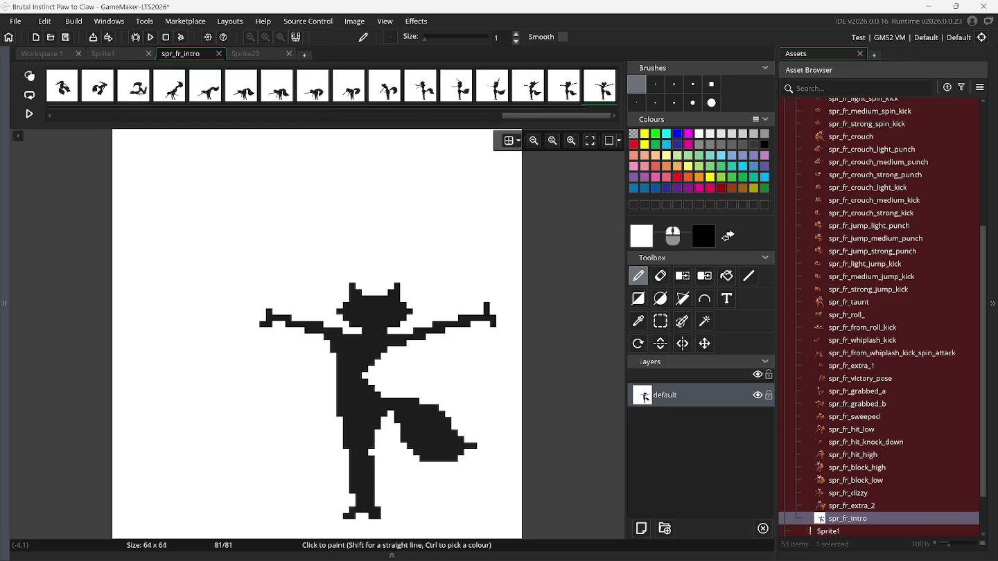
click(18, 135)
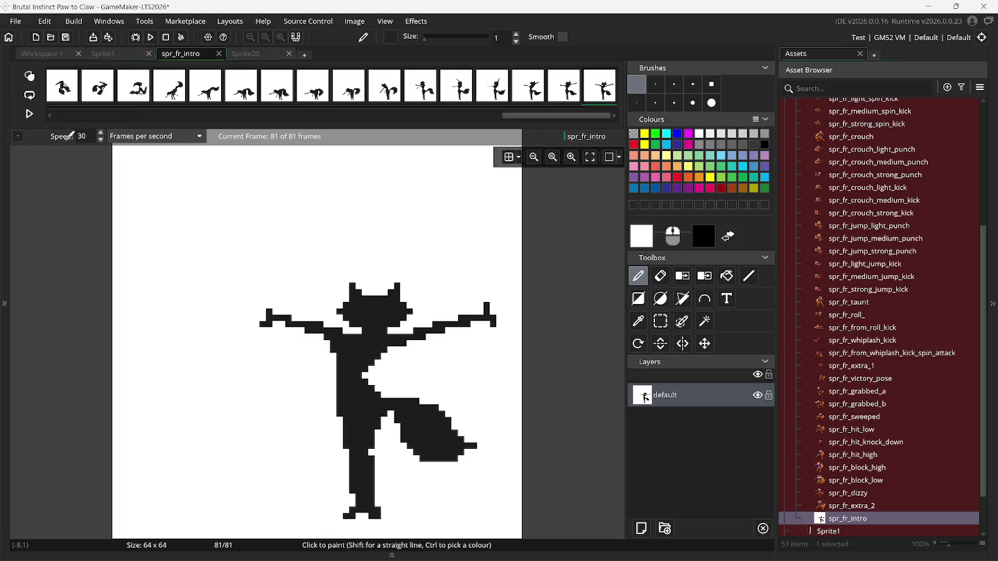
click(29, 115)
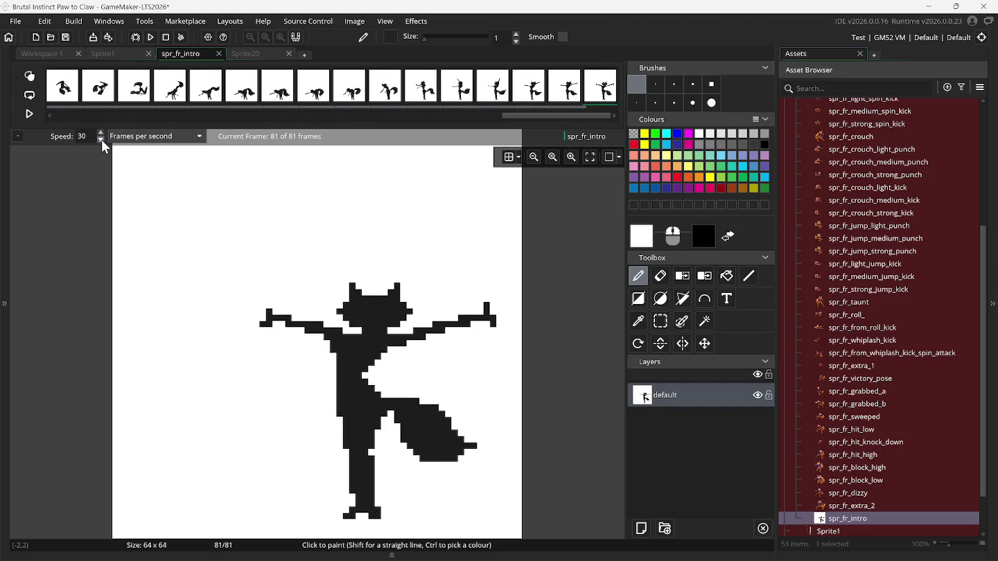
Turn on looping and lower the playback speed from 30 to 12 frames per second.
click(101, 139)
click(29, 96)
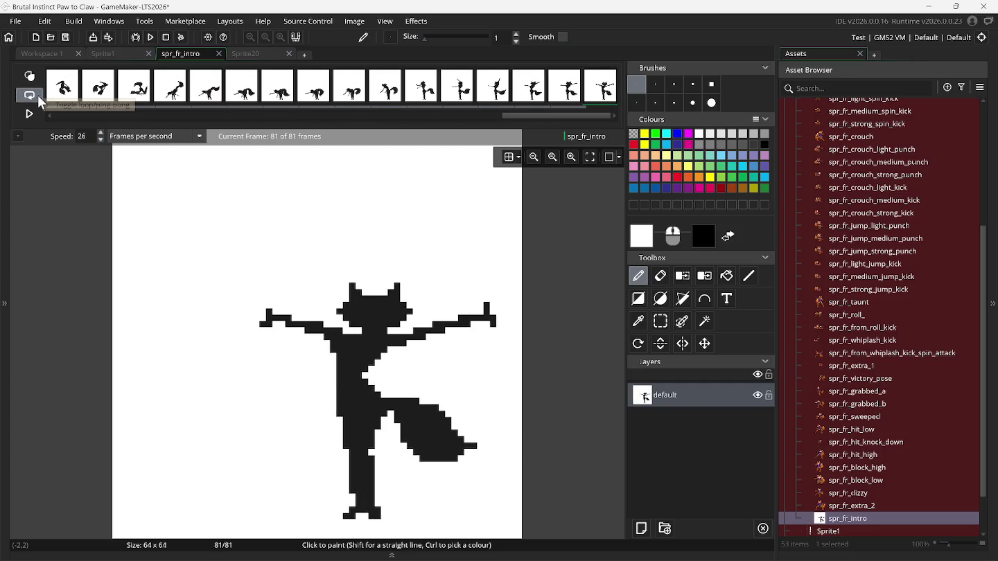
click(29, 114)
click(101, 140)
click(100, 139)
click(100, 139)
click(100, 139)
click(101, 140)
click(100, 140)
click(101, 140)
click(101, 140)
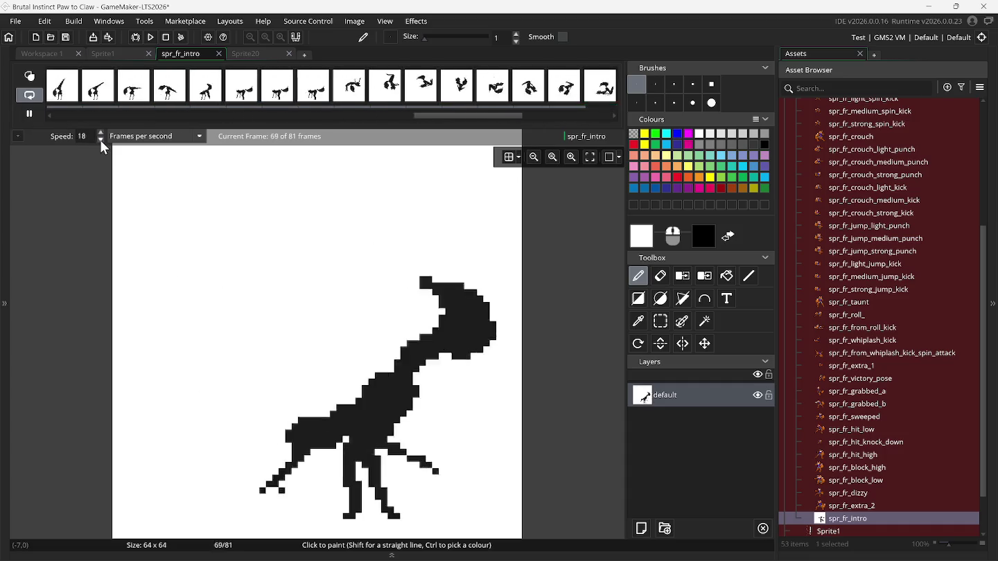
click(102, 139)
click(101, 140)
click(101, 140)
click(101, 140)
click(101, 140)
click(101, 140)
click(100, 140)
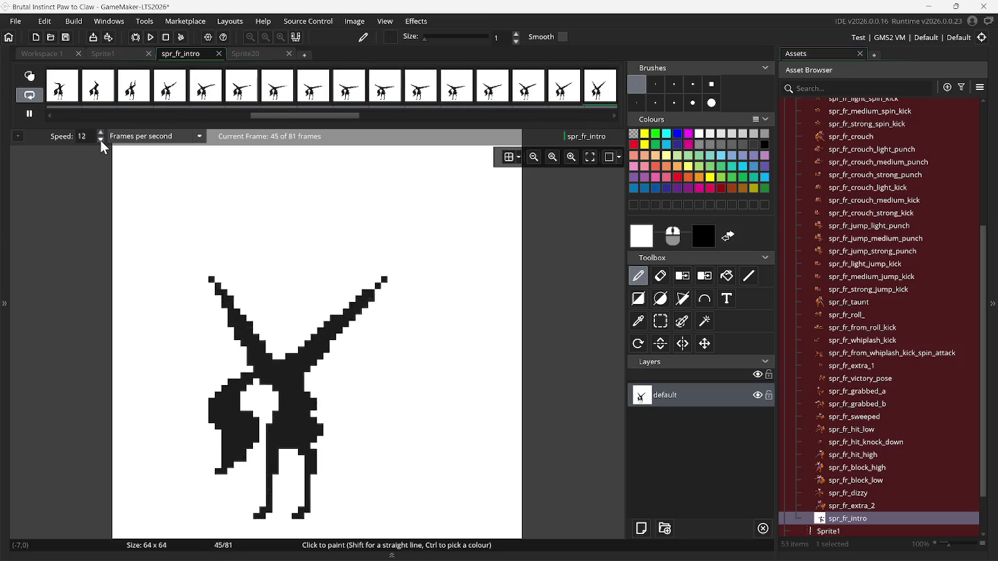
click(101, 140)
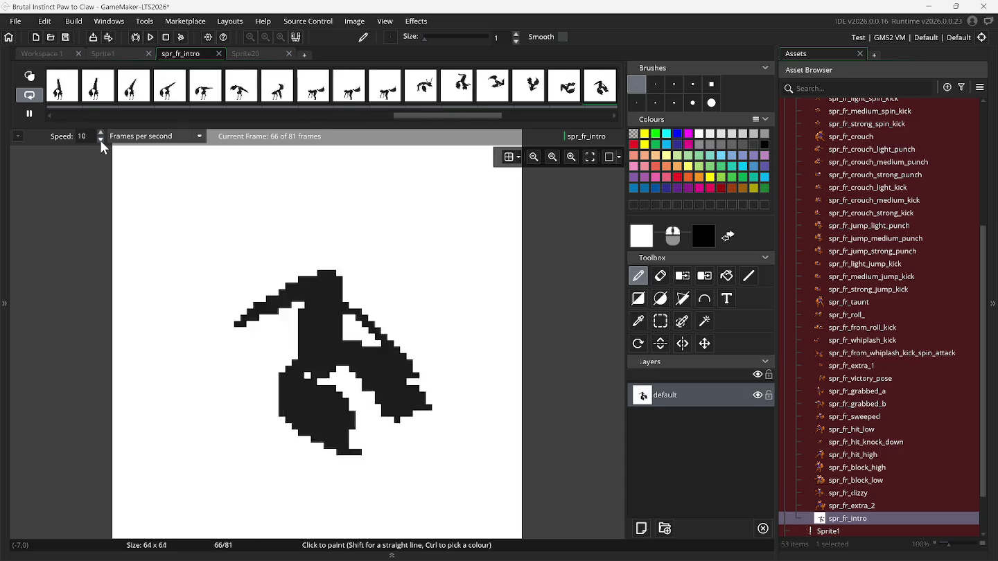
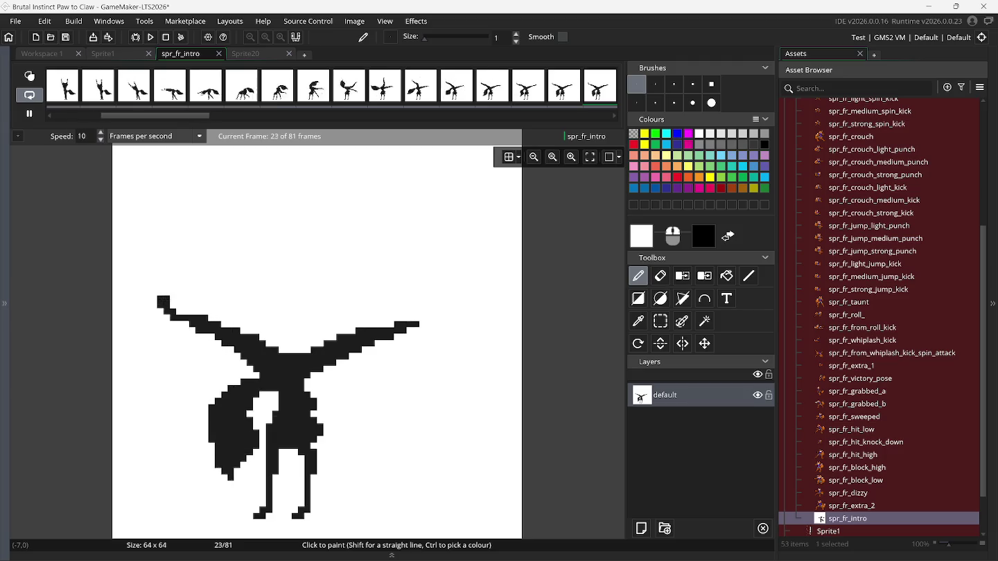
Save the project, then close the spr_fr_intro tab so the Sprite1 fox sheet shows.
click(65, 37)
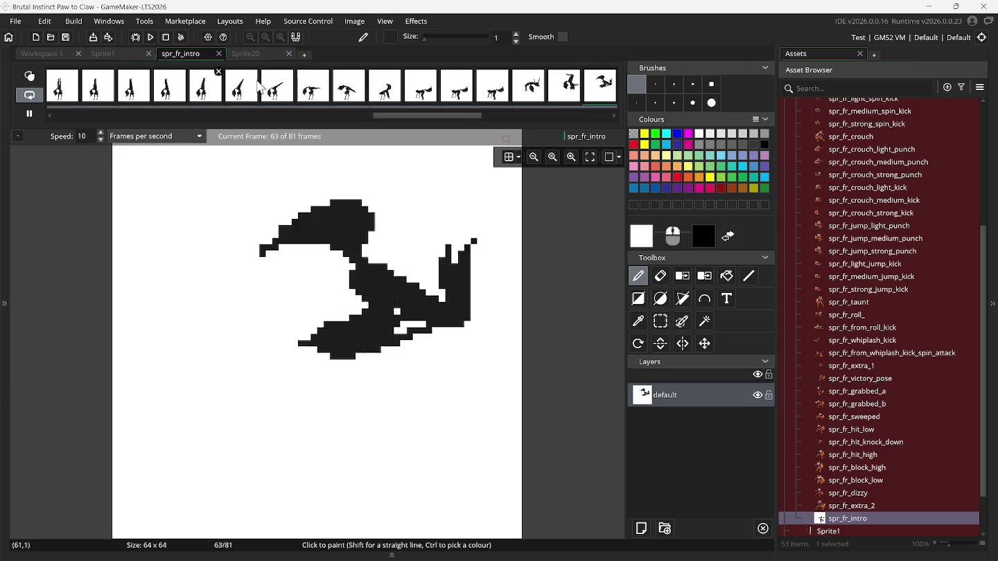
click(249, 54)
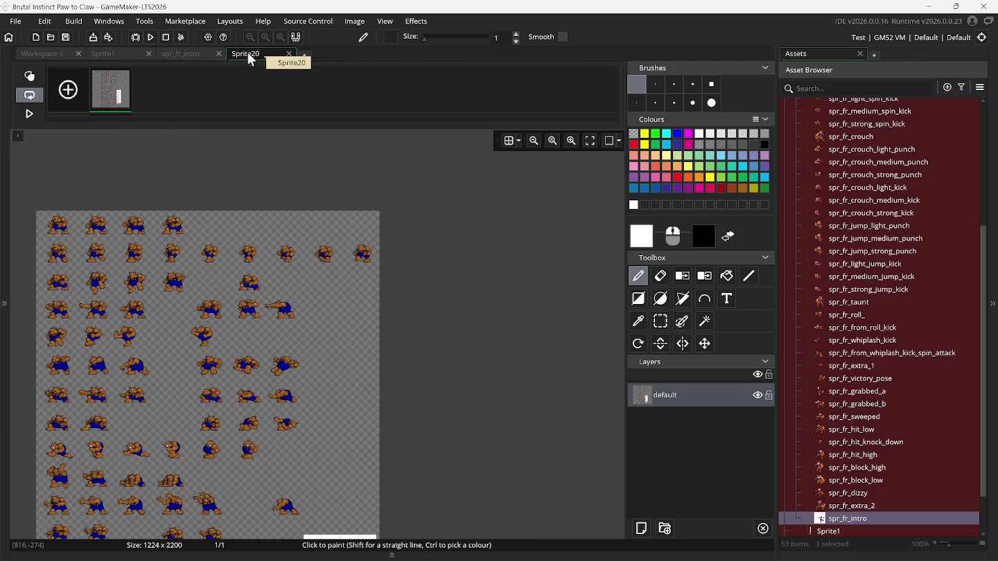
click(182, 54)
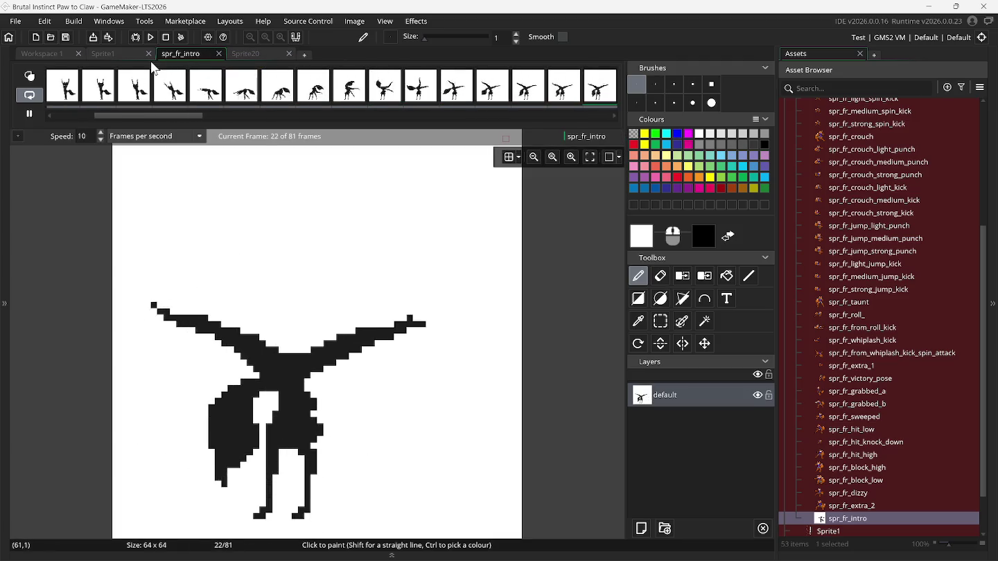
click(219, 53)
click(127, 55)
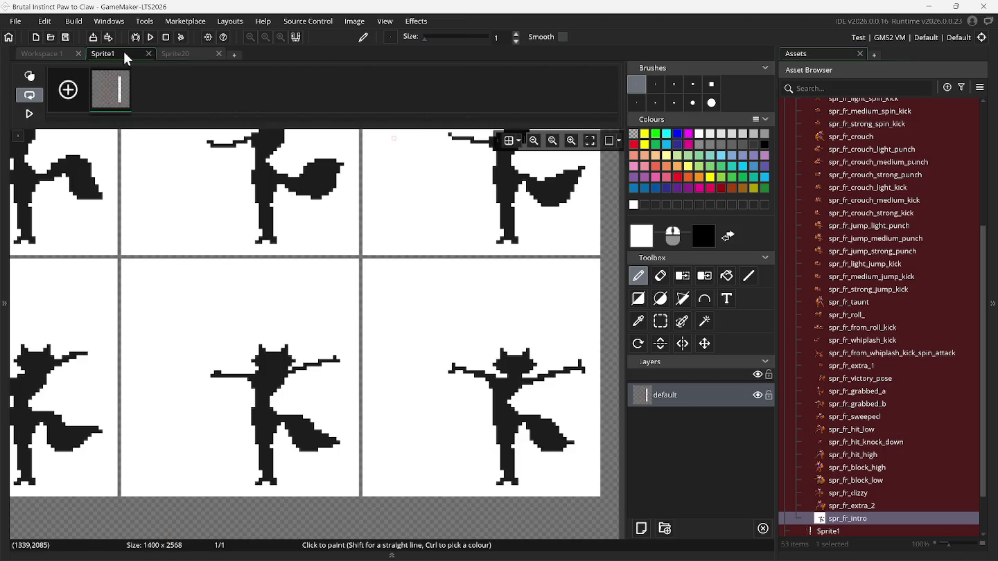
Rectangle-select the large coloured fox pose on Sprite1 and make it a custom brush with Ctrl+B.
scroll(203, 203, down, 5)
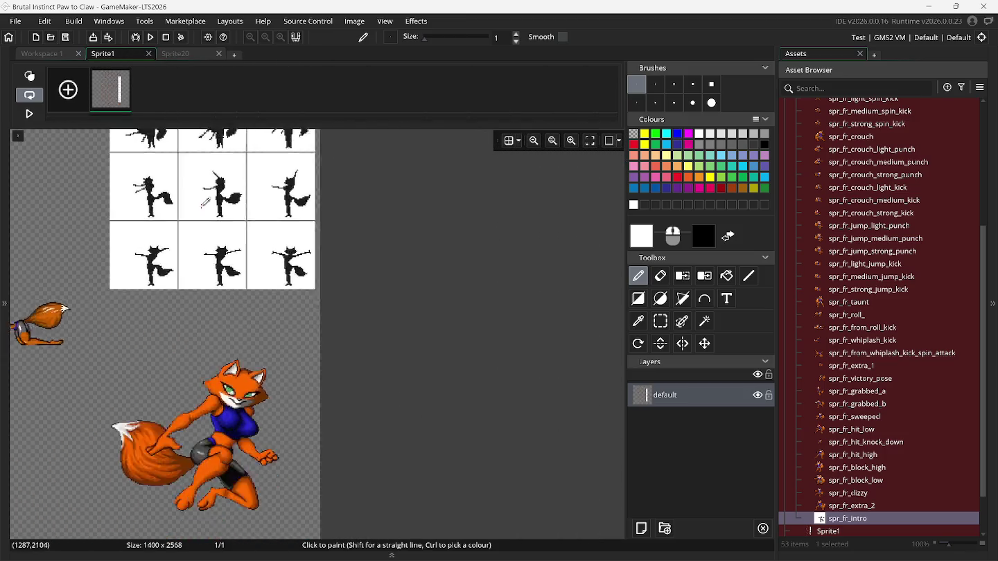
click(660, 321)
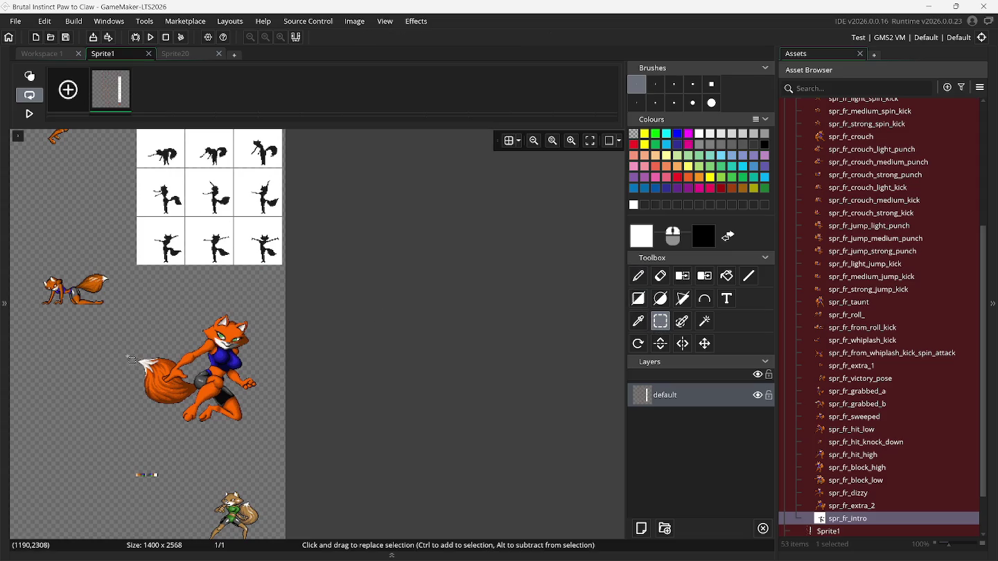
scroll(129, 334, up, 3)
mouse_move(121, 295)
mouse_down()
mouse_move(397, 487)
mouse_move(422, 541)
mouse_up()
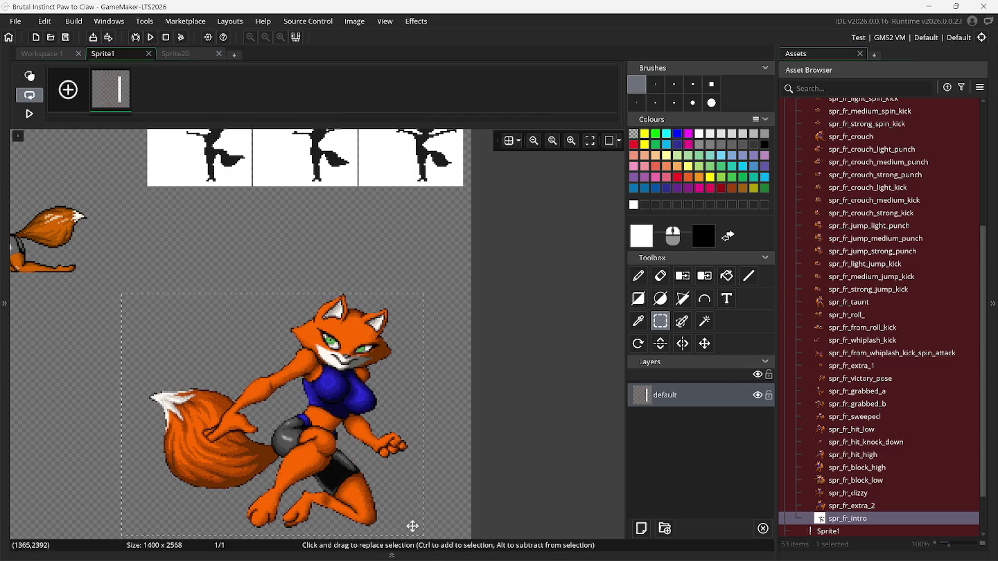
scroll(385, 507, left, 3)
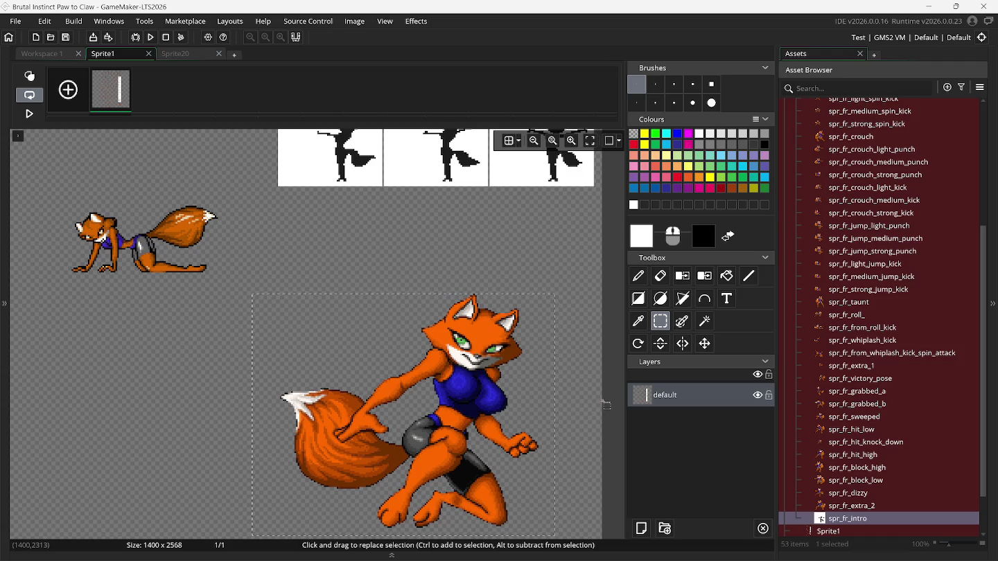
key(ctrl+b)
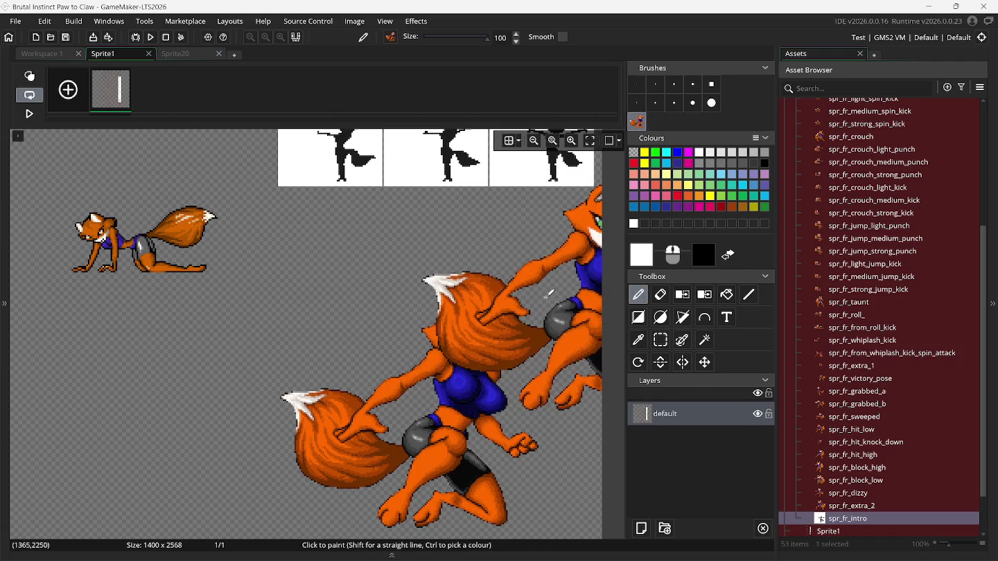
Create a new sprite in the Asset Browser and name it spr_foxy_roxy.
right_click(837, 452)
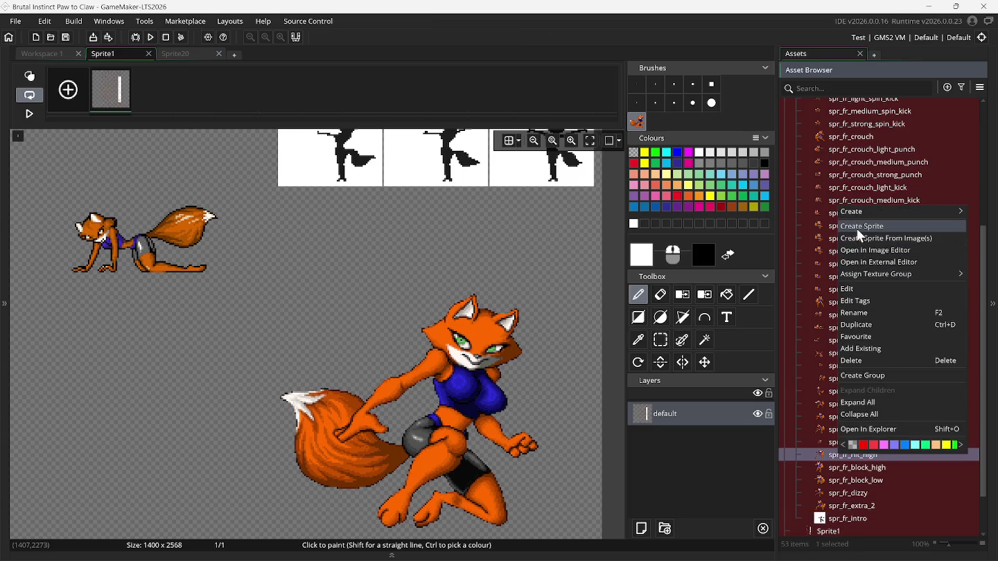
click(857, 228)
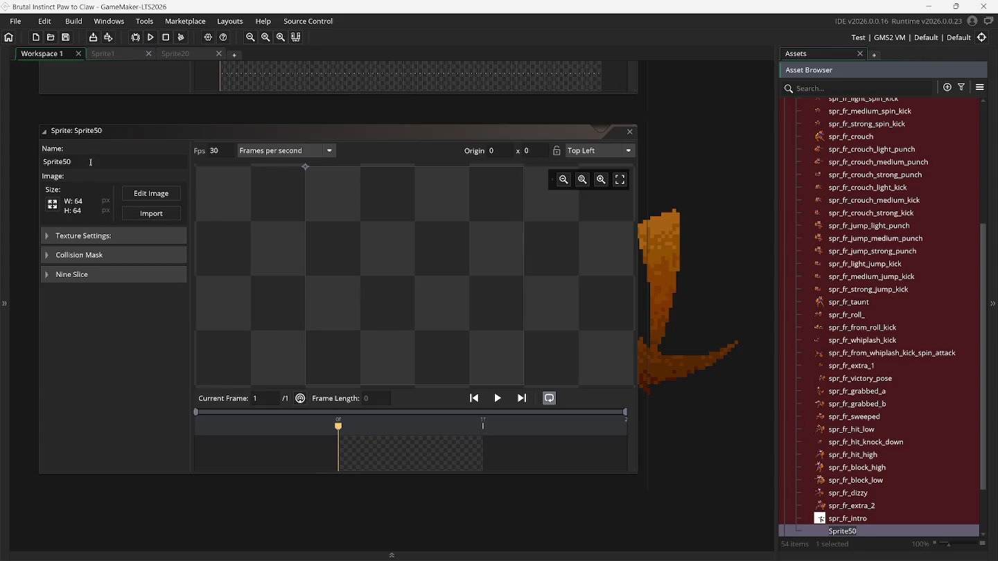
click(91, 162)
text(spr)
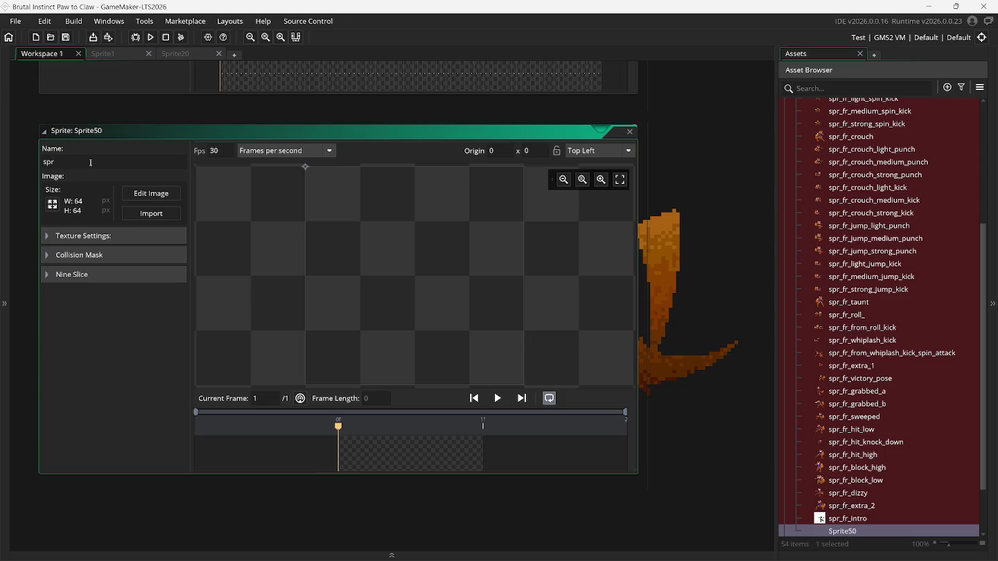
text(_)
text(foxe)
text(y)
key(BackSpace)
key(BackSpace)
text(y)
text(_)
text(roxe)
key(BackSpace)
key(BackSpace)
key(BackSpace)
text(oxes)
key(BackSpace)
key(BackSpace)
text(y)
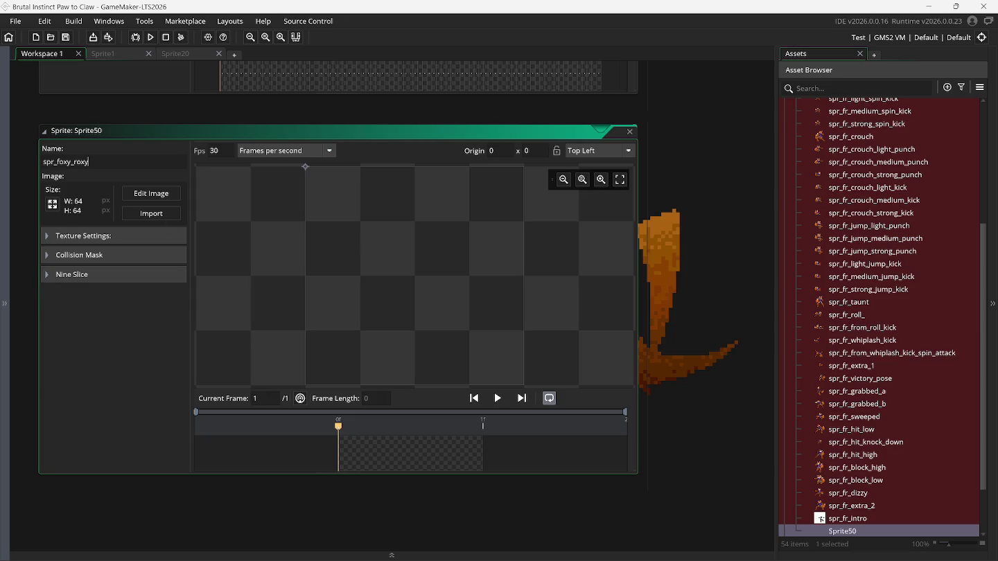
Resize the sprite's canvas, not its image, to 1000 × 1000.
click(54, 203)
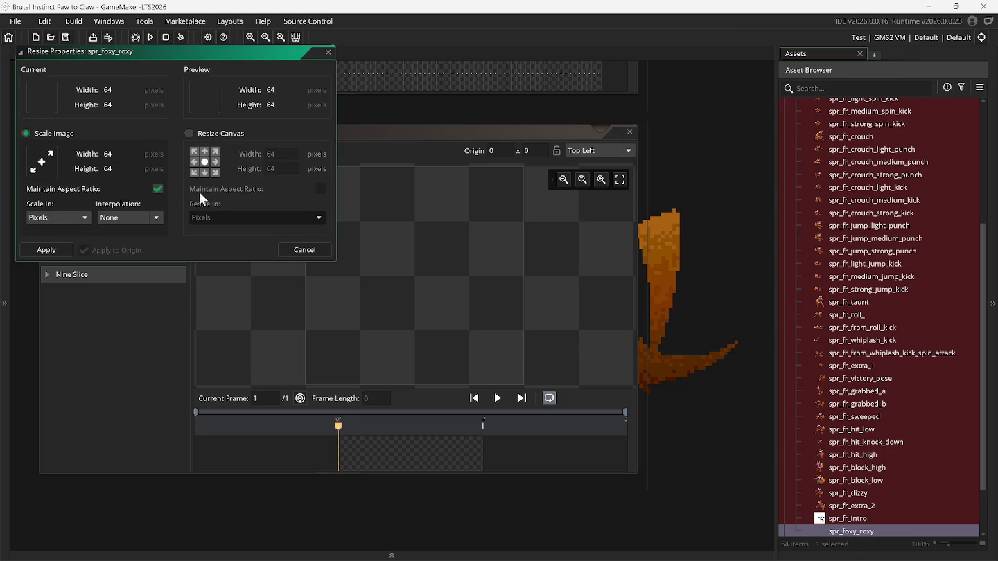
click(211, 133)
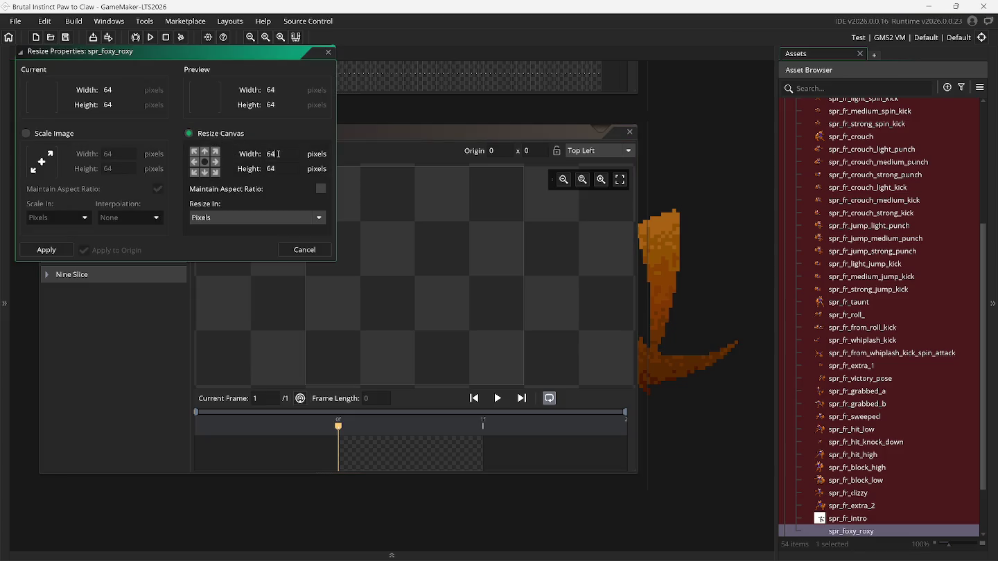
key(BackSpace)
key(BackSpace)
text(100)
text(0)
click(278, 167)
key(BackSpace)
key(BackSpace)
text(1000)
click(52, 249)
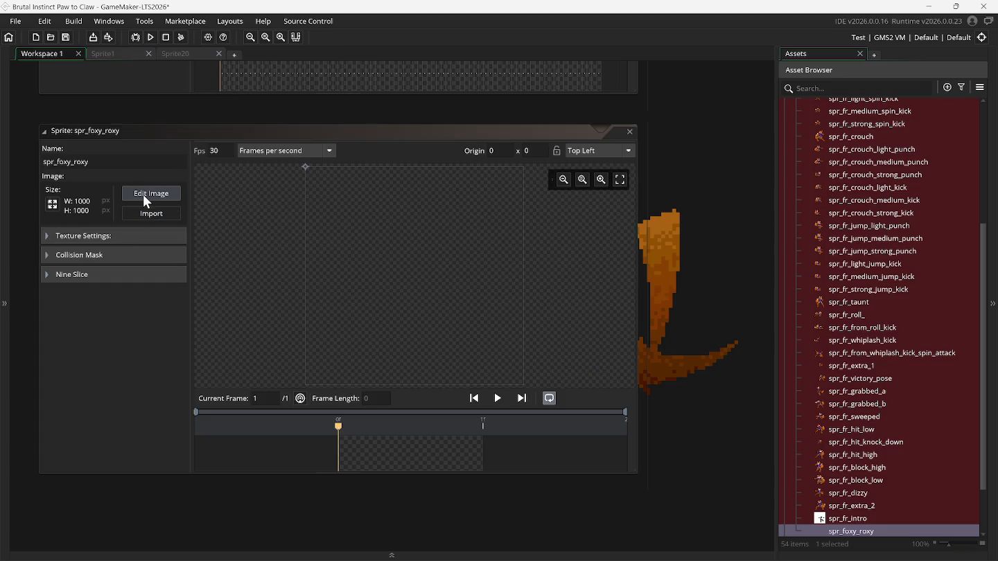
Set the origin to Middle Centre and open the sprite in the image editor.
click(579, 160)
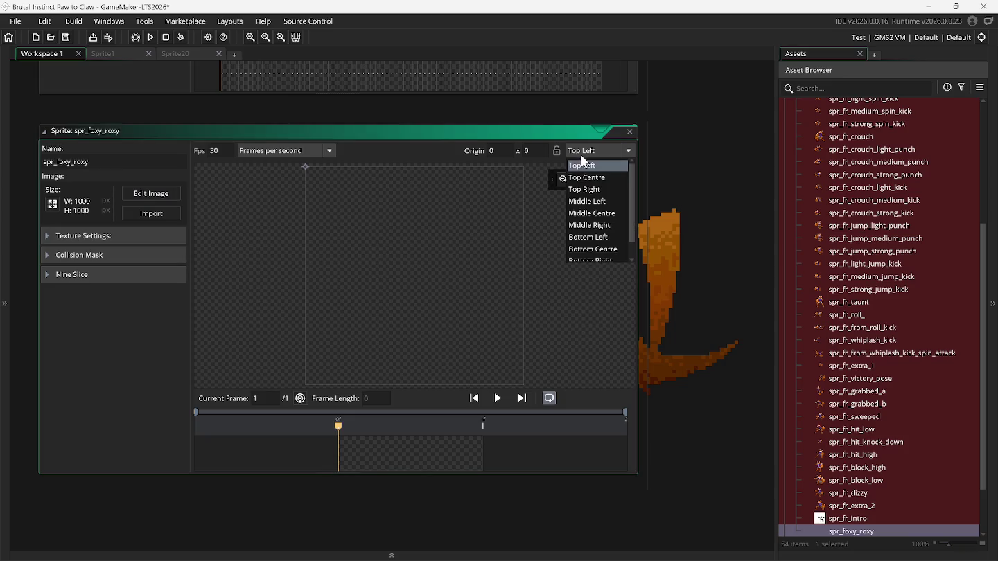
click(605, 216)
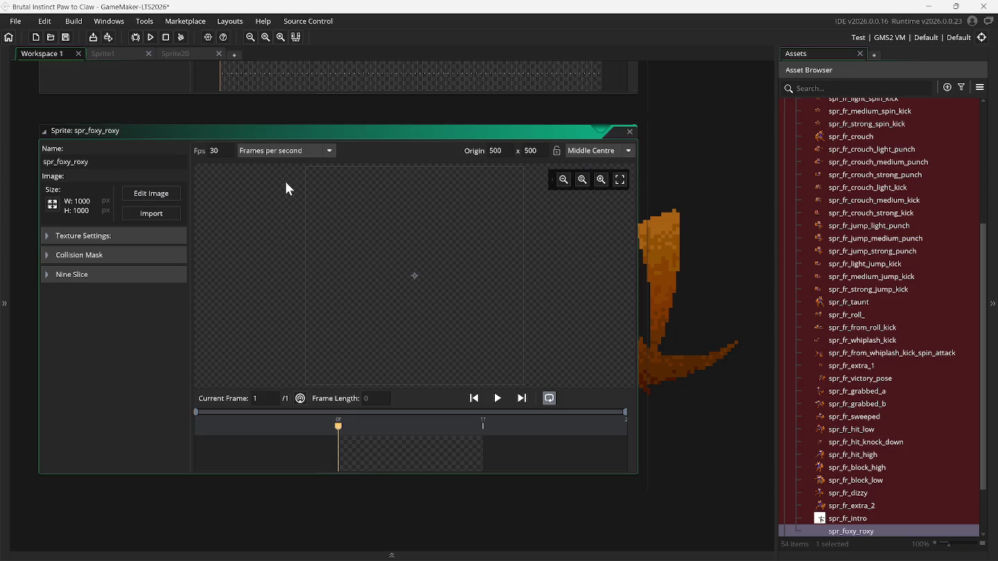
click(156, 194)
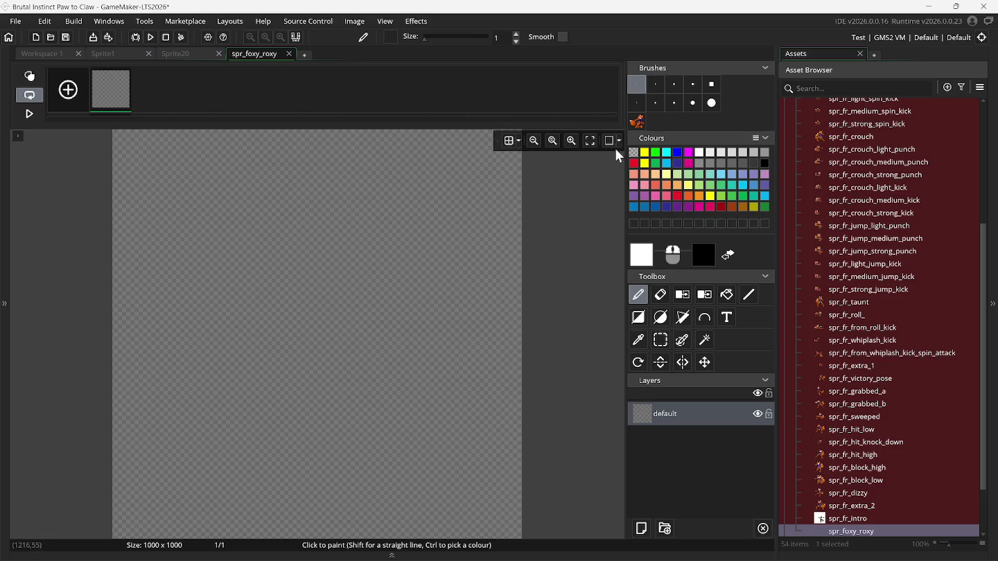
Stamp the fox brush onto the canvas and auto-trim all frames to 159 × 144.
click(637, 122)
click(301, 320)
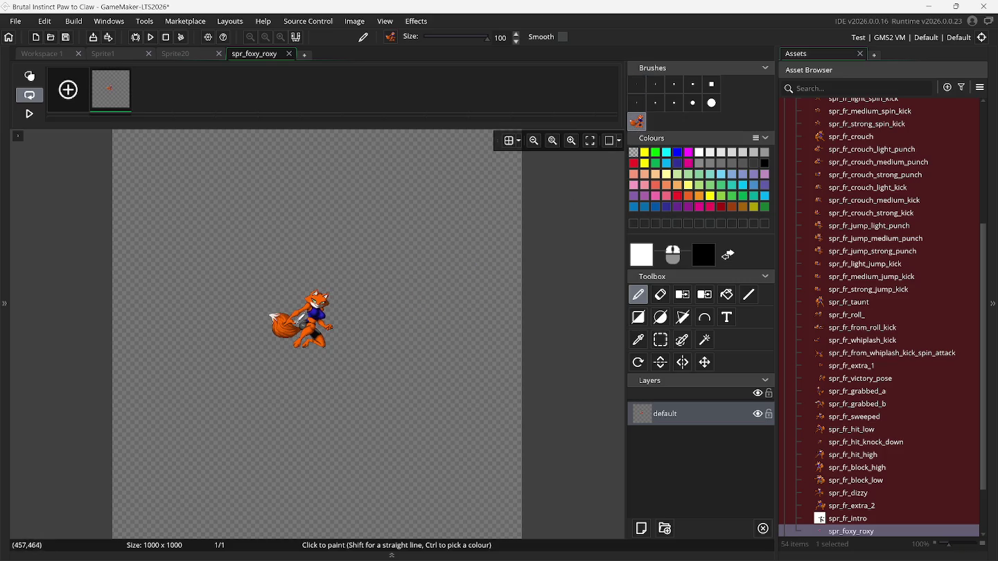
click(352, 22)
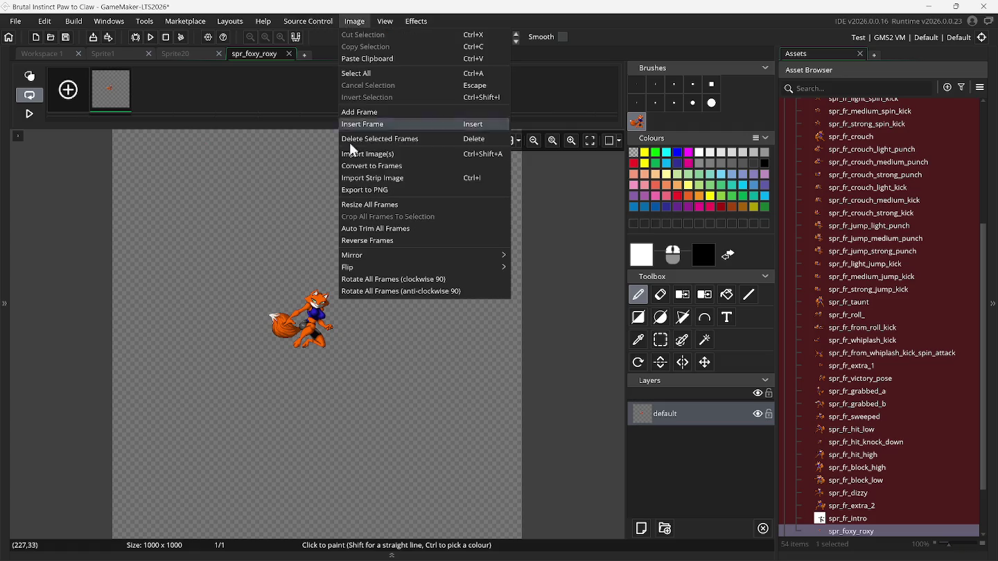
click(380, 231)
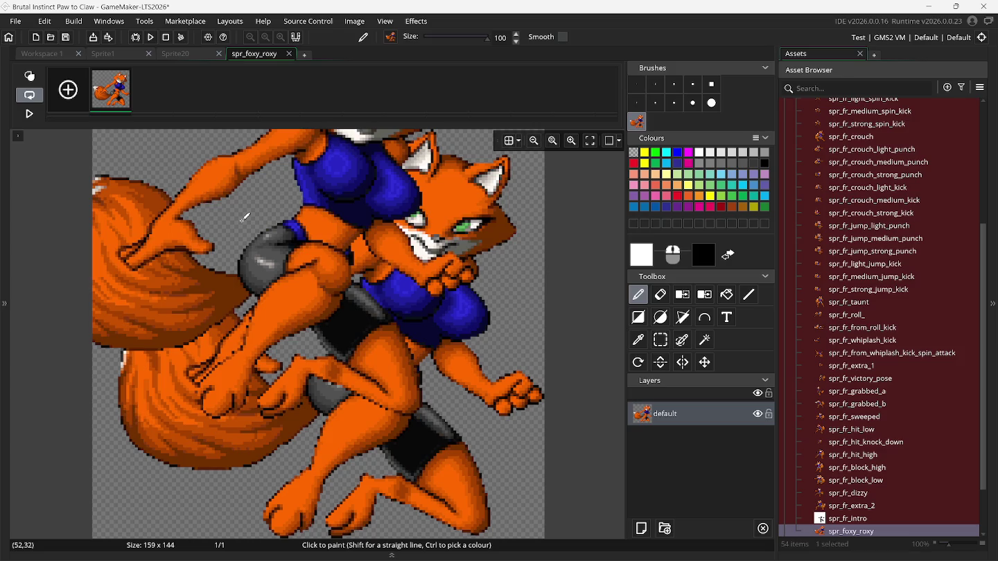
Close the image editor, keep the Middle Centre origin, and close the spr_foxy_roxy window.
scroll(244, 217, up, 3)
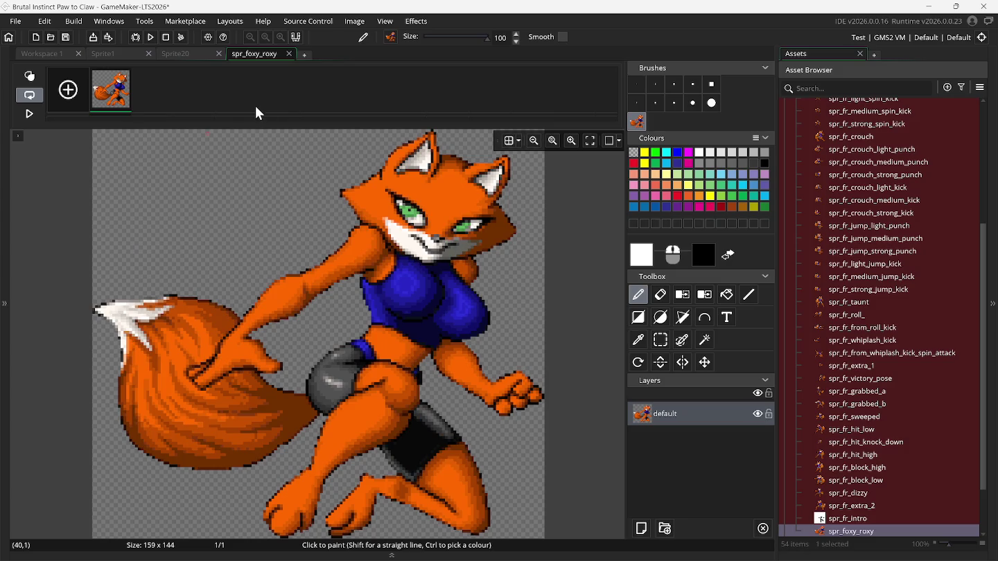
click(289, 53)
right_click(680, 244)
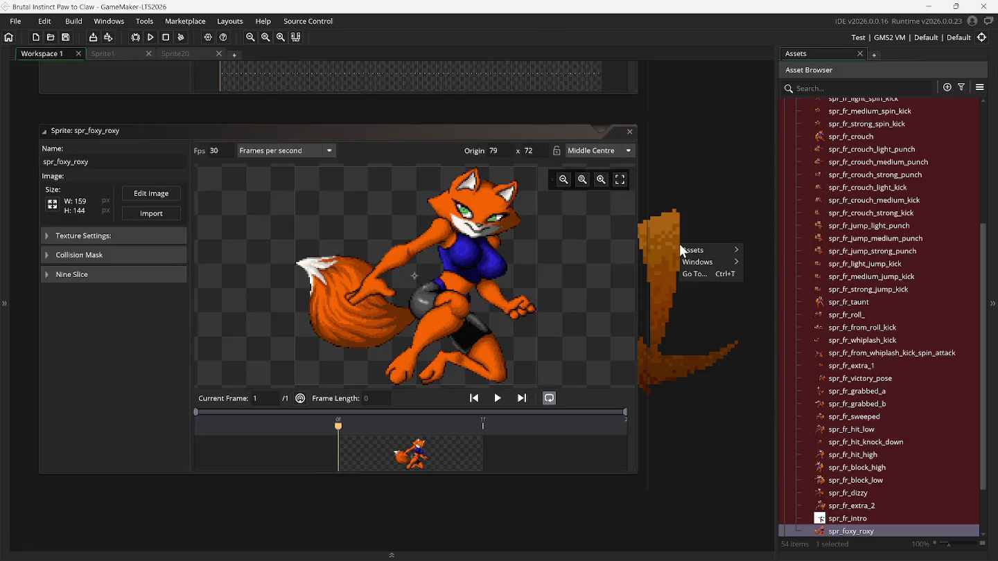
click(596, 150)
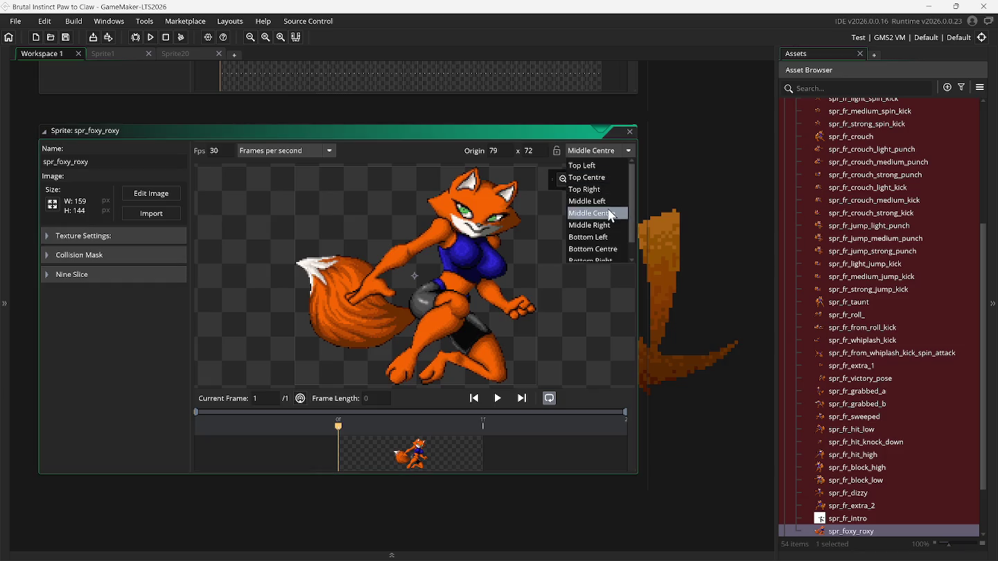
click(604, 214)
right_click(684, 213)
mouse_move(695, 229)
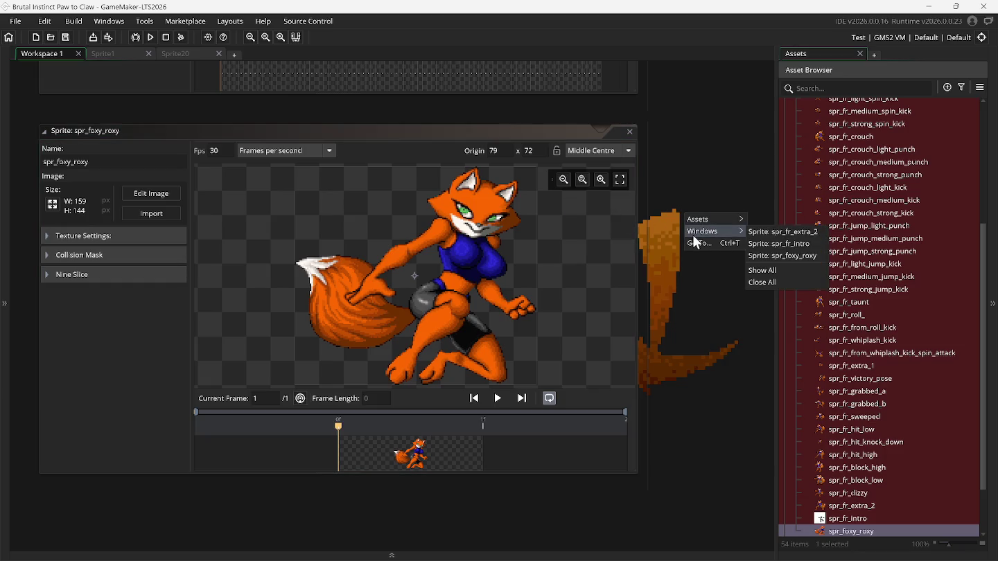
click(774, 282)
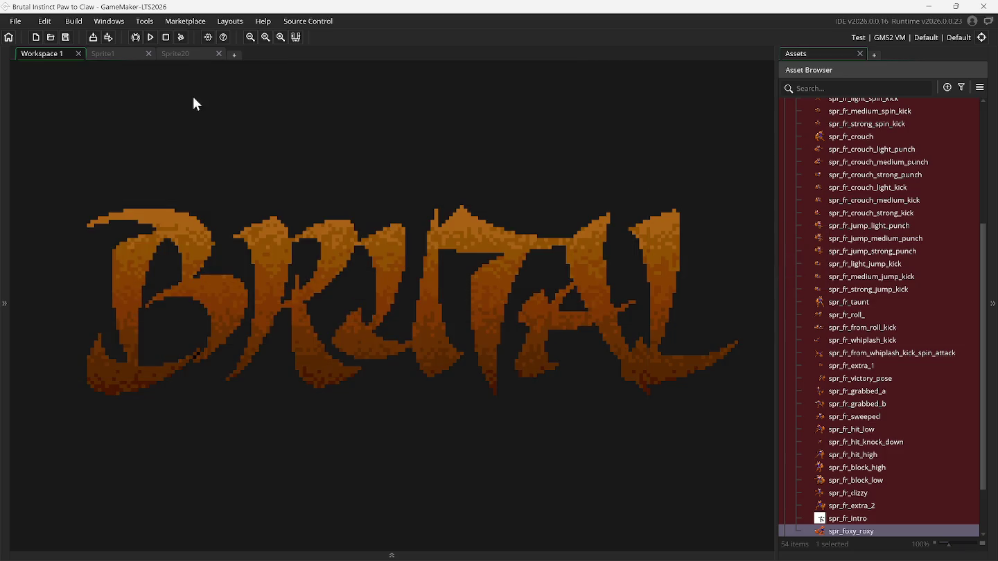
On Sprite1, rectangle-select the small colour strip below the fox poses, then create a new sprite.
click(126, 55)
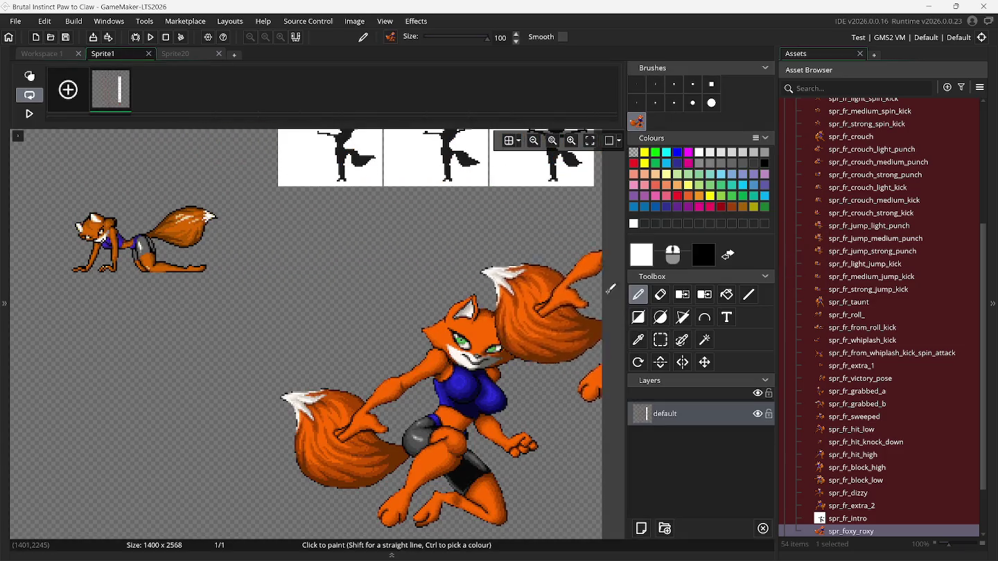
click(659, 341)
scroll(546, 328, down, 10)
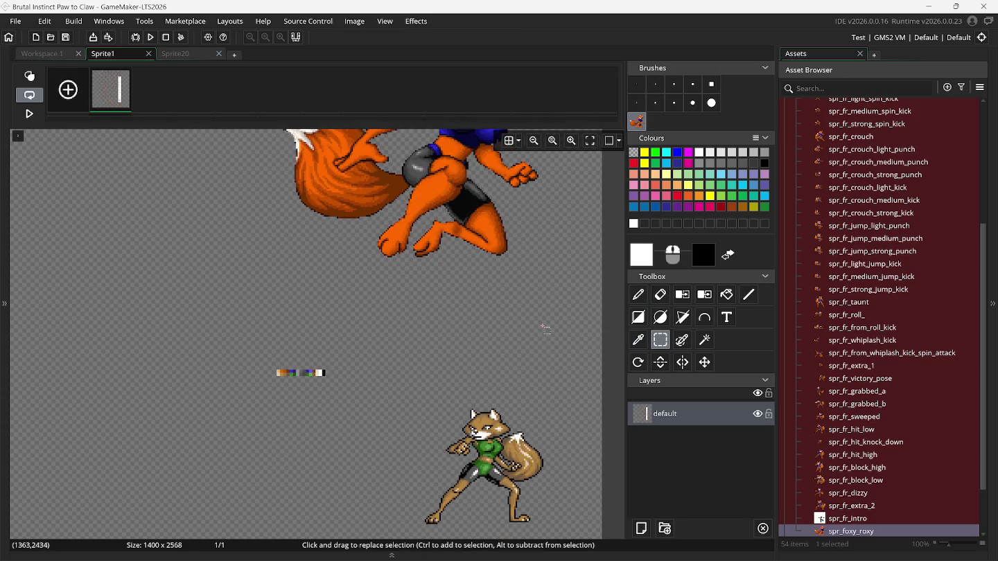
drag(262, 283, 344, 317)
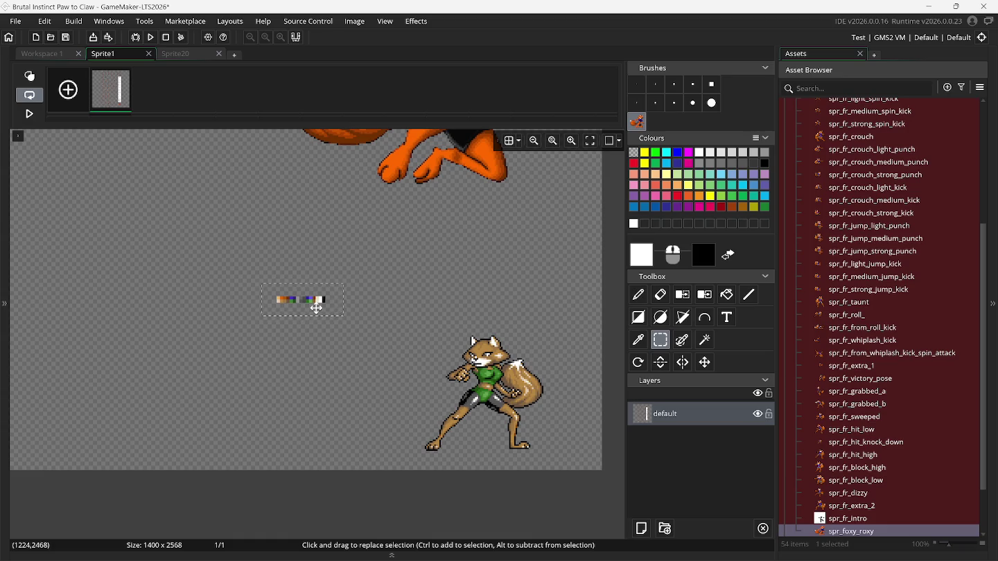
key(alt+s)
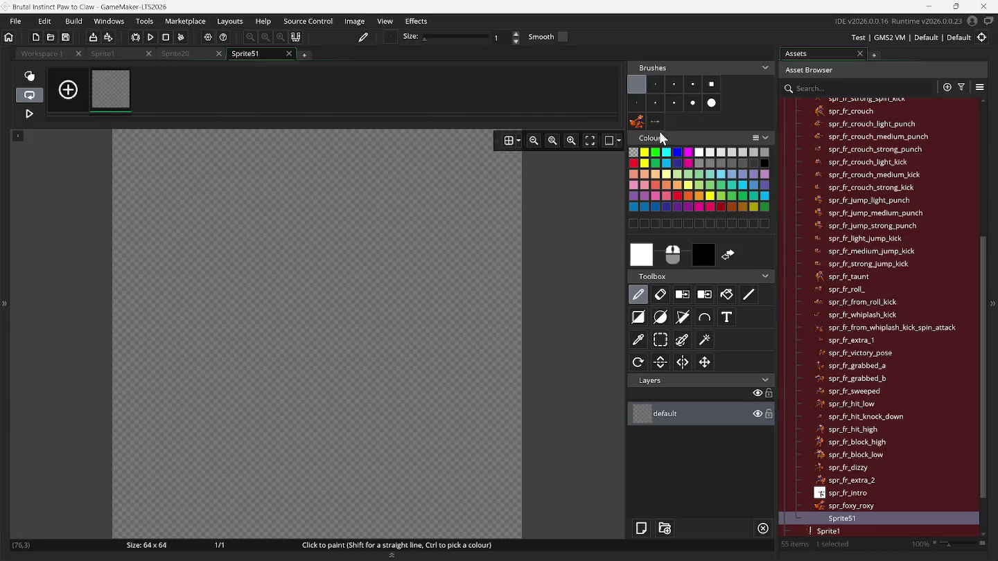
Stamp the palette-strip brush onto Sprite51, redoing one misplaced stamp, and auto-trim it to 30 × 4.
click(657, 122)
click(345, 313)
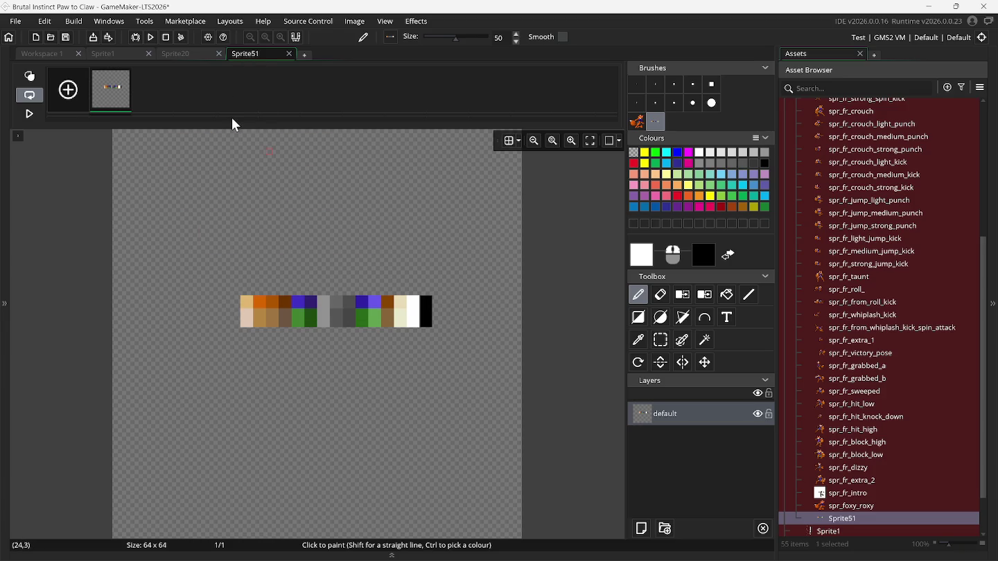
key(ctrl+z)
click(299, 284)
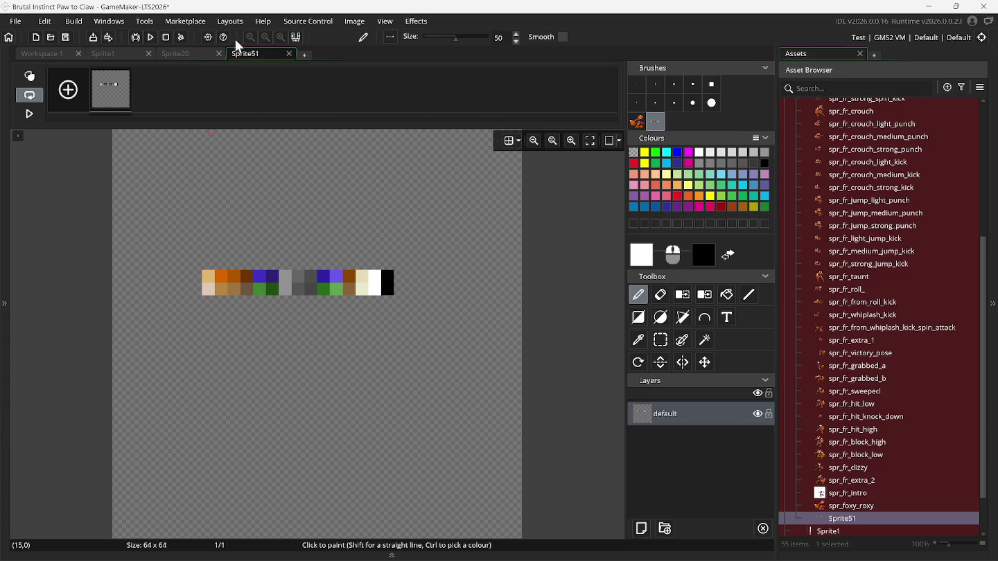
click(354, 22)
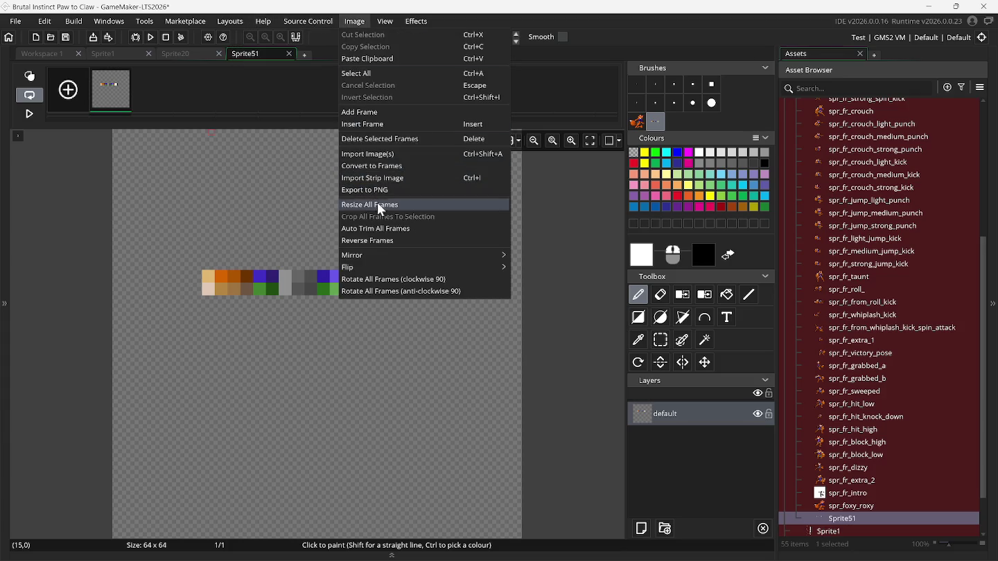
click(381, 228)
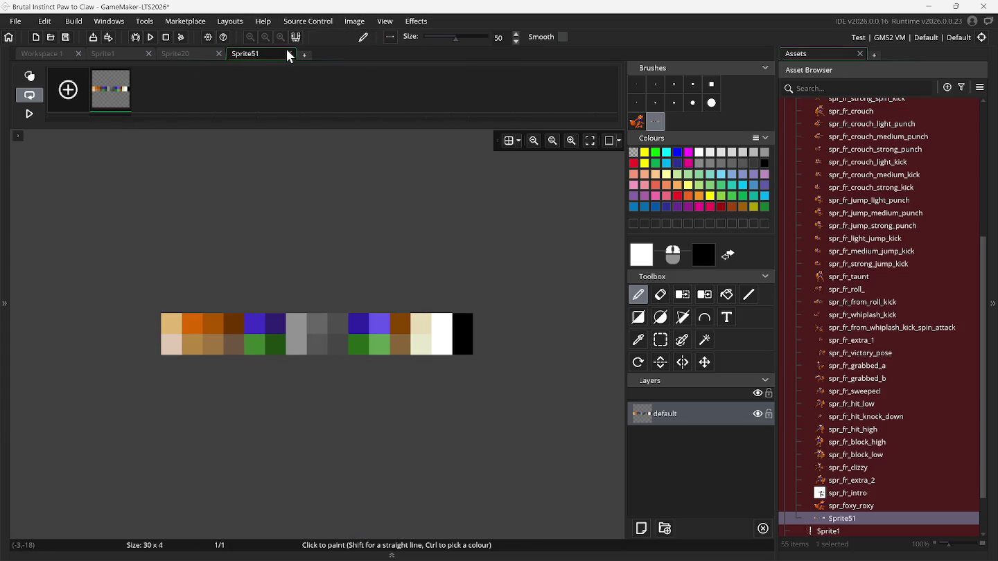
right_click(831, 520)
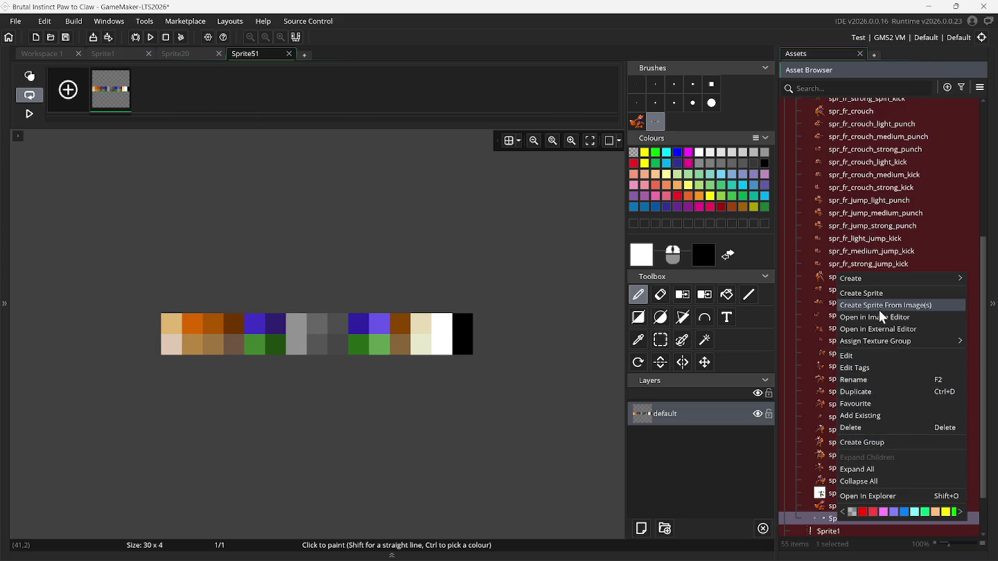
Open Sprite51's properties and type spr_fr_color_pallet into the Name field, correcting typos.
click(289, 55)
click(132, 162)
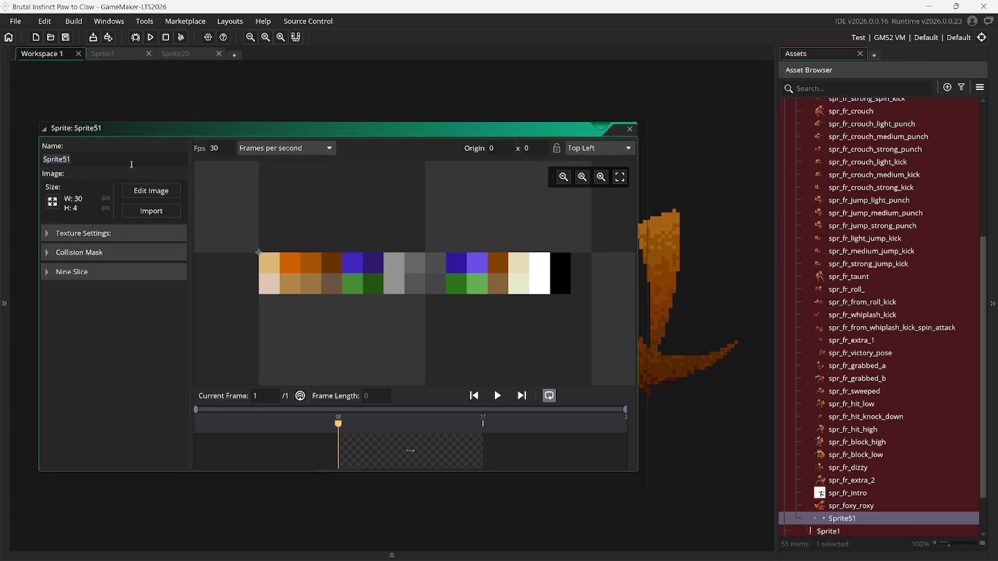
text(spr_)
text(c)
key(BackSpace)
text(f)
text(r_c)
text(olor_)
text(pallet)
key(BackSpace)
key(BackSpace)
text(let)
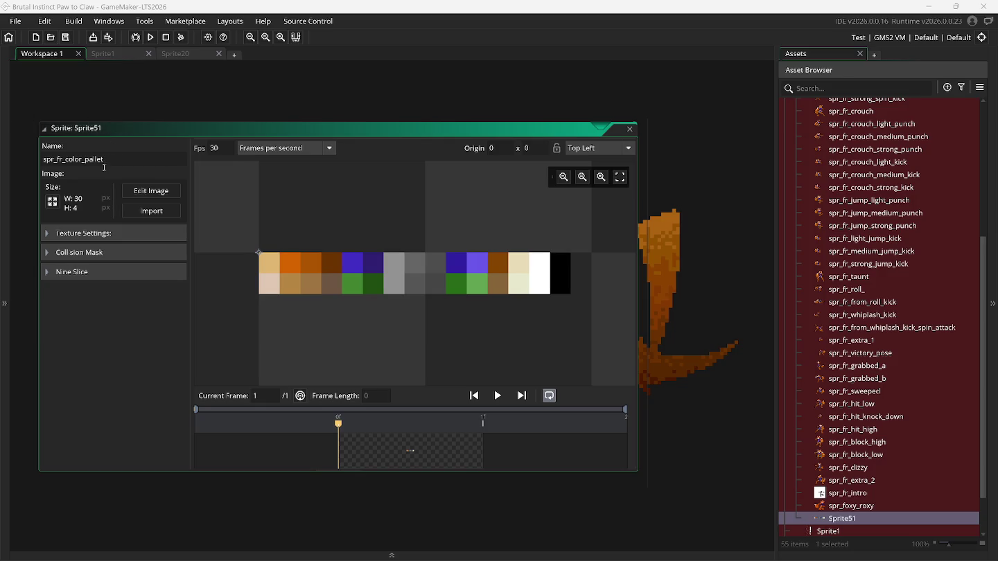
key(BackSpace)
key(BackSpace)
key(BackSpace)
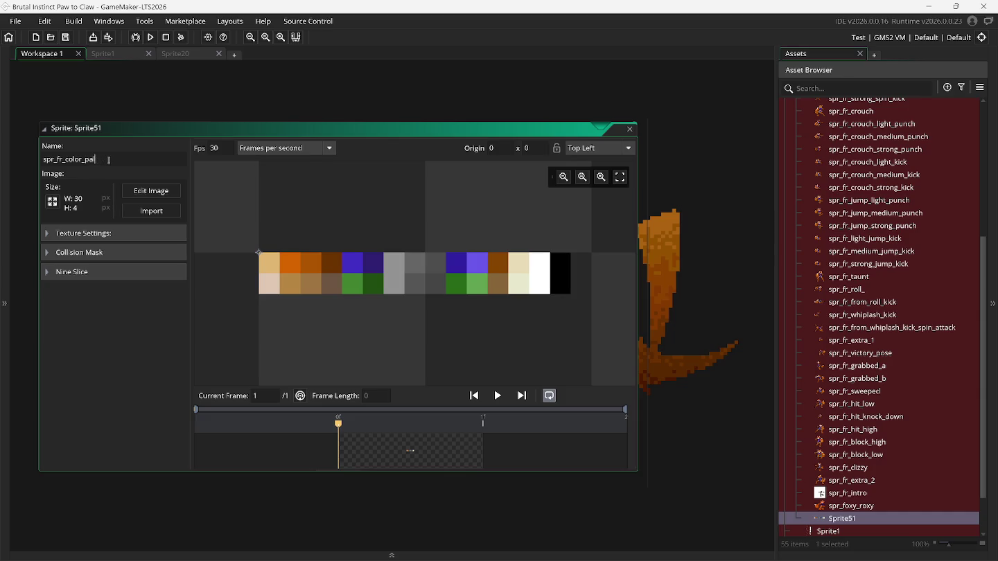
Finish the name as spr_fr_color_palette, set a Middle Centre origin, close it, and return to Sprite1.
text(ette)
click(631, 149)
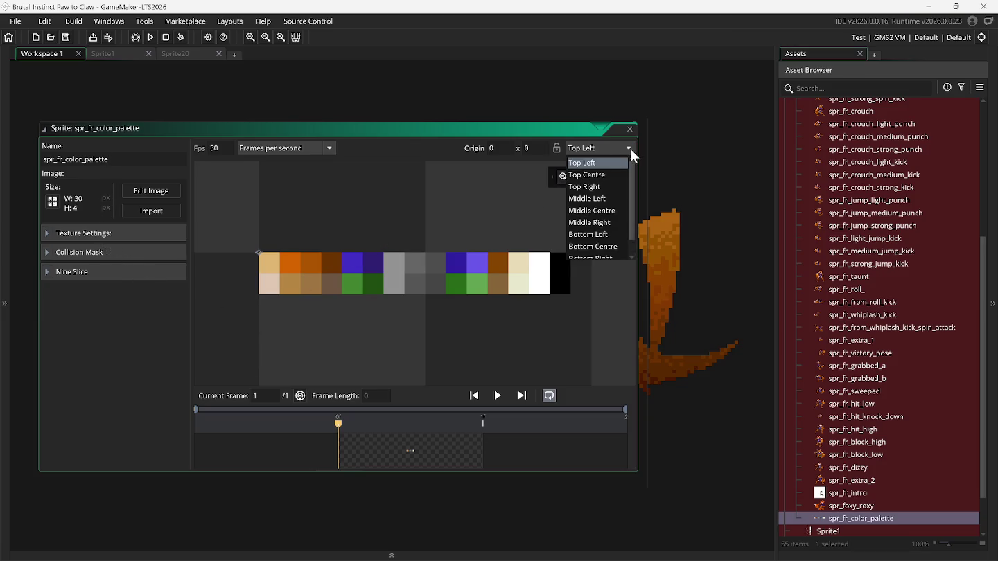
click(617, 206)
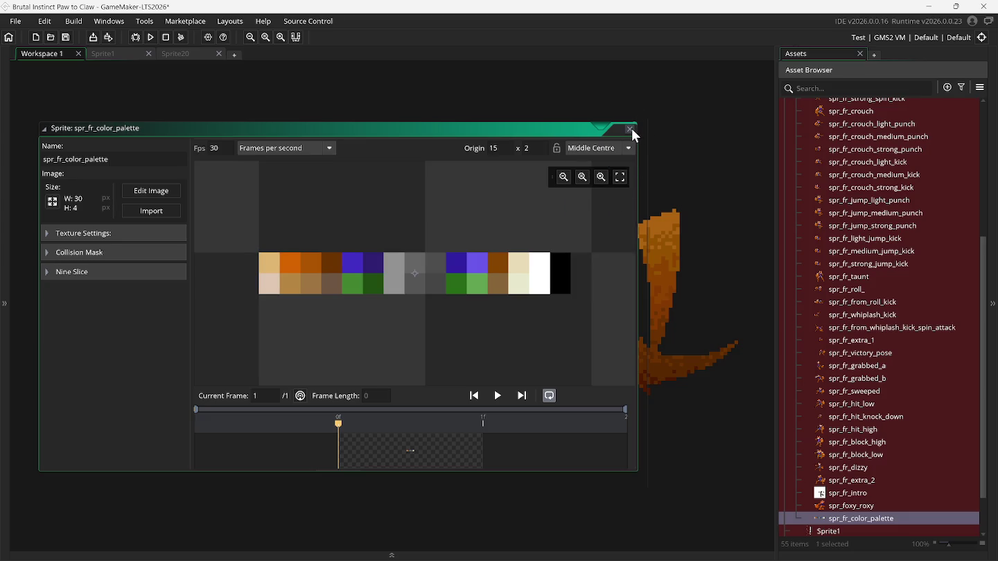
click(630, 129)
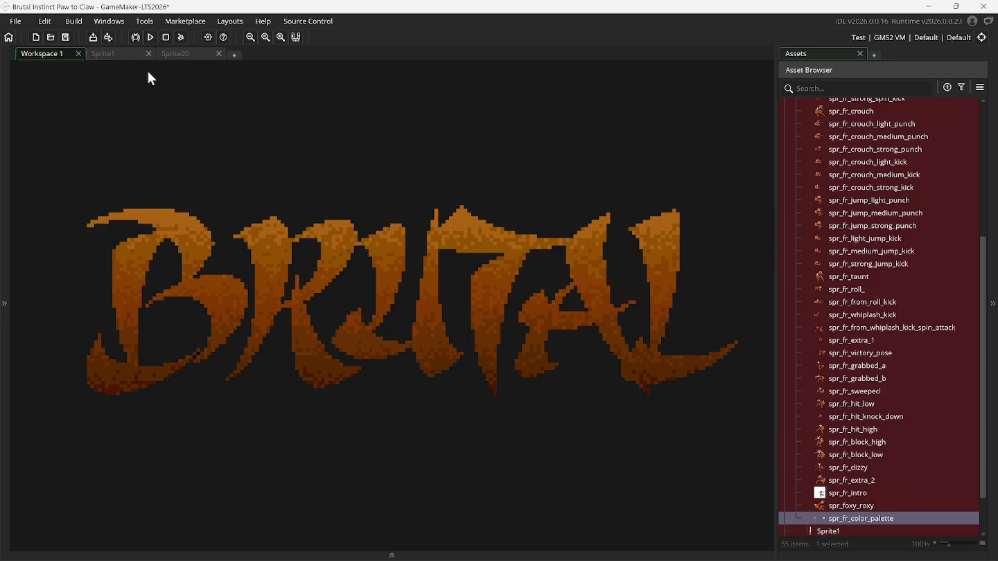
click(127, 54)
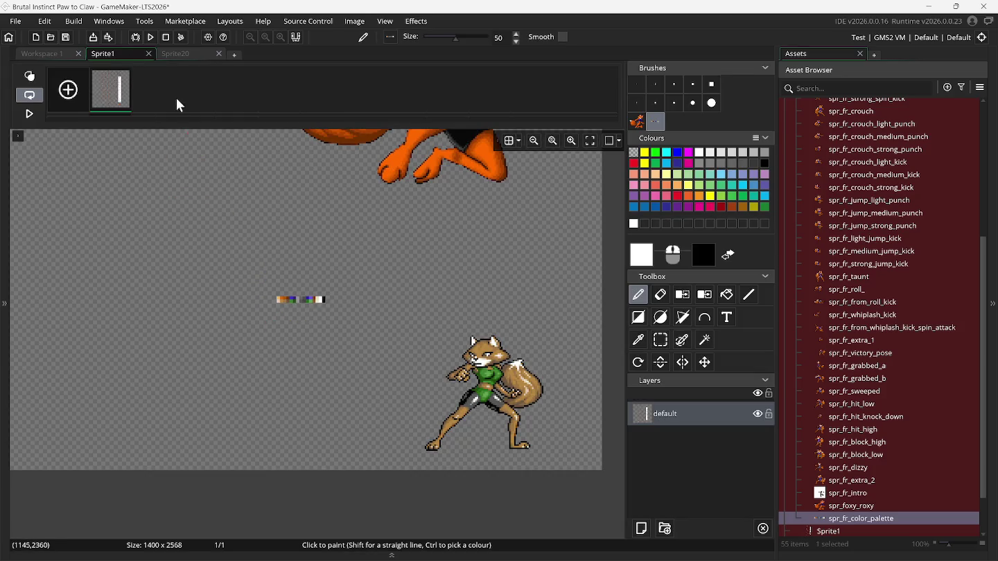
scroll(353, 305, down, 5)
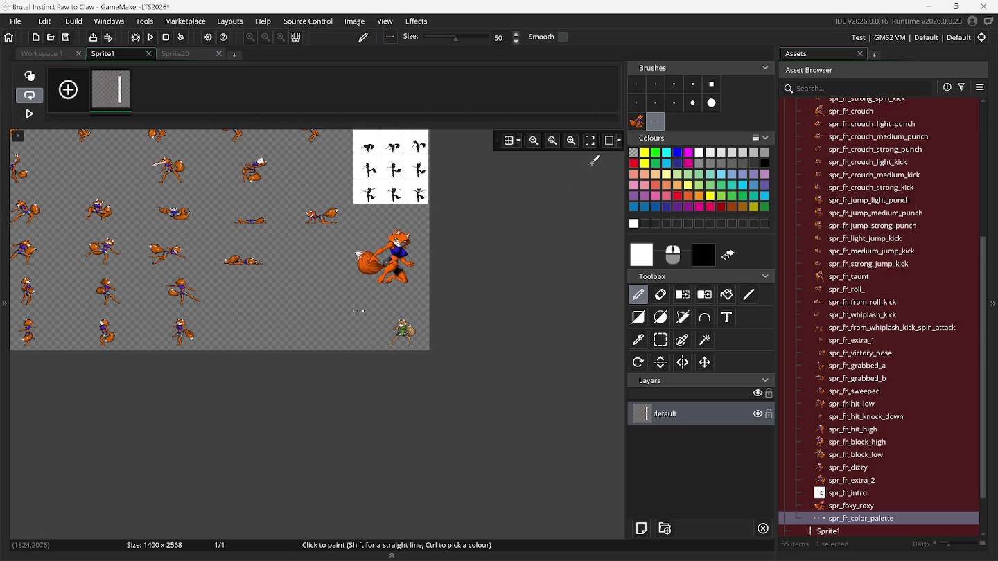
Switch from the fox brush to Rectangle Select and scroll up through the rows of fox frames.
click(636, 124)
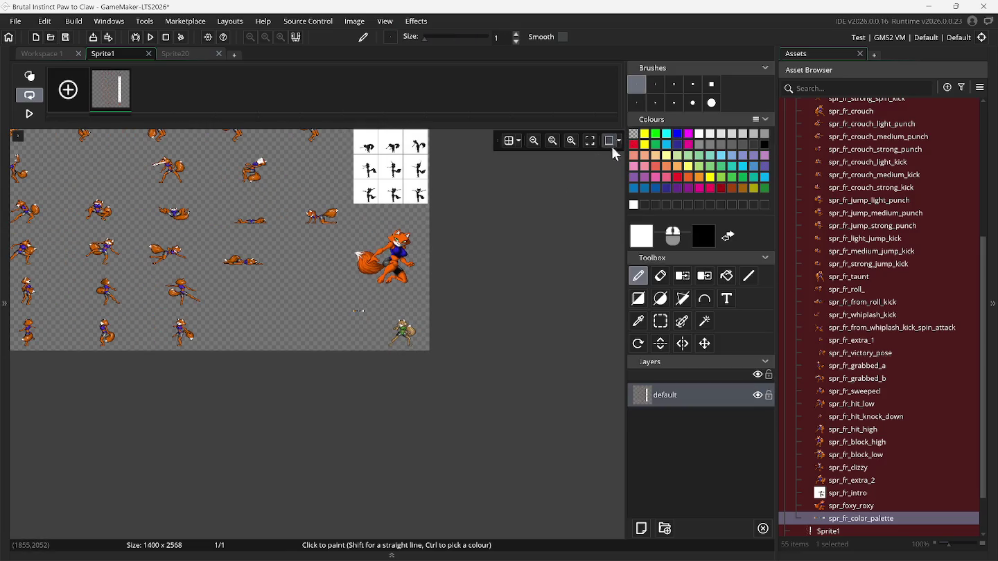
click(661, 324)
scroll(445, 309, left, 5)
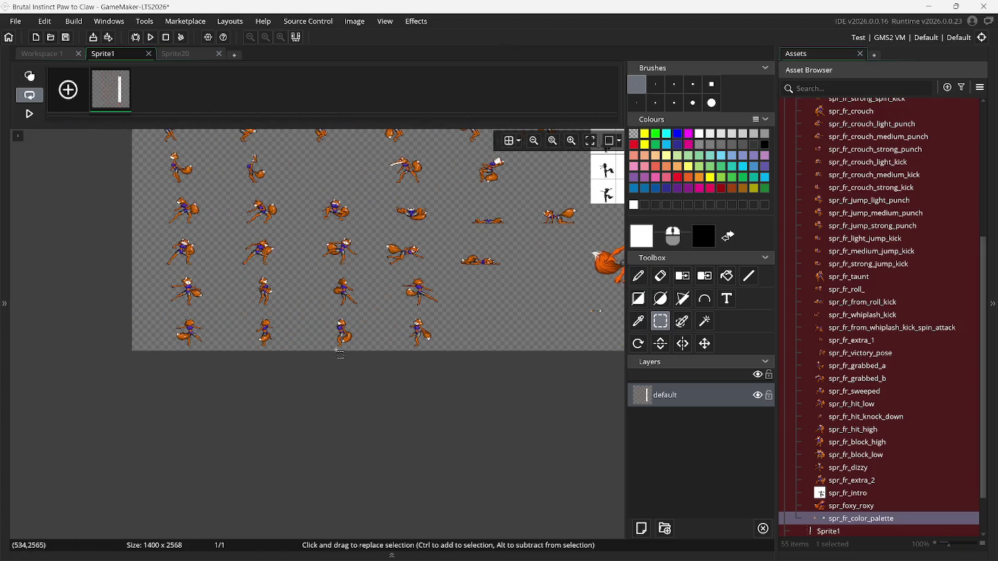
scroll(333, 349, up, 2)
scroll(336, 350, up, 2)
scroll(340, 352, up, 2)
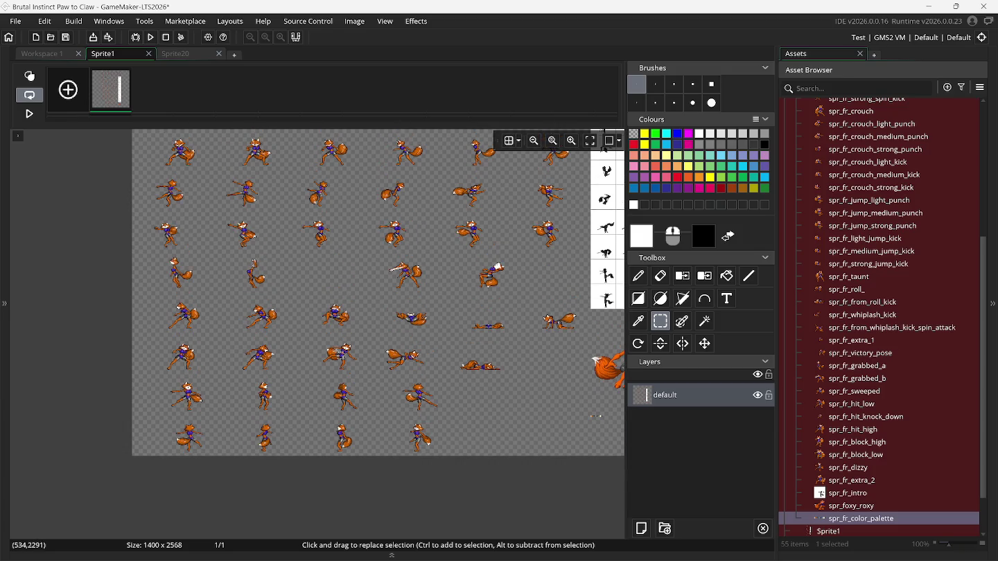
scroll(339, 353, up, 3)
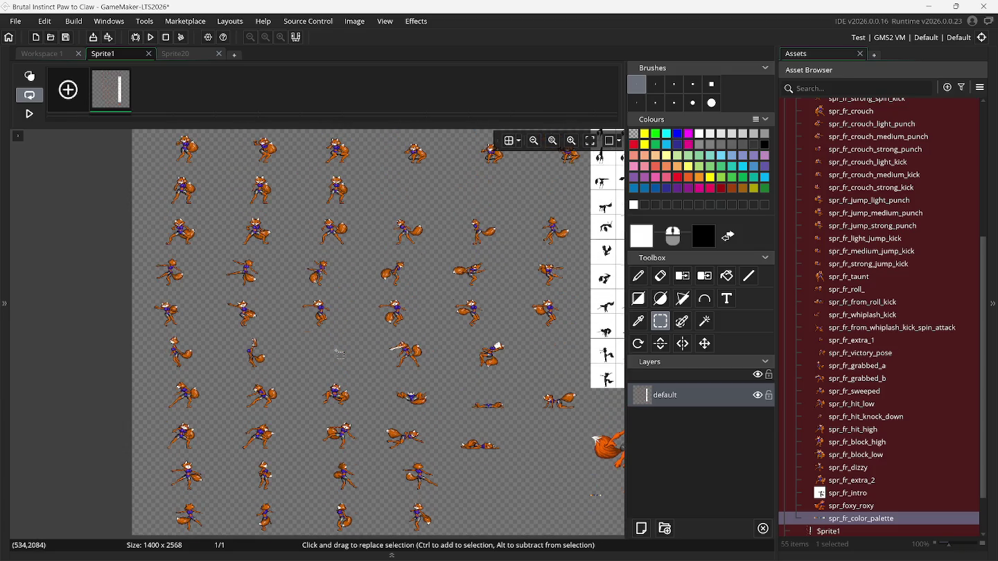
scroll(339, 353, up, 1)
scroll(339, 354, up, 1)
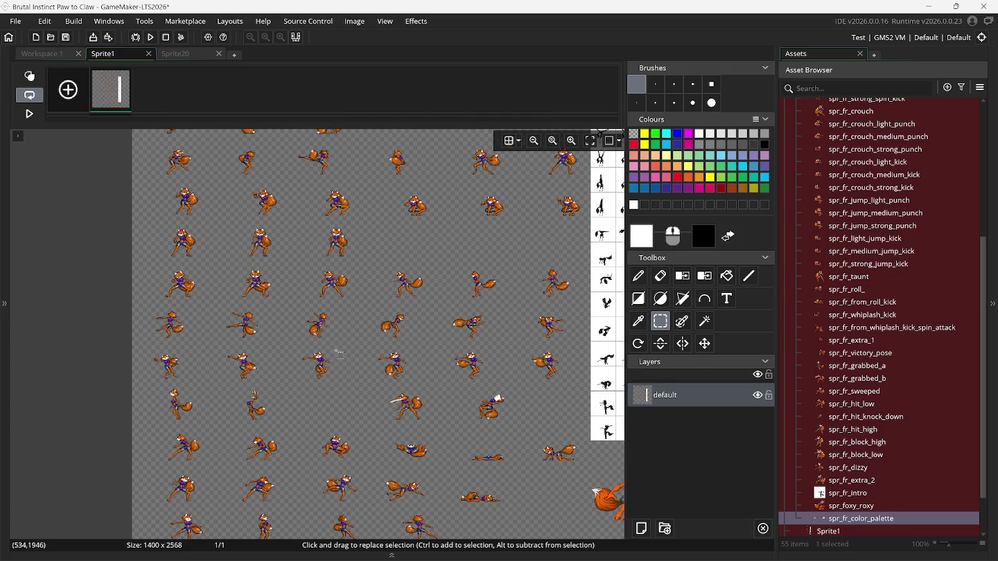
ctrl+scroll(340, 353, up, 1)
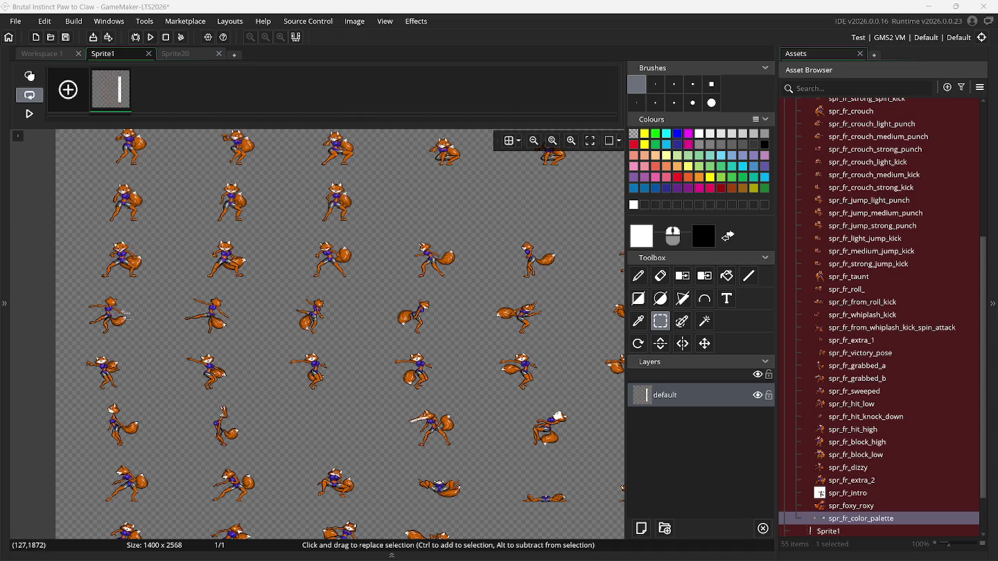
scroll(125, 314, up, 1)
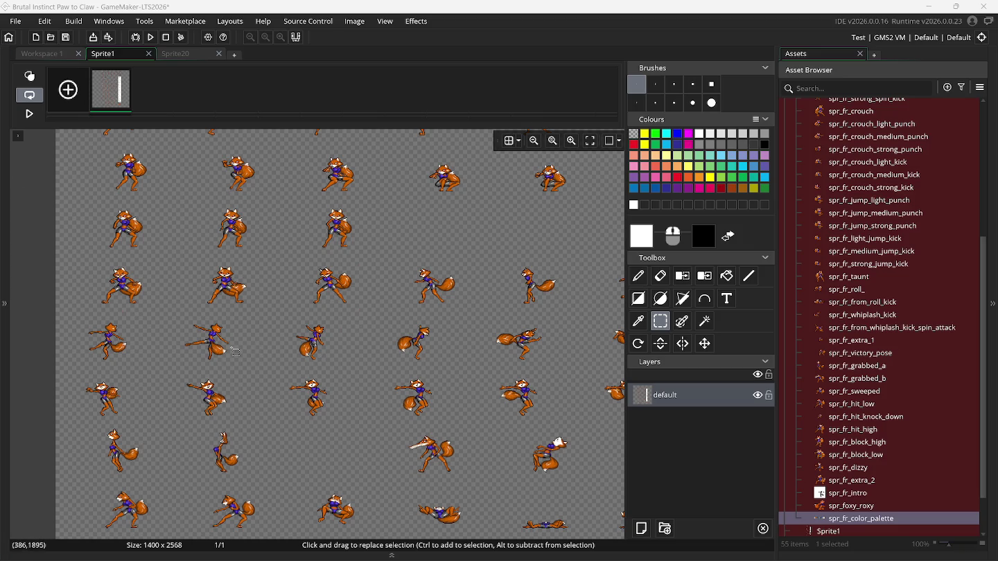
scroll(225, 355, up, 1)
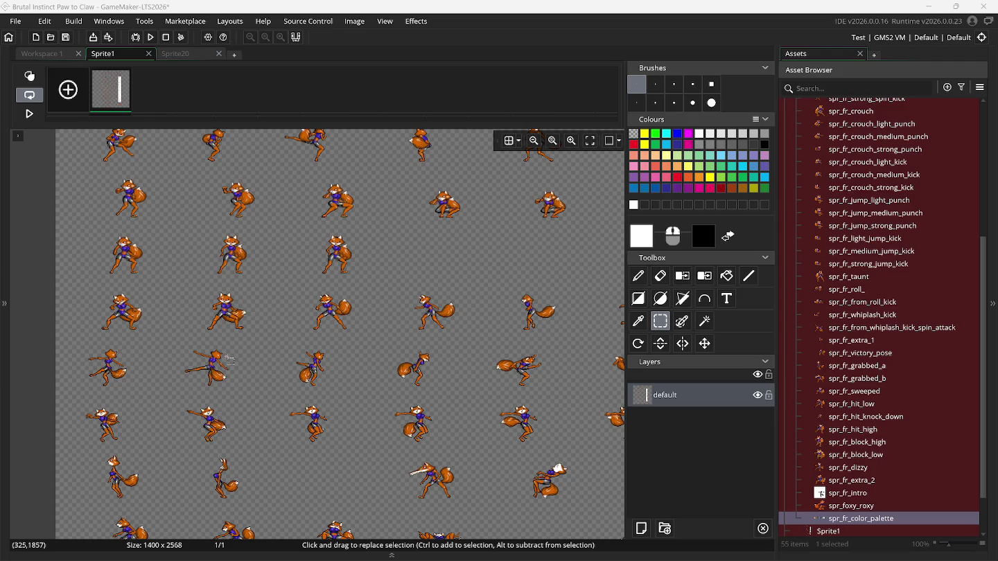
scroll(227, 360, up, 3)
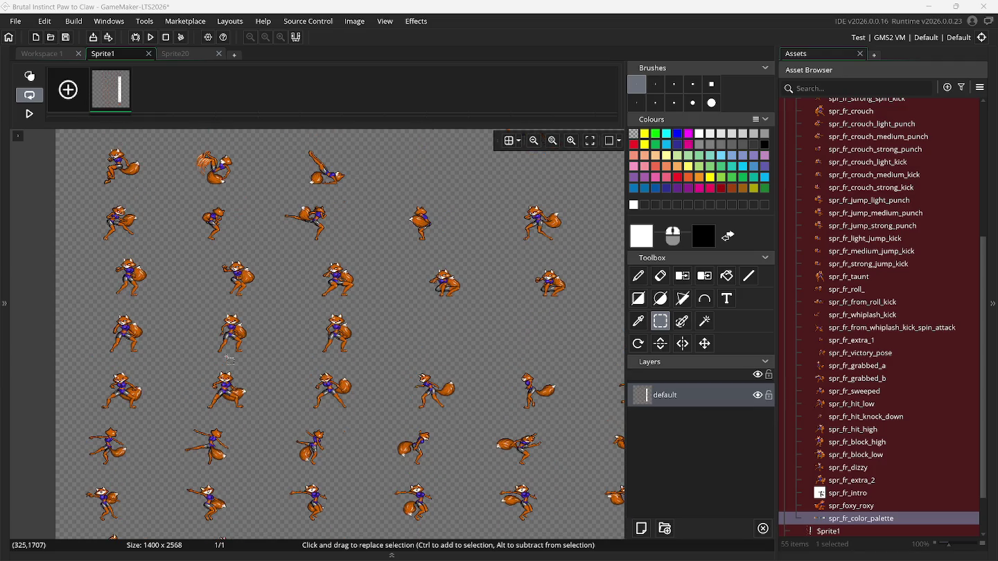
scroll(229, 360, up, 5)
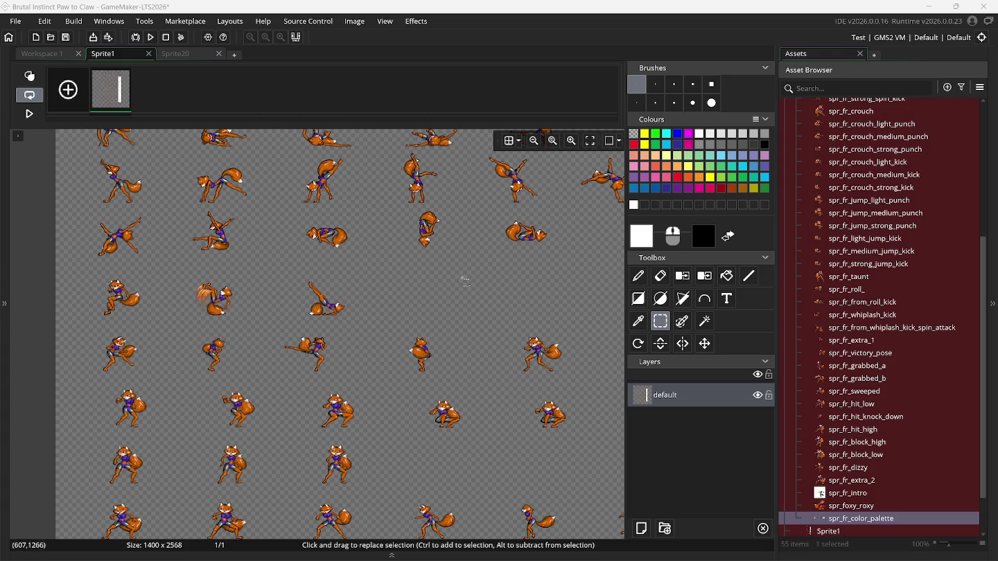
Select the fox frame at the sheet's left edge and turn it into a custom brush.
scroll(466, 283, up, 1)
scroll(466, 282, right, 1)
scroll(458, 286, right, 3)
scroll(370, 307, left, 2)
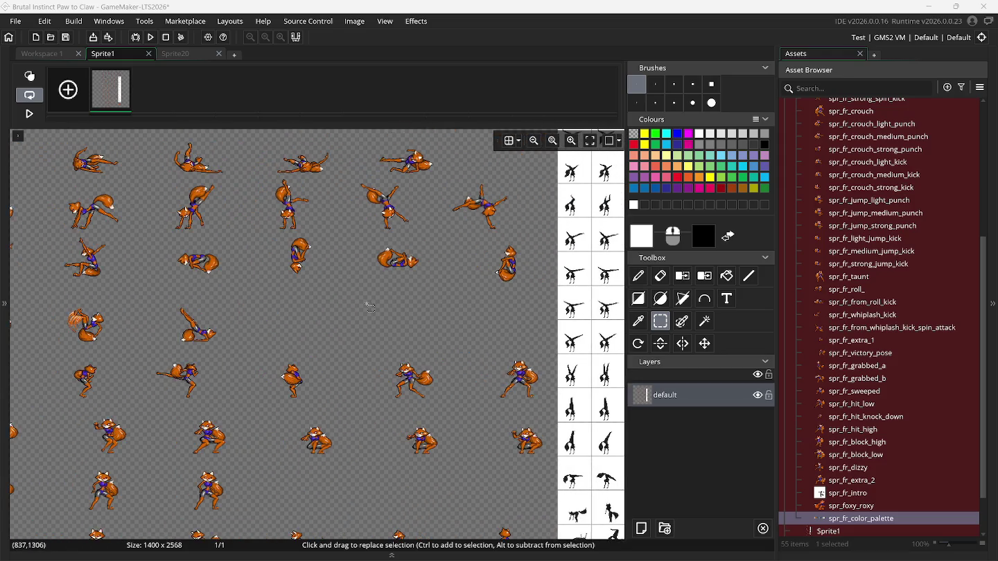
scroll(370, 307, left, 2)
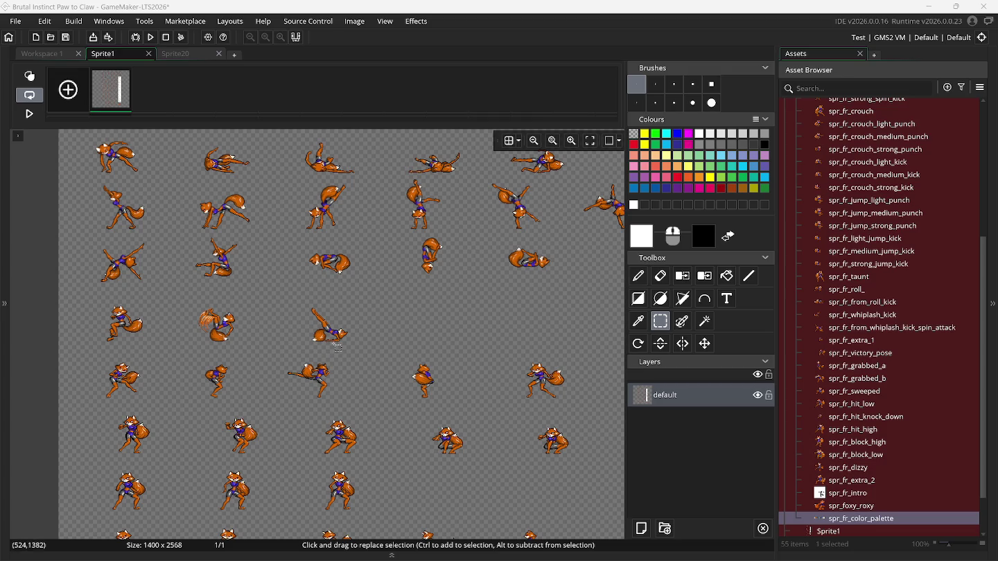
scroll(405, 343, right, 2)
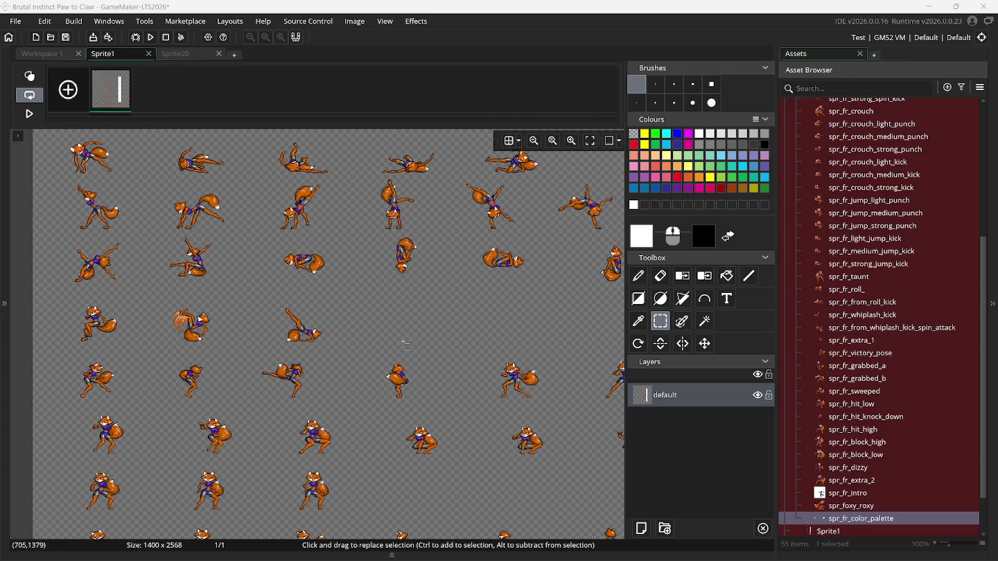
scroll(407, 344, right, 2)
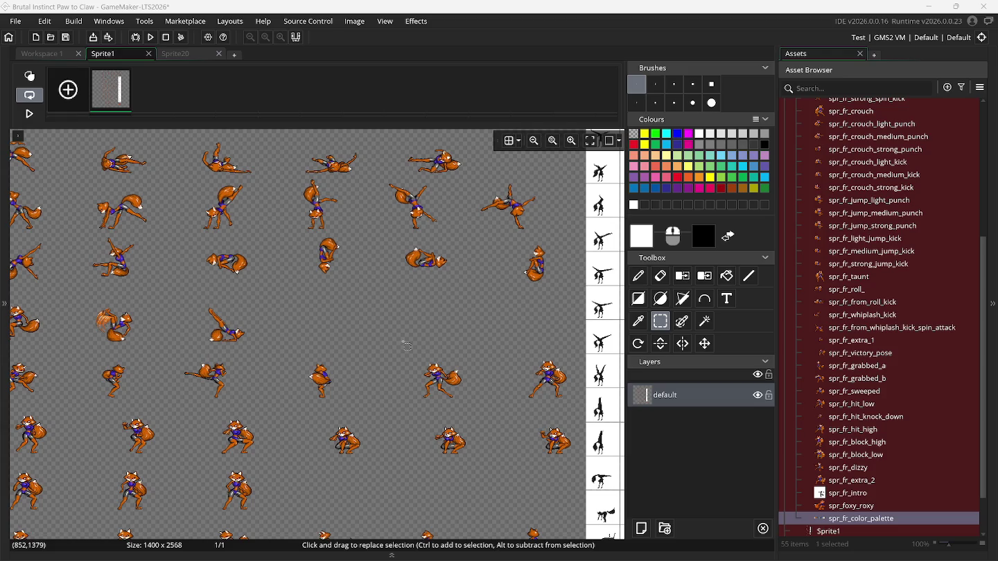
scroll(339, 336, left, 3)
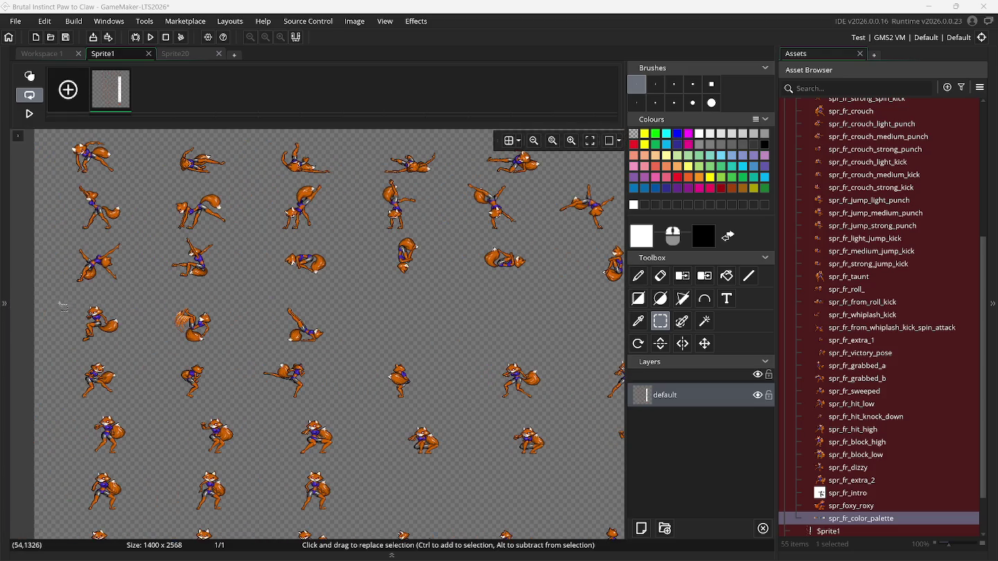
mouse_move(65, 301)
mouse_down()
mouse_move(142, 354)
mouse_move(127, 348)
mouse_up()
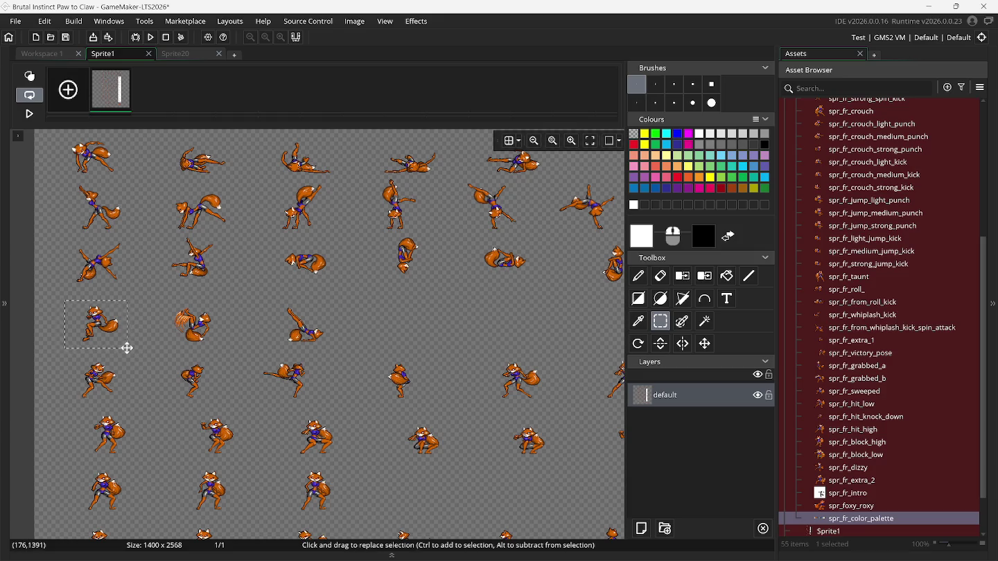
key(ctrl+b)
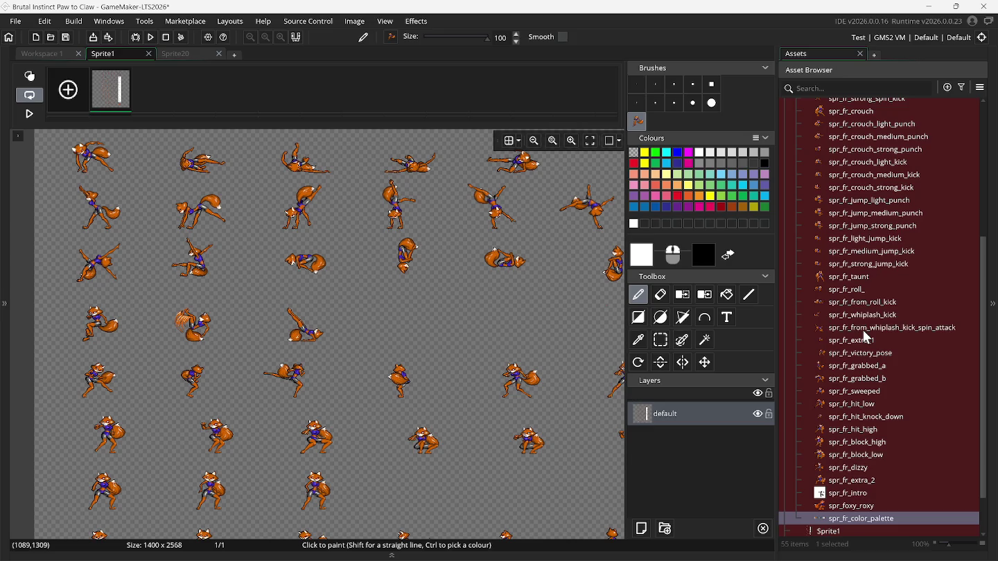
Open spr_fr_from_whiplash_kick_spin_attack's frames and resize every frame's canvas to 200 × 200.
double_click(862, 330)
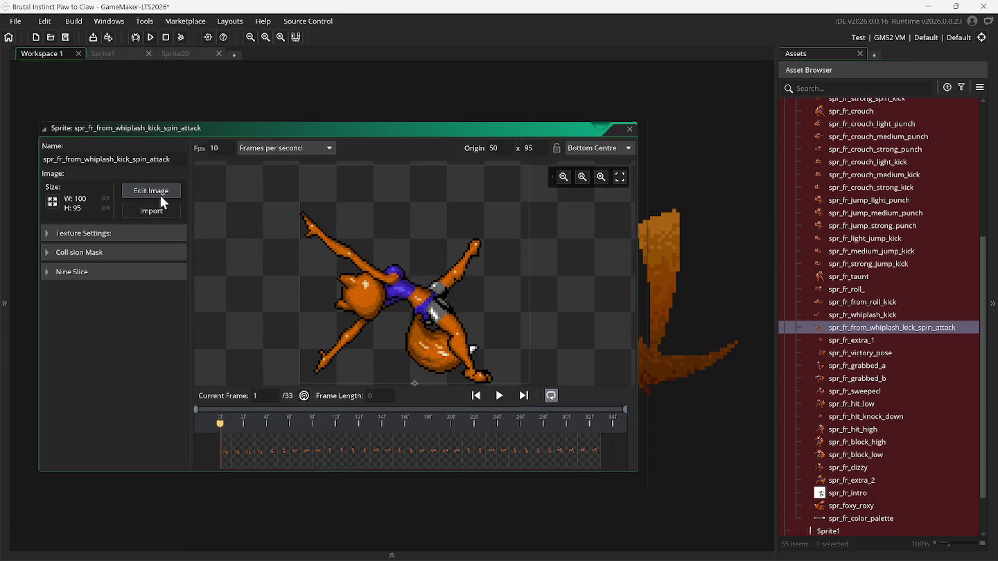
click(150, 195)
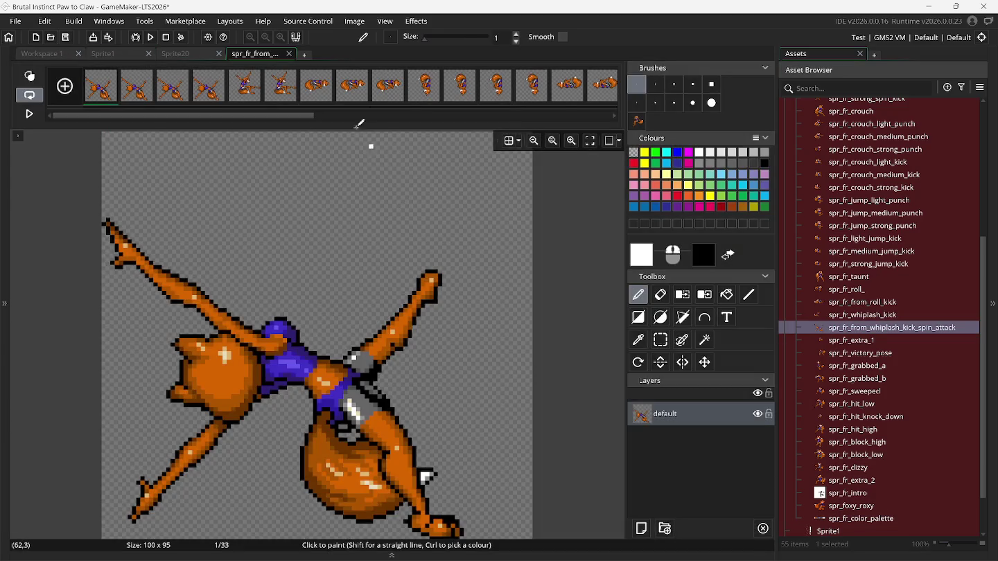
click(355, 22)
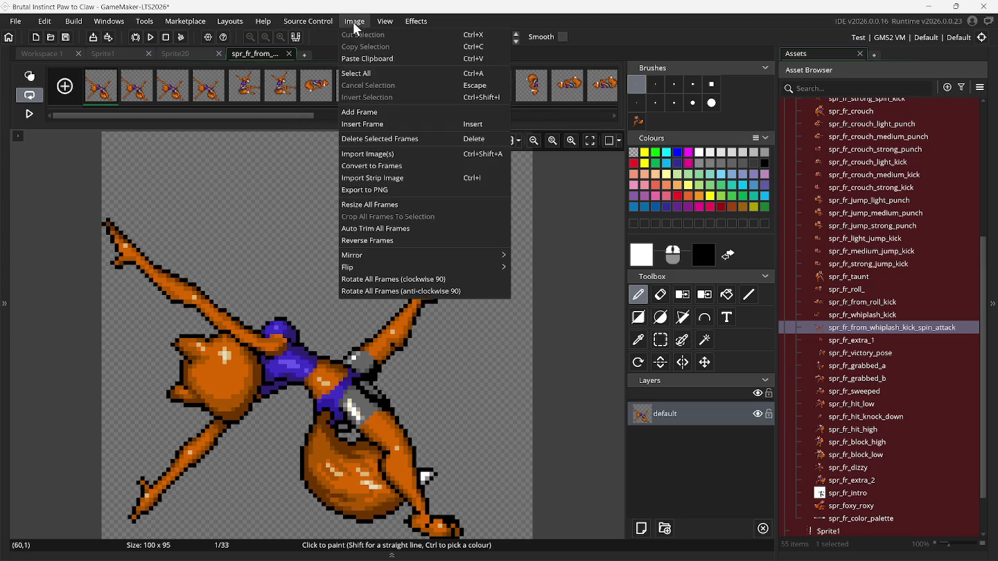
click(398, 207)
click(197, 134)
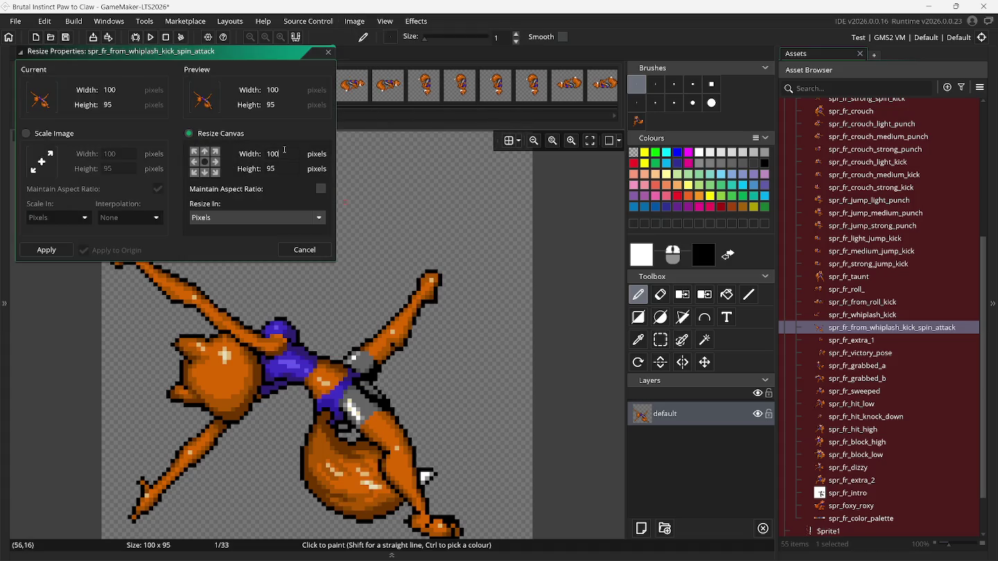
text(200)
key(Tab)
text(200)
key(Return)
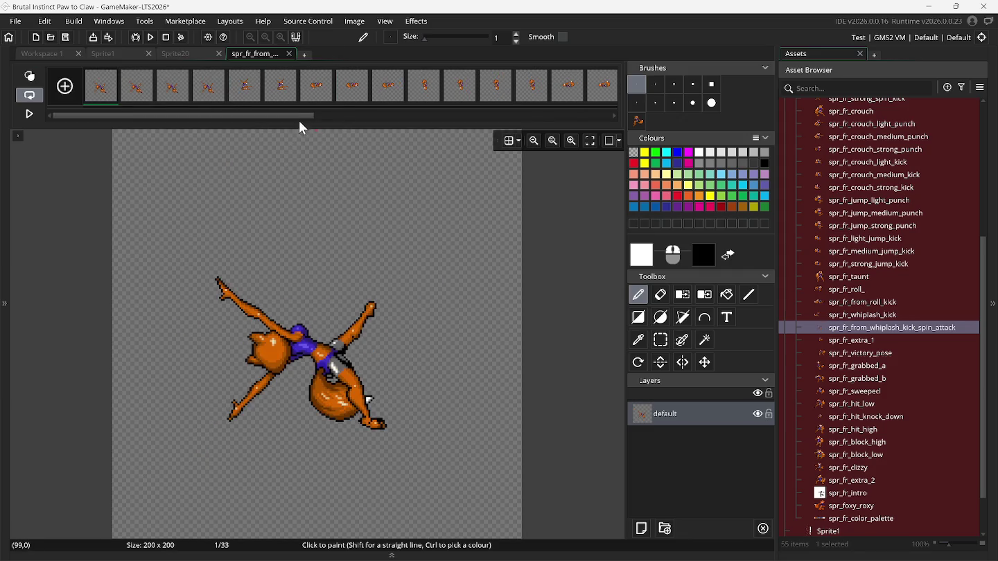
Play and pause the spin attack, jump to its last frame, and select the fox image brush.
click(30, 115)
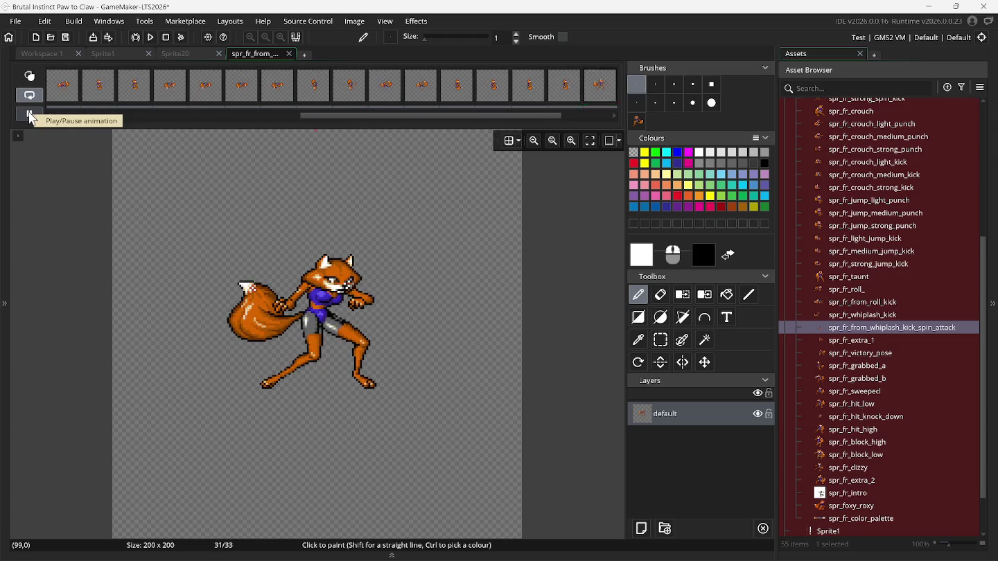
click(28, 112)
drag(152, 115, 480, 125)
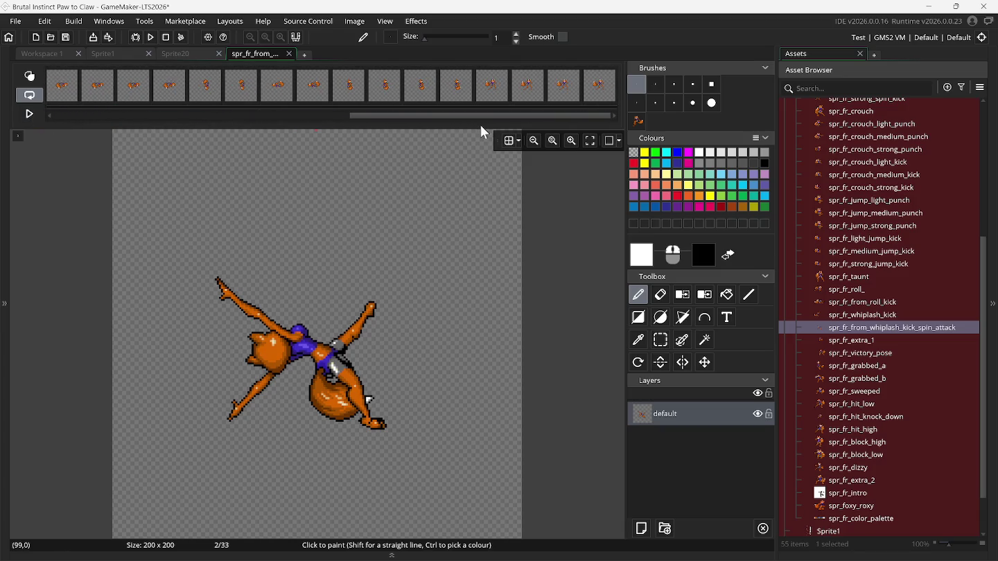
click(598, 100)
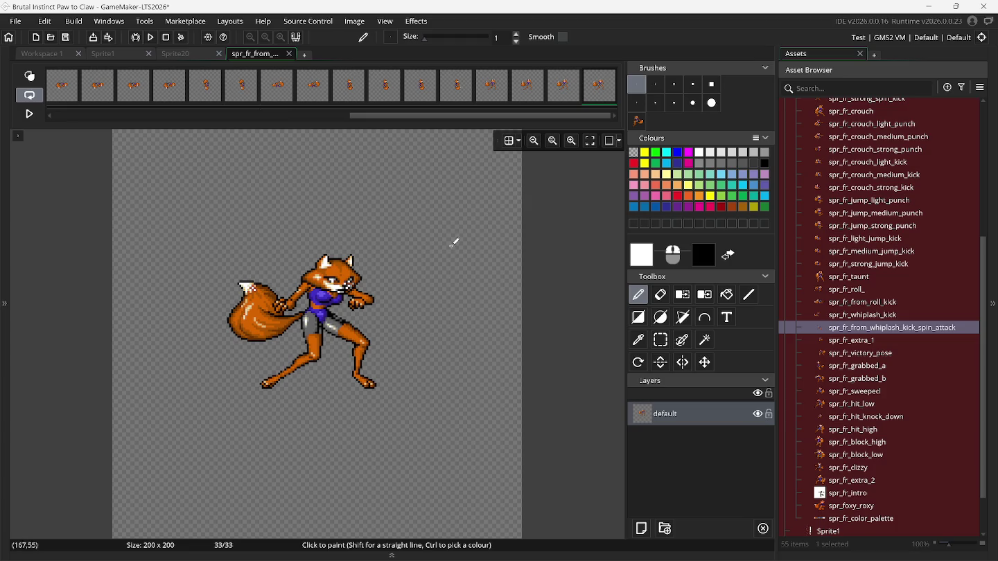
click(637, 121)
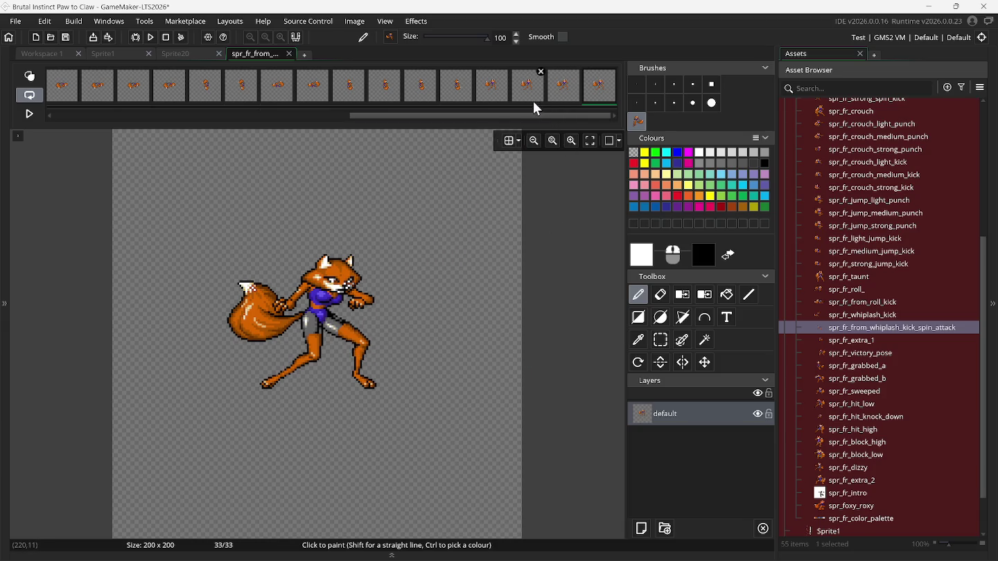
Check frames 29 and 30, then delete the trailing frames from the end of the strip.
click(456, 94)
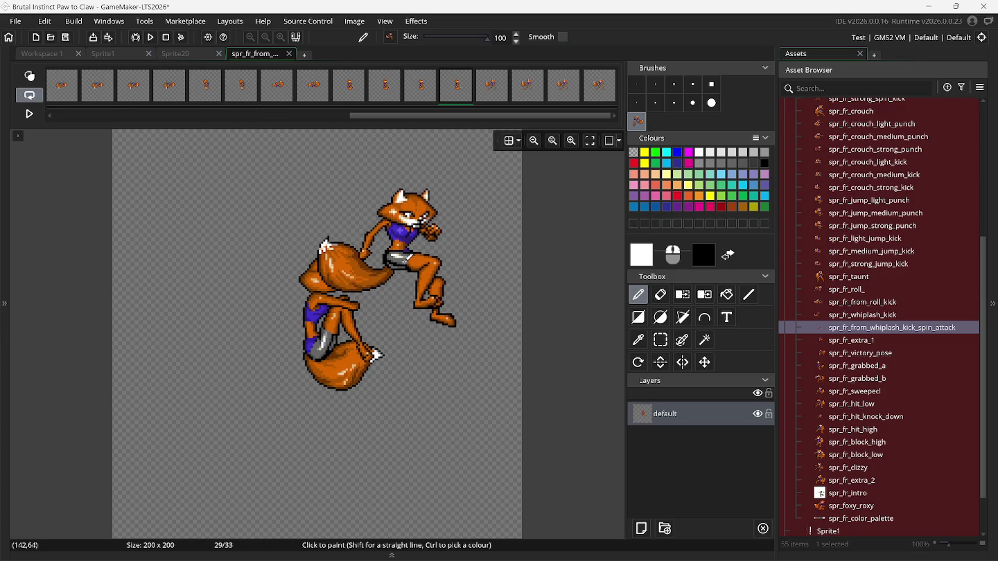
click(504, 102)
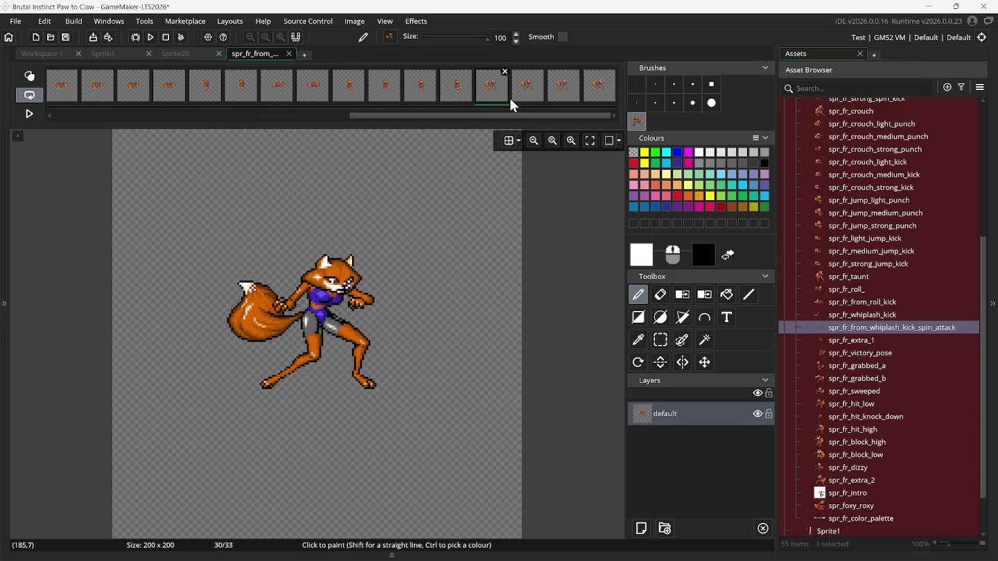
click(613, 81)
click(612, 72)
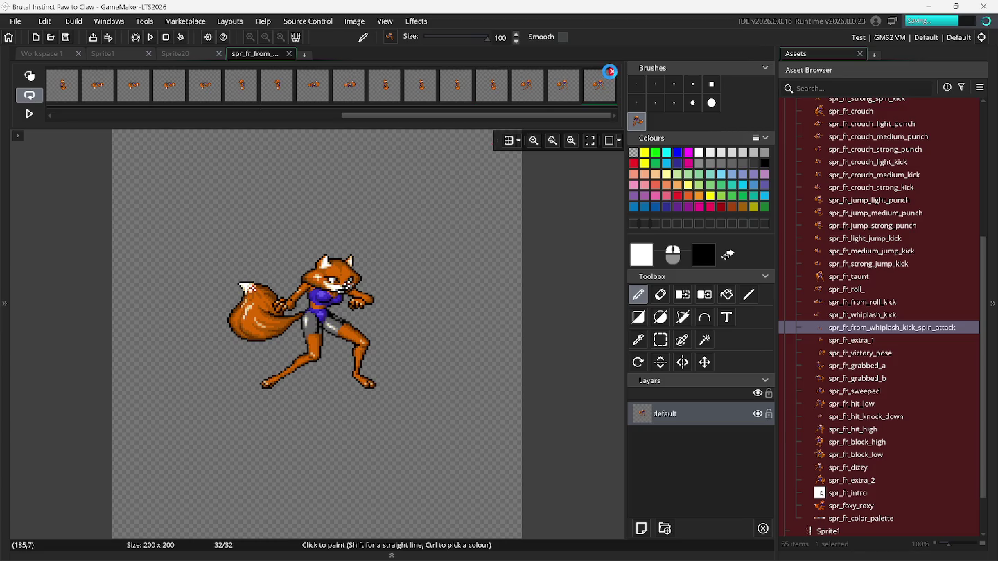
click(612, 72)
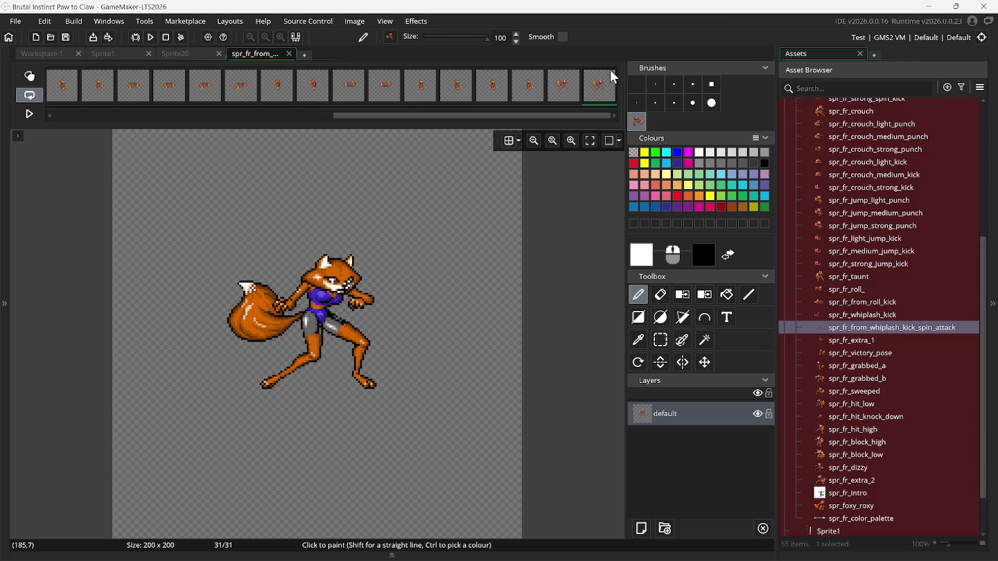
click(612, 72)
click(612, 72)
Add a new blank frame at the end of the spin attack and select it.
right_click(605, 87)
click(608, 90)
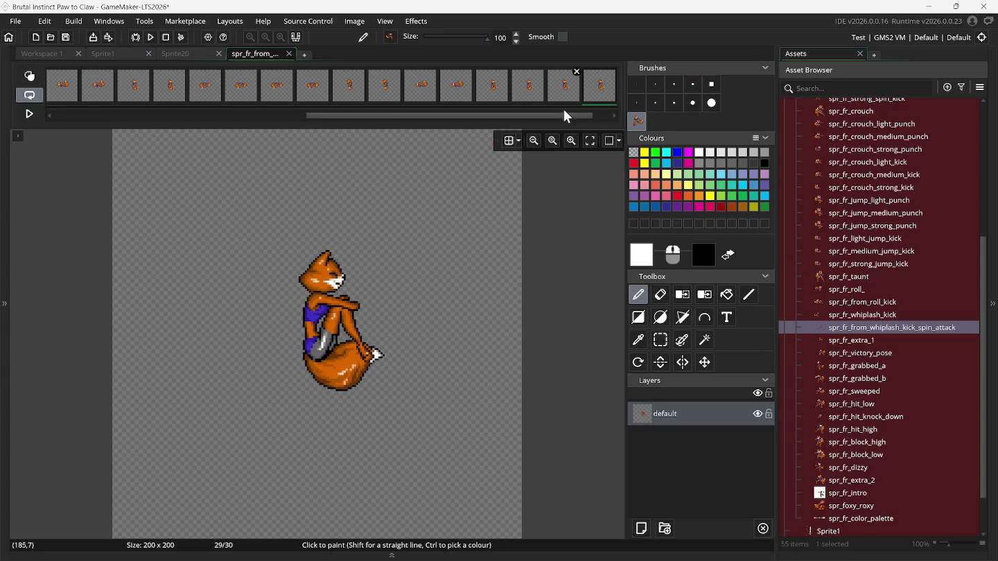
click(596, 96)
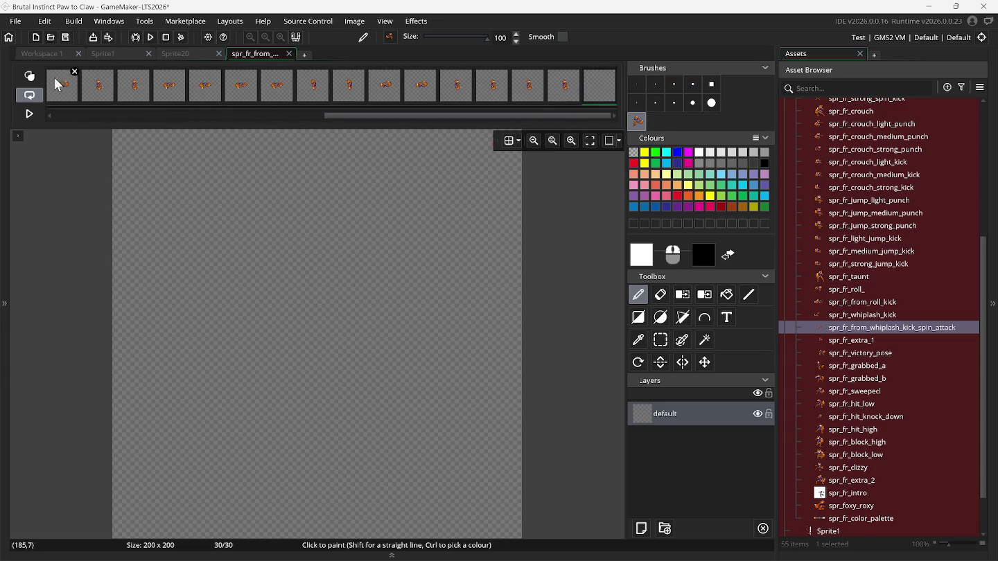
With onion skin ghosting neighbouring frames, stamp the fox kicking pose into the blank frame 30.
click(26, 78)
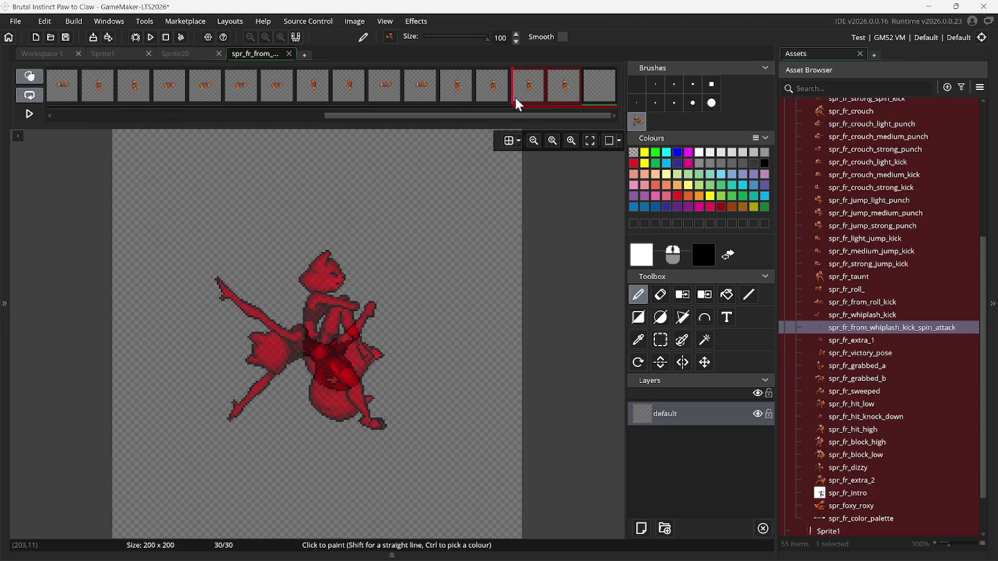
drag(513, 98, 543, 101)
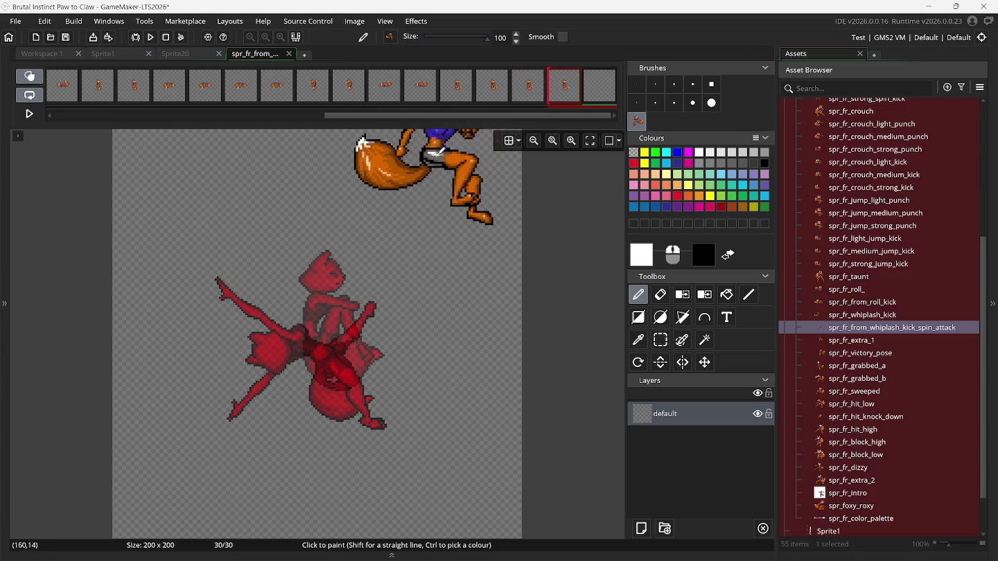
mouse_move(414, 95)
mouse_down()
mouse_move(510, 100)
mouse_move(446, 101)
mouse_up()
click(565, 94)
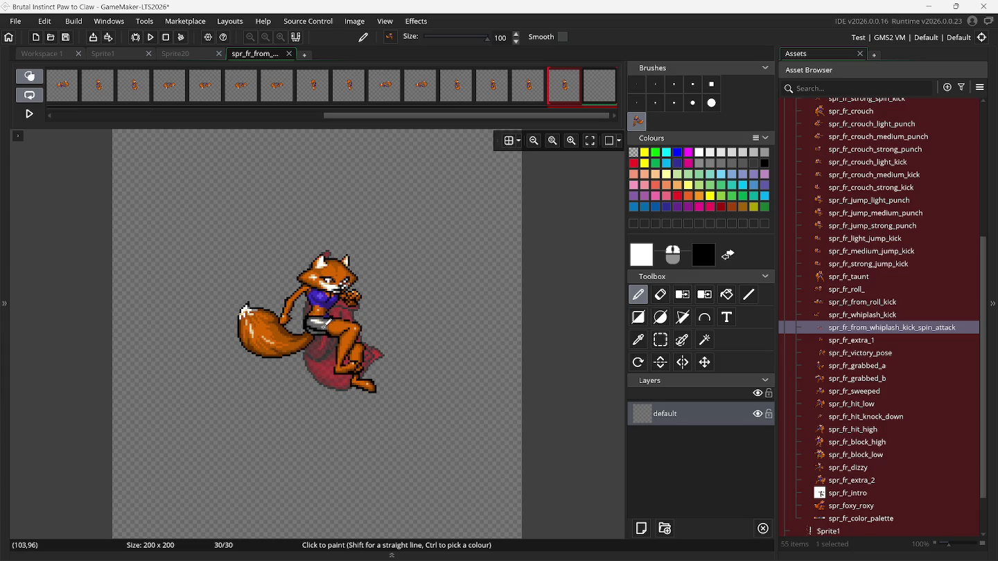
click(246, 310)
click(567, 96)
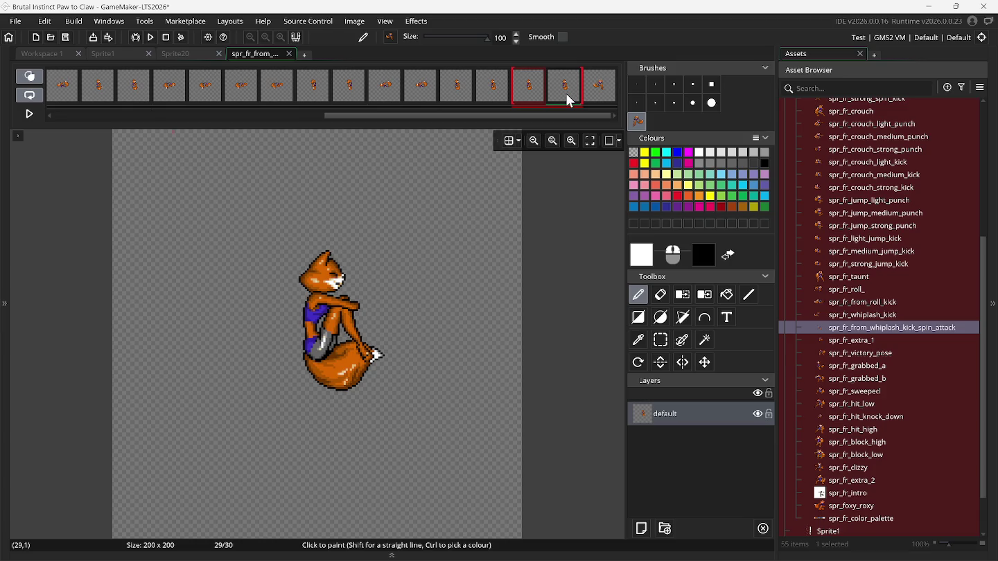
click(604, 103)
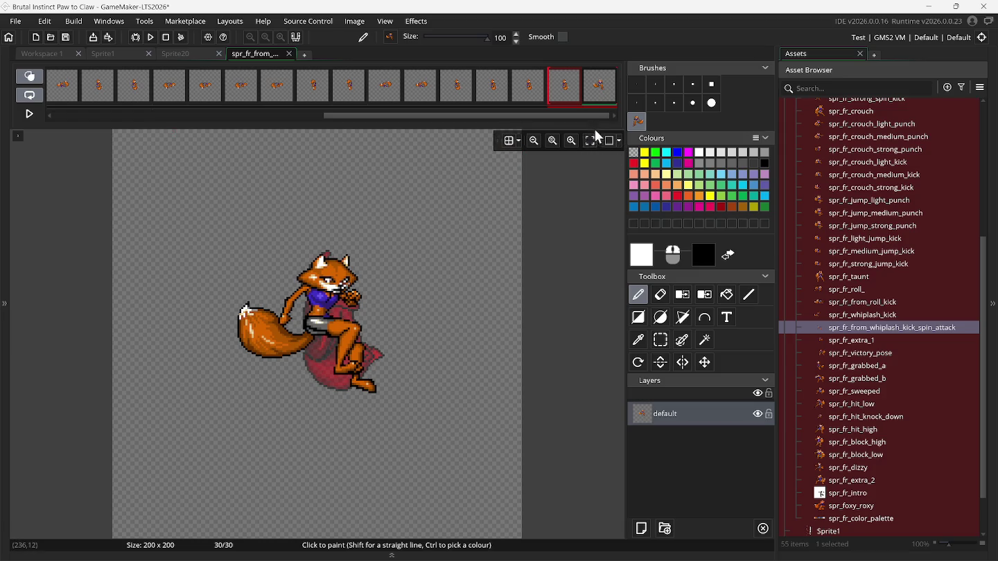
click(30, 77)
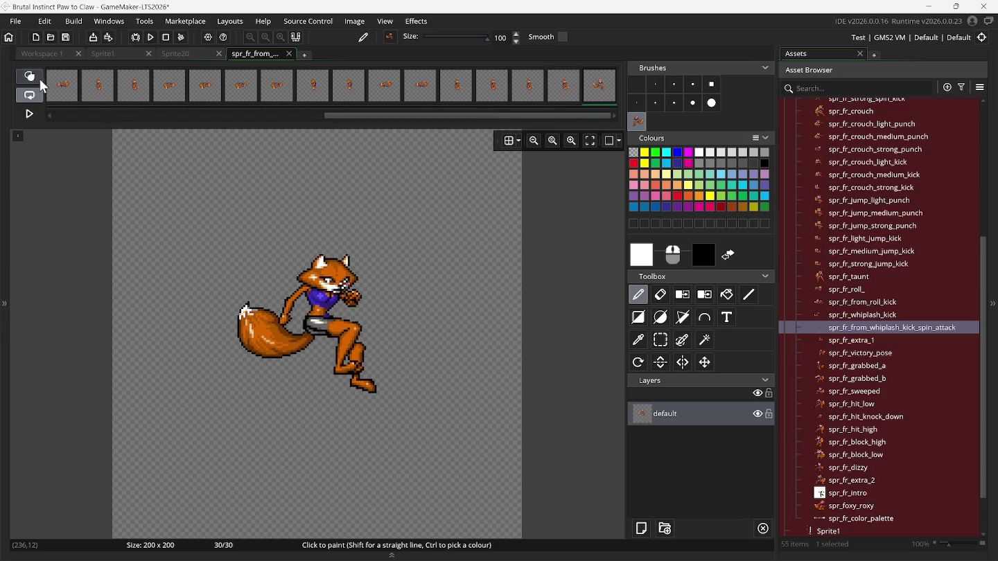
Duplicate frame 30, then delete the extra frame 31 so the sprite stays at 30 frames.
click(566, 95)
click(591, 99)
right_click(590, 97)
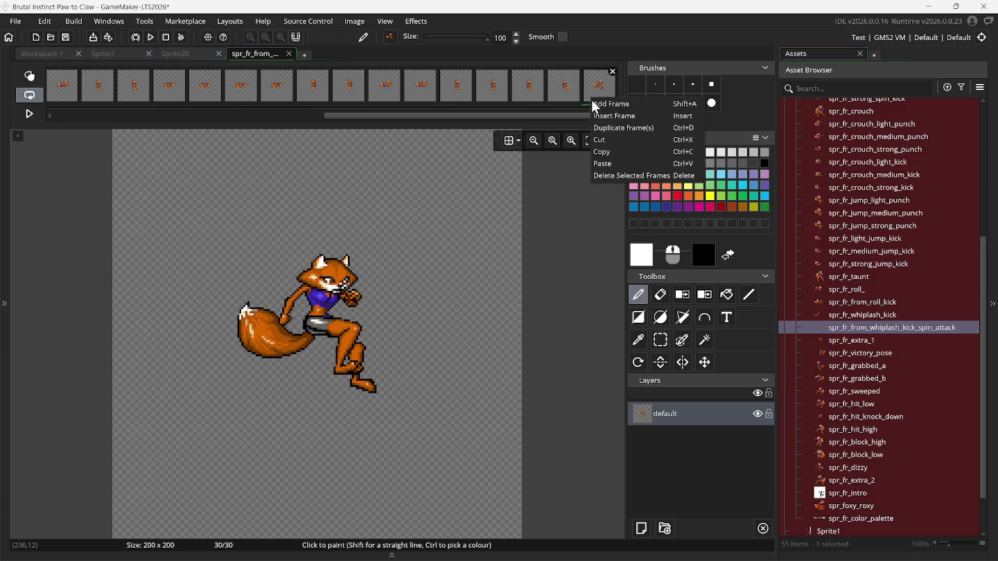
click(620, 127)
right_click(593, 101)
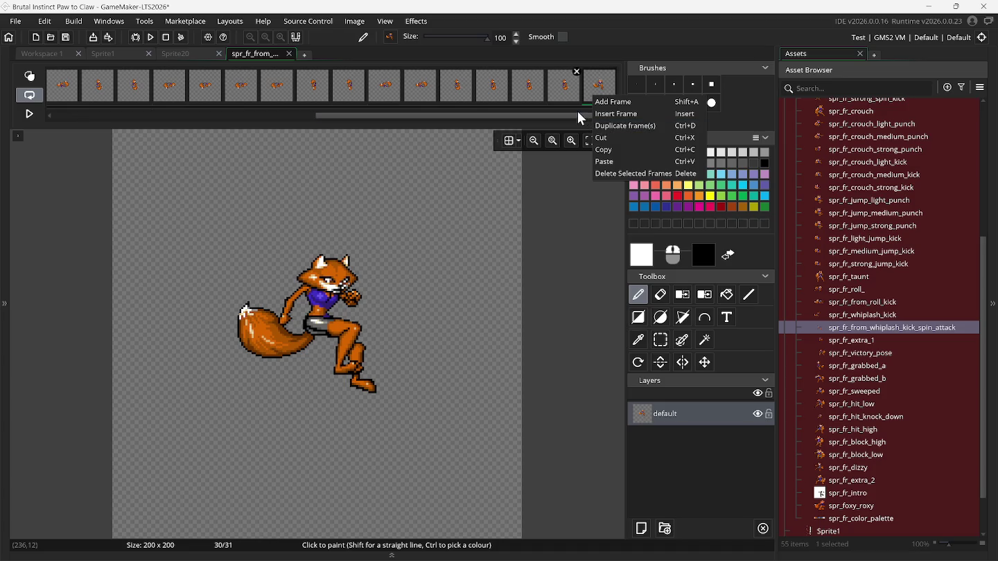
click(577, 113)
scroll(577, 113, right, 1)
click(599, 101)
click(613, 71)
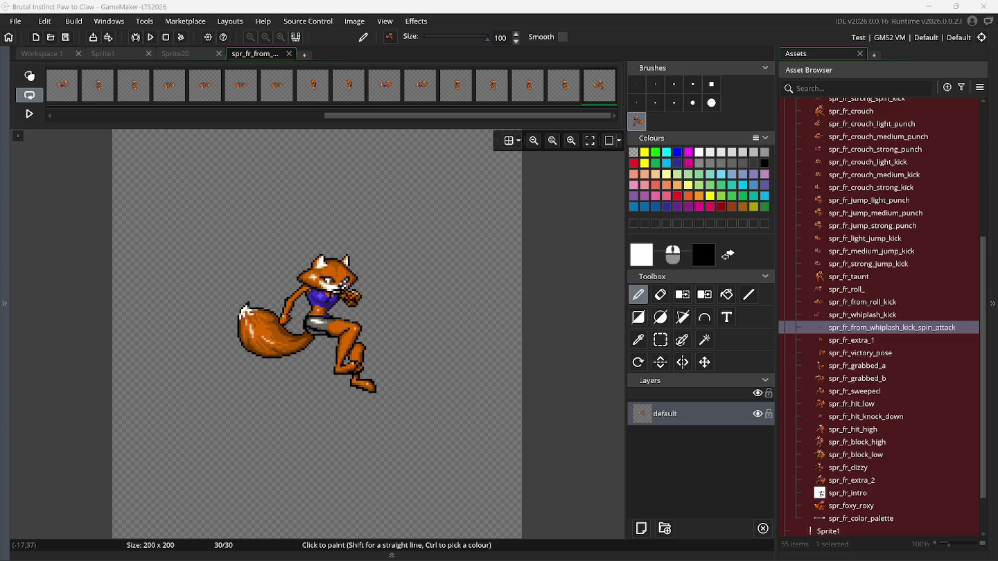
Paste the fox onto the canvas, auto-trim all frames to 100 × 95, and play the animation.
key(ctrl+v)
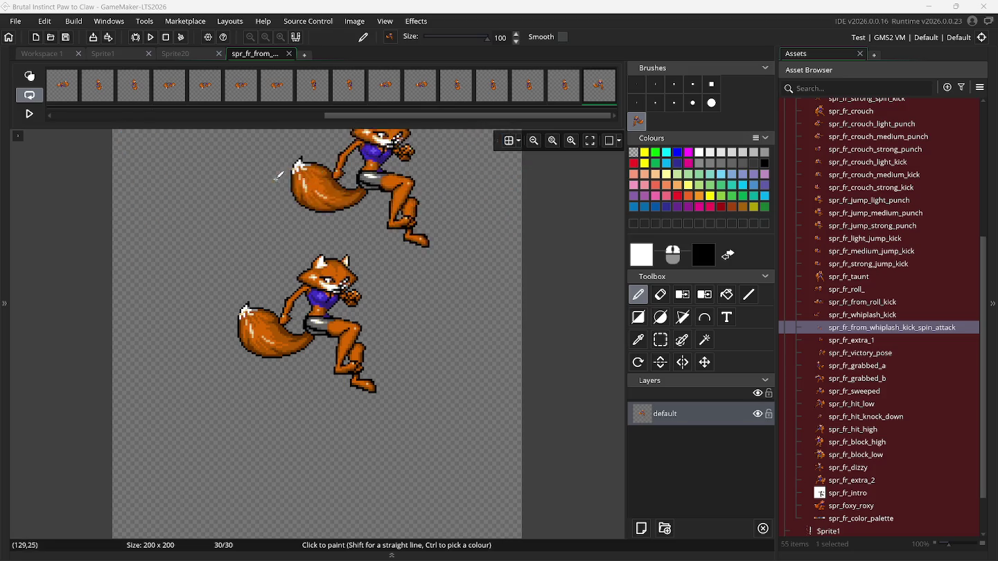
click(355, 20)
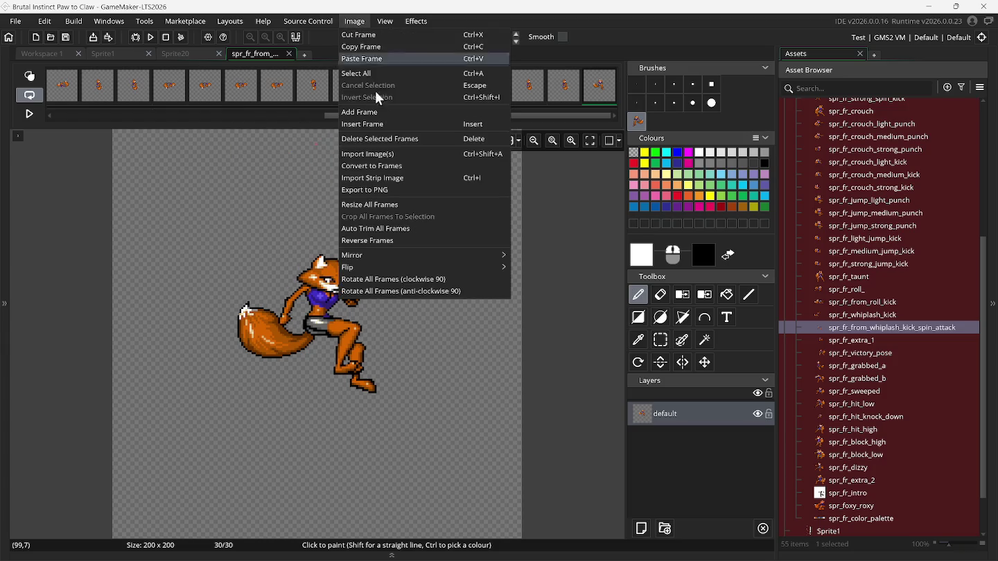
click(406, 228)
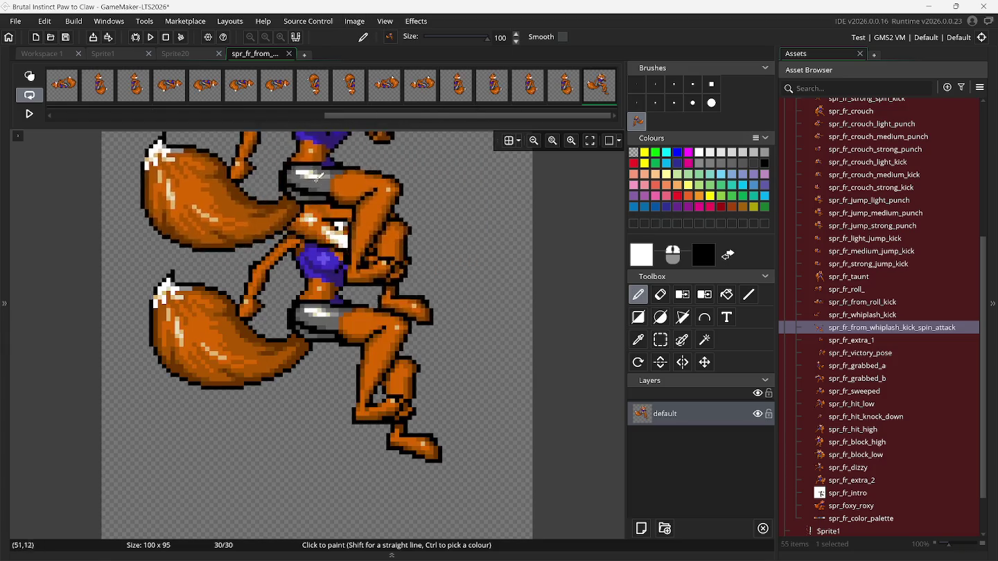
click(29, 113)
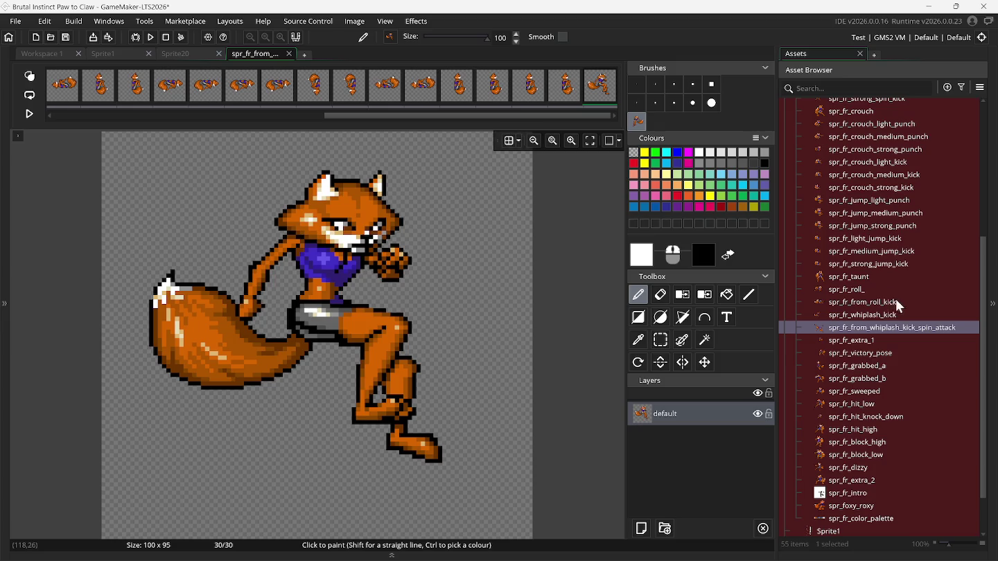
right_click(895, 325)
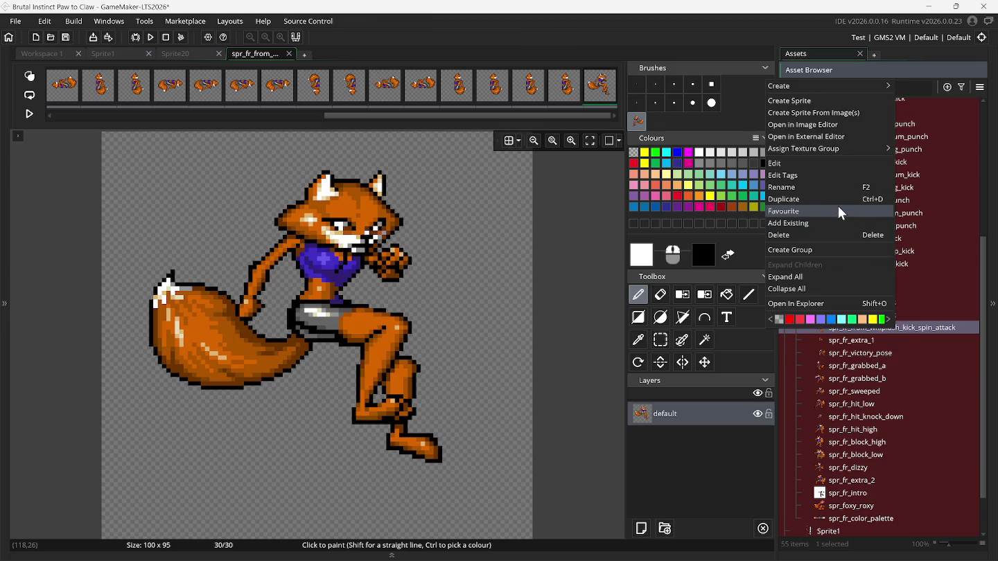
Duplicate the sprite as spr_fr_from_whiplash_kick_spin_attack_1 and reselect the original.
click(851, 220)
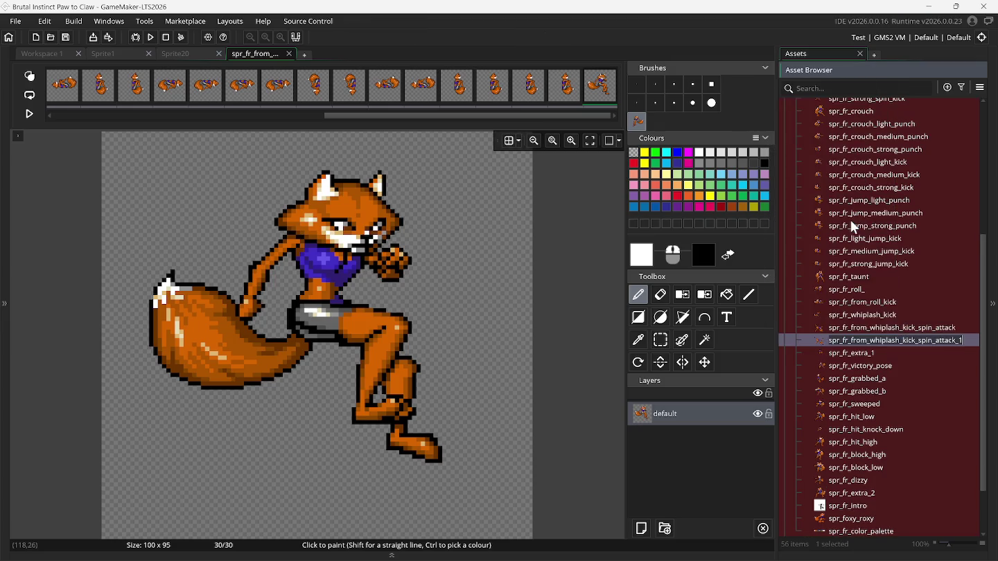
key(Return)
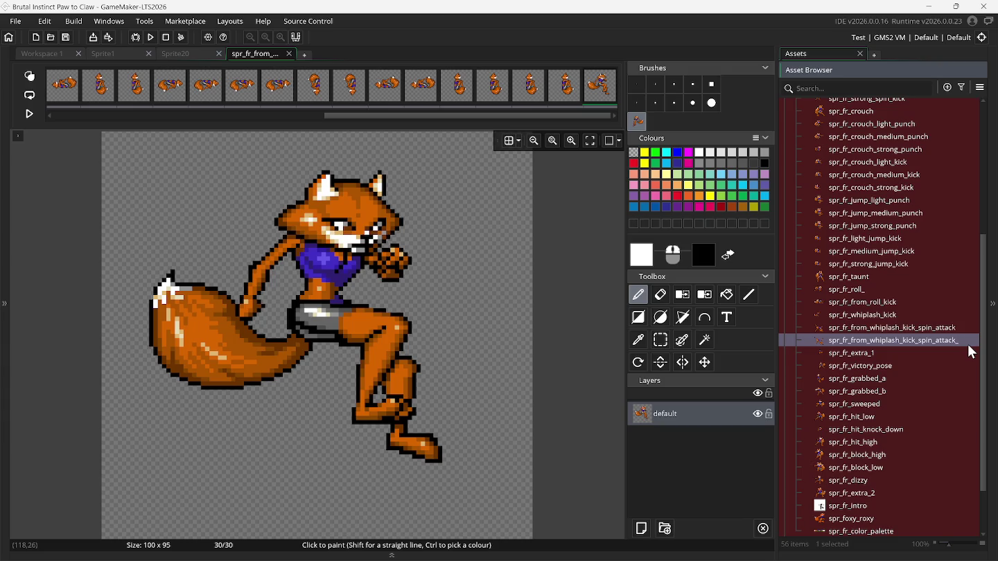
text(b)
click(863, 330)
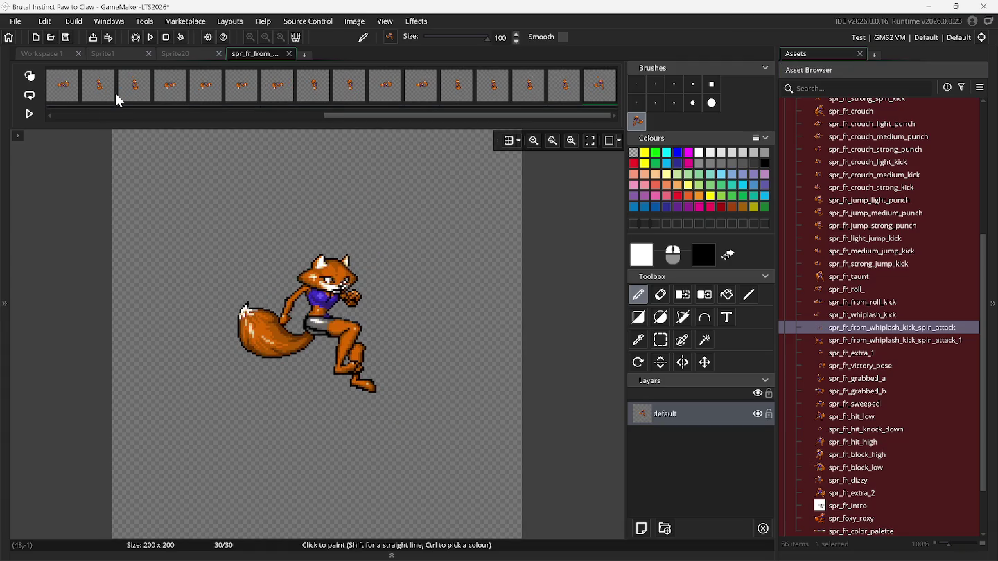
click(46, 23)
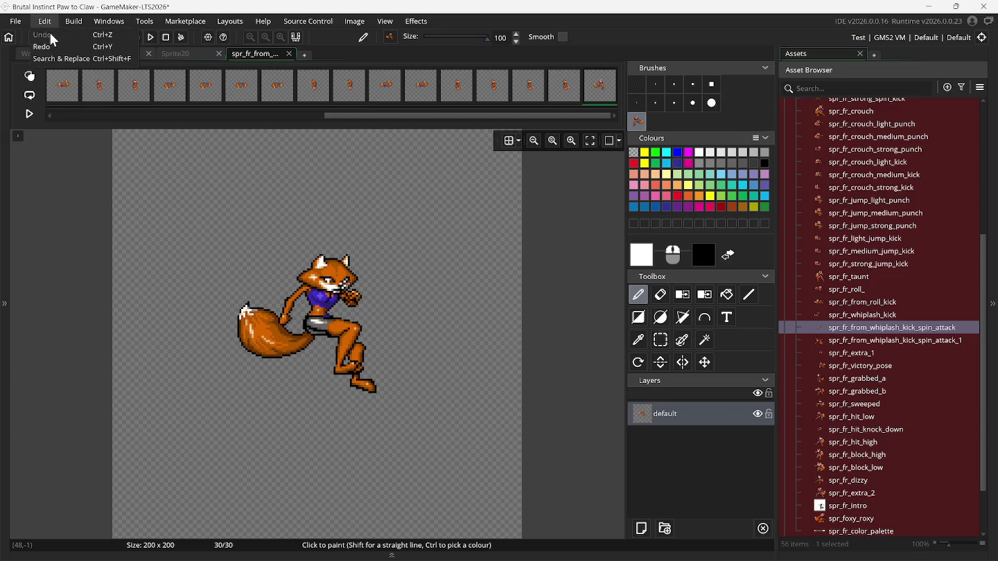
click(411, 115)
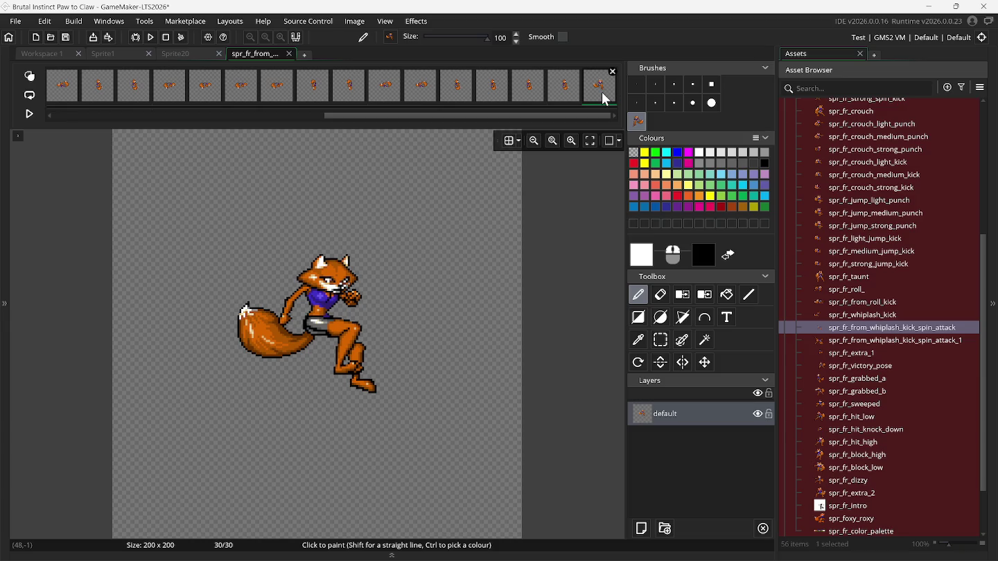
mouse_move(605, 100)
mouse_down()
mouse_move(509, 156)
mouse_move(558, 153)
mouse_move(588, 117)
mouse_move(587, 240)
mouse_move(574, 205)
mouse_move(584, 171)
mouse_move(201, 139)
mouse_move(114, 60)
mouse_up()
Switch to the Sprite1 fox sheet with Rectangle Select and scroll up and across it.
click(114, 60)
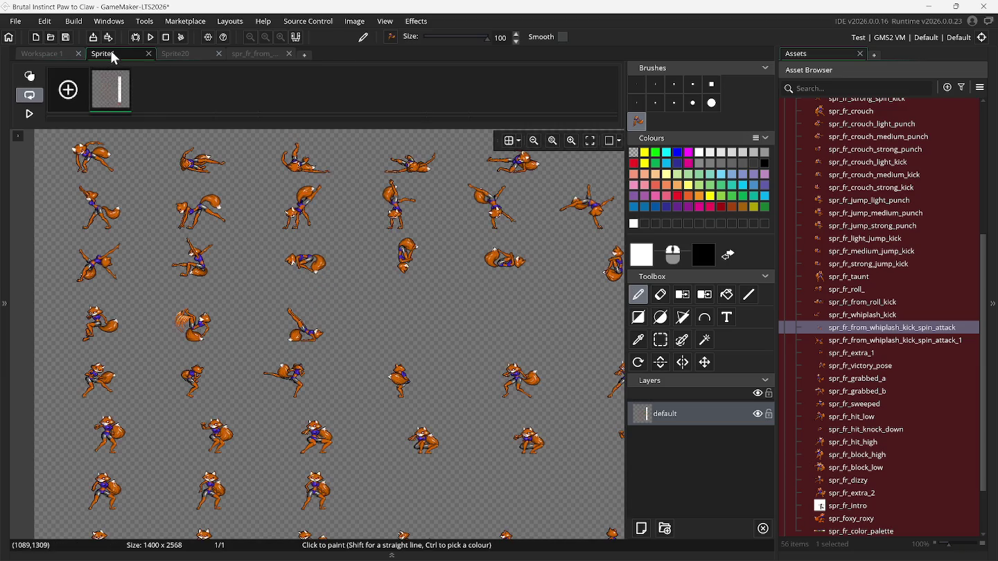
click(667, 342)
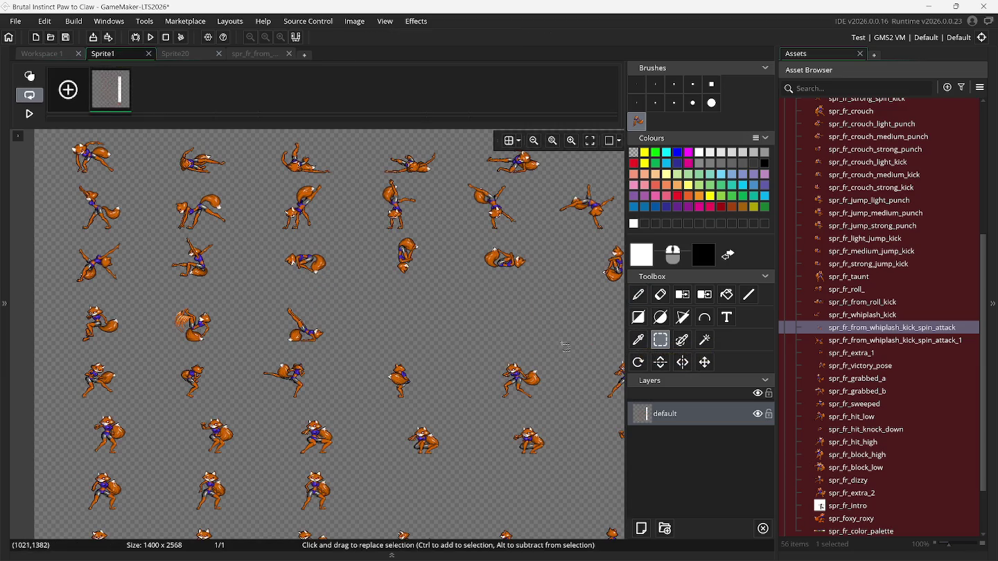
scroll(501, 350, up, 1)
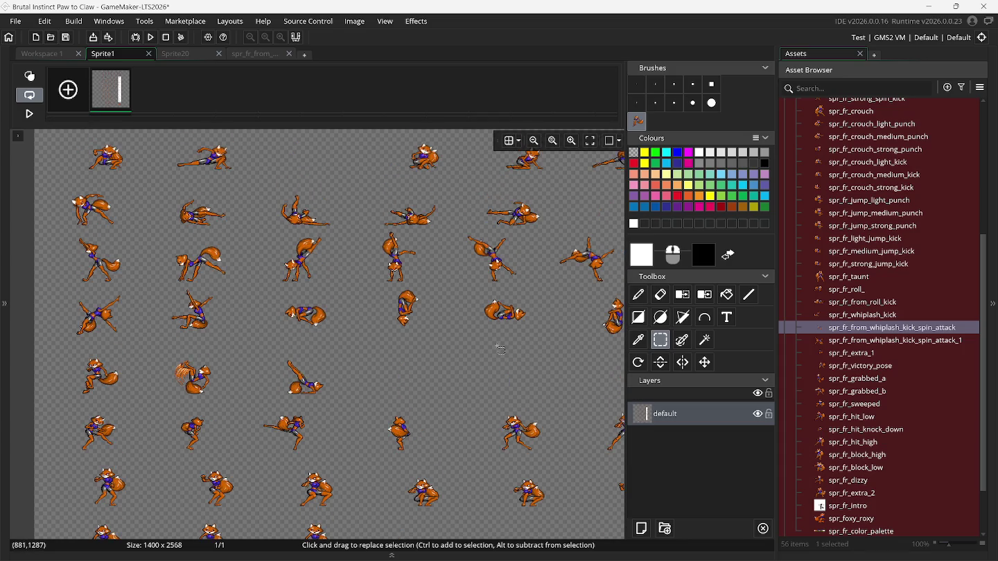
scroll(500, 370, up, 1)
scroll(499, 374, right, 1)
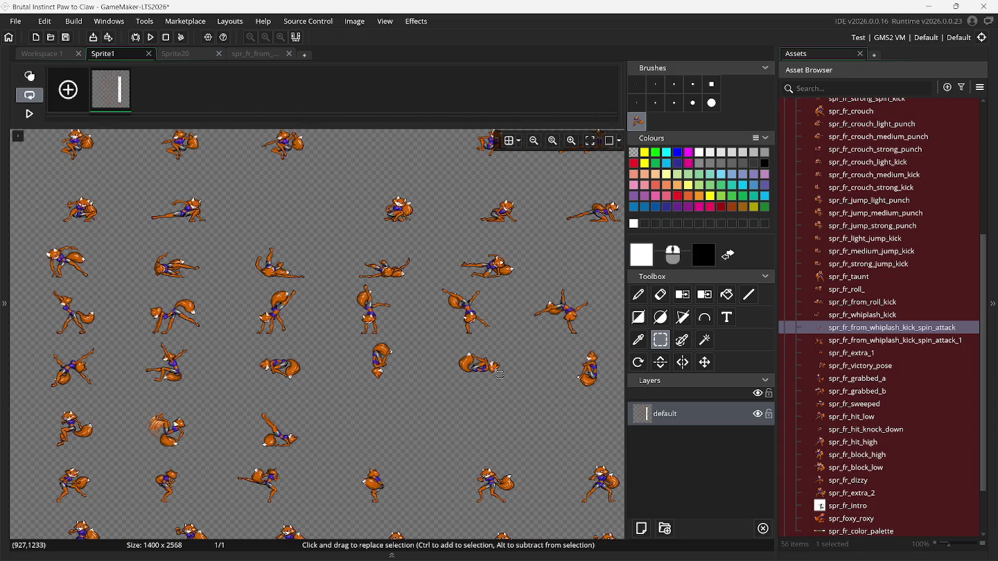
scroll(499, 374, right, 1)
scroll(496, 375, up, 1)
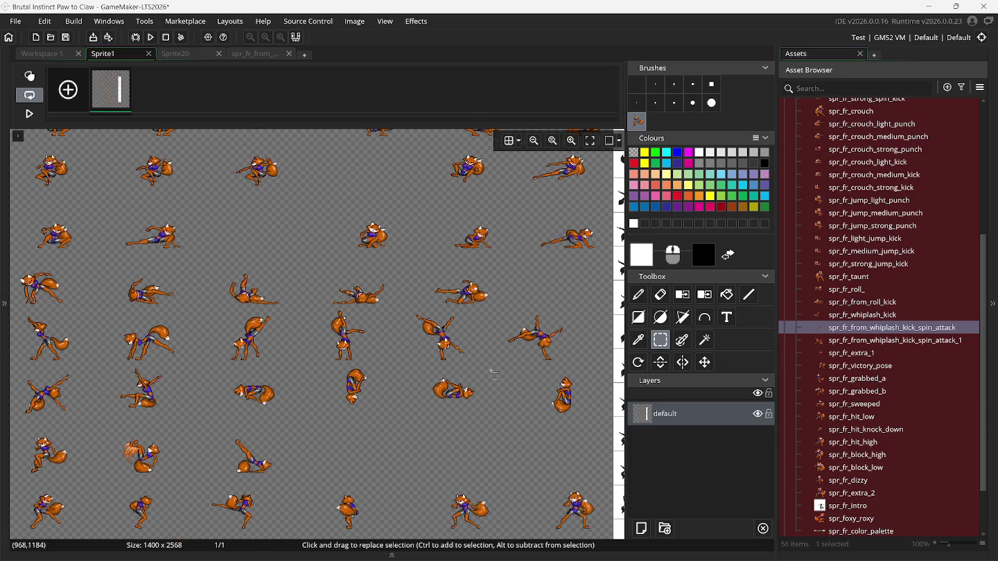
scroll(495, 374, up, 3)
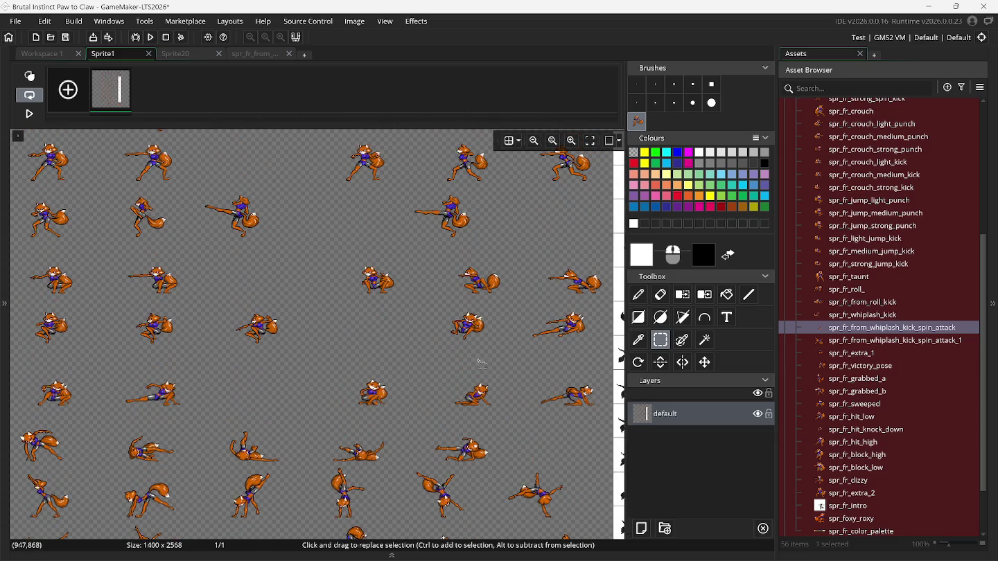
scroll(481, 363, up, 1)
scroll(480, 360, right, 1)
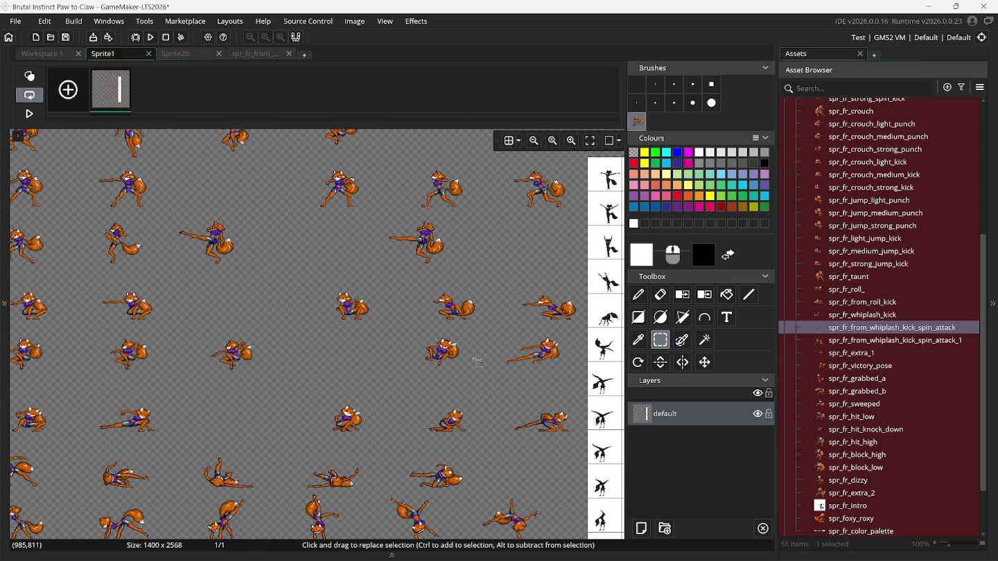
scroll(478, 362, up, 2)
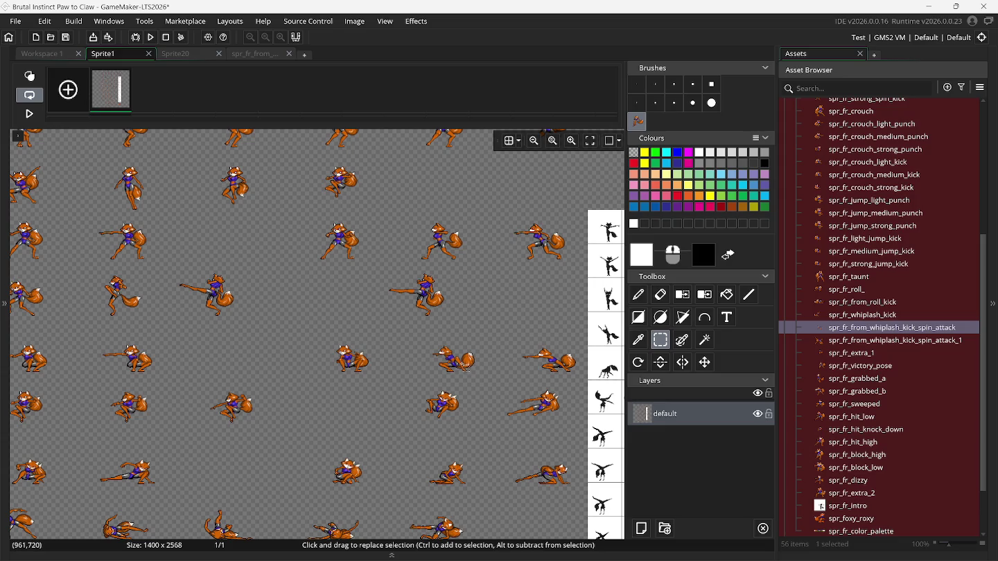
scroll(458, 377, up, 2)
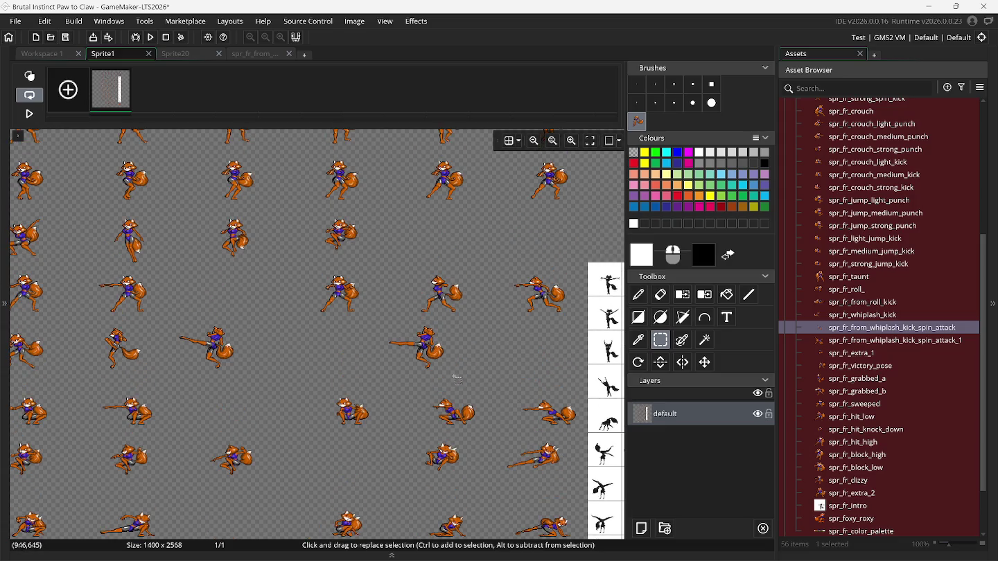
scroll(453, 380, left, 1)
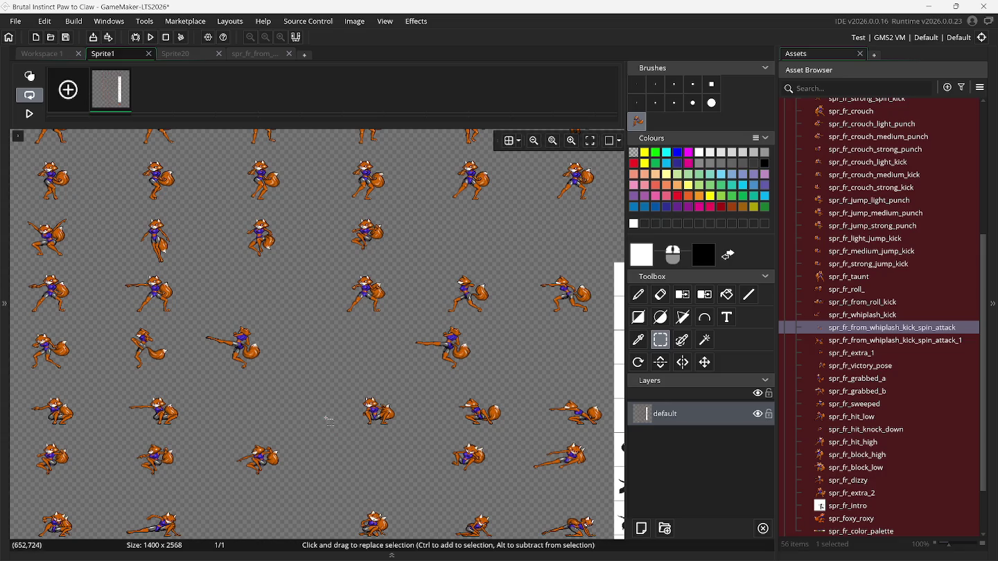
scroll(296, 423, left, 2)
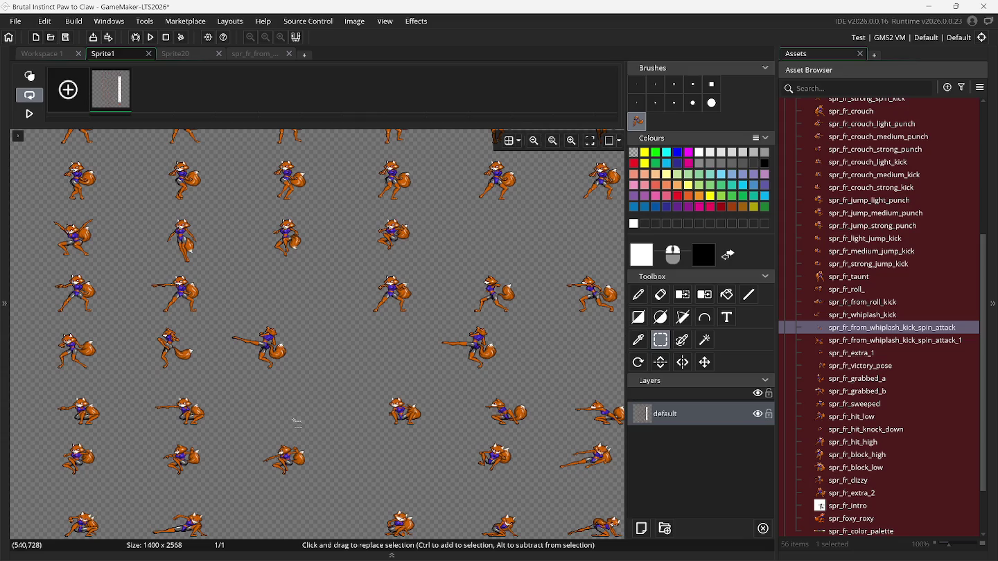
scroll(297, 422, up, 4)
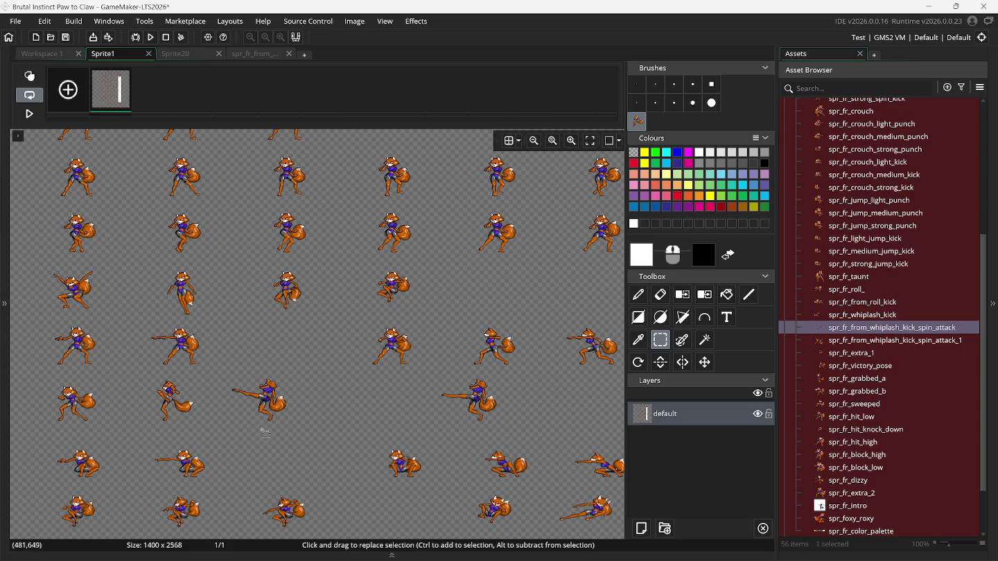
Scroll over the rest of the sheet, then reopen spr_fr_from_whiplash_kick_spin_attack.
scroll(298, 419, up, 3)
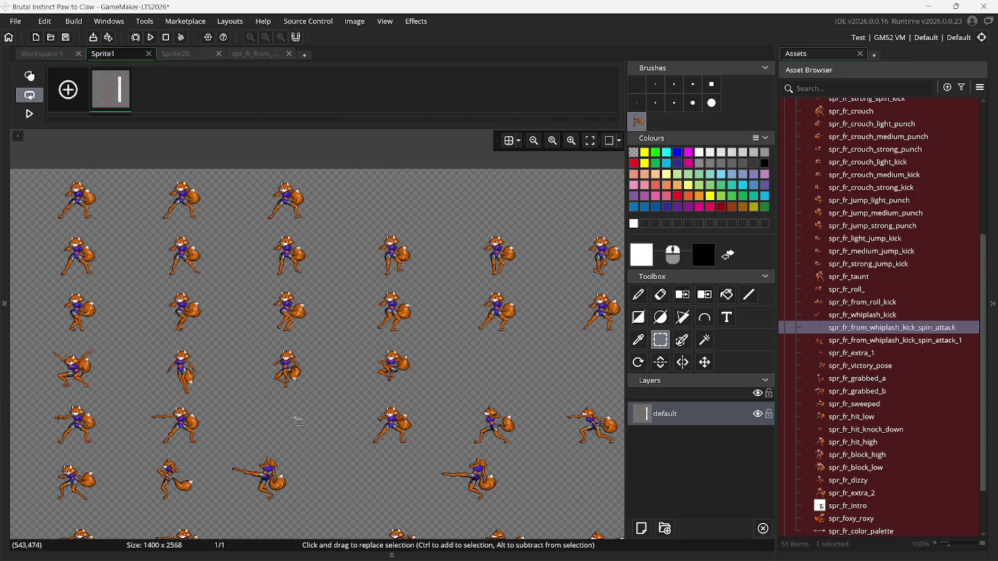
scroll(298, 419, left, 3)
scroll(299, 421, down, 1)
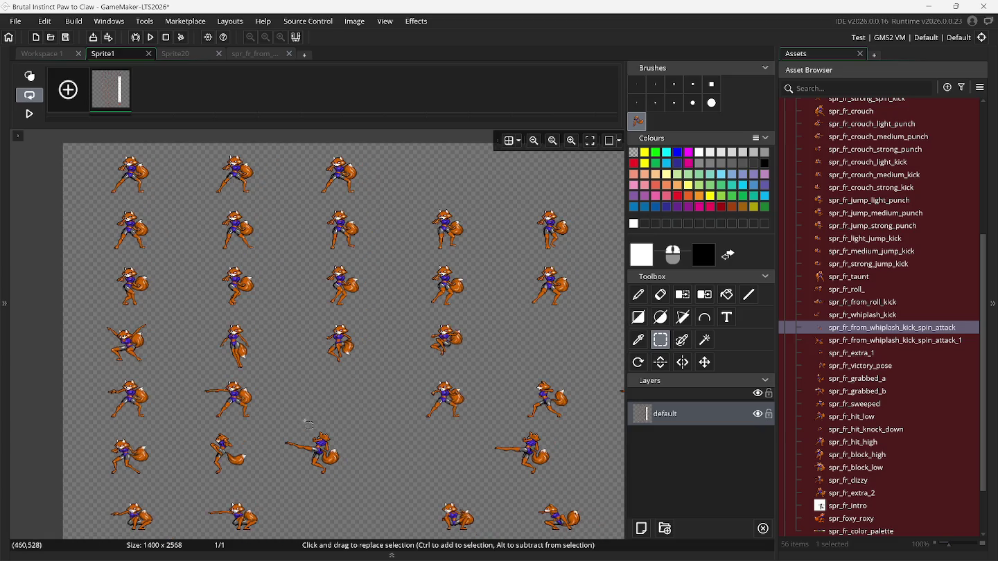
scroll(309, 425, right, 1)
scroll(308, 424, right, 5)
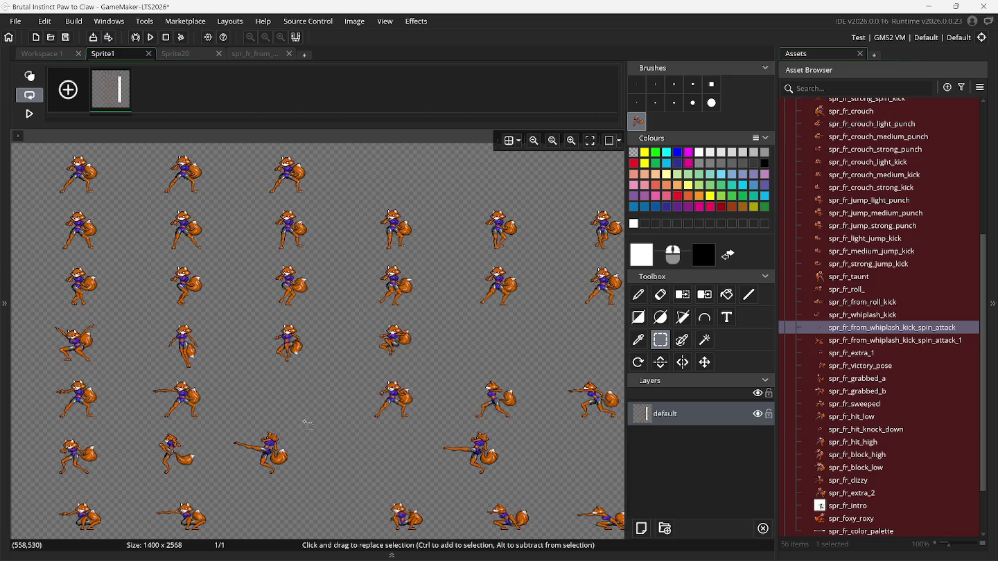
scroll(307, 424, right, 2)
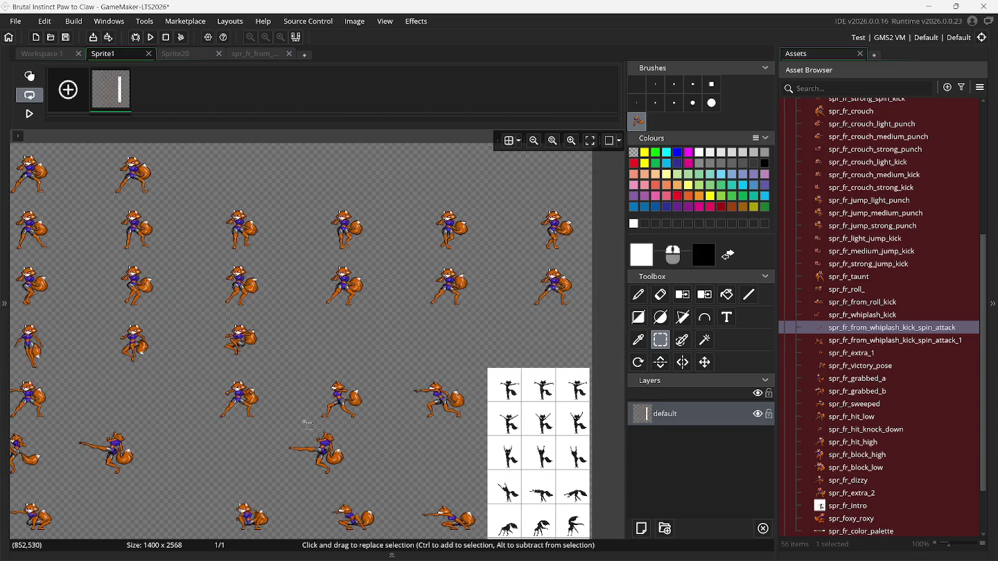
scroll(308, 424, down, 1)
scroll(308, 424, left, 2)
scroll(308, 425, left, 1)
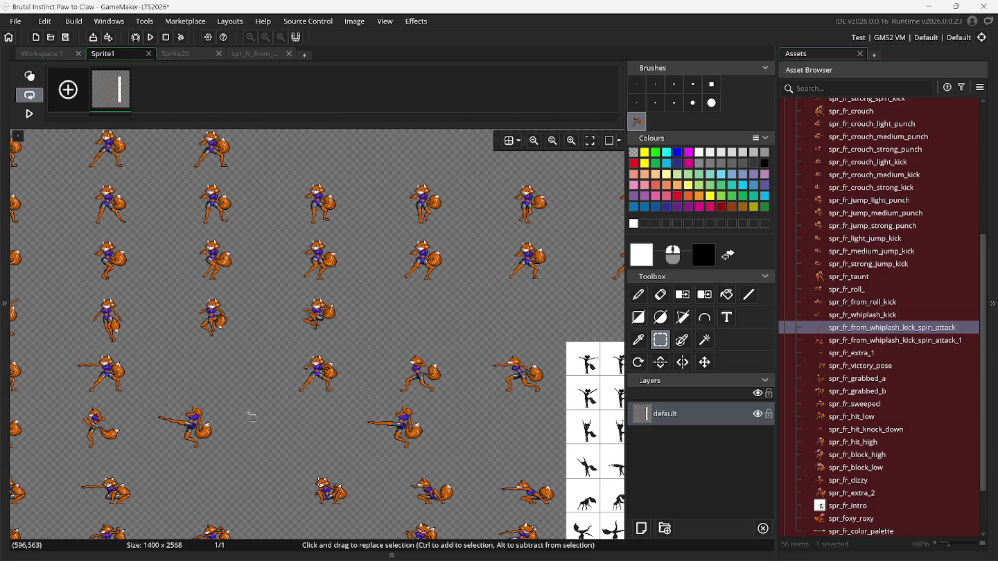
scroll(251, 416, down, 1)
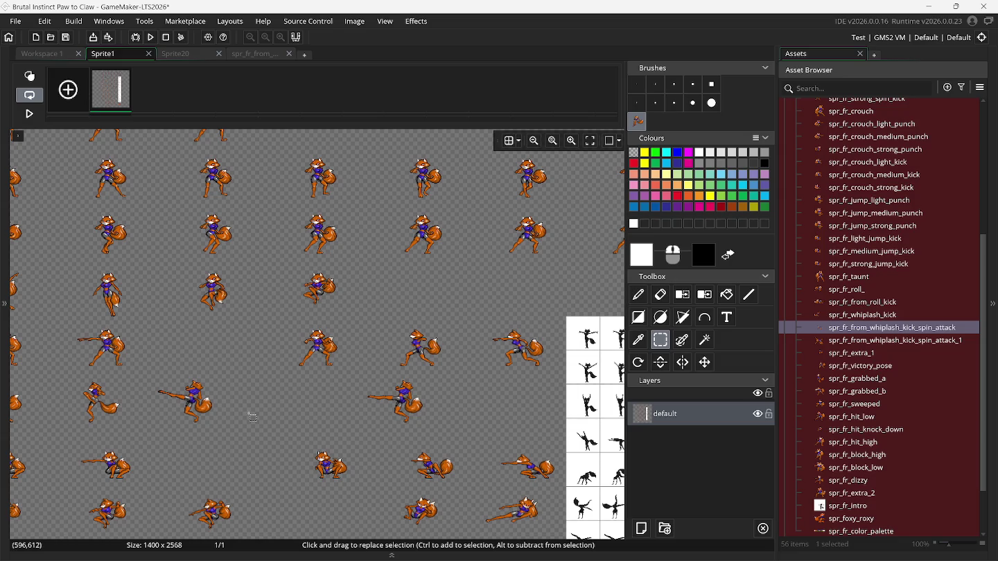
scroll(251, 417, down, 1)
scroll(252, 416, left, 3)
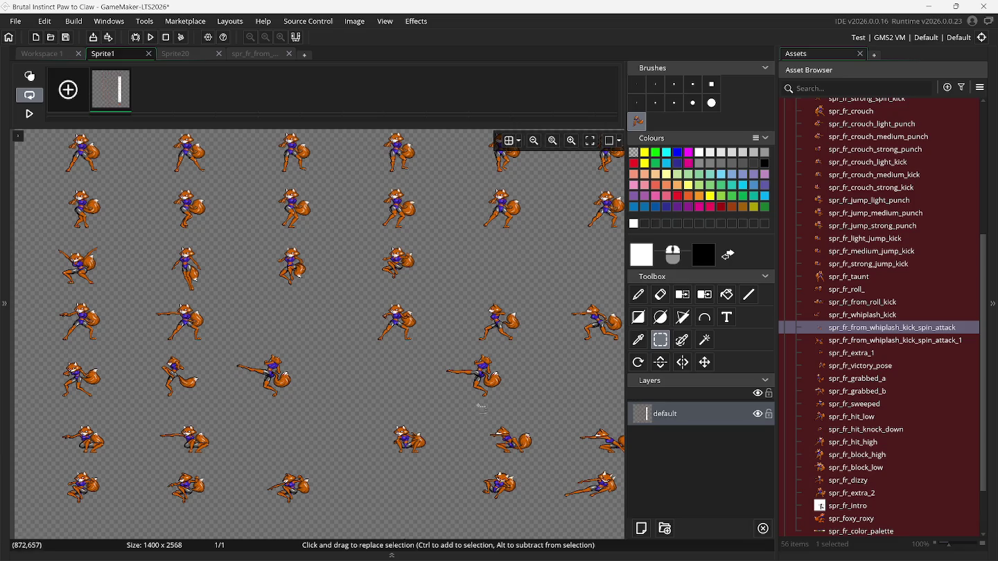
double_click(855, 329)
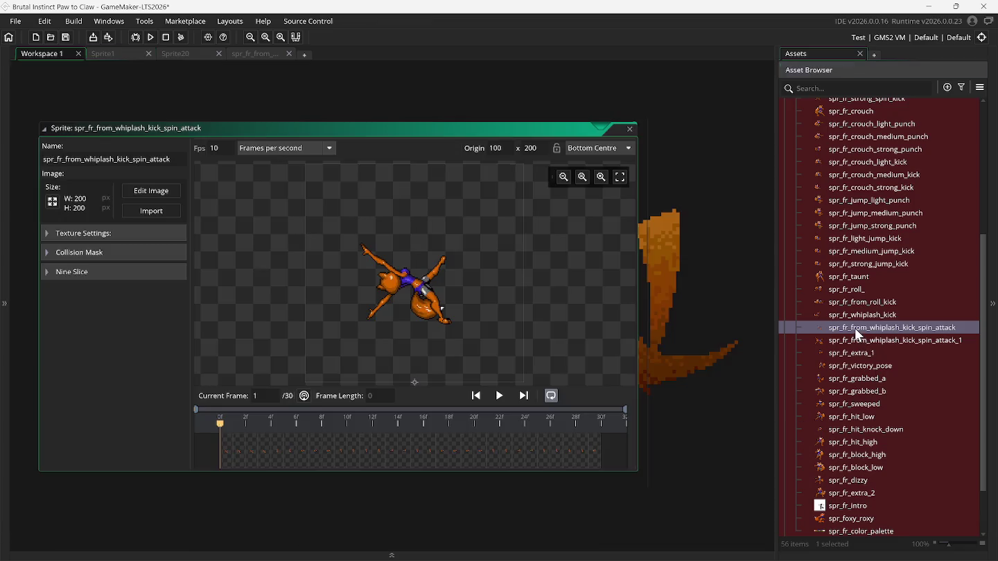
Play the original spin attack, then open spr_fr_from_whiplash_kick_spin_attack_1 and replay it with looping off.
click(500, 396)
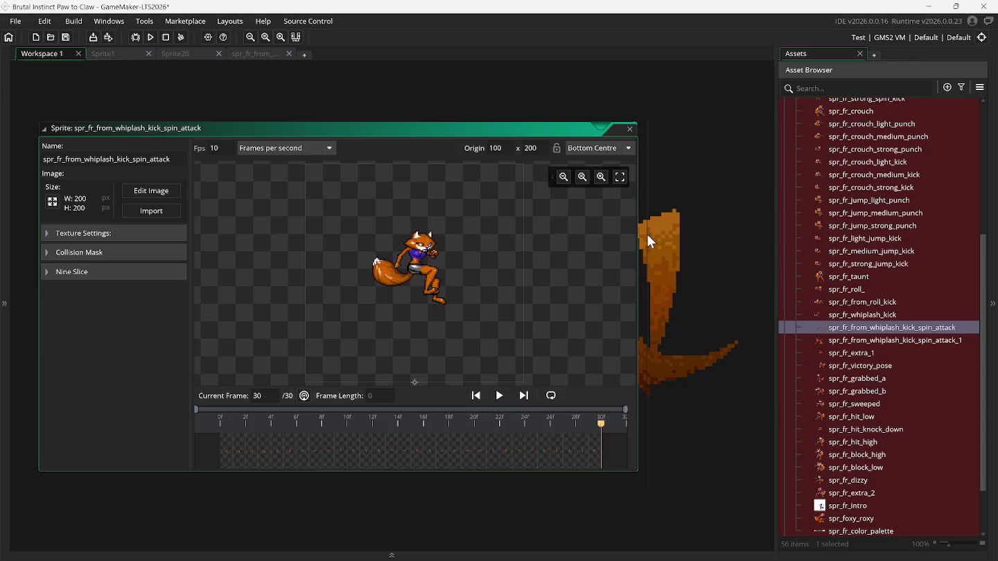
click(630, 129)
double_click(874, 340)
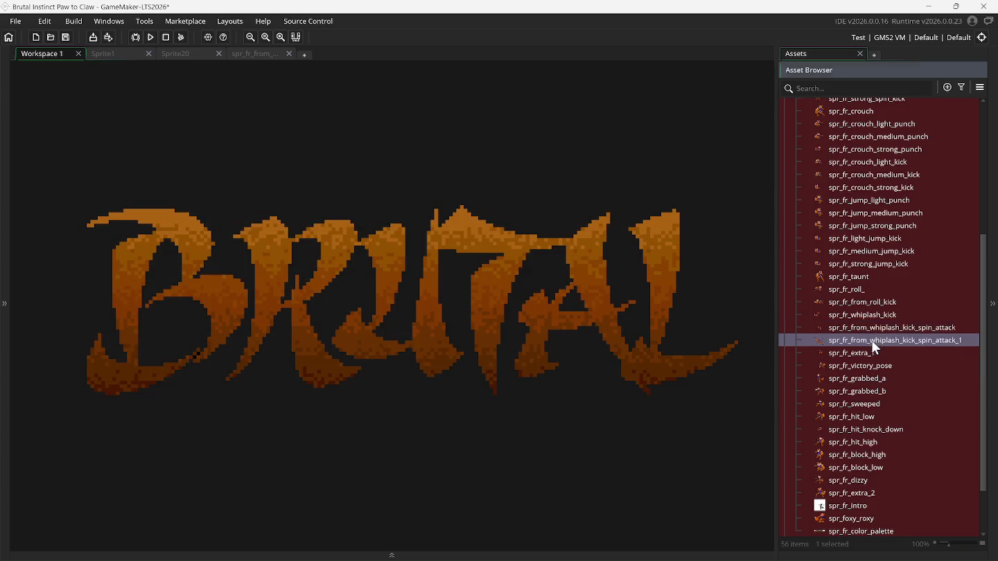
click(503, 399)
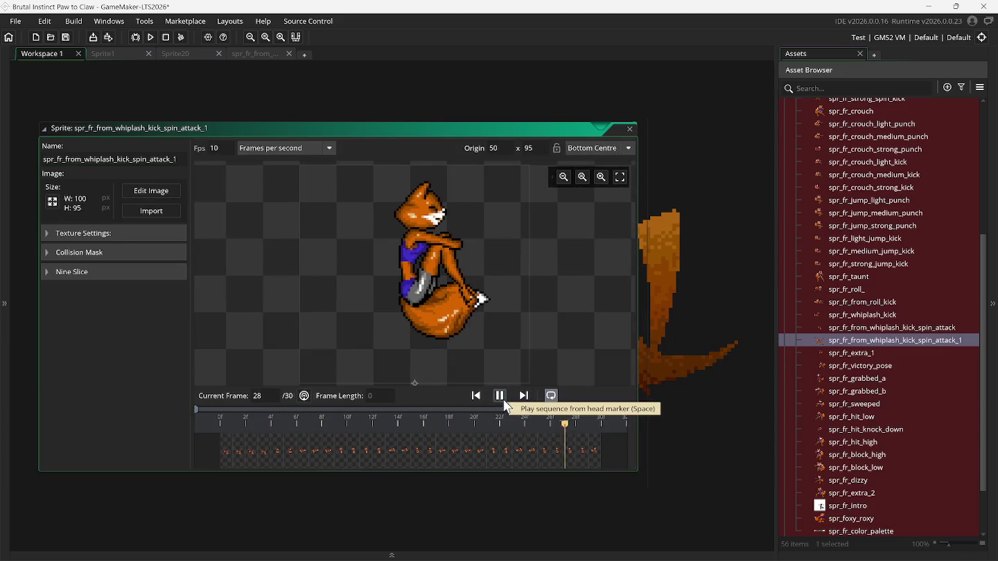
click(553, 398)
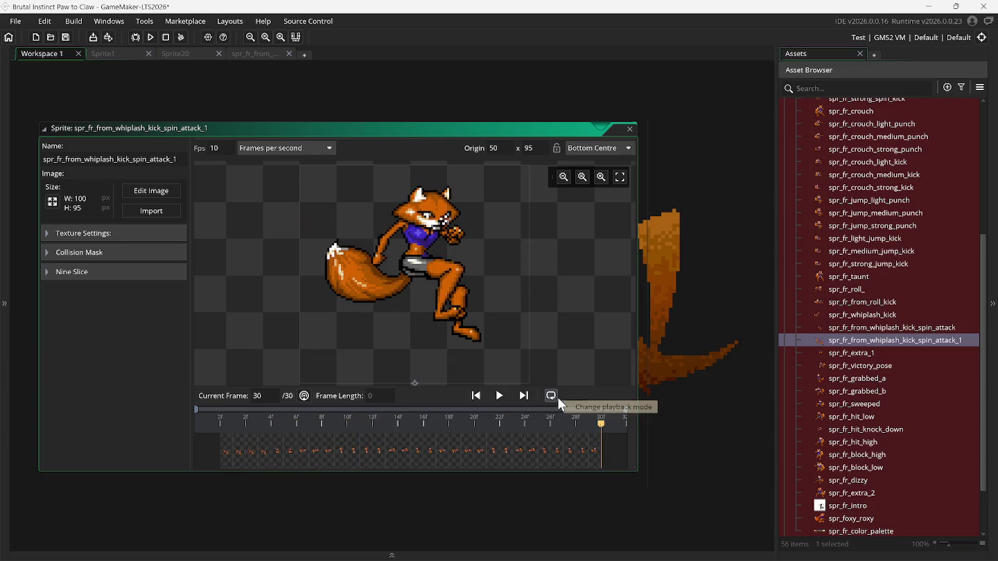
click(499, 397)
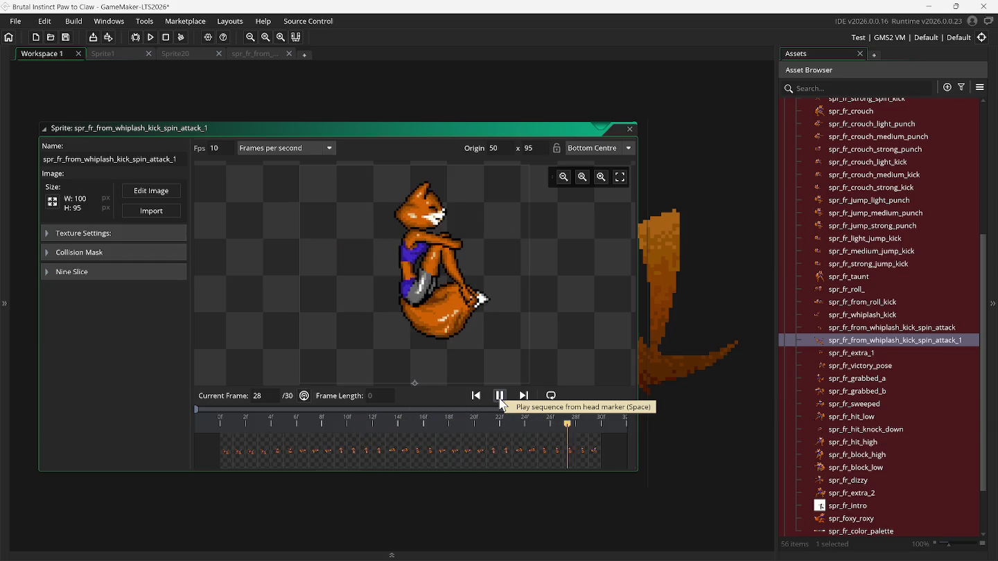
Reopen and play the original spin attack, then reopen spr_fr_from_whiplash_kick_spin_attack_1.
click(845, 329)
double_click(843, 327)
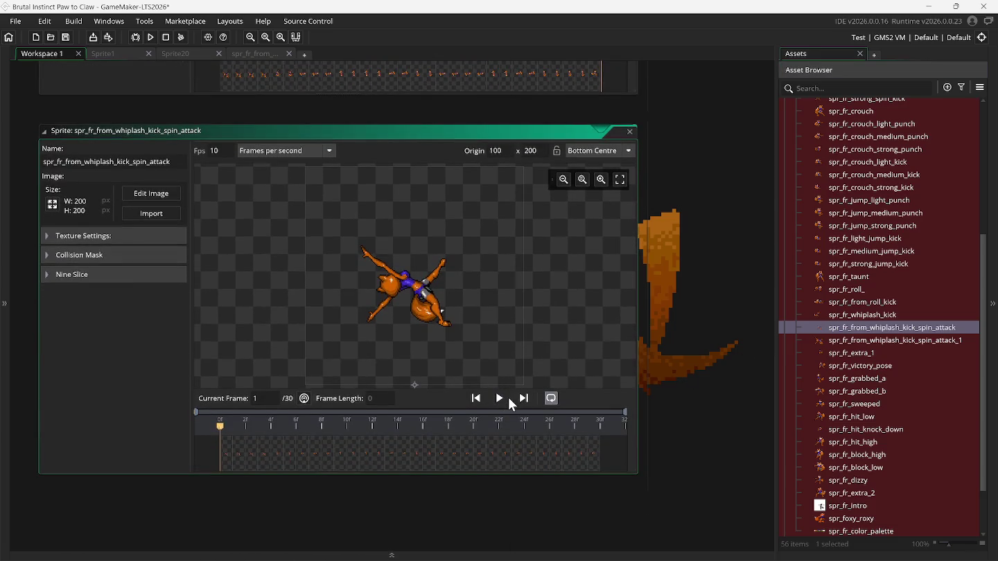
click(500, 399)
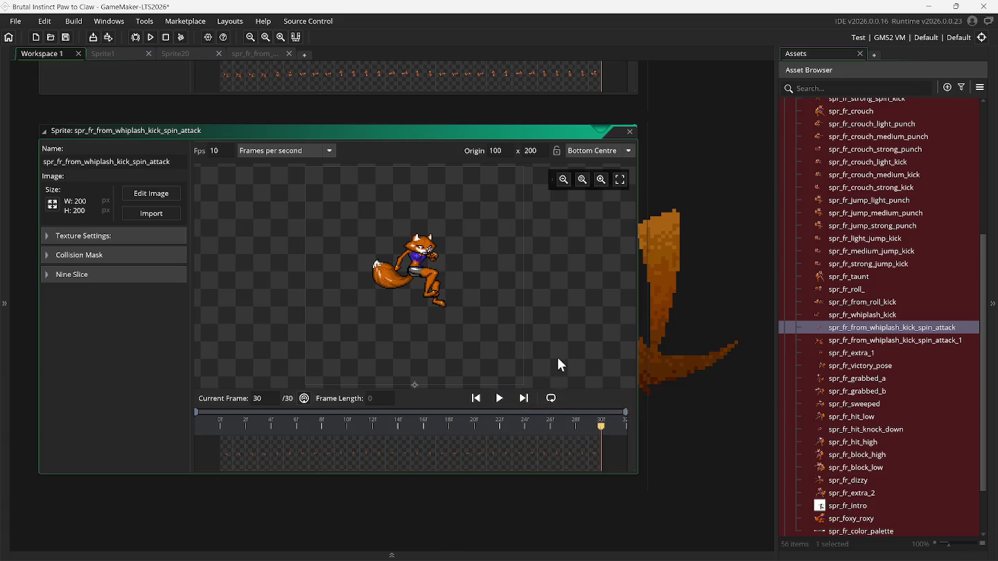
click(857, 341)
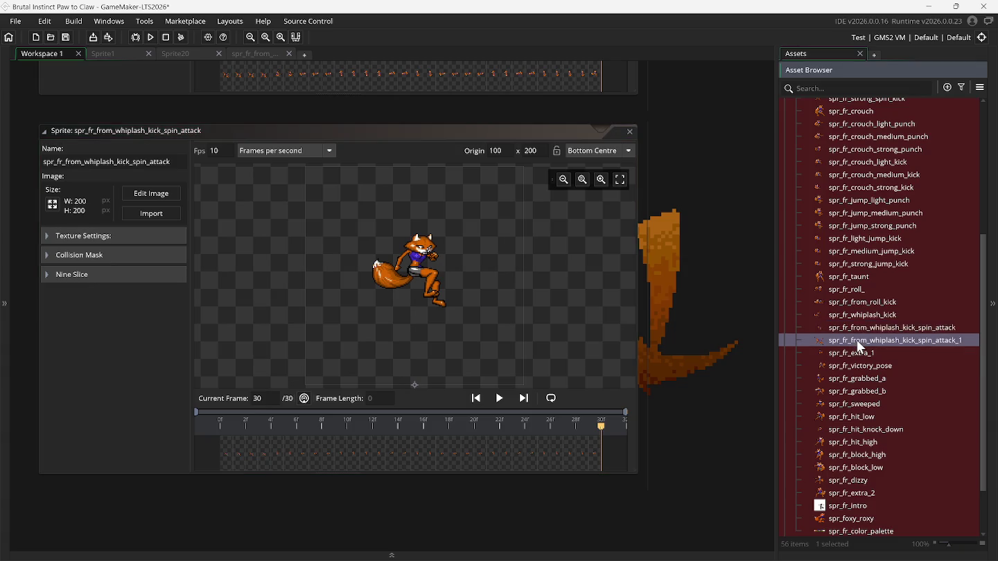
click(858, 341)
double_click(819, 343)
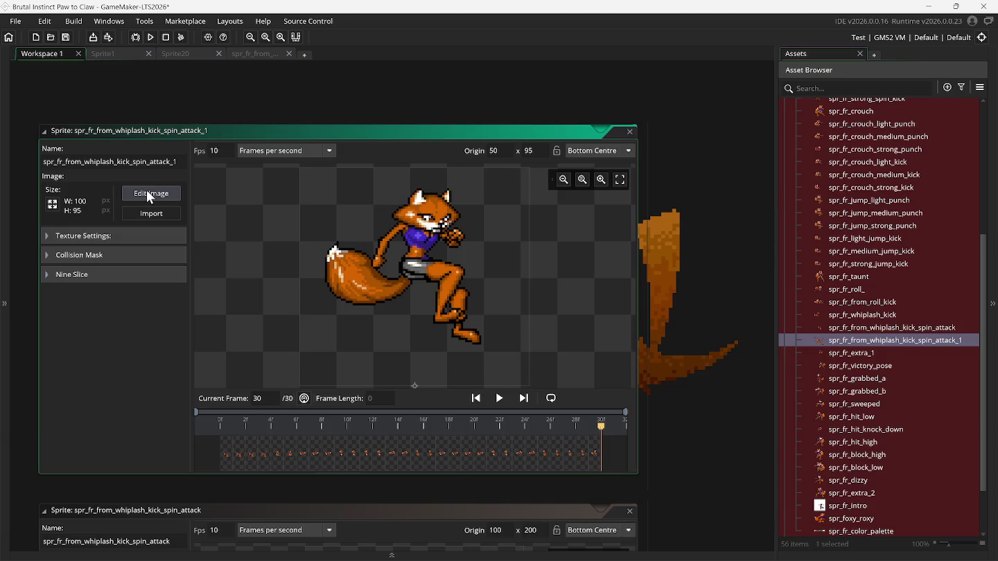
Open spr_fr_from_whiplash_kick_spin_attack_1's frames and delete its final frame, 30 of 30.
click(149, 195)
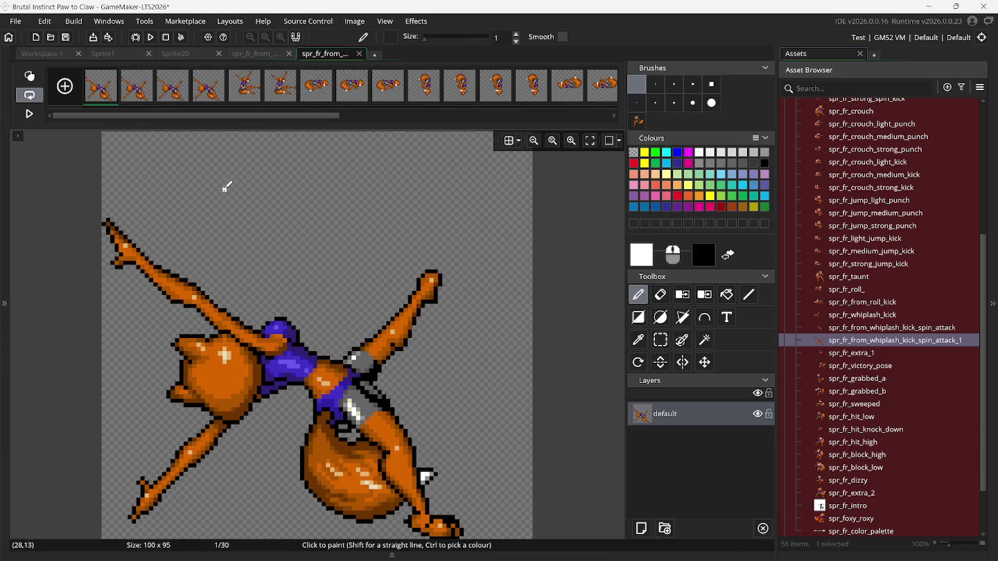
drag(339, 120, 614, 123)
click(600, 89)
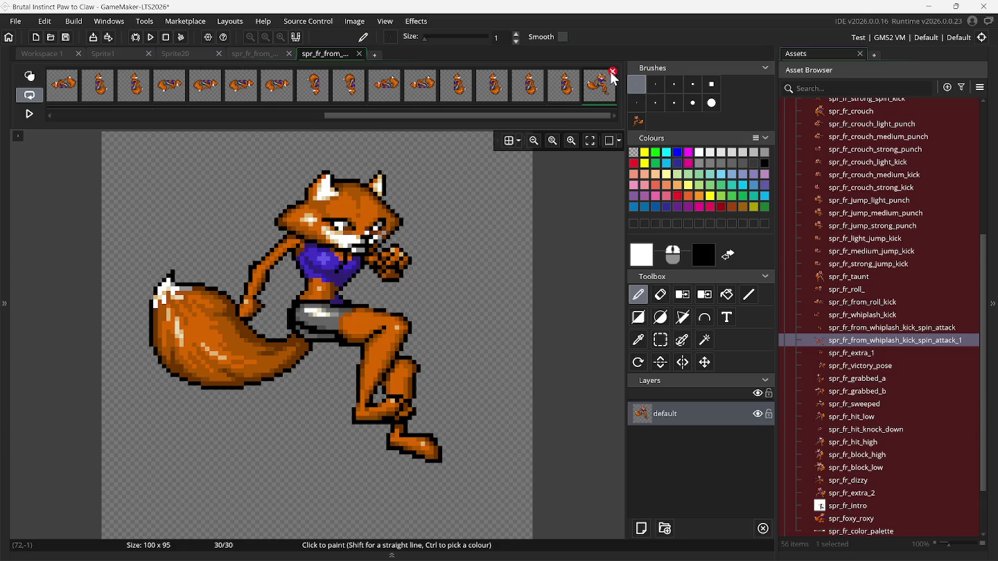
click(614, 72)
click(114, 56)
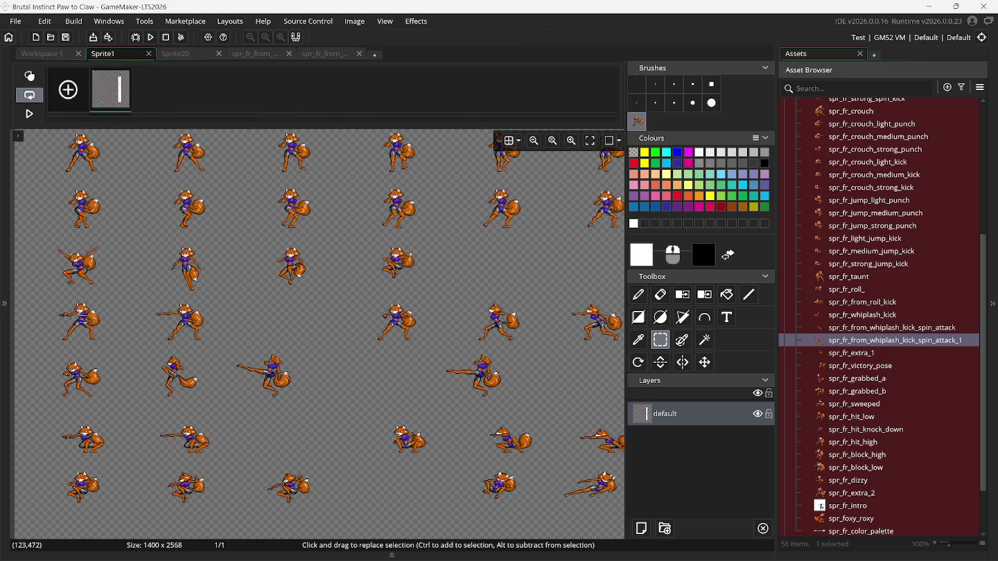
Scroll down and back up through the rows of fox poses on the 1400 × 2568 Sprite1 sheet.
scroll(90, 305, down, 2)
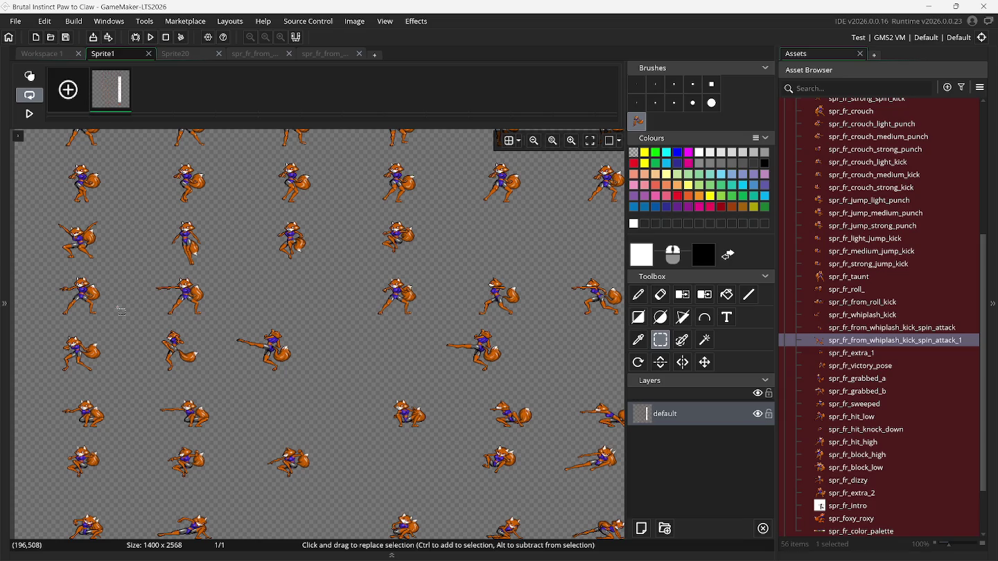
scroll(121, 310, down, 3)
scroll(137, 313, up, 1)
scroll(137, 314, down, 3)
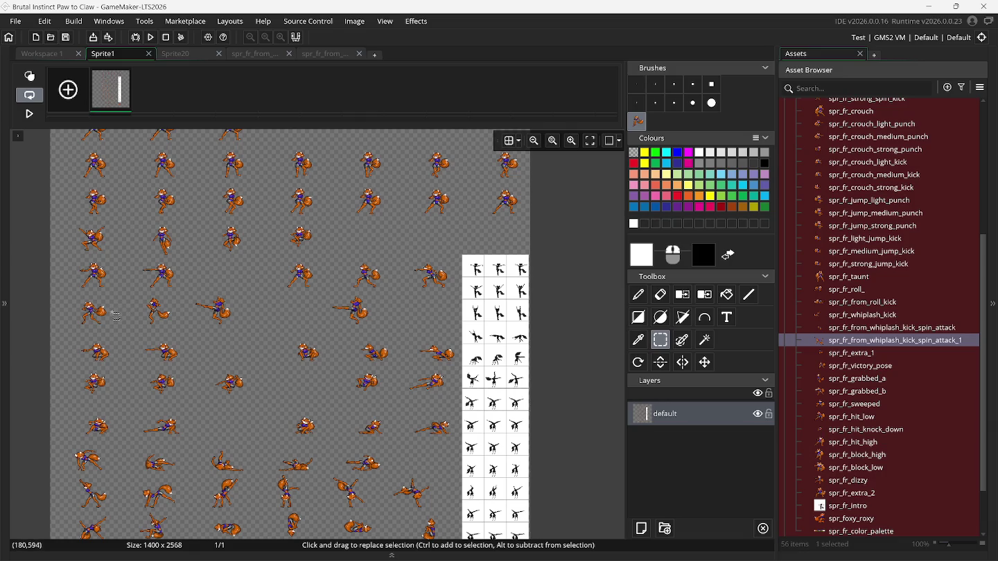
scroll(116, 315, up, 2)
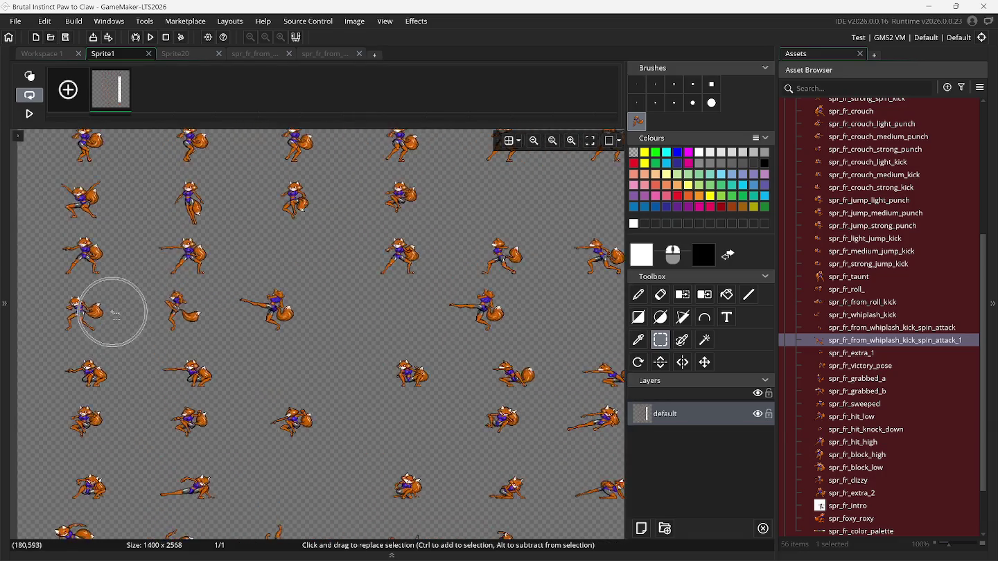
scroll(116, 315, down, 3)
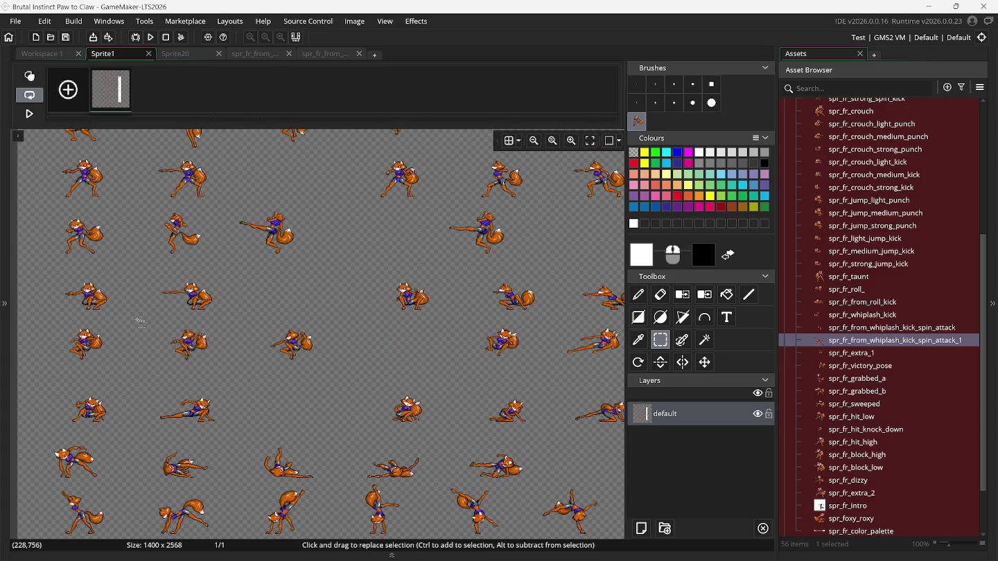
scroll(141, 323, down, 5)
scroll(141, 322, down, 3)
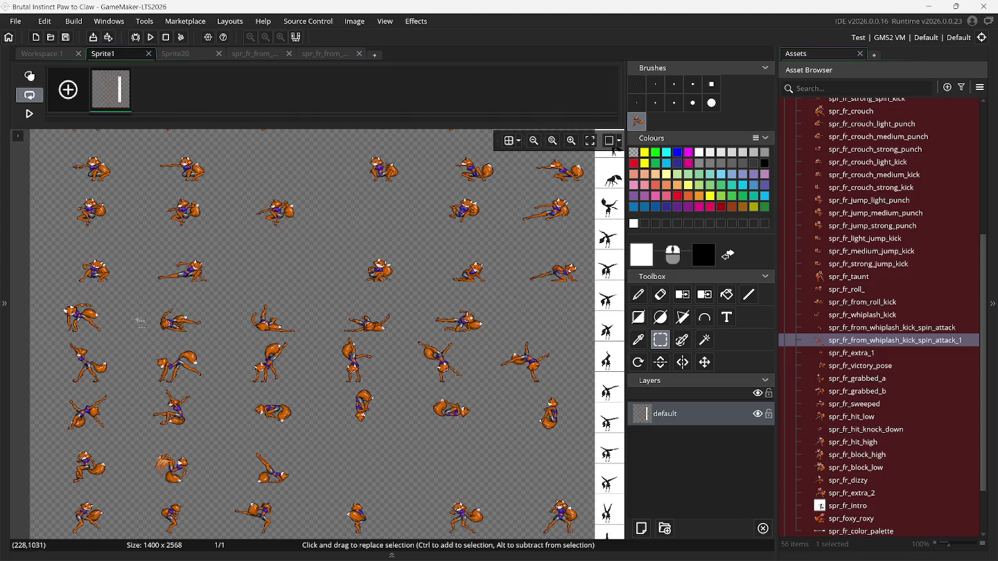
scroll(141, 322, down, 8)
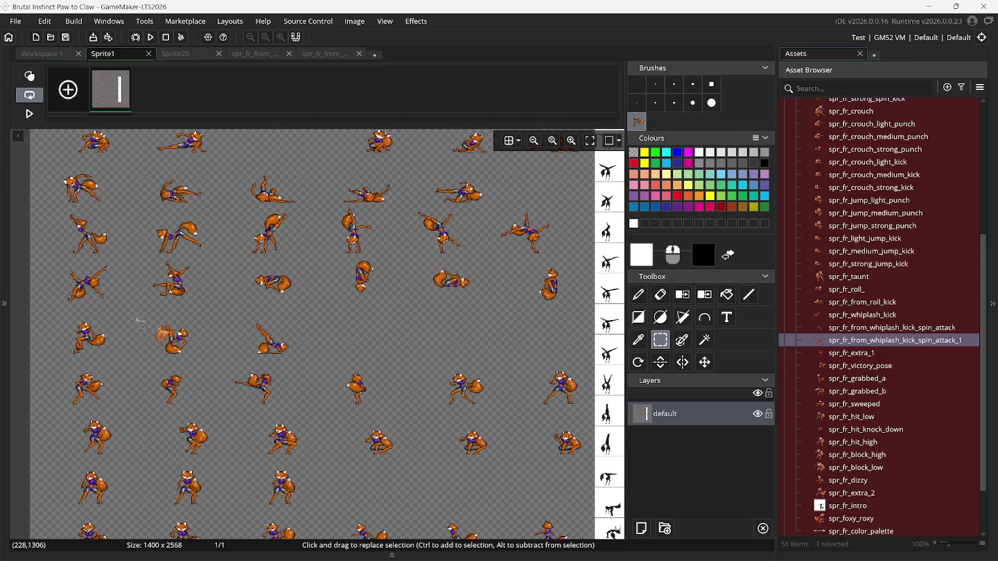
scroll(141, 322, down, 10)
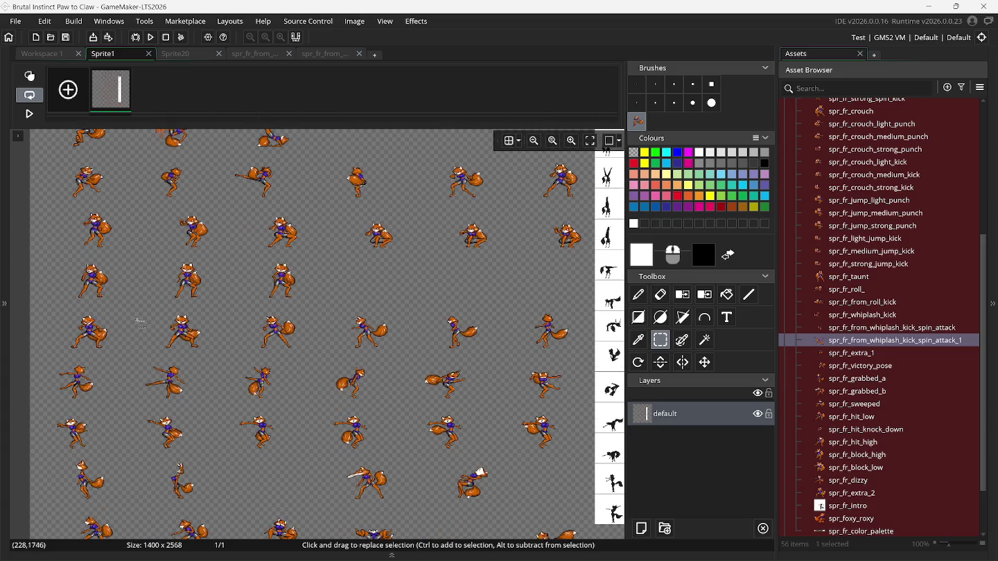
scroll(141, 322, up, 2)
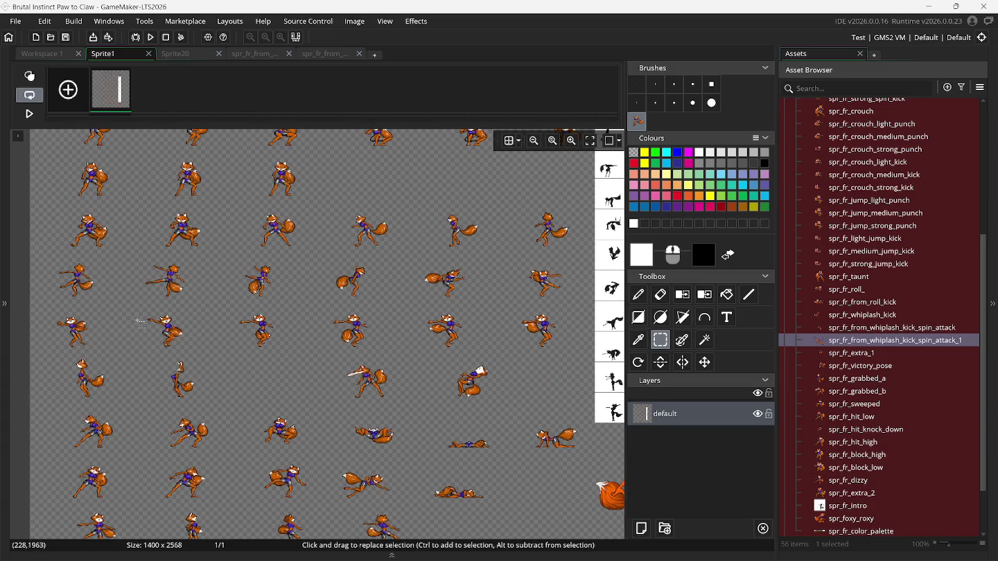
scroll(141, 323, up, 5)
scroll(141, 323, up, 3)
scroll(141, 323, up, 2)
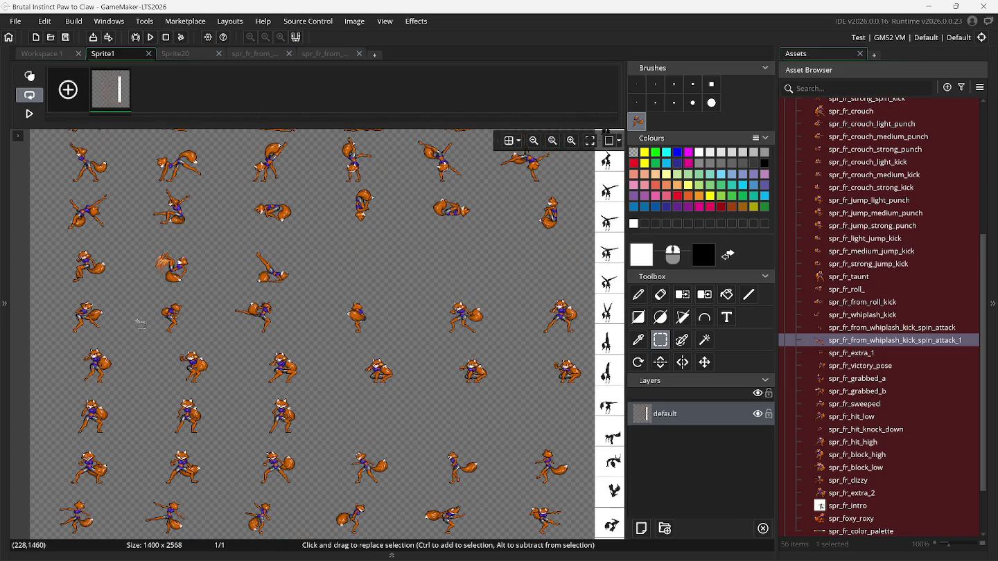
scroll(141, 323, up, 2)
scroll(140, 323, up, 3)
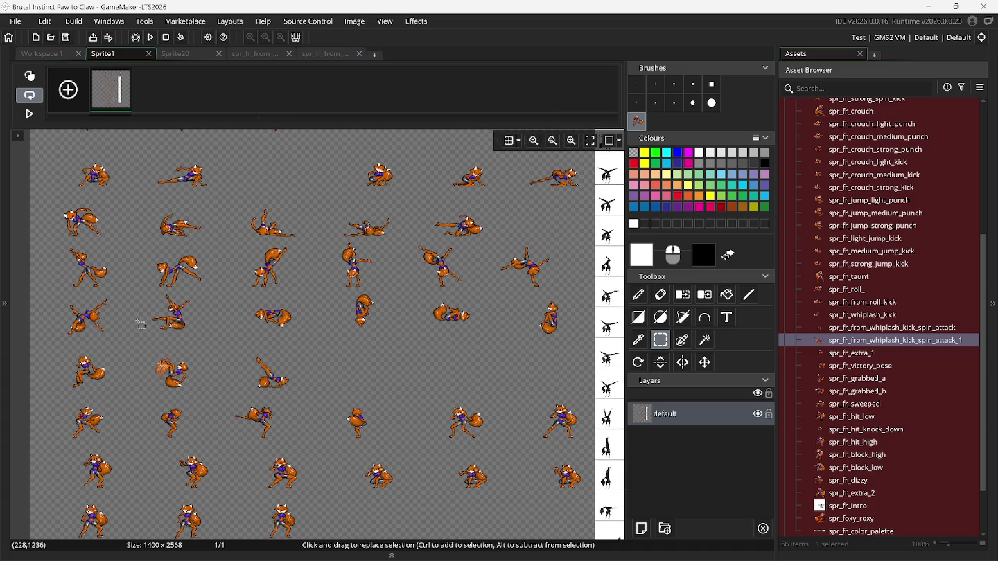
scroll(141, 324, up, 3)
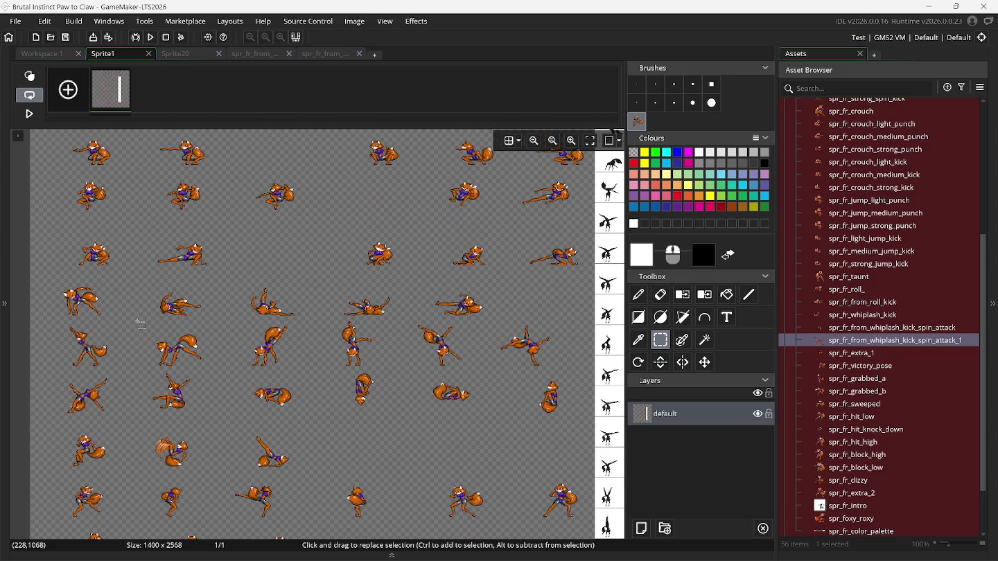
scroll(141, 323, up, 1)
scroll(141, 323, up, 1)
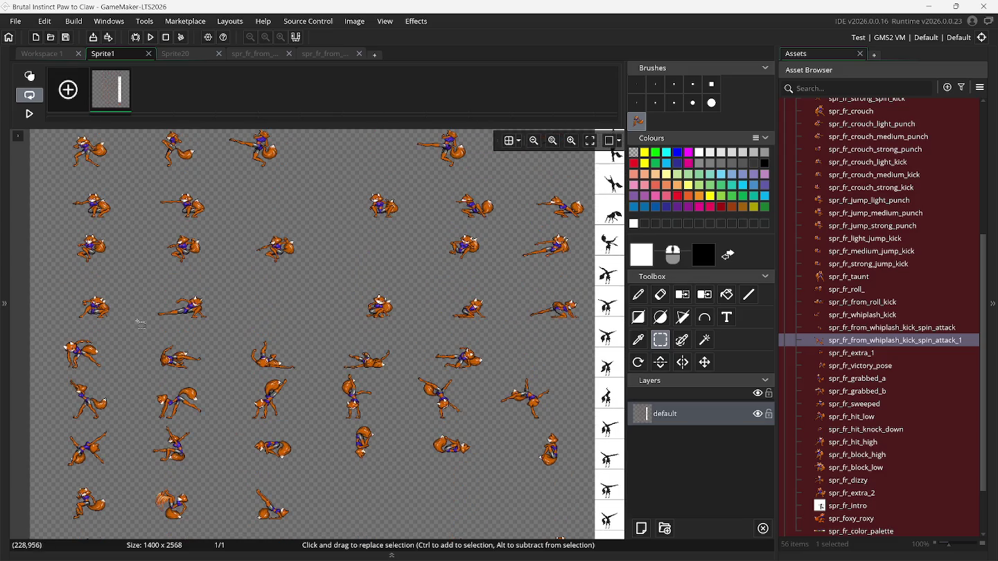
scroll(140, 323, up, 1)
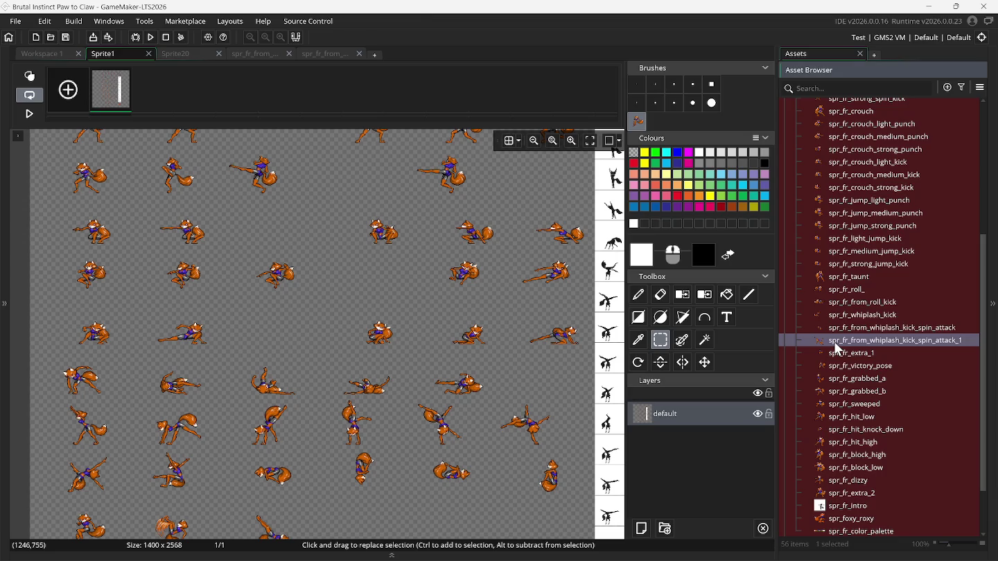
Delete spr_fr_from_whiplash_kick_spin_attack_1 and cut spr_fr_from_whiplash_kick_spin_attack's last frame, leaving 29 frames.
key(Delete)
click(539, 314)
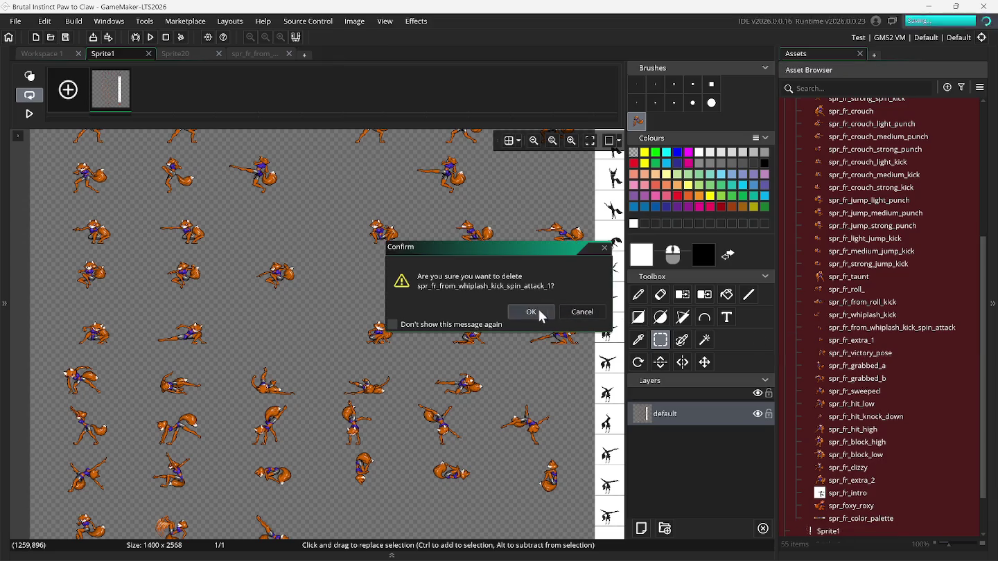
double_click(820, 327)
click(166, 194)
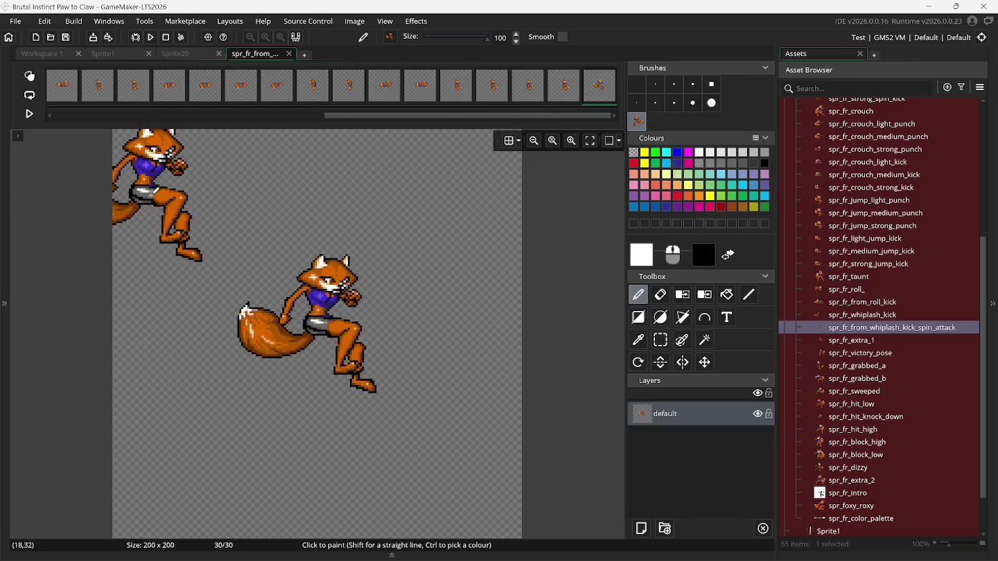
click(612, 71)
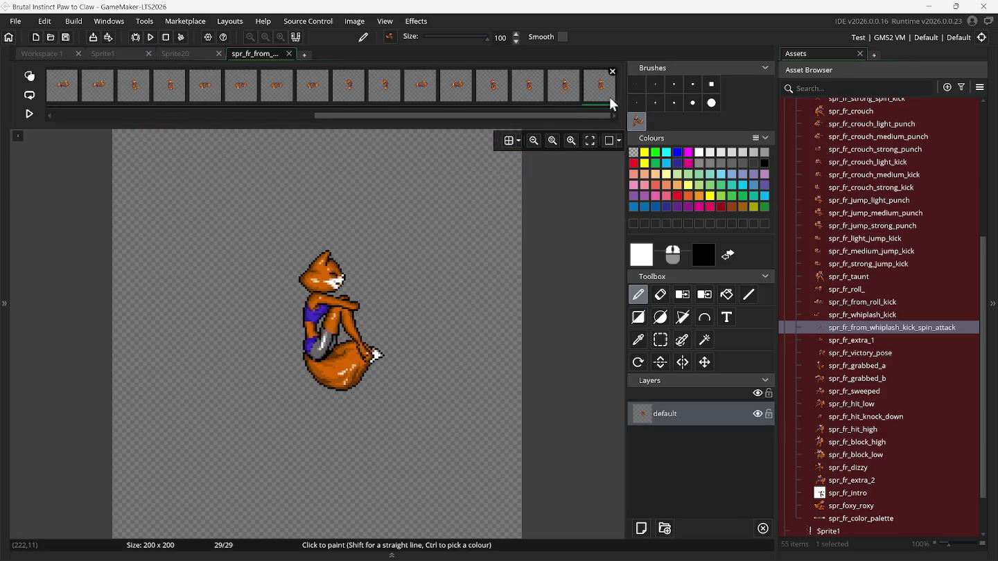
Play, stop and replay the 29-frame spin attack animation preview.
click(25, 118)
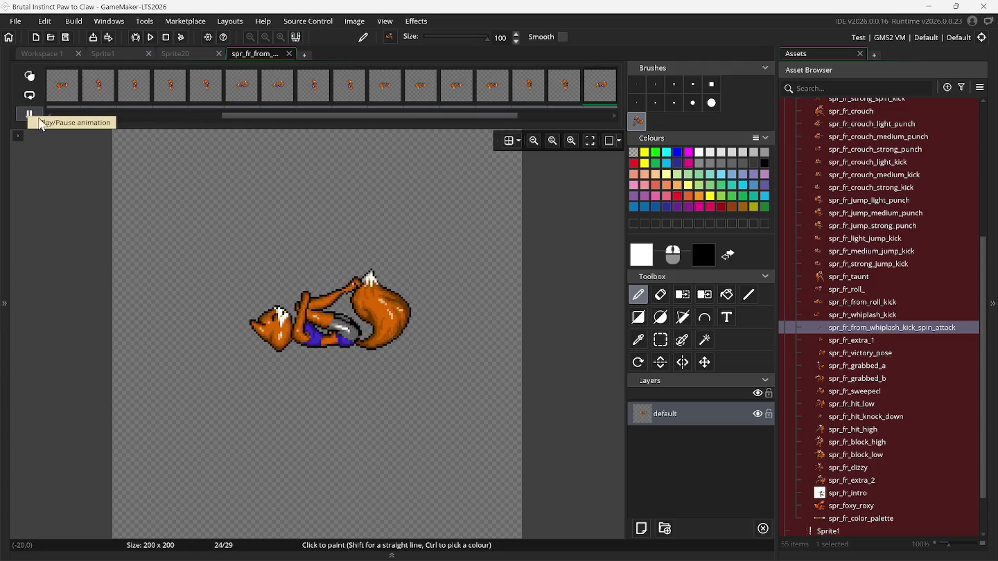
click(28, 115)
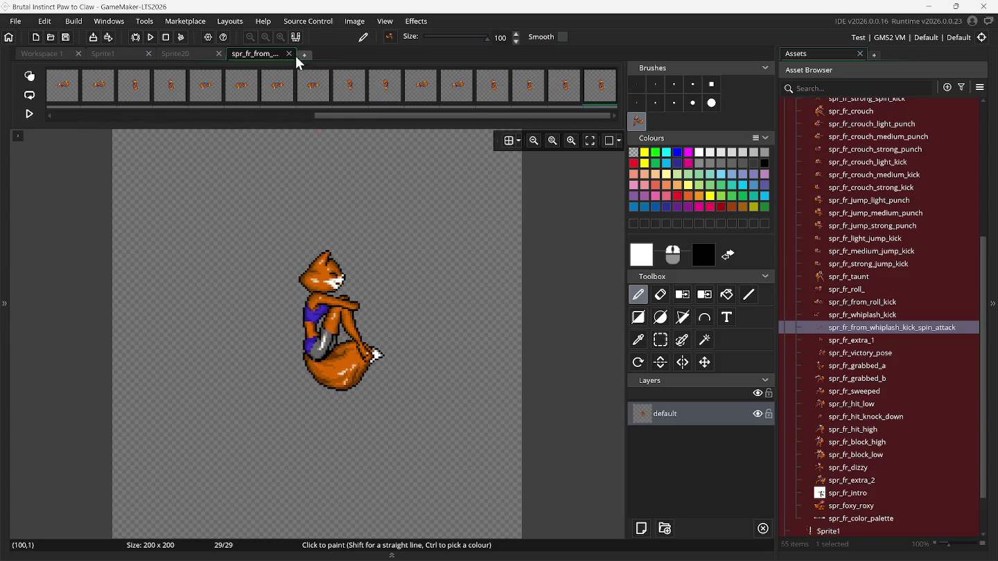
click(33, 118)
click(289, 54)
right_click(701, 177)
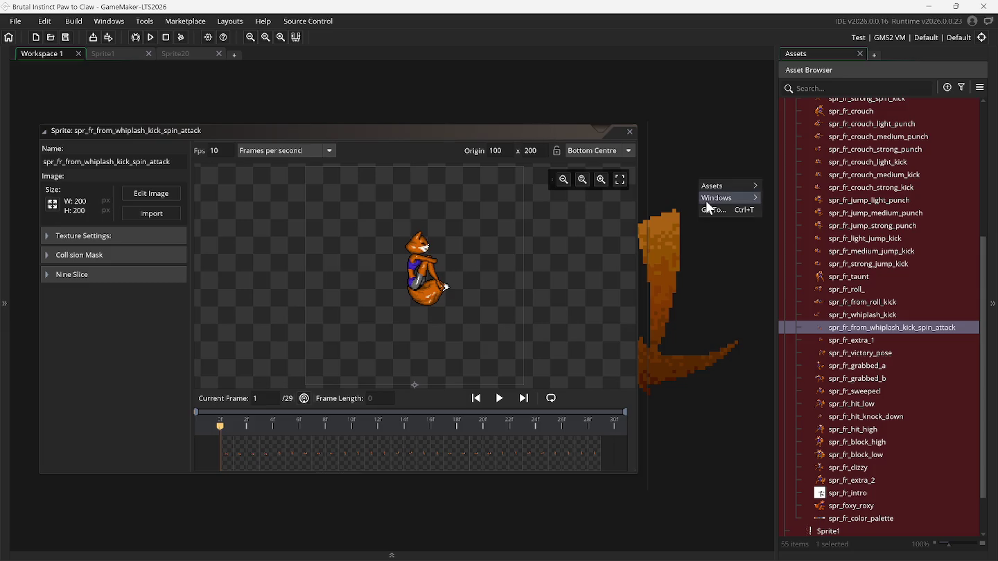
mouse_move(723, 198)
click(779, 225)
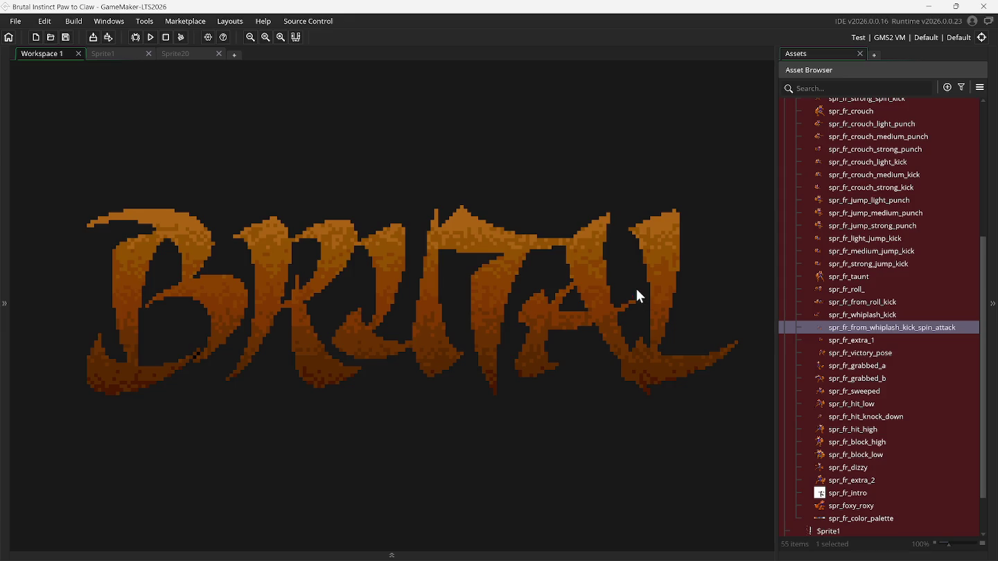
double_click(836, 345)
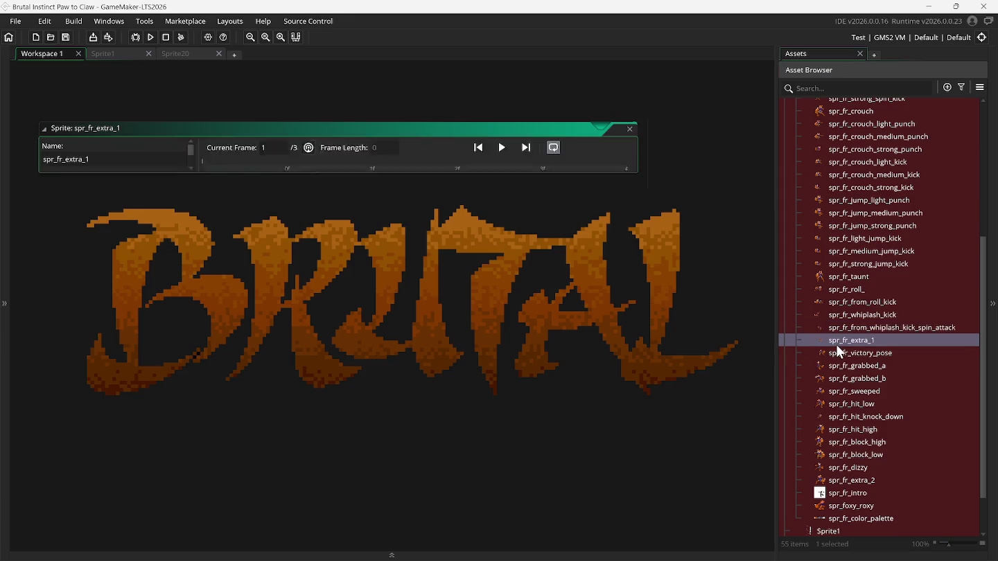
click(159, 191)
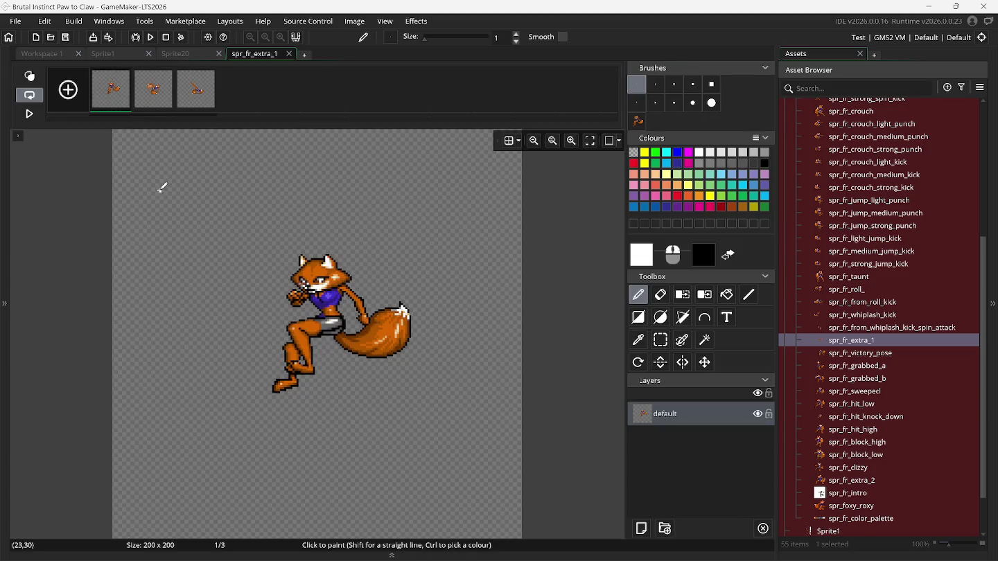
mouse_move(131, 79)
click(128, 72)
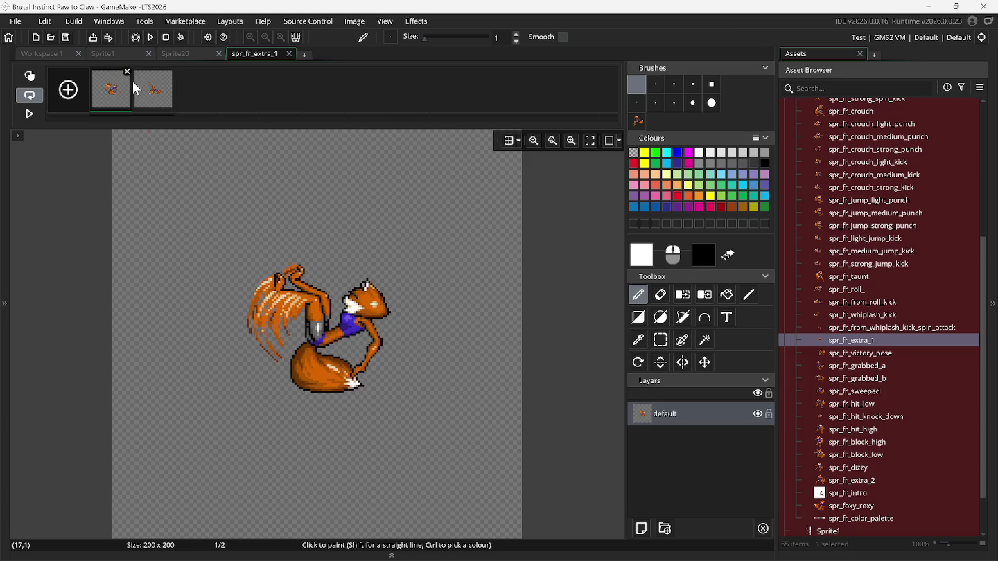
click(147, 97)
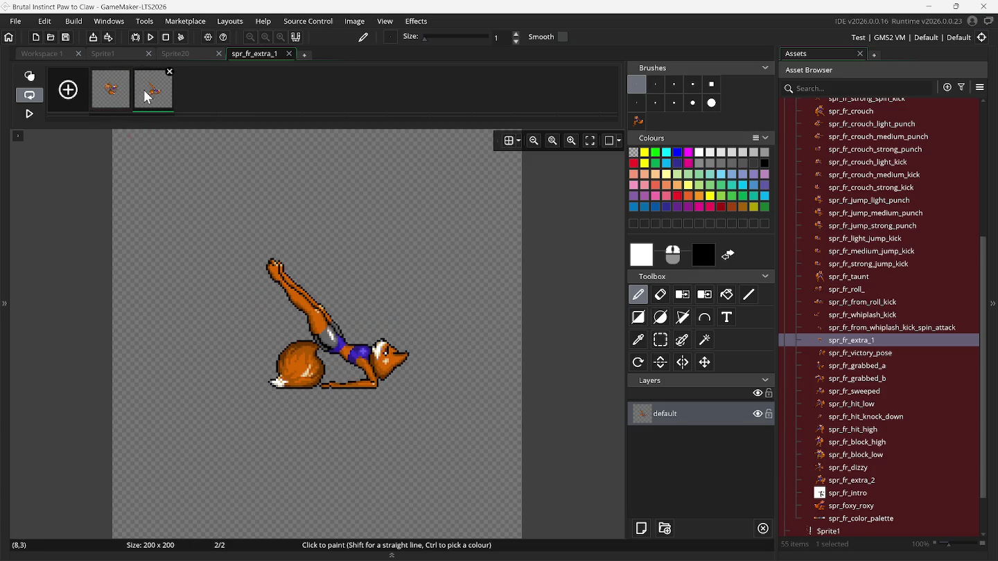
click(103, 94)
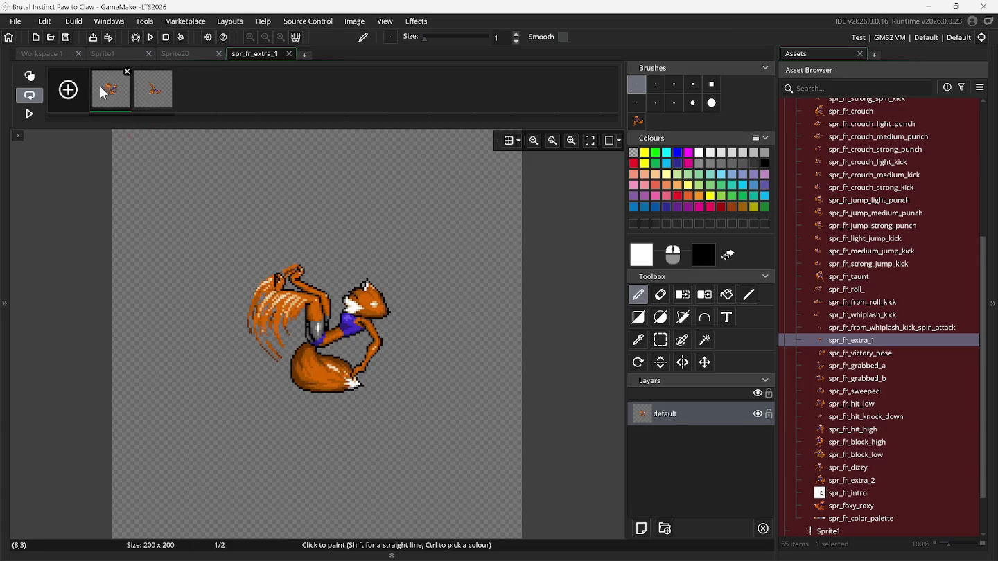
click(150, 105)
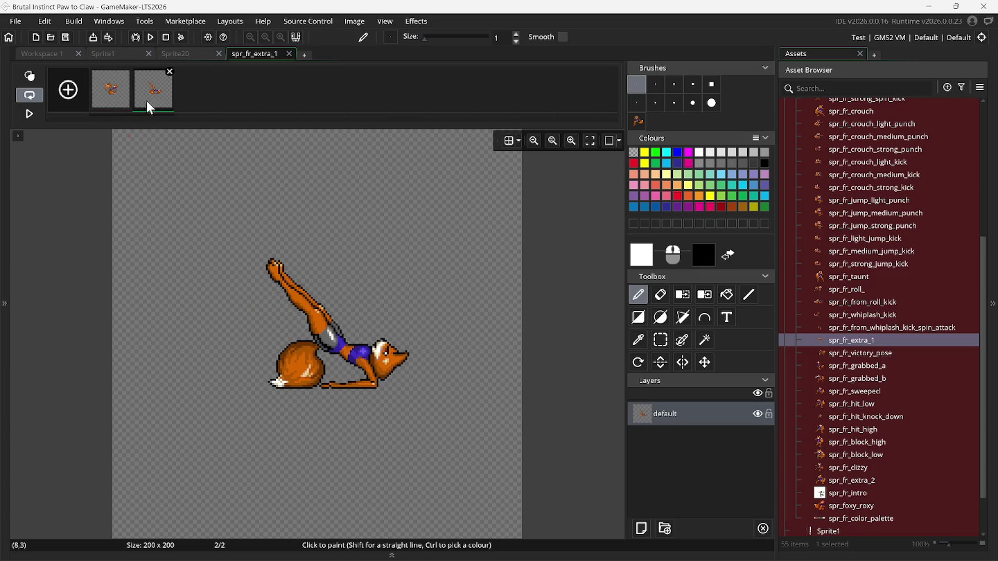
click(111, 99)
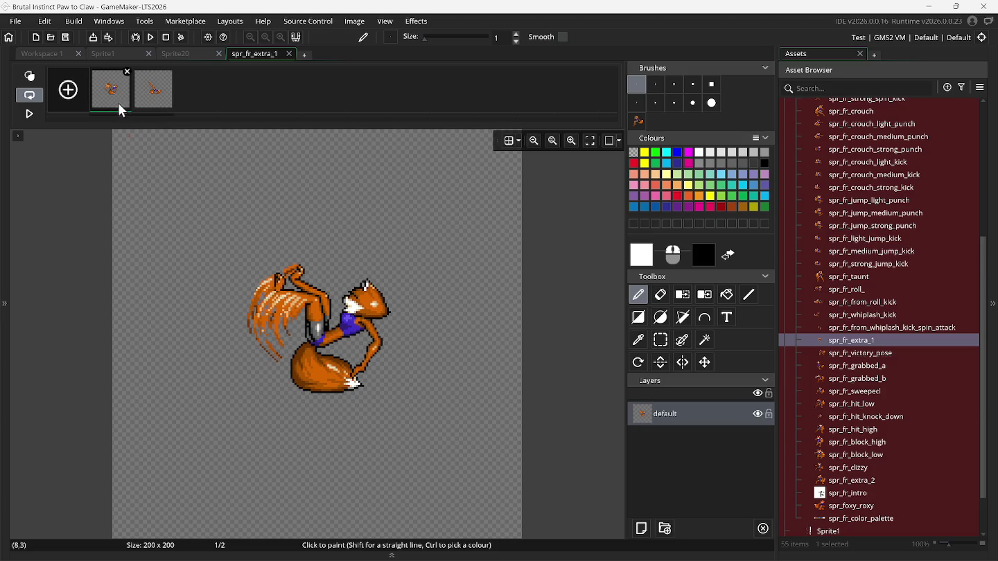
click(154, 102)
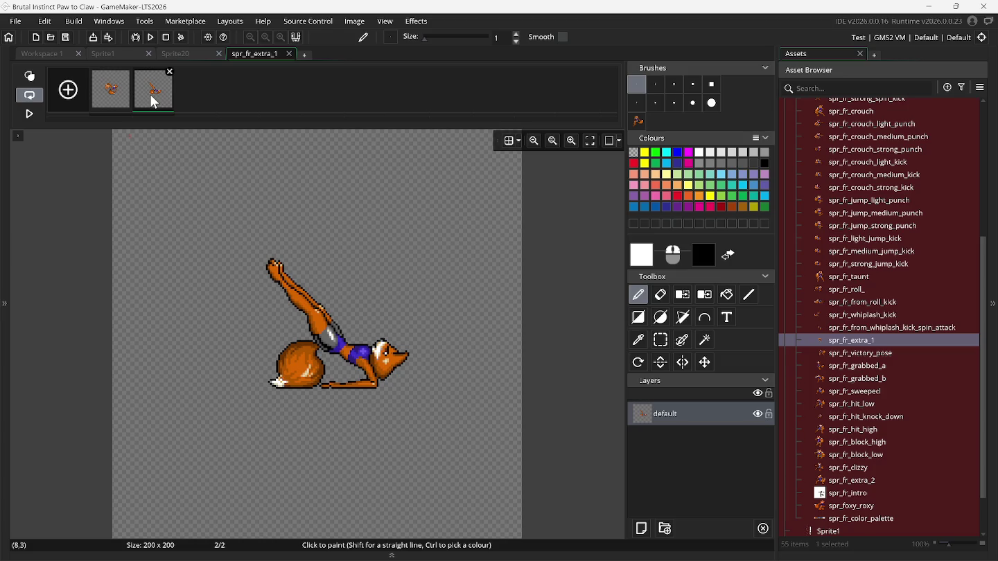
click(114, 101)
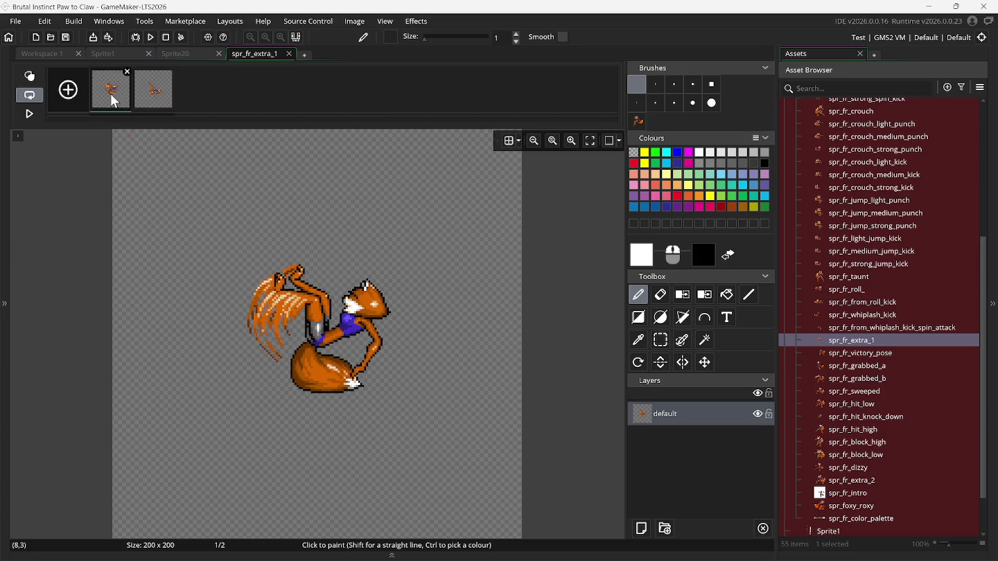
click(153, 105)
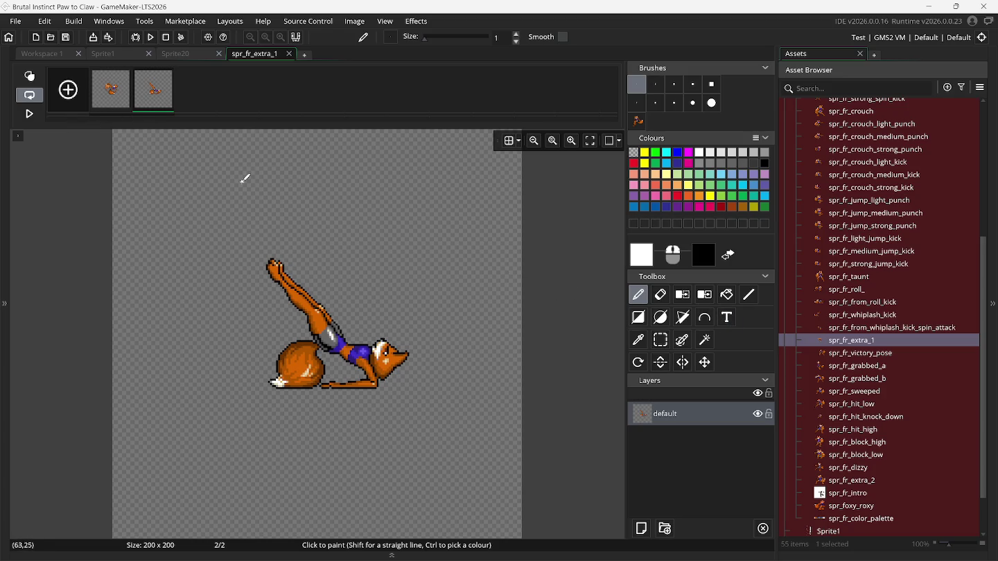
click(119, 95)
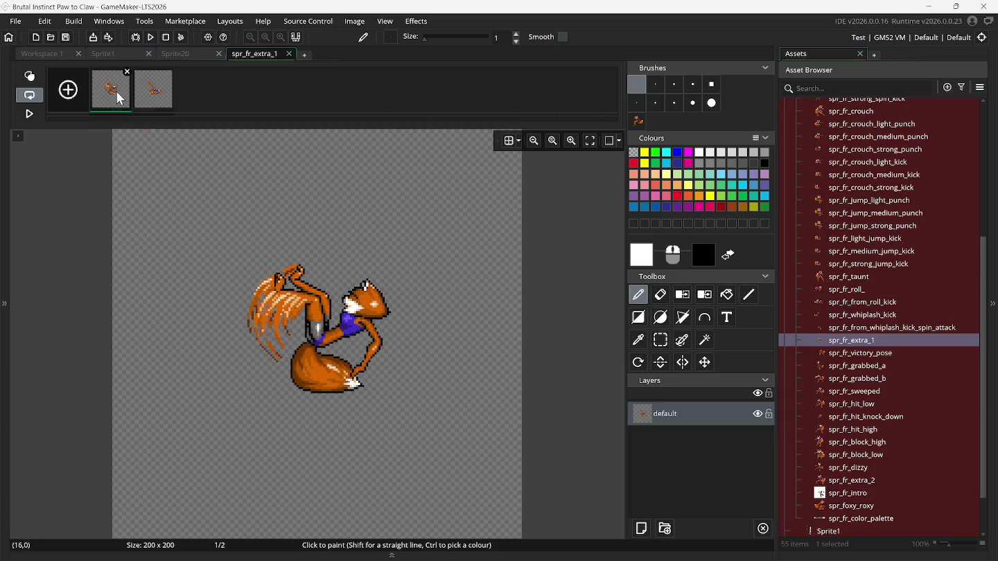
click(154, 98)
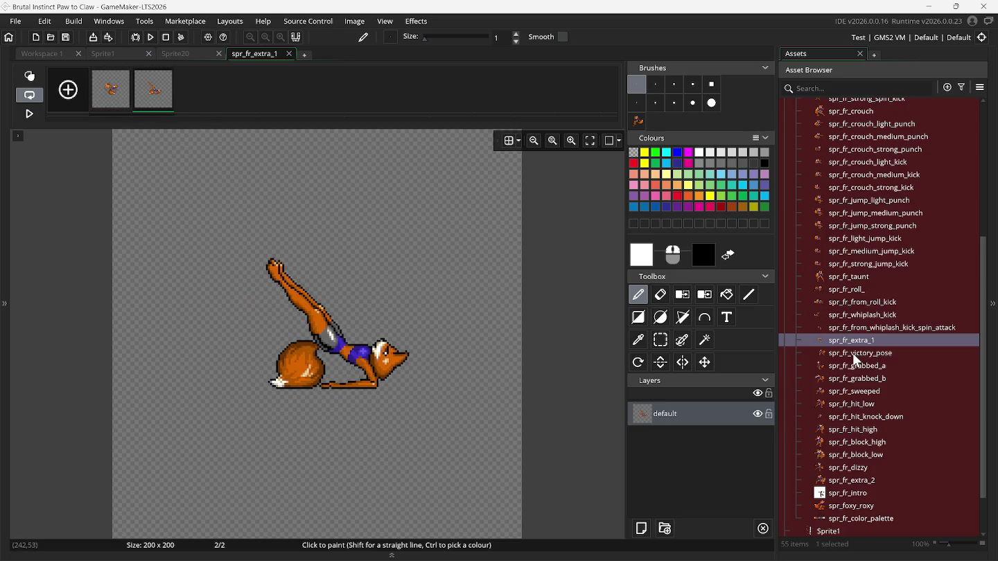
Open spr_fr_extra_2 and step through its two 79 × 71 frames.
double_click(847, 480)
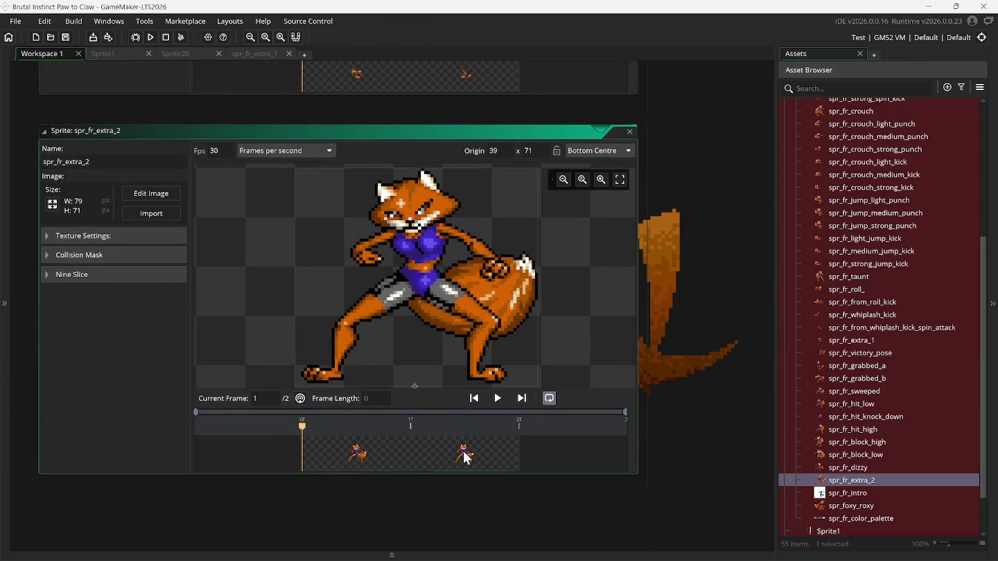
click(462, 453)
click(374, 459)
click(469, 457)
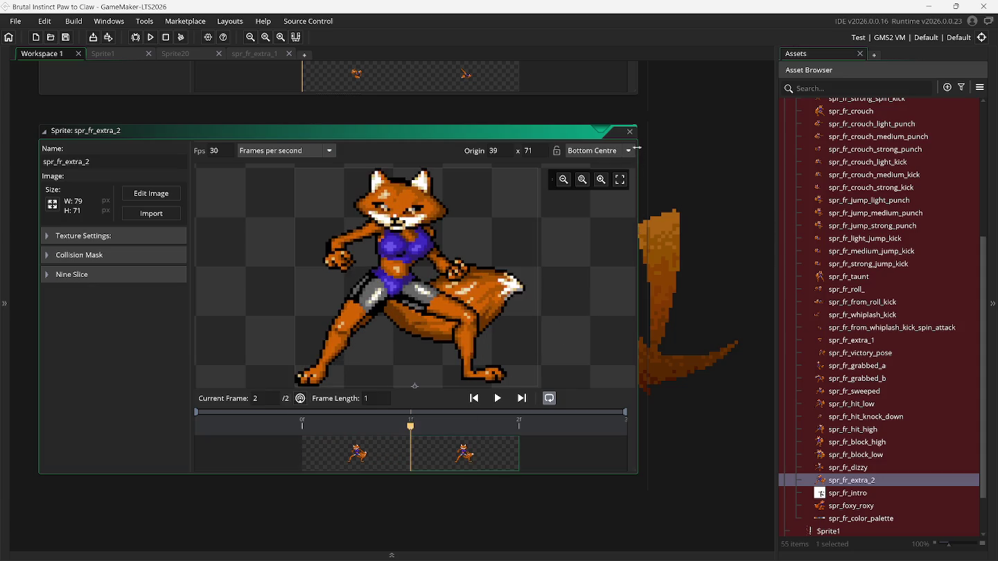
Close all sprite windows, then select the whiplash spin attack sprite in the asset list.
right_click(653, 168)
mouse_move(669, 187)
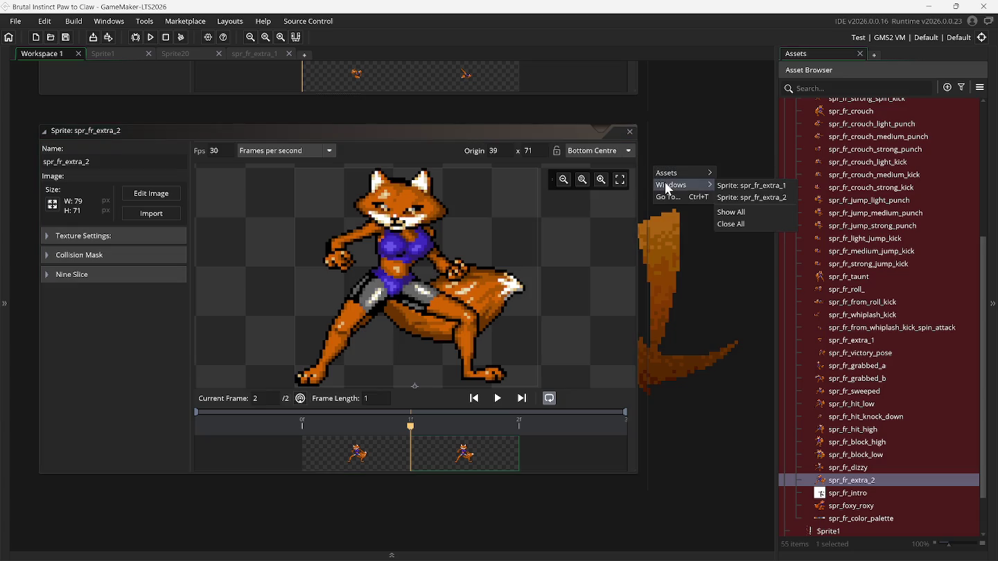
click(732, 223)
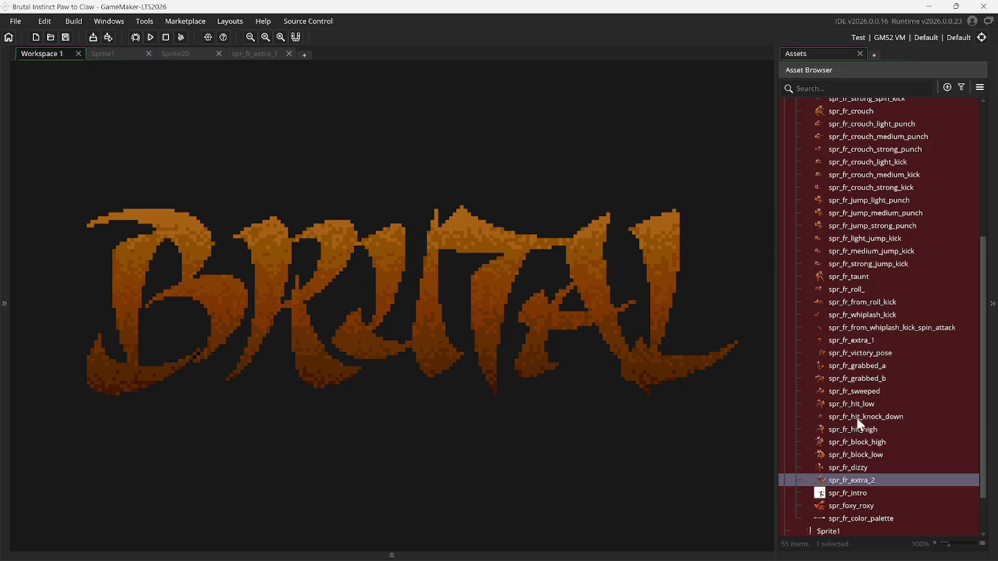
click(862, 327)
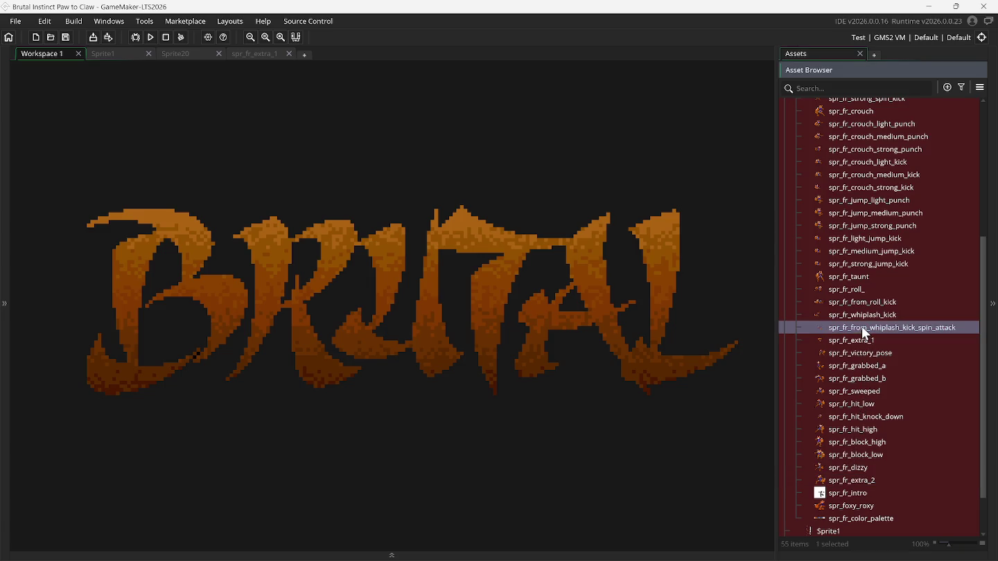
right_click(861, 327)
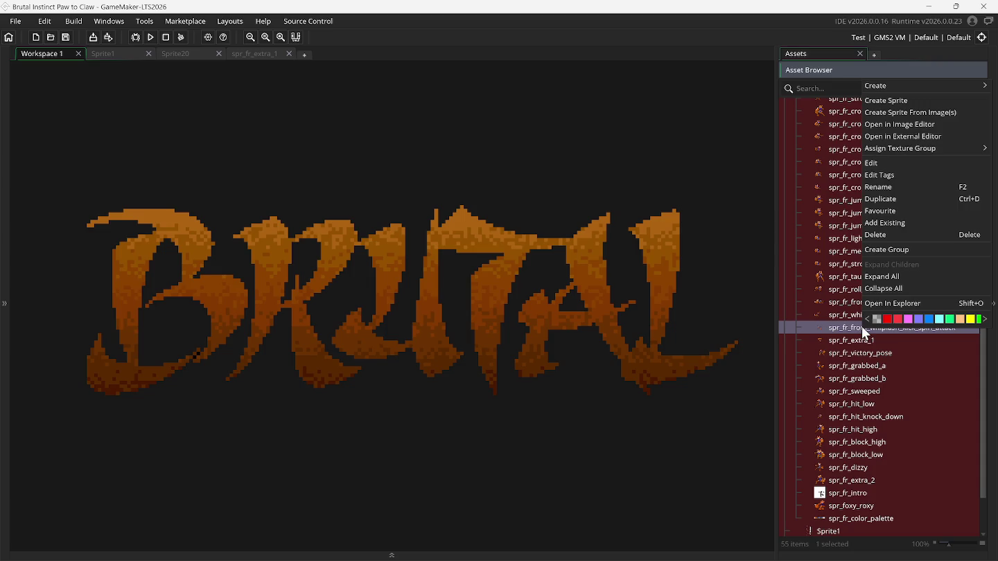
Create a 64 × 64 sprite named spr_fr_from_spin_attack_ with its origin at Bottom Centre.
click(888, 101)
click(52, 156)
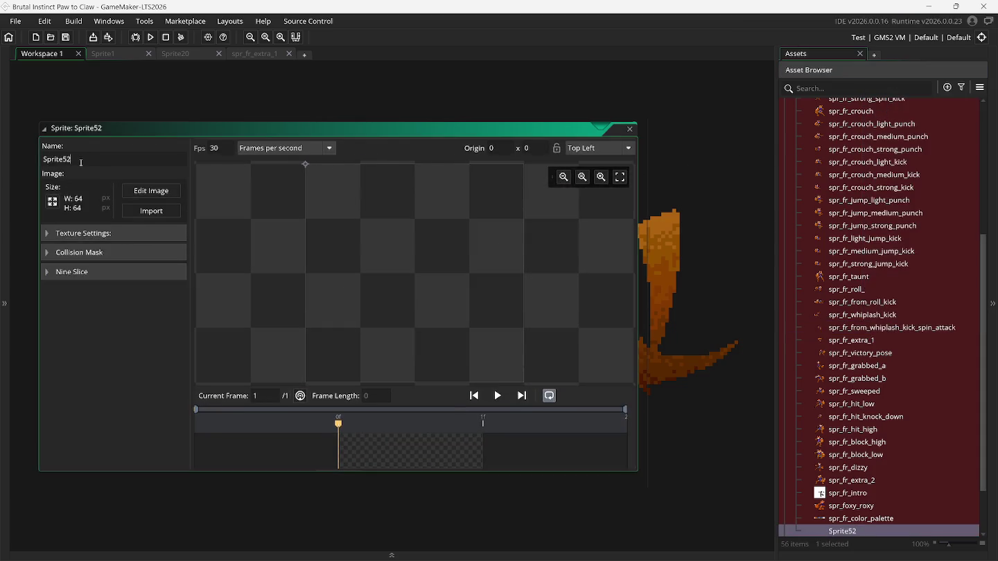
text(spr)
text(_)
text(fr)
text(_from)
text(_)
text(spin_)
text(atta)
text(ck)
text(_)
click(604, 148)
click(622, 246)
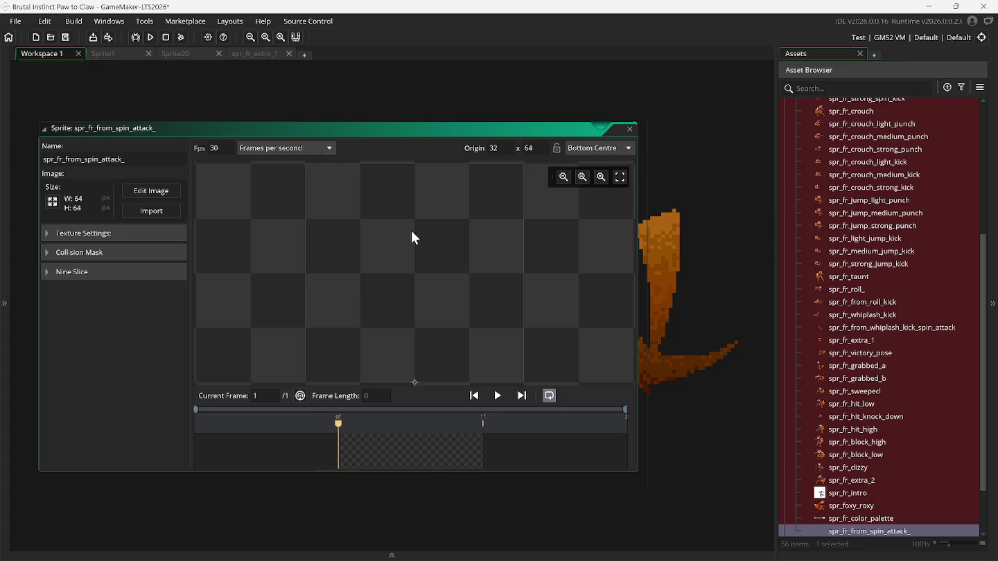
click(52, 202)
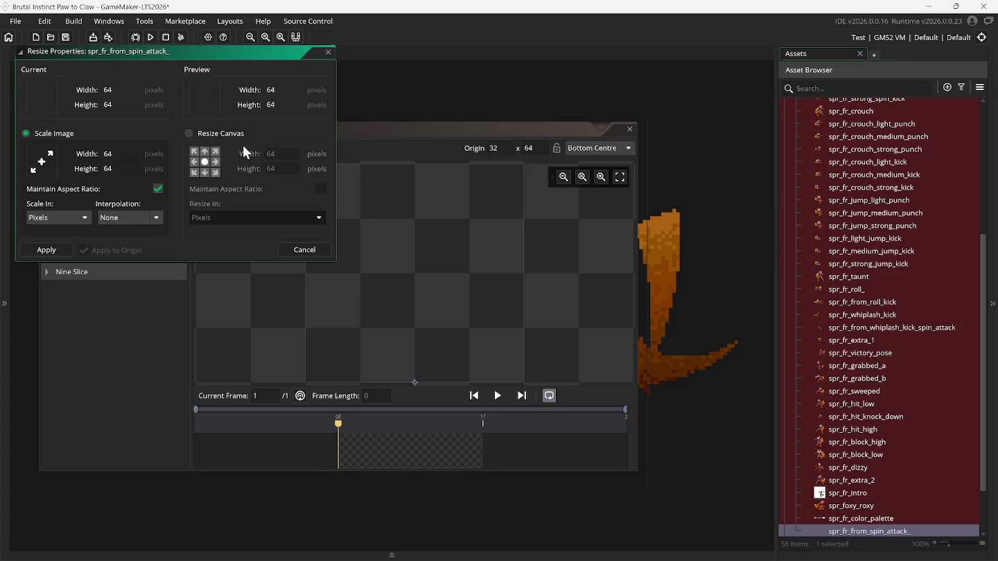
Resize the spr_fr_from_spin_attack_ canvas, not the image, to width 200 and height 200.
click(220, 133)
key(BackSpace)
key(BackSpace)
text(1100)
key(BackSpace)
key(BackSpace)
key(BackSpace)
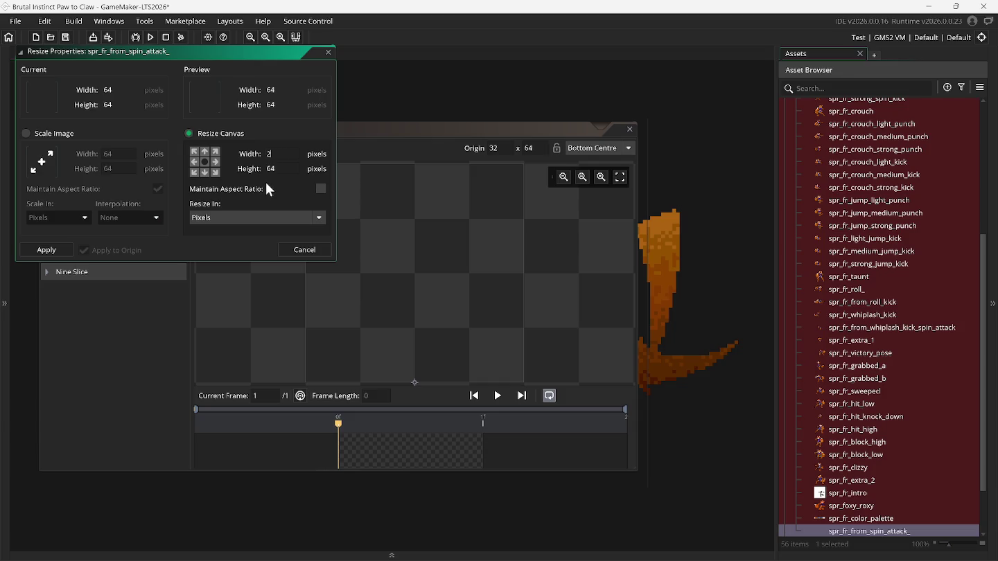
text(0)
click(270, 168)
key(BackSpace)
key(BackSpace)
text(200)
key(Return)
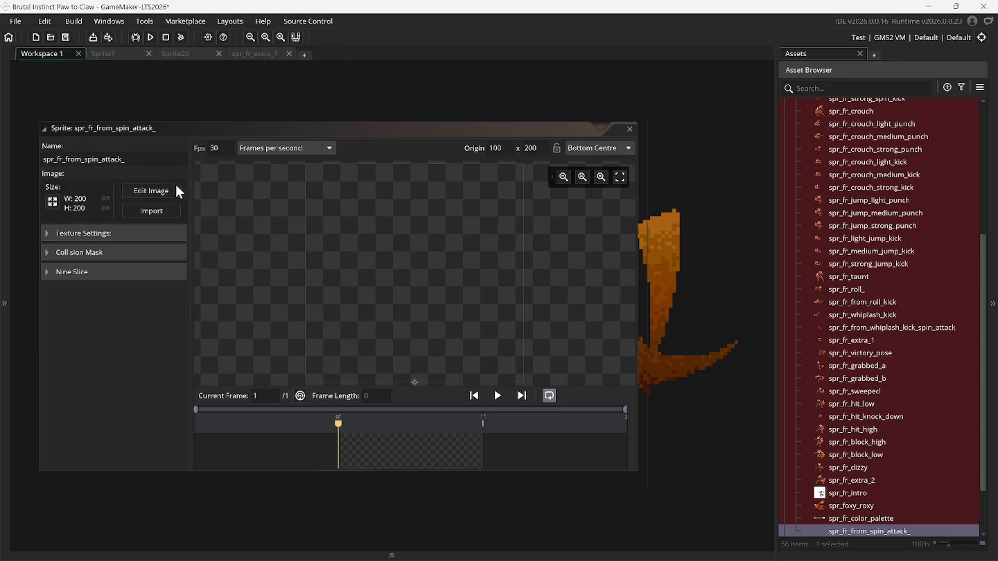
click(179, 189)
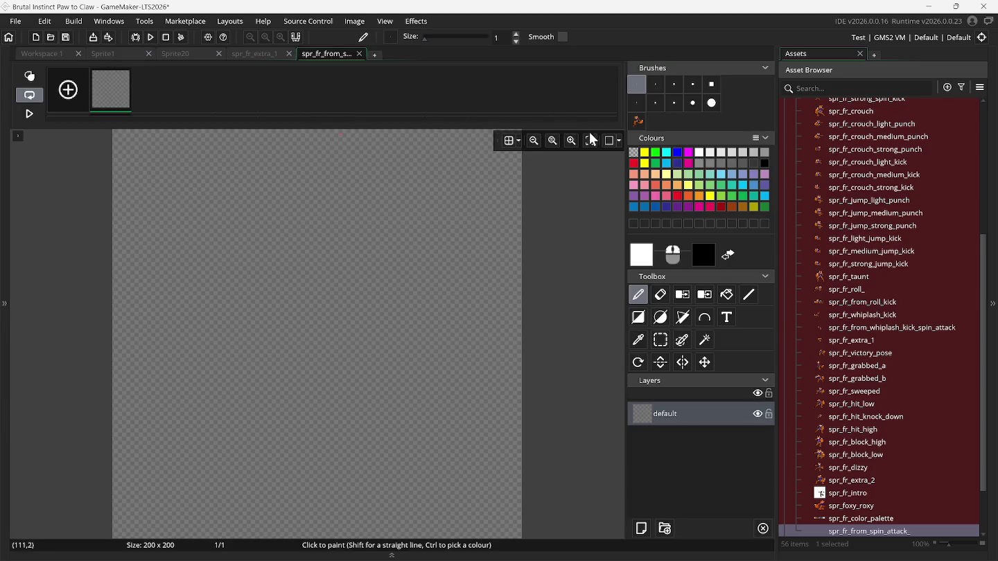
Stamp the custom fox kicking pose brush onto the canvas and auto-trim all frames to 68 × 68.
click(636, 123)
click(331, 322)
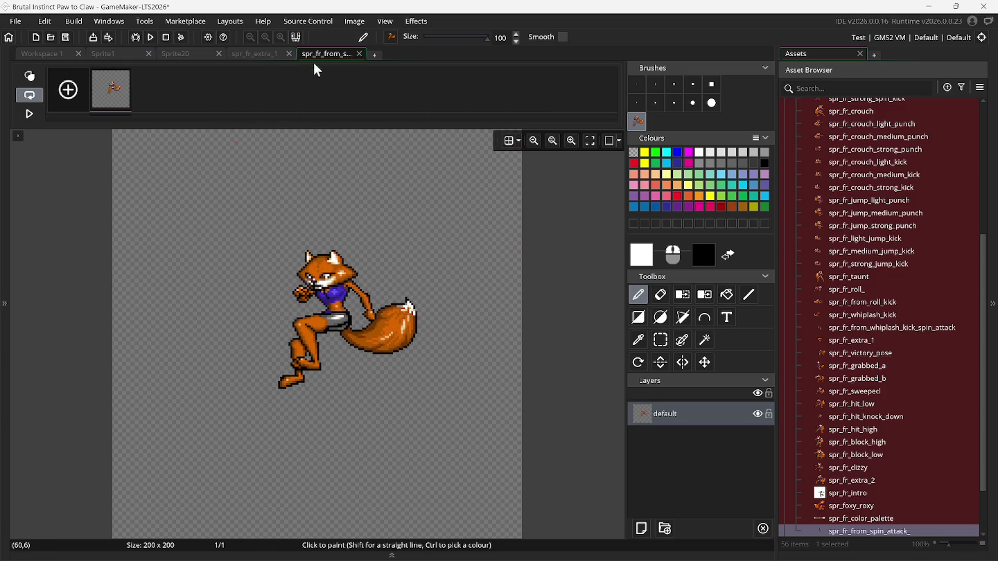
click(346, 24)
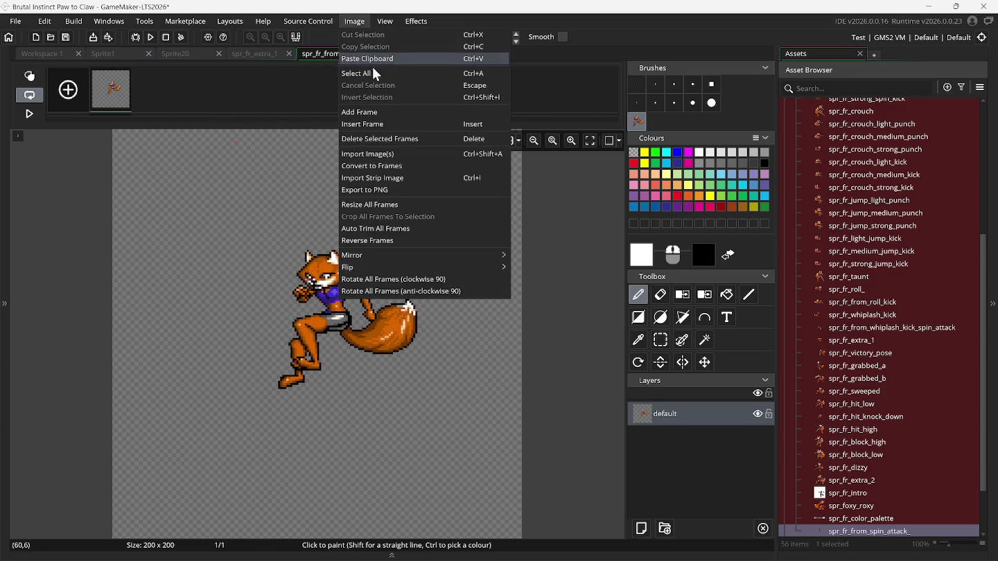
click(400, 229)
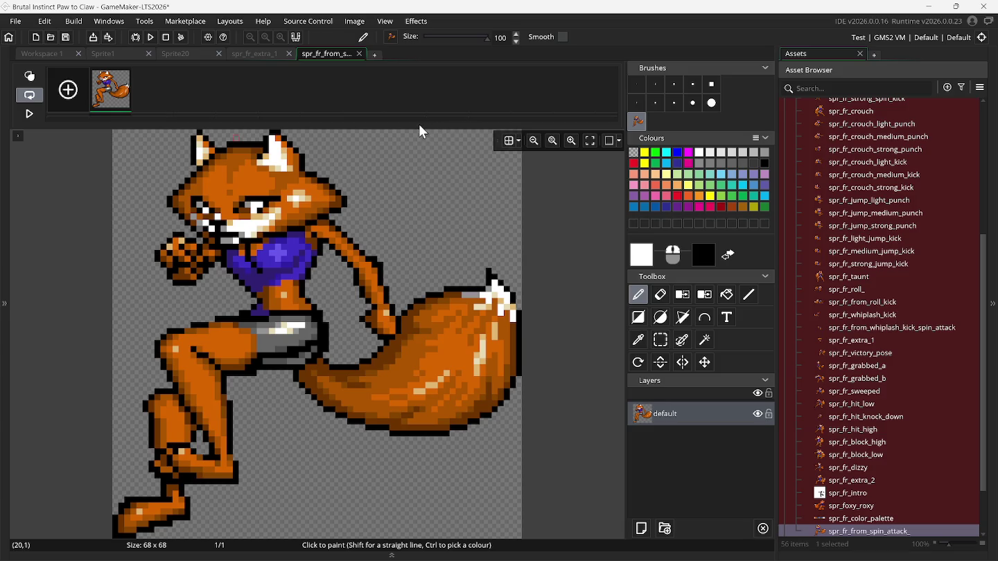
click(361, 53)
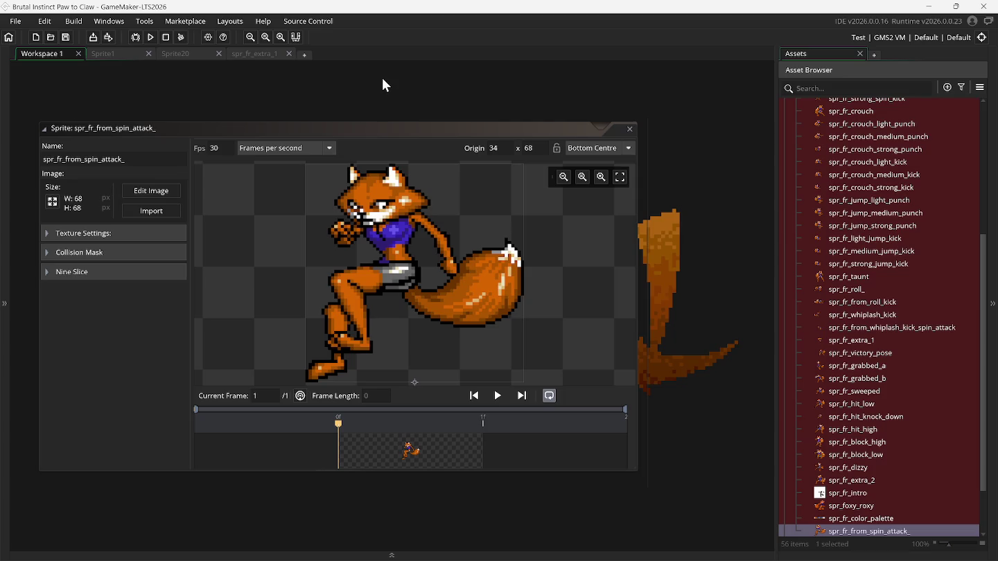
Close the finished spr_fr_from_spin_attack_ sprite window.
click(629, 128)
right_click(549, 235)
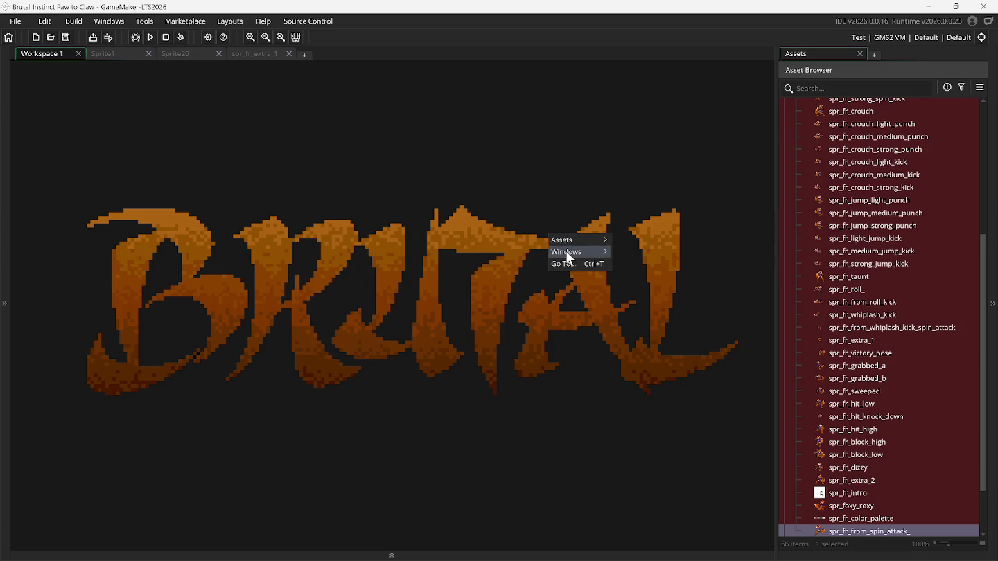
click(688, 199)
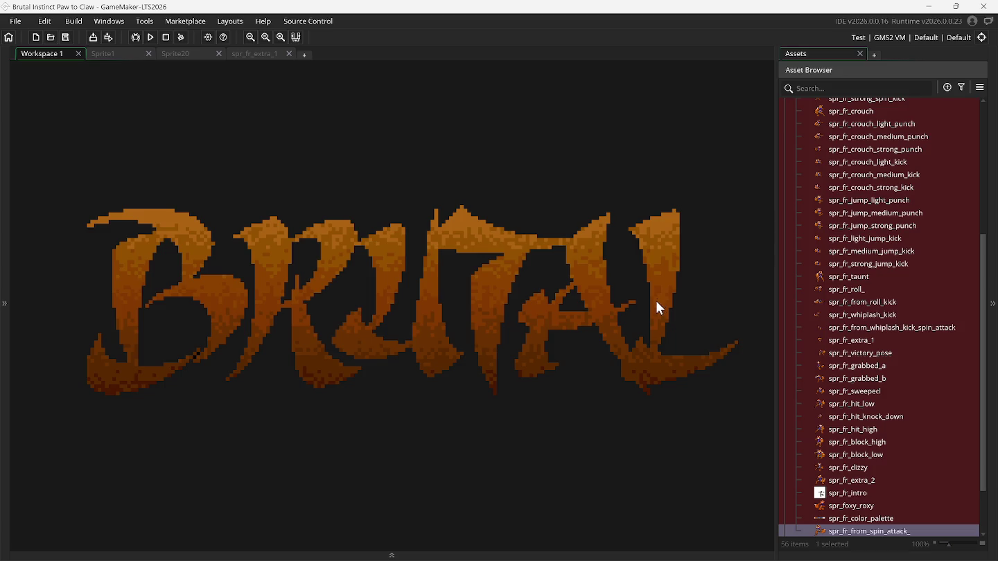
Switch to the Sprite1 fox sprite sheet and scroll through its poses, then bring up the running game.
click(129, 54)
scroll(208, 236, down, 4)
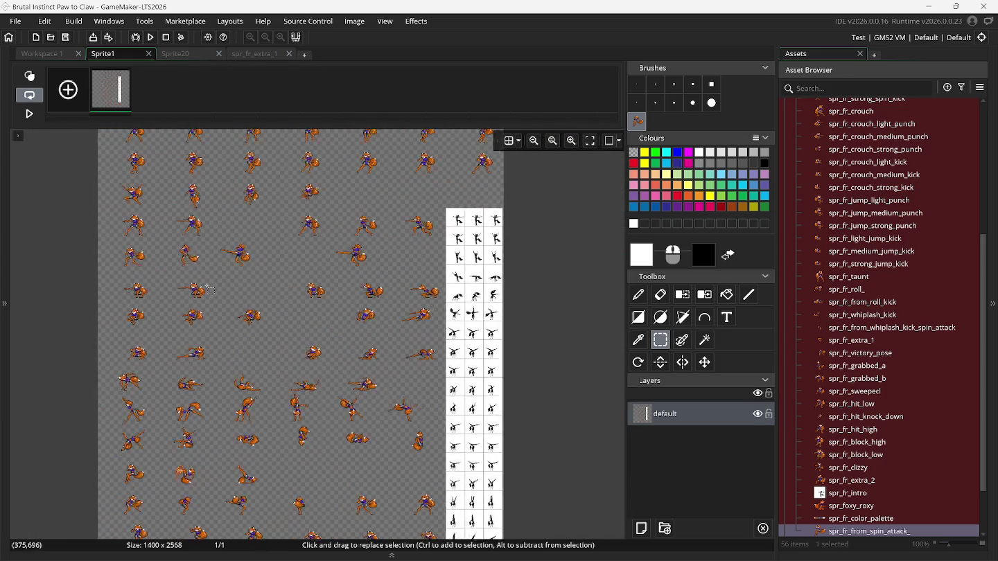
scroll(208, 289, up, 2)
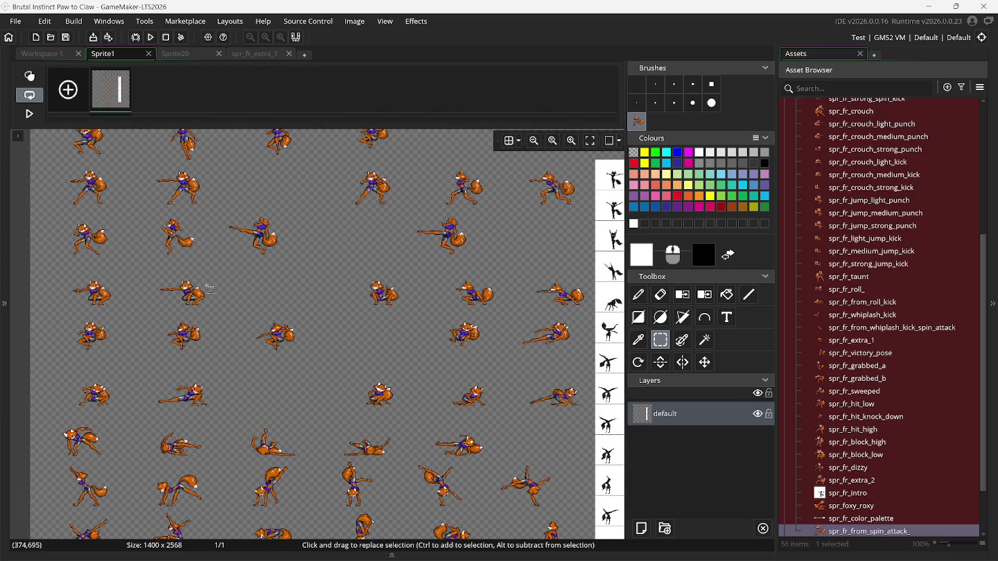
scroll(209, 289, down, 1)
scroll(210, 289, down, 1)
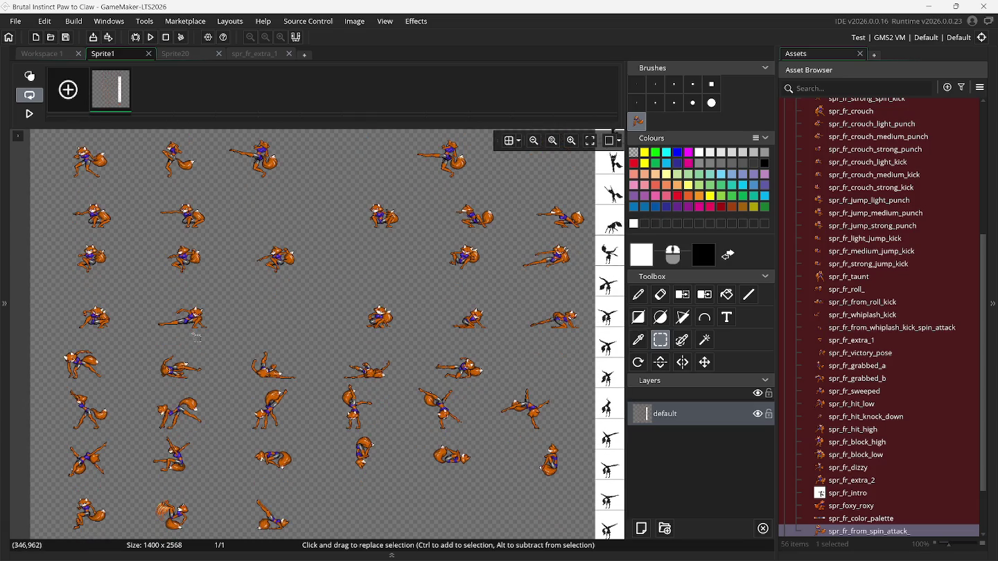
scroll(196, 336, down, 1)
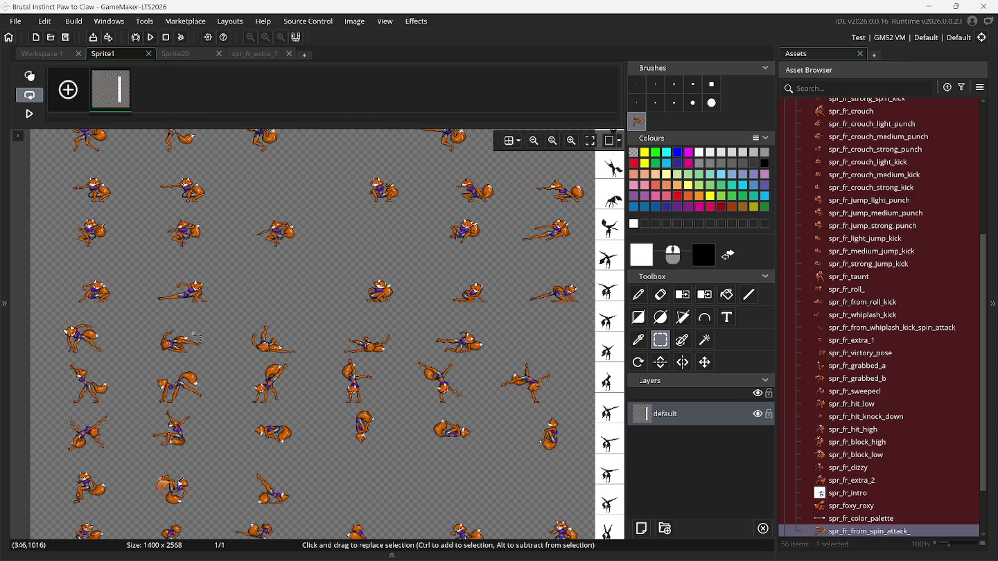
scroll(196, 336, down, 1)
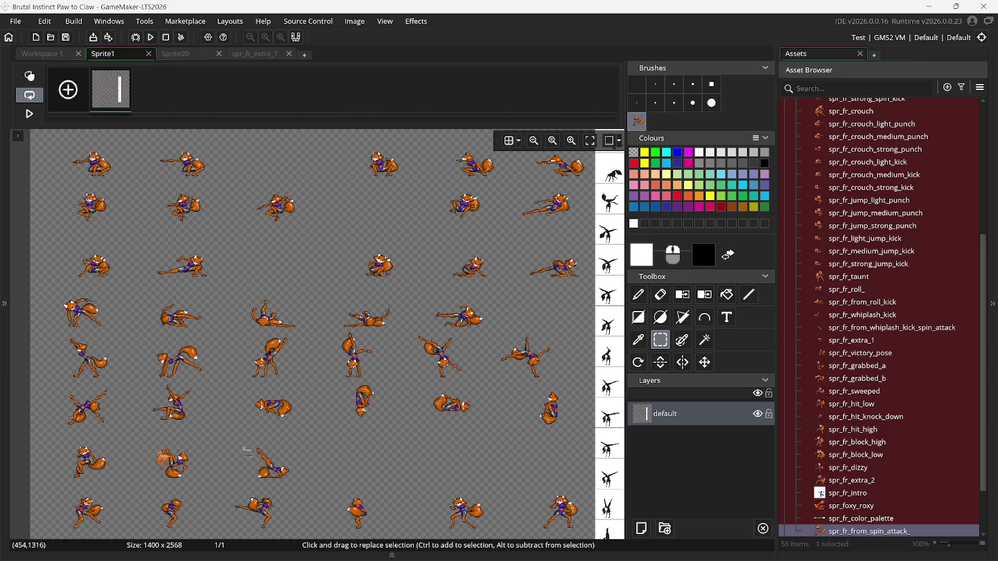
scroll(253, 463, down, 2)
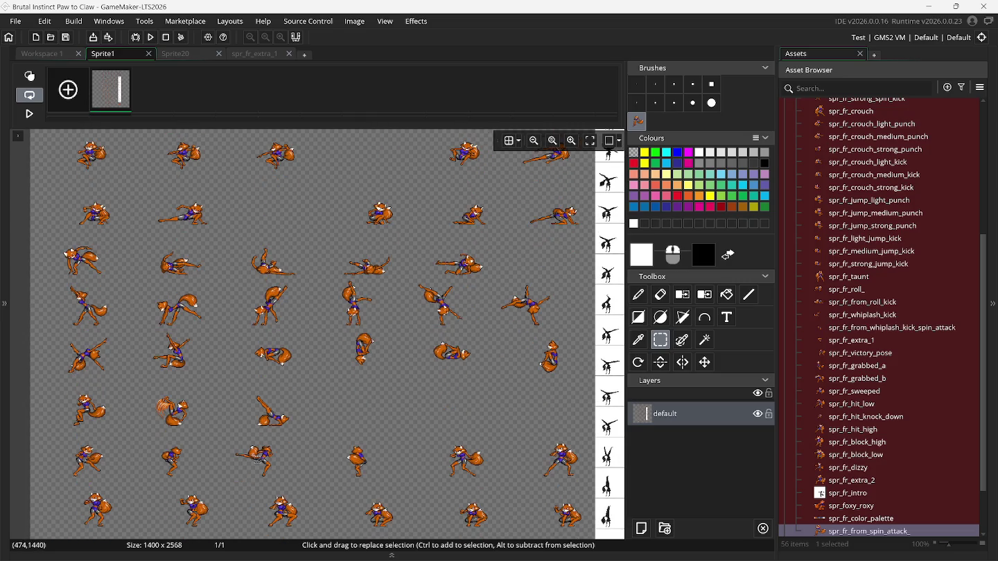
scroll(256, 461, down, 1)
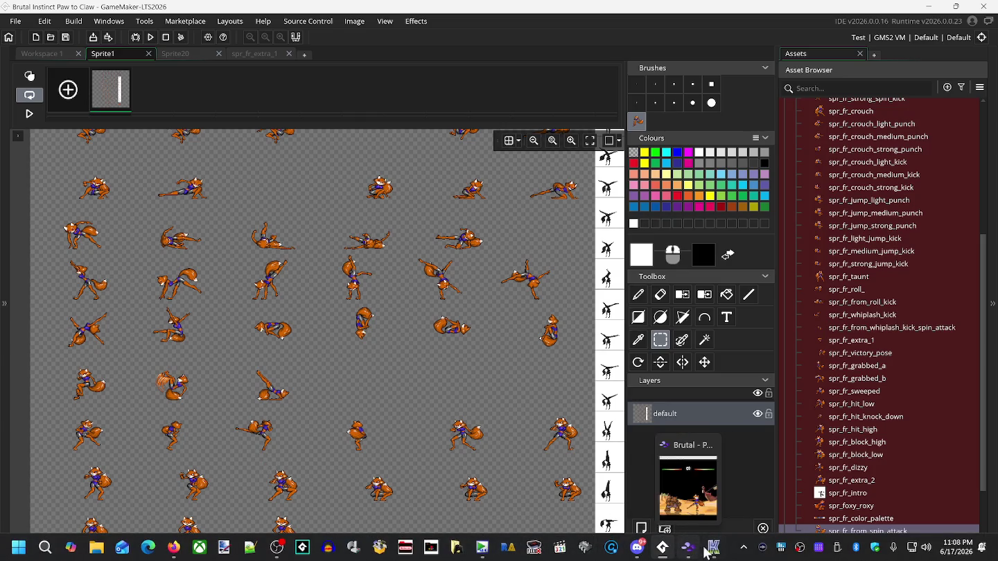
click(714, 553)
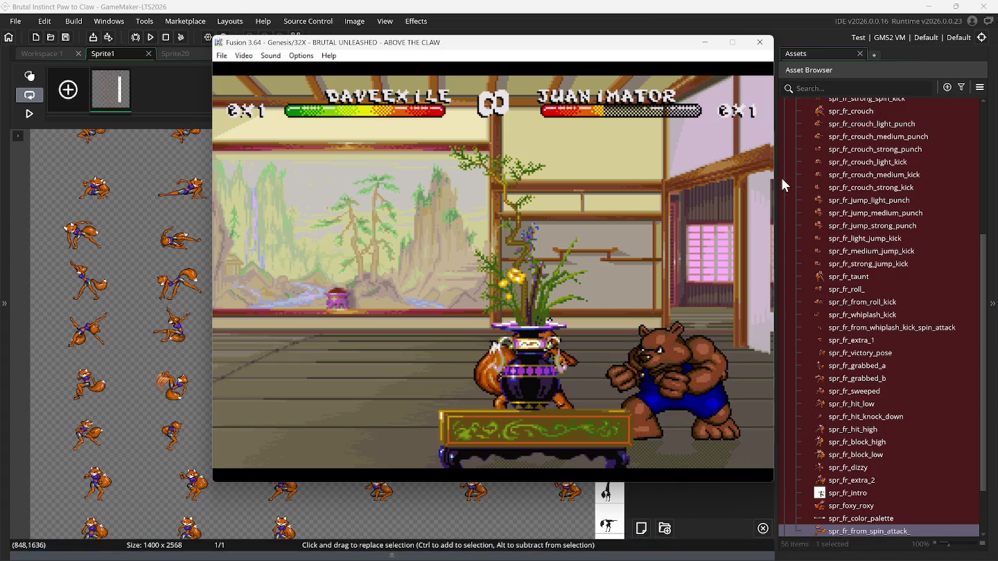
click(759, 43)
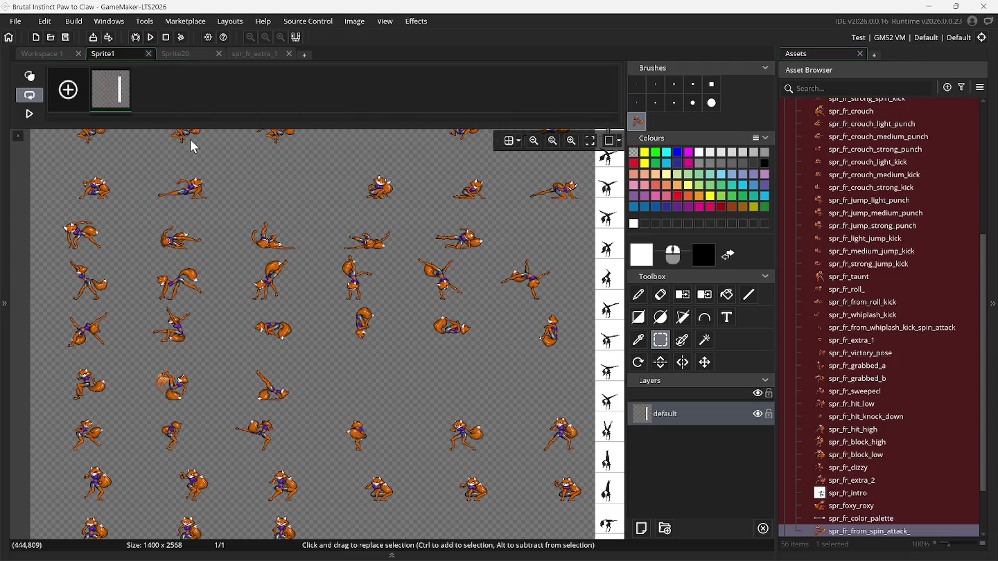
Close the Sprite1 and spr_fr_extra_1 image editor tabs.
key(ctrl+w)
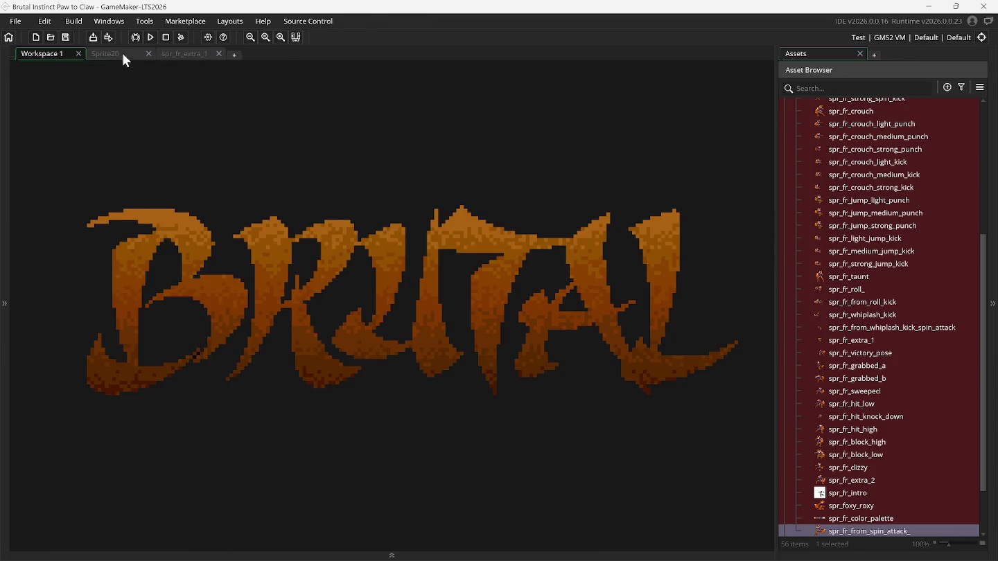
click(122, 55)
click(205, 56)
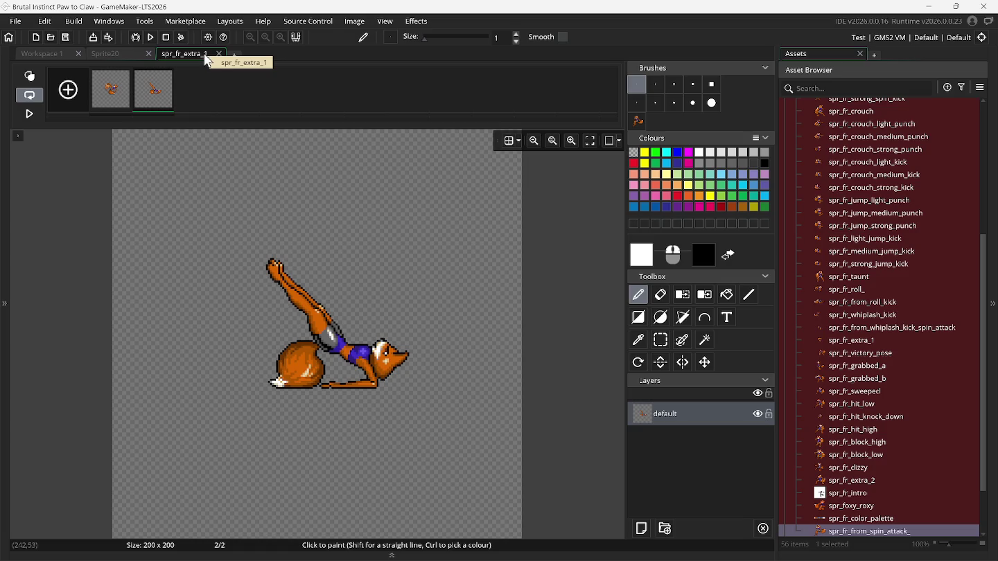
click(219, 54)
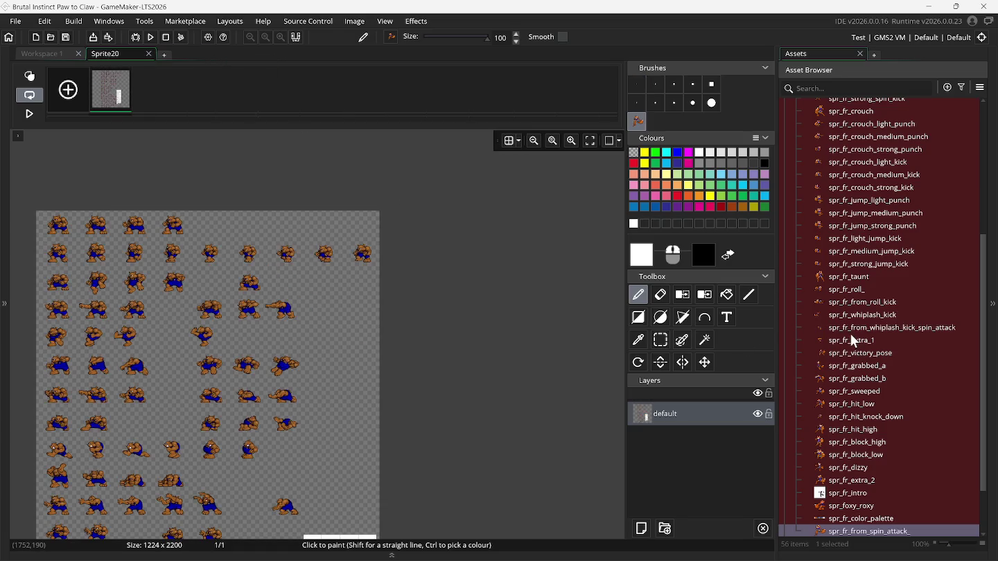
Drag Sprite1 into the Foxy Roxy folder in the Asset Browser.
scroll(854, 341, up, 5)
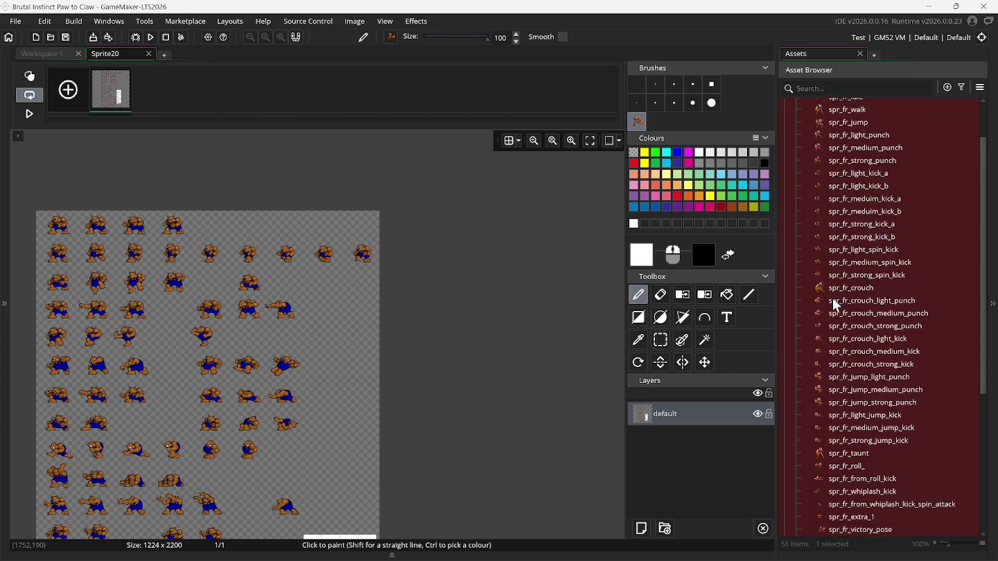
scroll(836, 305, up, 2)
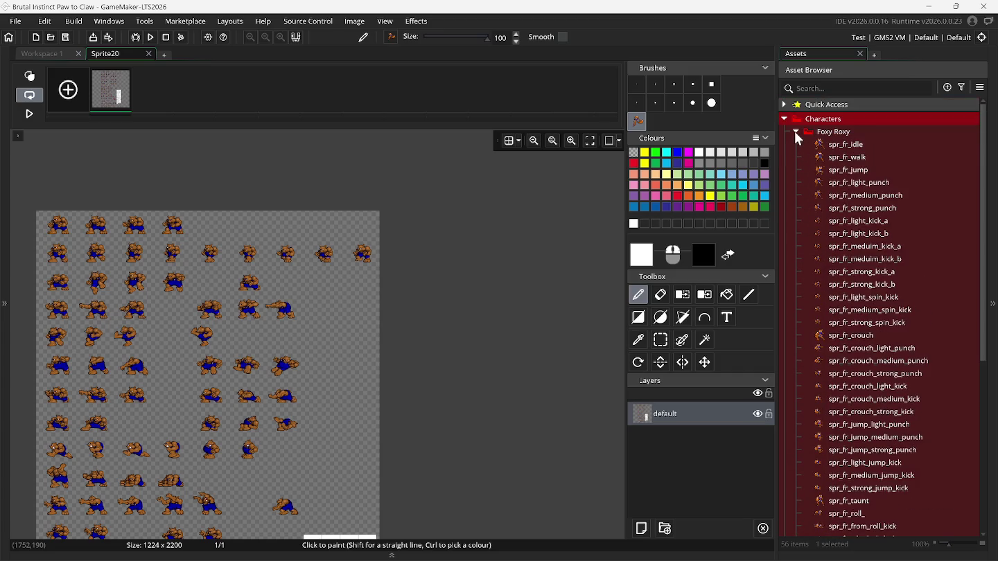
click(796, 133)
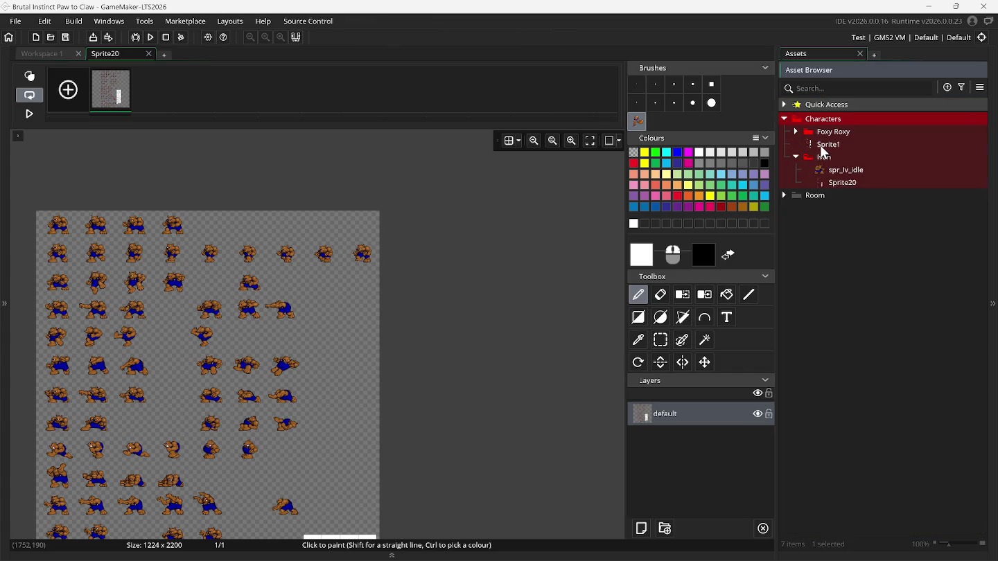
double_click(825, 145)
drag(825, 149, 827, 136)
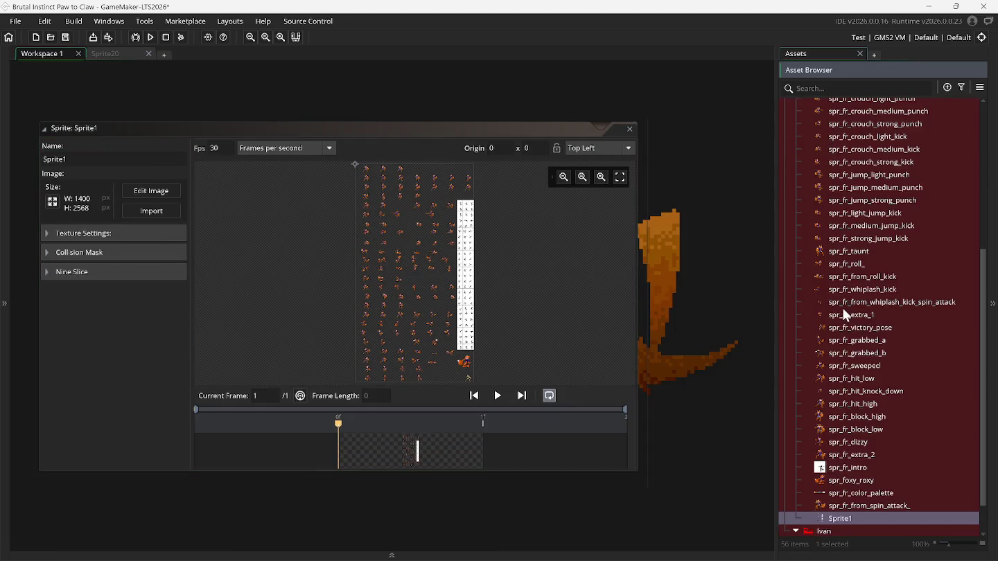
Rename the Ivan folder to 'Ivan the Bear'.
scroll(808, 280, up, 7)
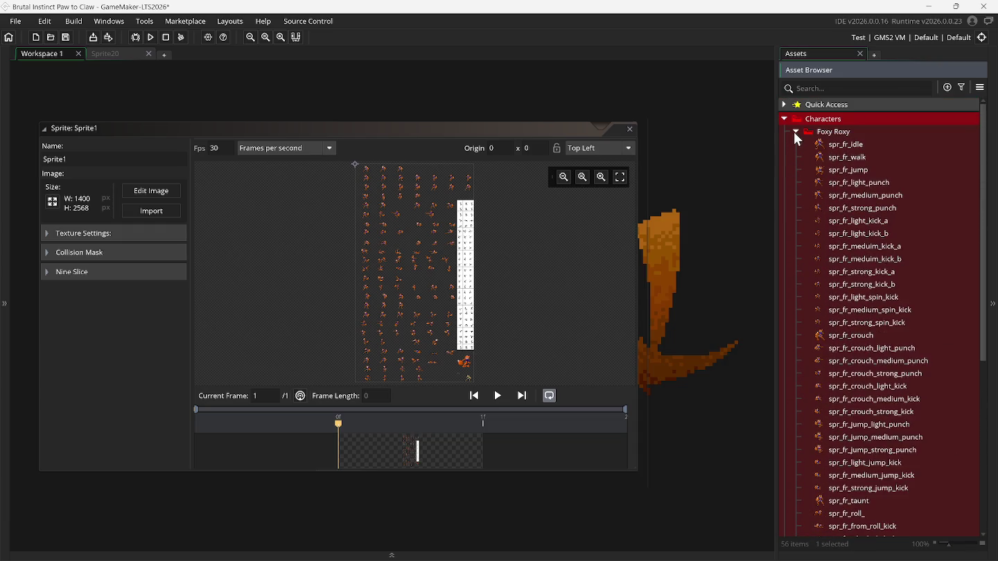
click(796, 132)
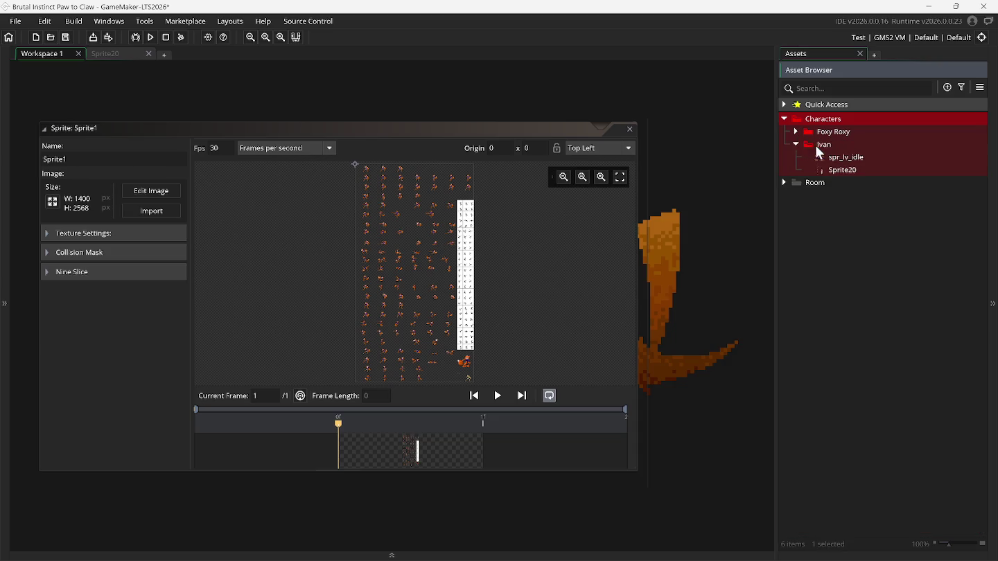
click(813, 147)
click(821, 145)
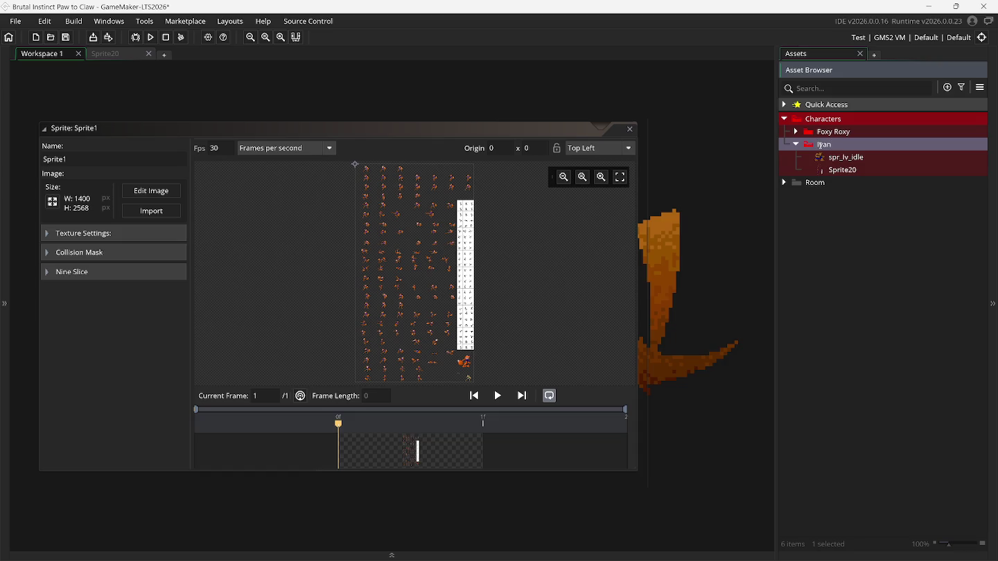
text(the )
text(Bear)
key(Return)
Play the bear idle animation, rename spr_Iv_idle to spr_Ivn_idle, and close its window.
double_click(842, 158)
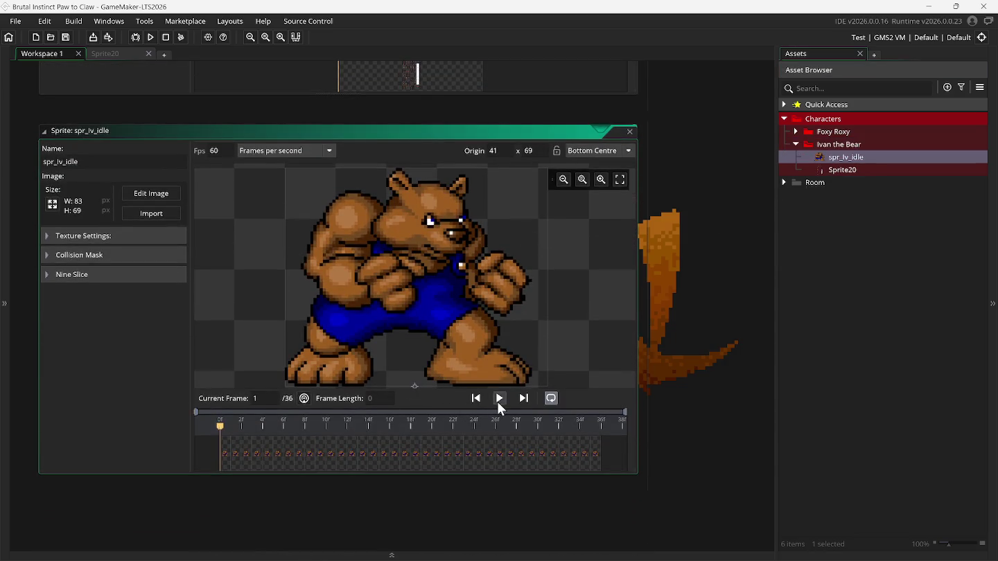
click(499, 400)
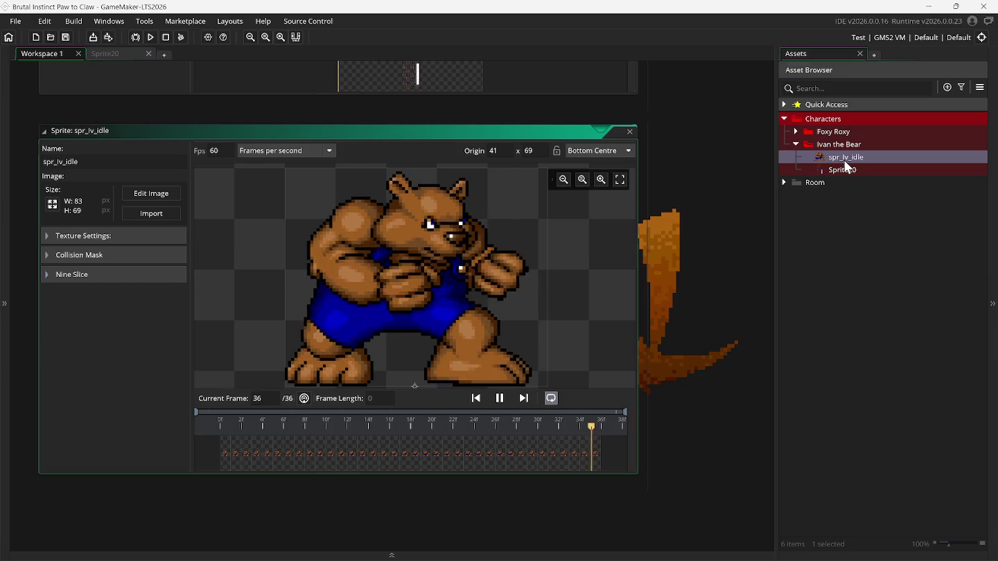
click(844, 160)
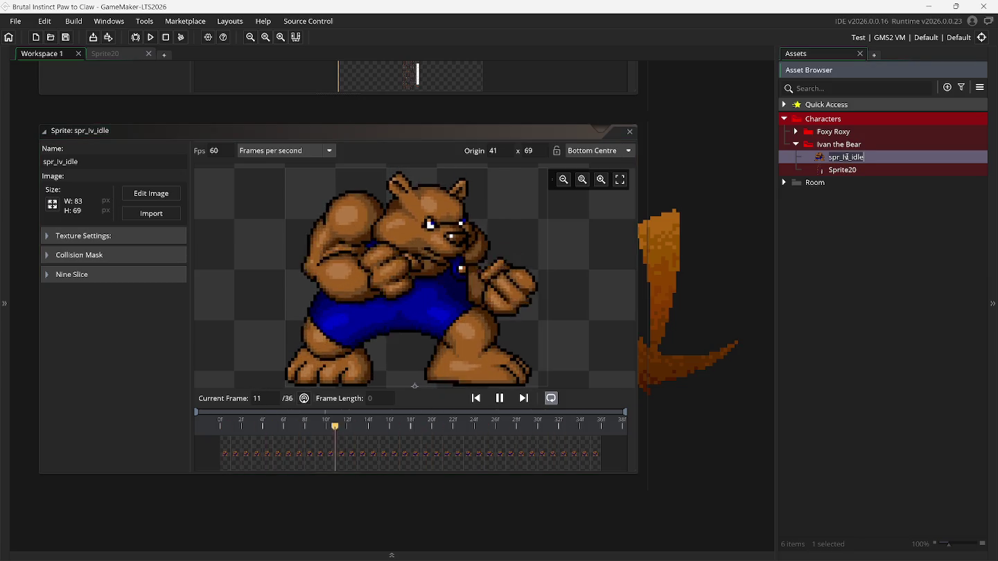
key(Return)
text(n)
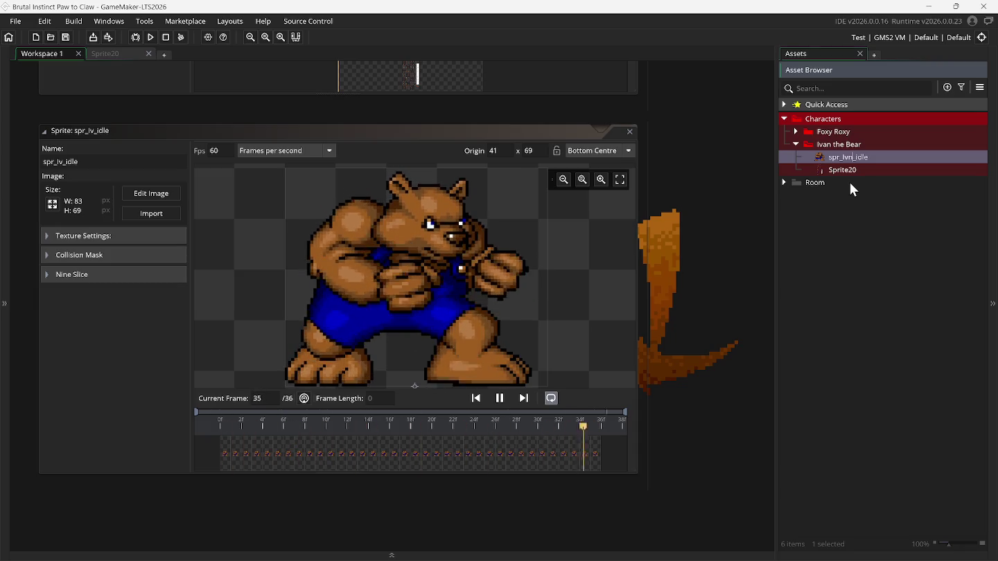
key(Return)
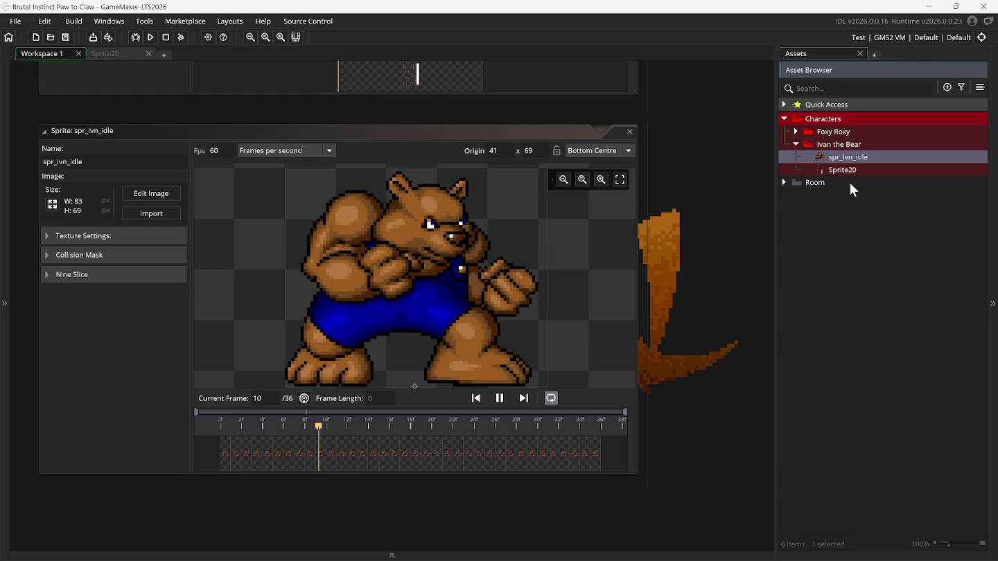
click(629, 132)
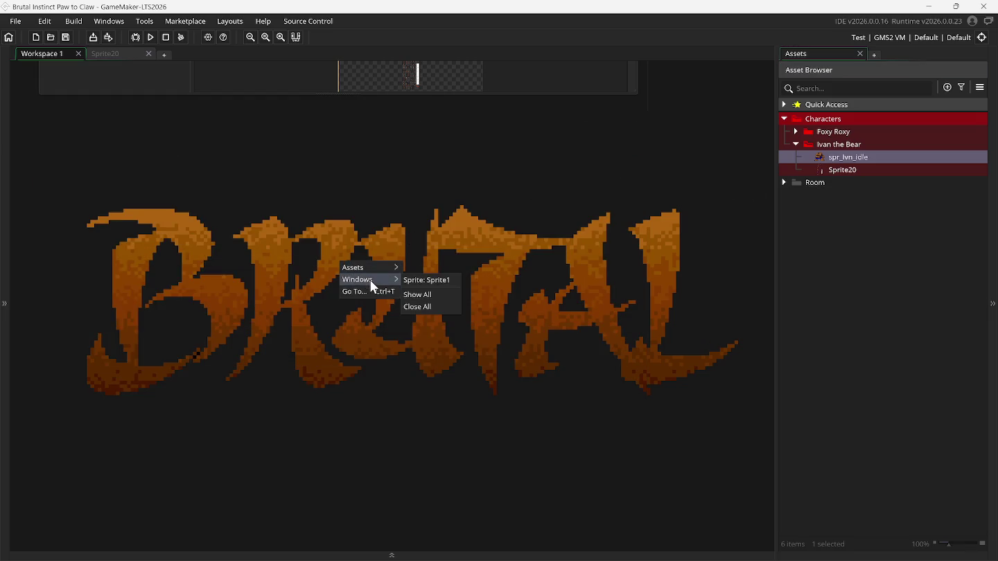
Close all workspace windows and show the Sprite20 editor with the asset browser hidden.
click(419, 307)
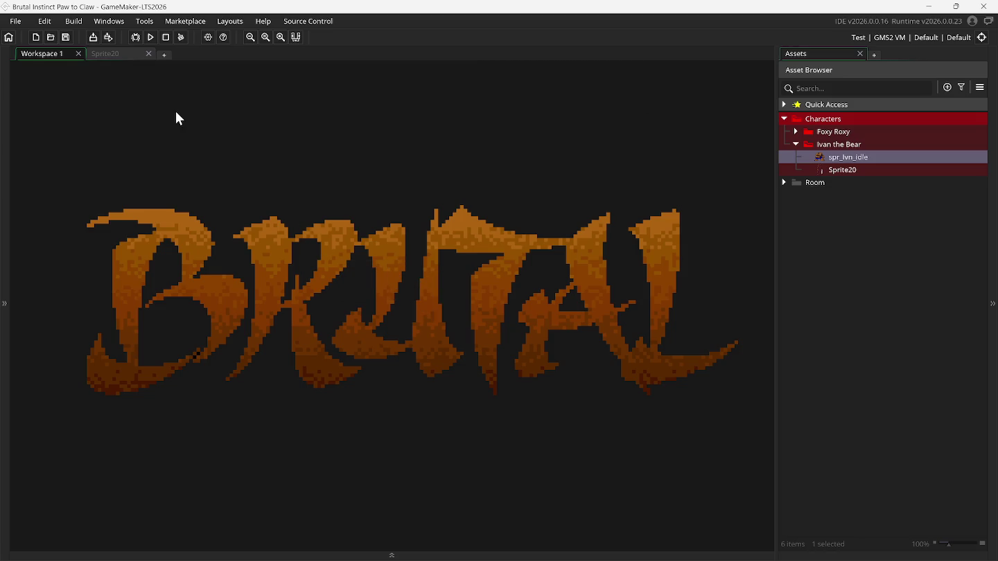
click(126, 54)
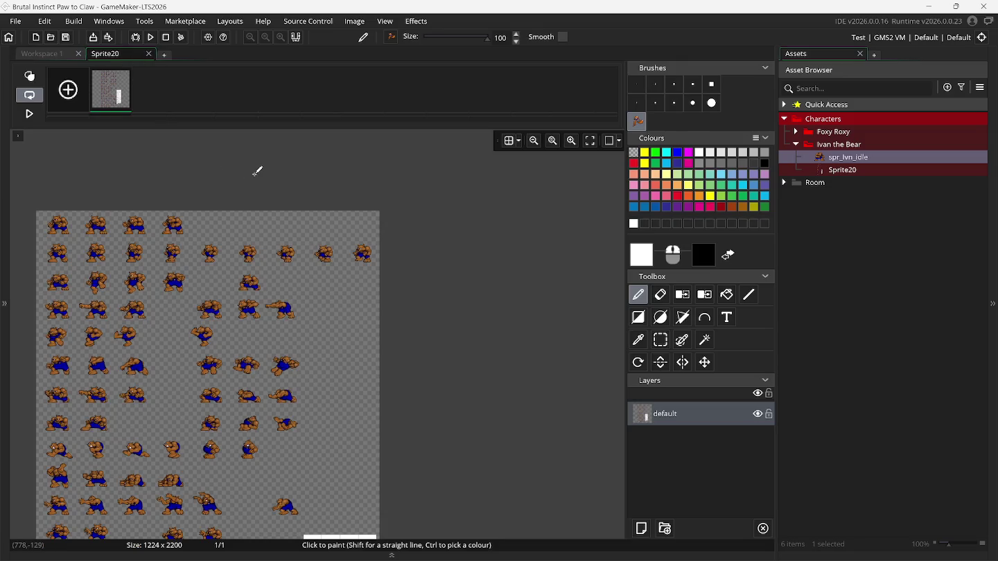
scroll(162, 183, up, 2)
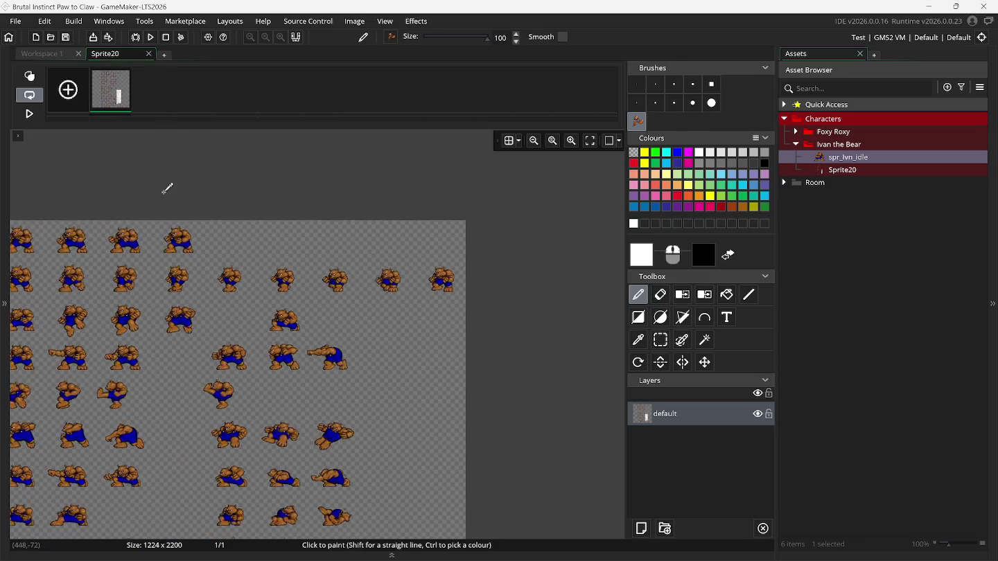
click(296, 37)
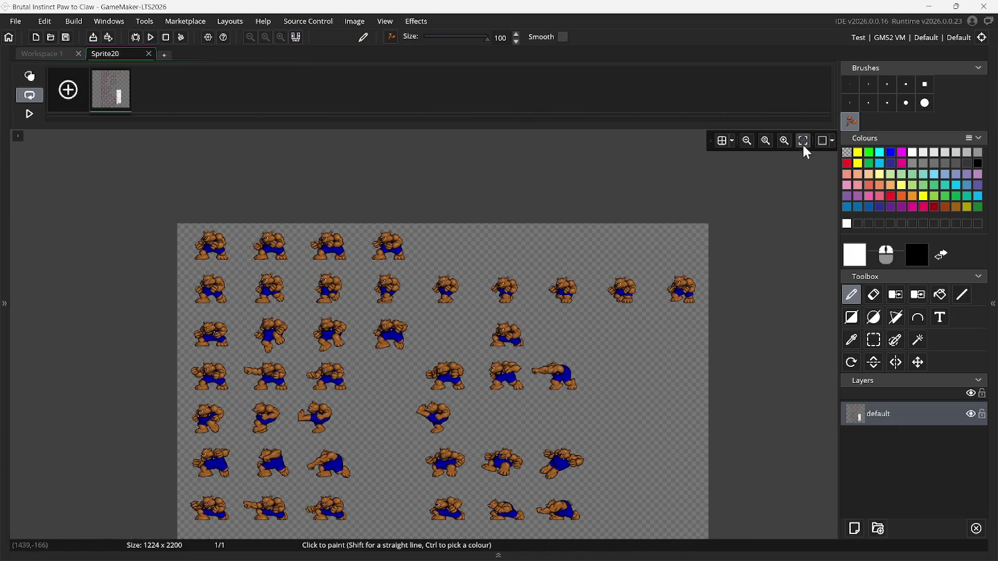
Fit the 1224 × 2200 Sprite20 bear sheet in view and scroll through its poses.
click(803, 140)
scroll(315, 320, up, 3)
scroll(315, 320, up, 3)
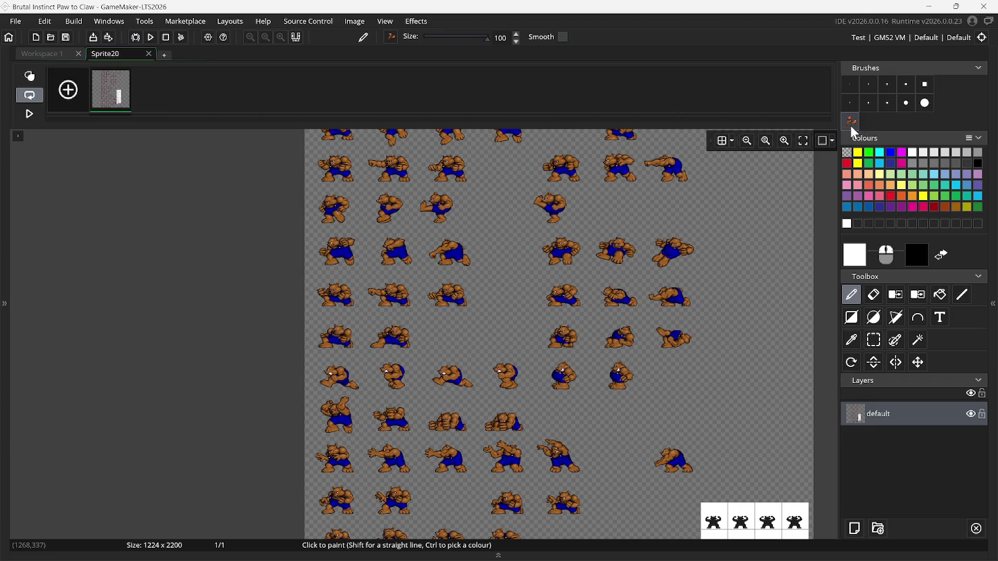
middle_click(852, 127)
scroll(289, 314, up, 4)
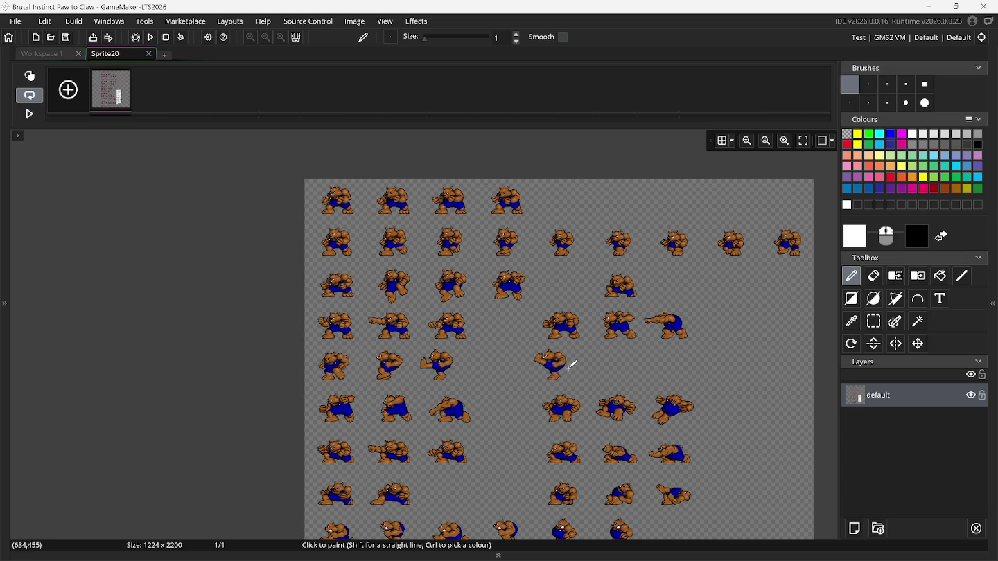
scroll(572, 364, down, 1)
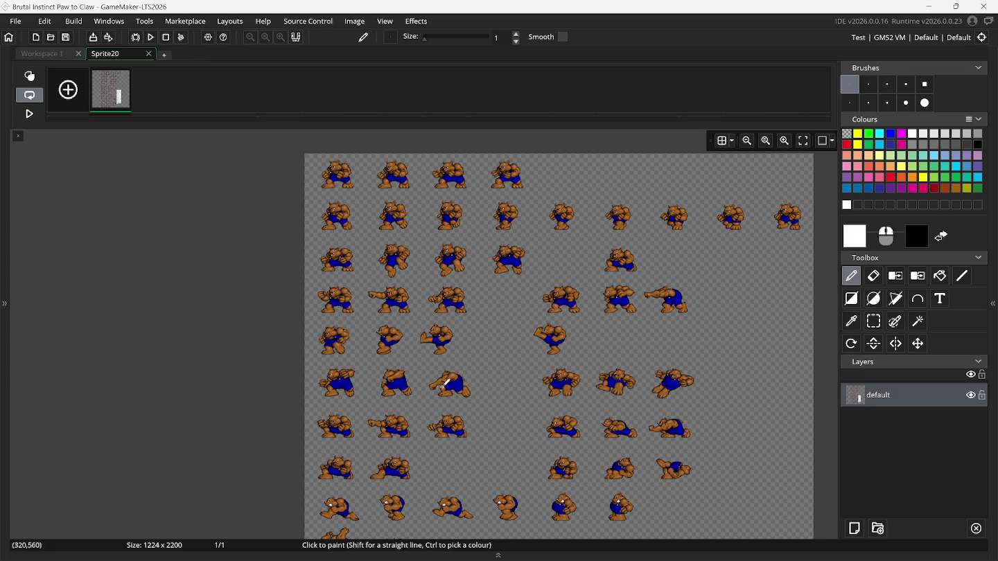
scroll(616, 386, down, 2)
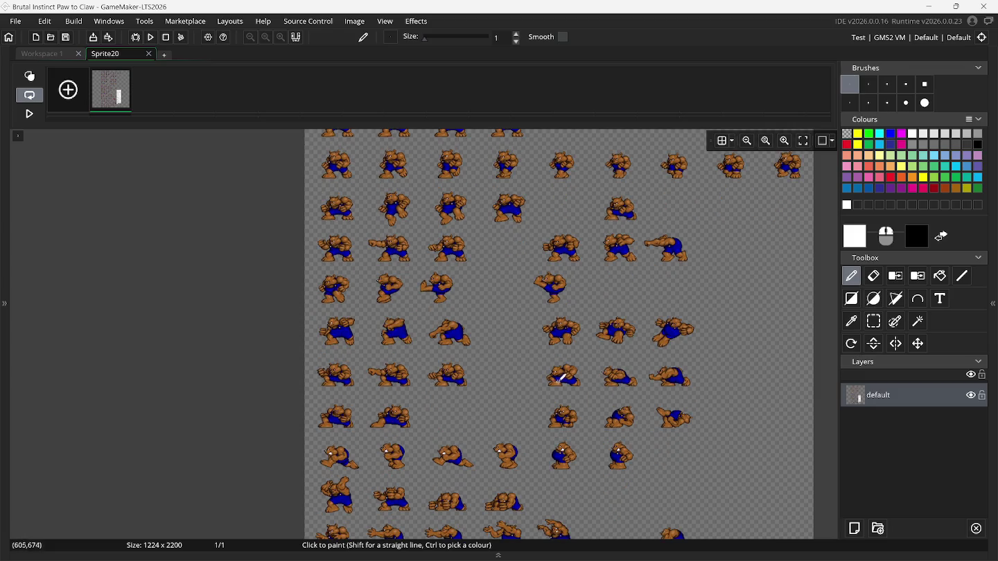
scroll(563, 378, up, 2)
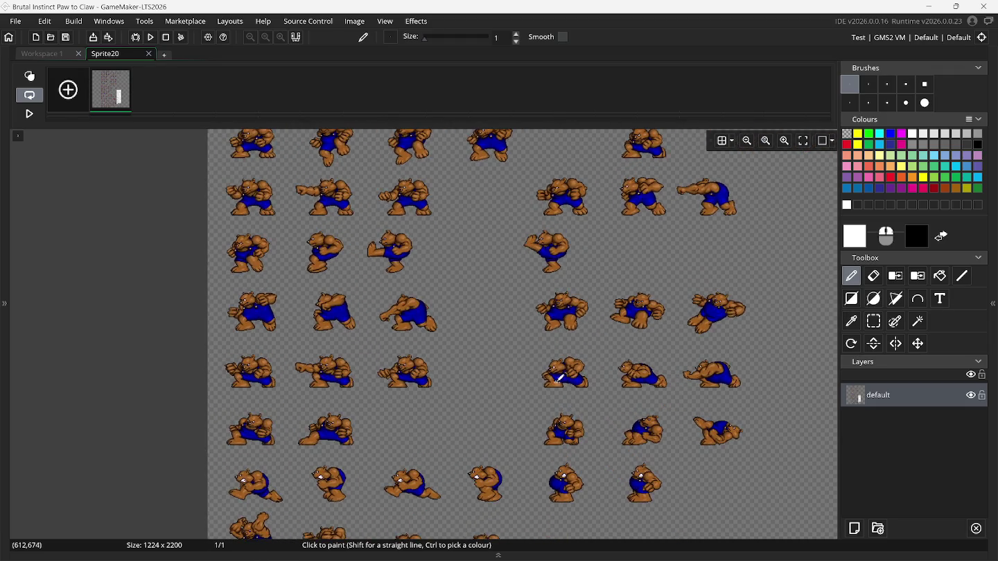
scroll(451, 387, down, 2)
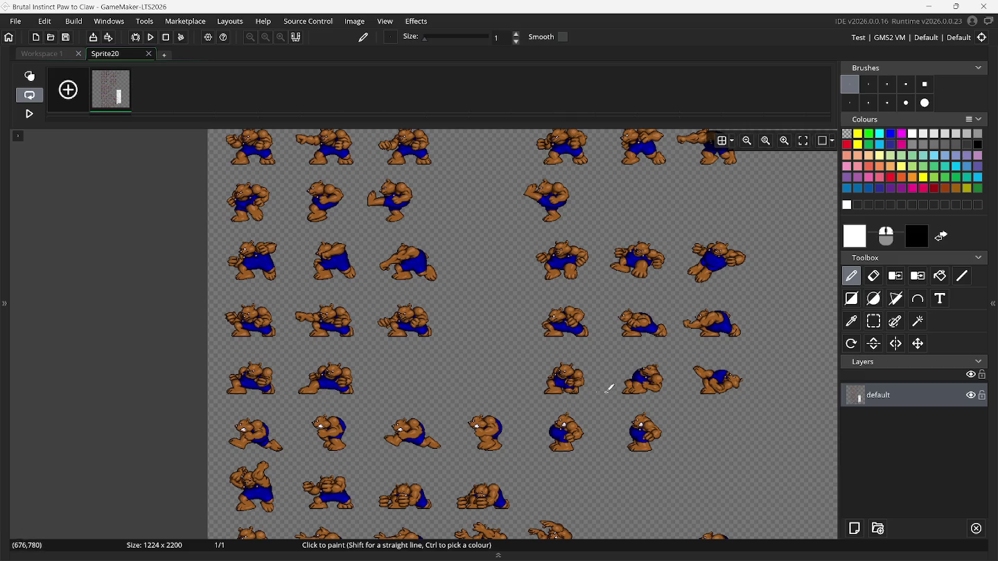
scroll(413, 387, down, 1)
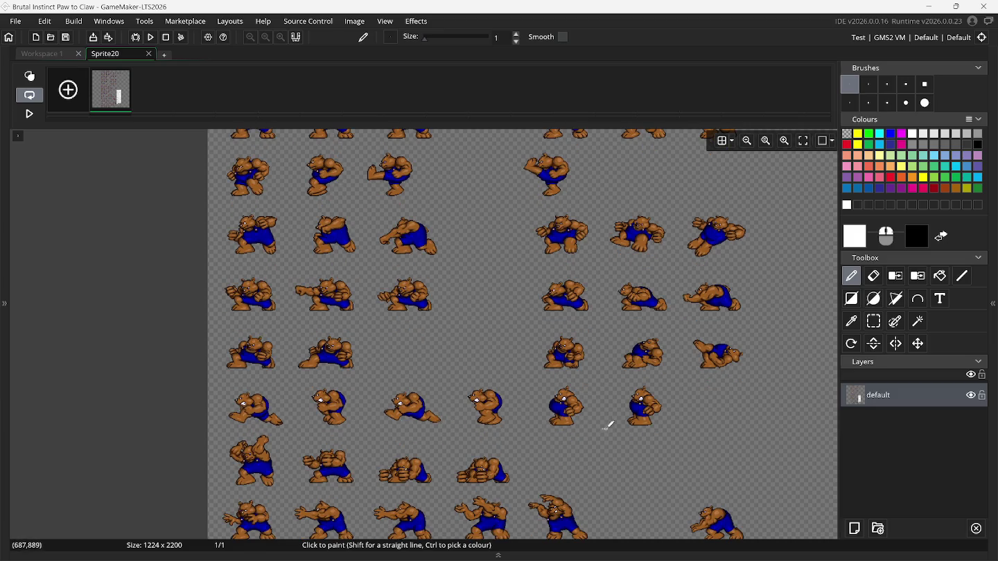
scroll(517, 409, down, 3)
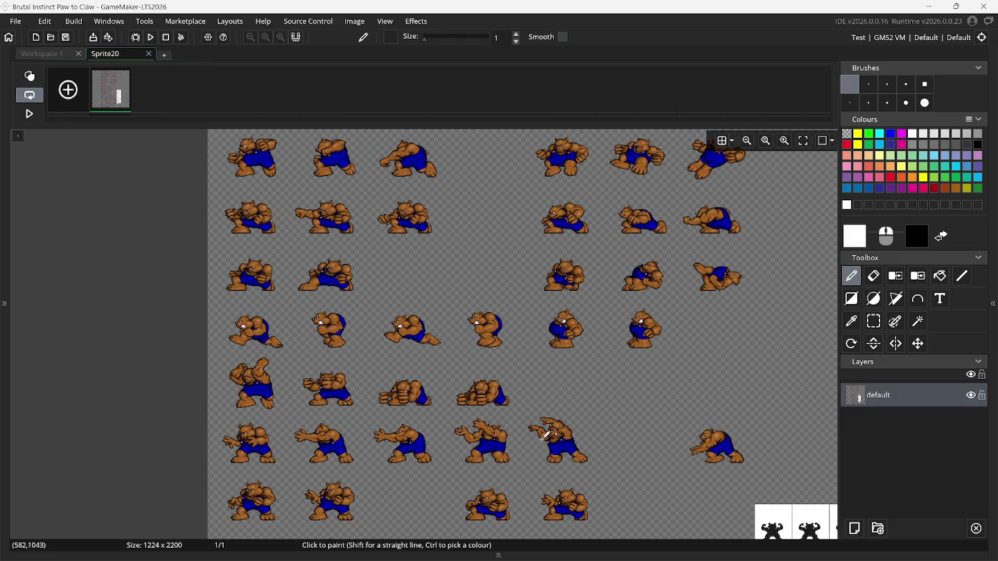
scroll(565, 437, right, 5)
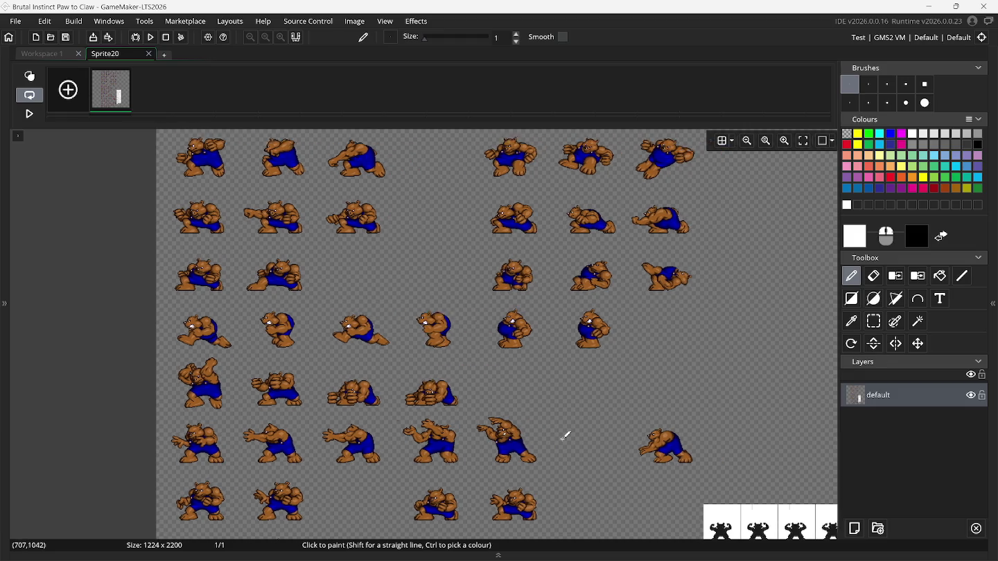
mouse_move(208, 560)
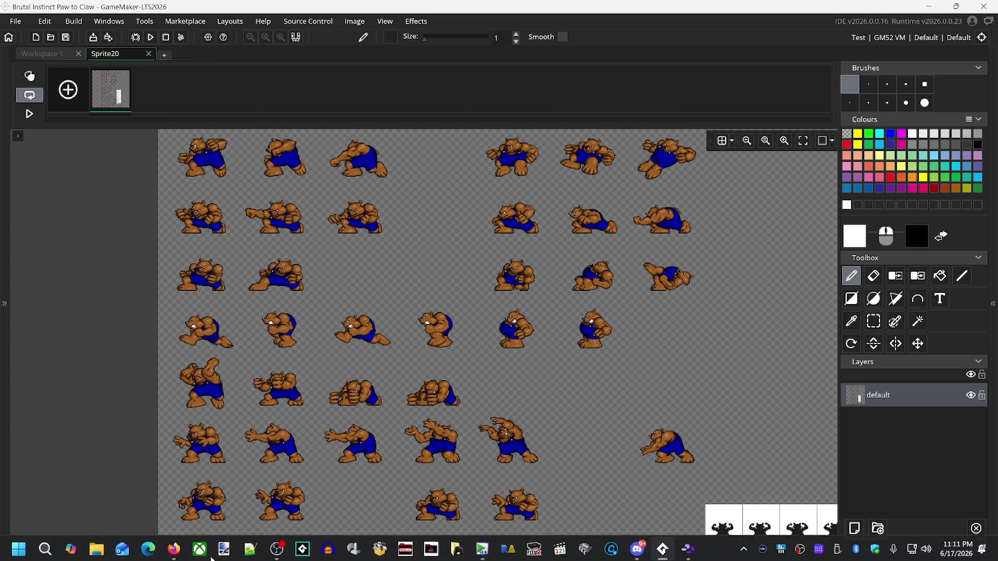